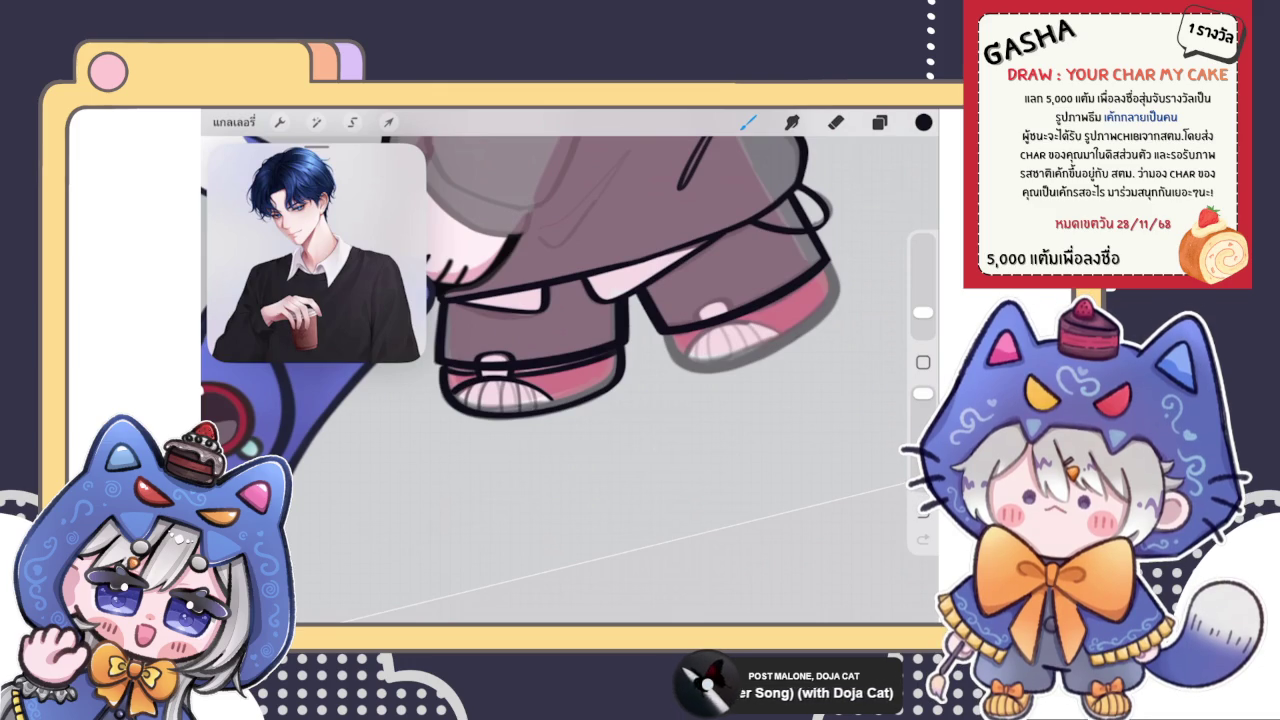
Draw an outline along the shoe's lower edge and undo the extra extending stroke
{"action": "scroll", "coordinate": [560, 300], "scroll_direction": "up", "scroll_amount": 5}
{"action": "mouse_move", "coordinate": [458, 358]}
{"action": "left_mouse_down"}
{"action": "mouse_move", "coordinate": [468, 410]}
{"action": "mouse_move", "coordinate": [540, 437]}
{"action": "left_mouse_up"}
{"action": "scroll", "coordinate": [560, 330], "scroll_direction": "down", "scroll_amount": 2}
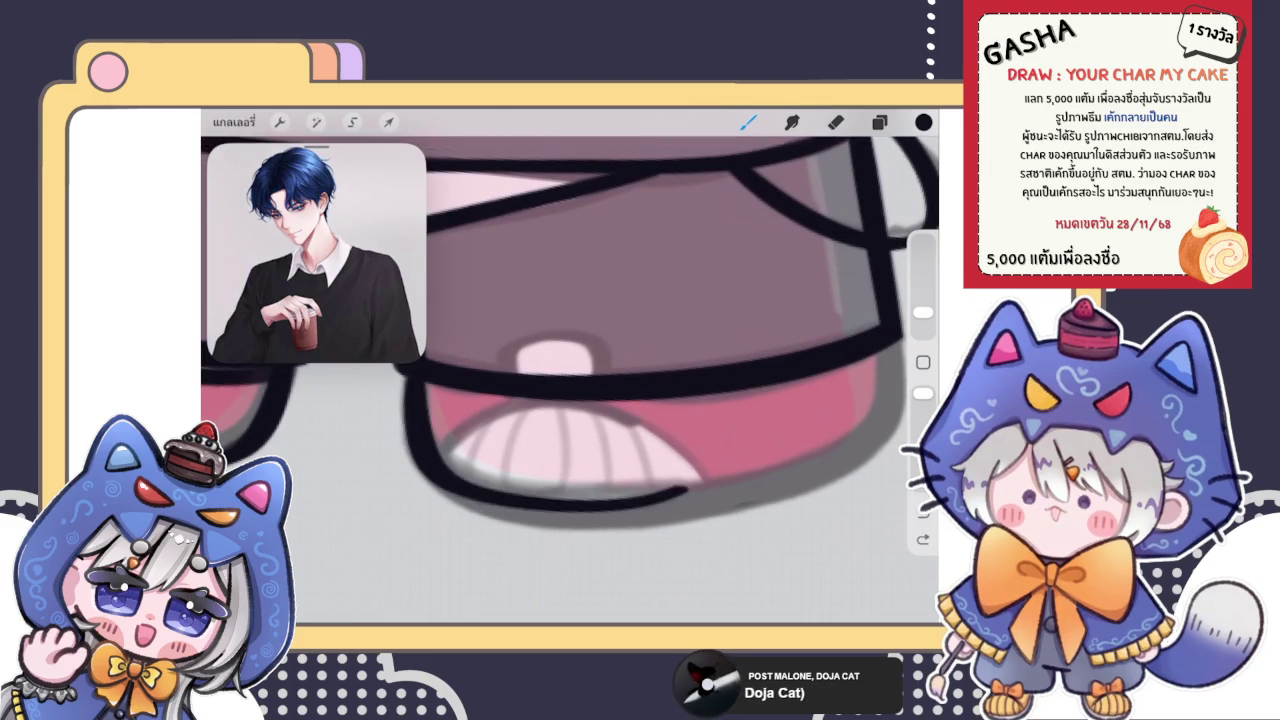
{"action": "scroll", "coordinate": [560, 330], "scroll_direction": "up", "scroll_amount": 2}
{"action": "left_click_drag", "start_coordinate": [560, 505], "coordinate": [797, 383]}
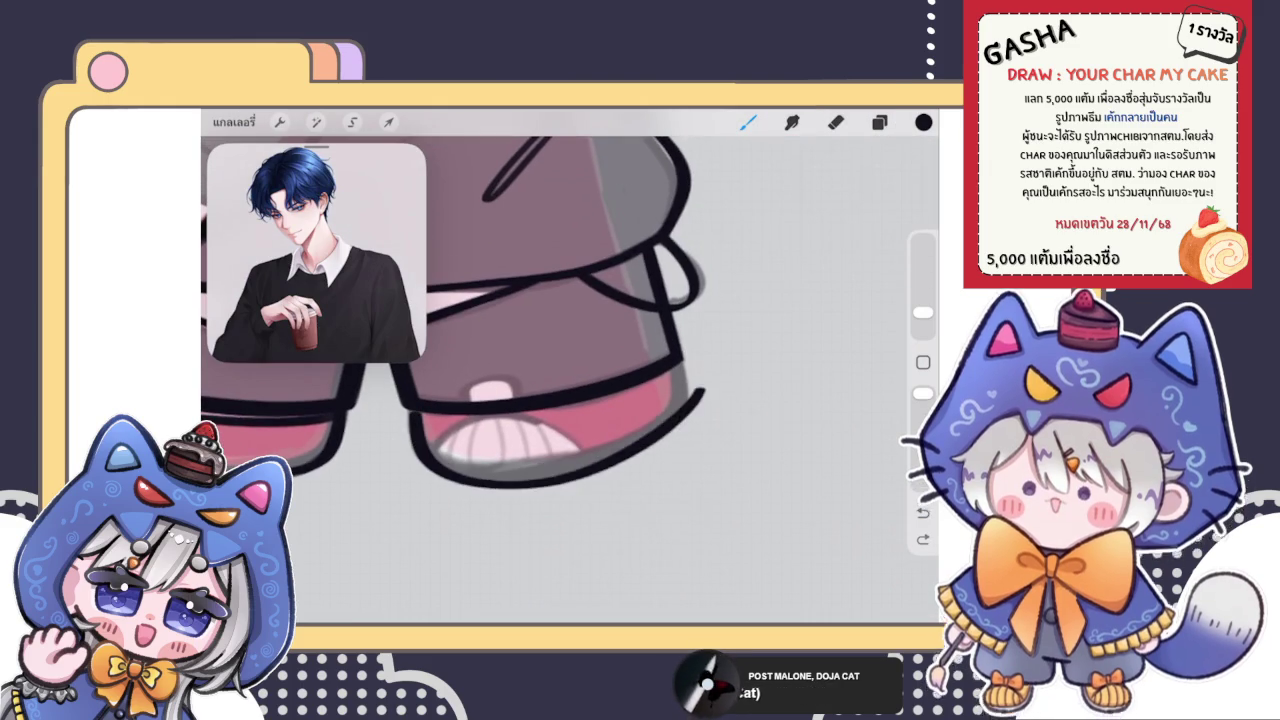
{"action": "key", "text": "ctrl+z"}
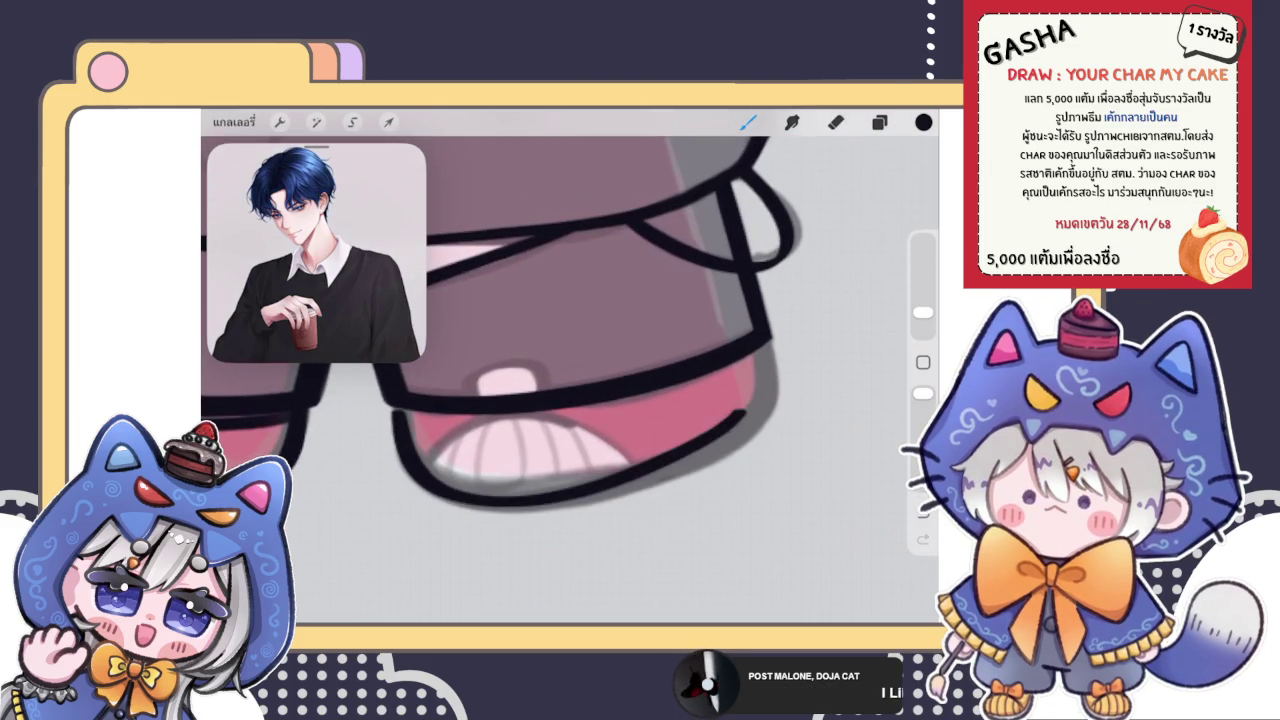
Duplicate the shoe line layer, hide the copy, and select the layer below it
{"action": "scroll", "coordinate": [560, 330], "scroll_direction": "down", "scroll_amount": 2}
{"action": "scroll", "coordinate": [560, 330], "scroll_direction": "down", "scroll_amount": 3}
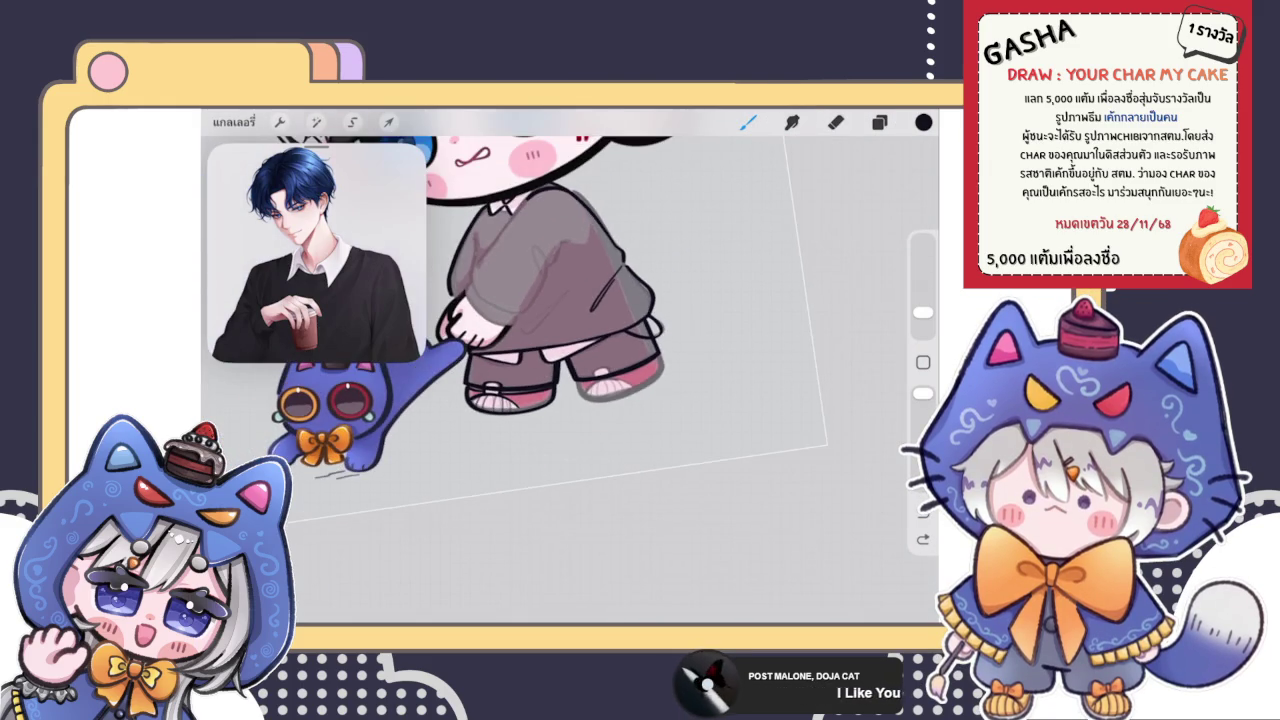
{"action": "scroll", "coordinate": [560, 330], "scroll_direction": "up", "scroll_amount": 3}
{"action": "left_click", "coordinate": [879, 122]}
{"action": "left_click_drag", "start_coordinate": [790, 259], "coordinate": [700, 259]}
{"action": "left_click", "coordinate": [815, 259]}
{"action": "left_click", "coordinate": [873, 259]}
{"action": "left_click", "coordinate": [760, 303]}
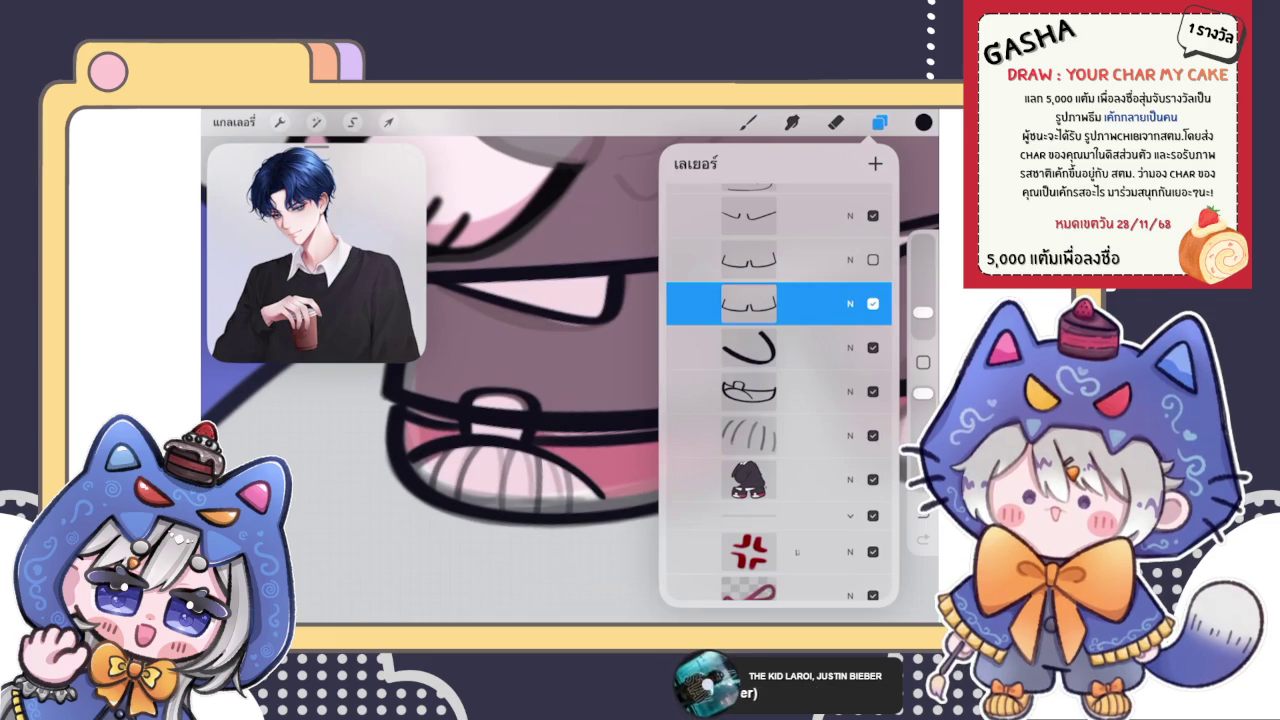
Erase the black line crossing the pink shoe sole
{"action": "left_click", "coordinate": [836, 121]}
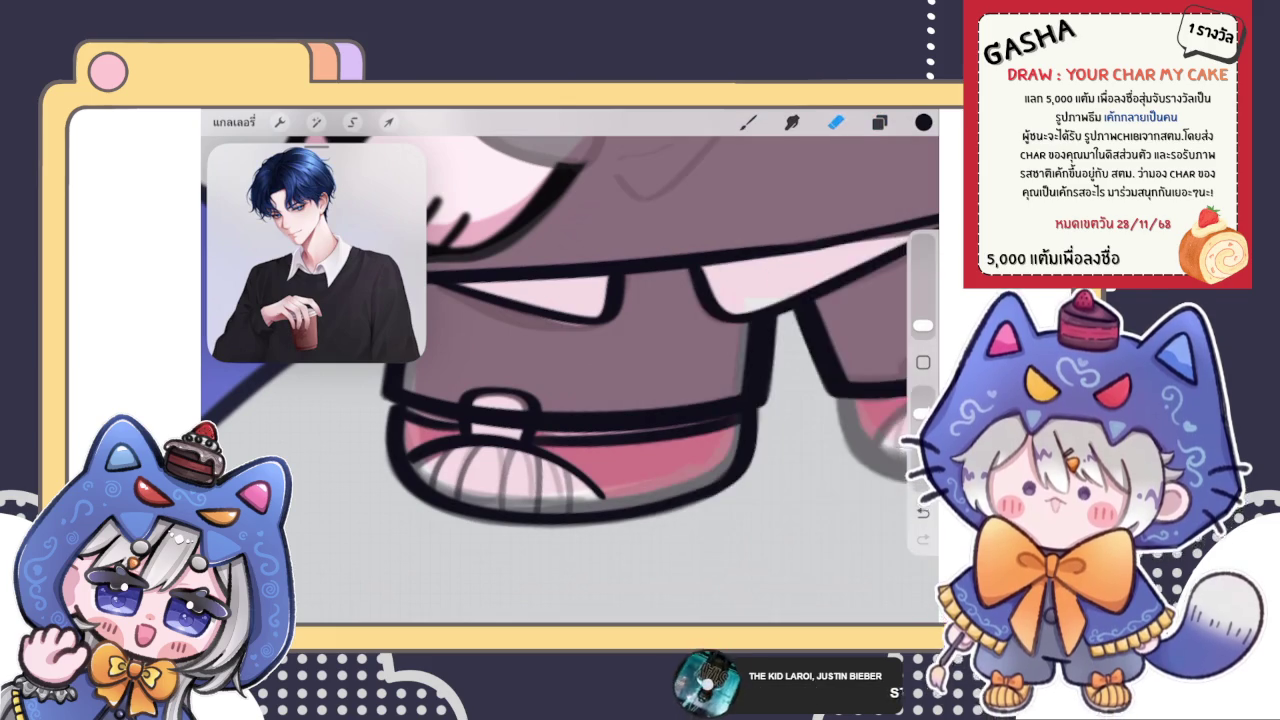
{"action": "scroll", "coordinate": [560, 400], "scroll_direction": "up", "scroll_amount": 3}
{"action": "mouse_move", "coordinate": [516, 392]}
{"action": "left_mouse_down"}
{"action": "mouse_move", "coordinate": [500, 400]}
{"action": "mouse_move", "coordinate": [534, 366]}
{"action": "mouse_move", "coordinate": [543, 400]}
{"action": "mouse_move", "coordinate": [577, 432]}
{"action": "left_mouse_up"}
{"action": "scroll", "coordinate": [570, 370], "scroll_direction": "down", "scroll_amount": 10}
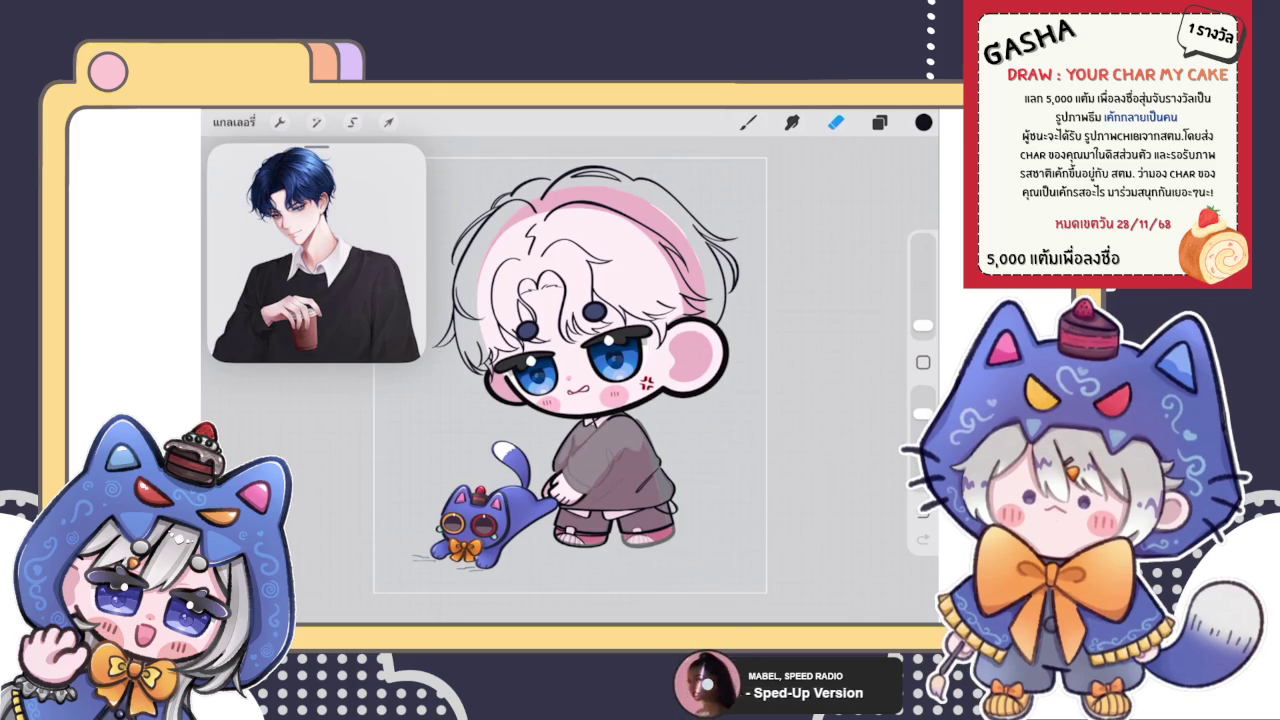
Select the trouser and shoe outline layer in the Layers panel
{"action": "left_click", "coordinate": [879, 121]}
{"action": "left_click", "coordinate": [835, 121]}
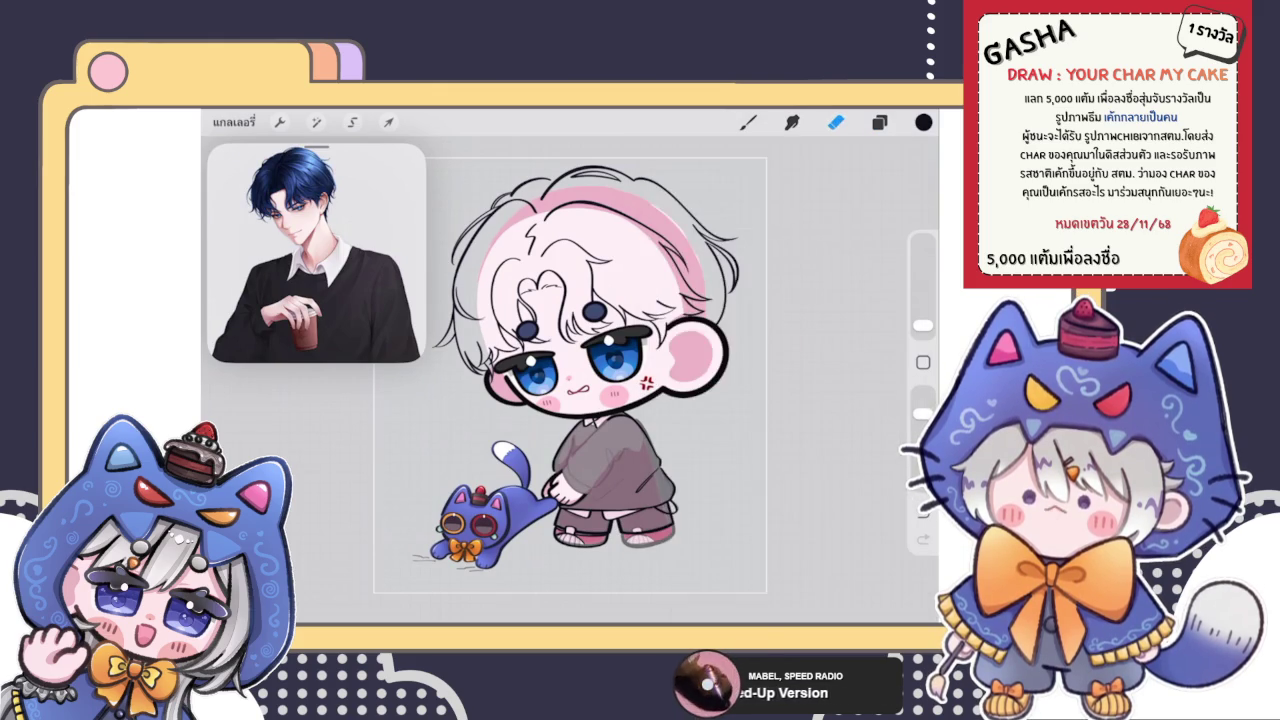
{"action": "scroll", "coordinate": [570, 360], "scroll_direction": "up", "scroll_amount": 5}
{"action": "left_click", "coordinate": [879, 121]}
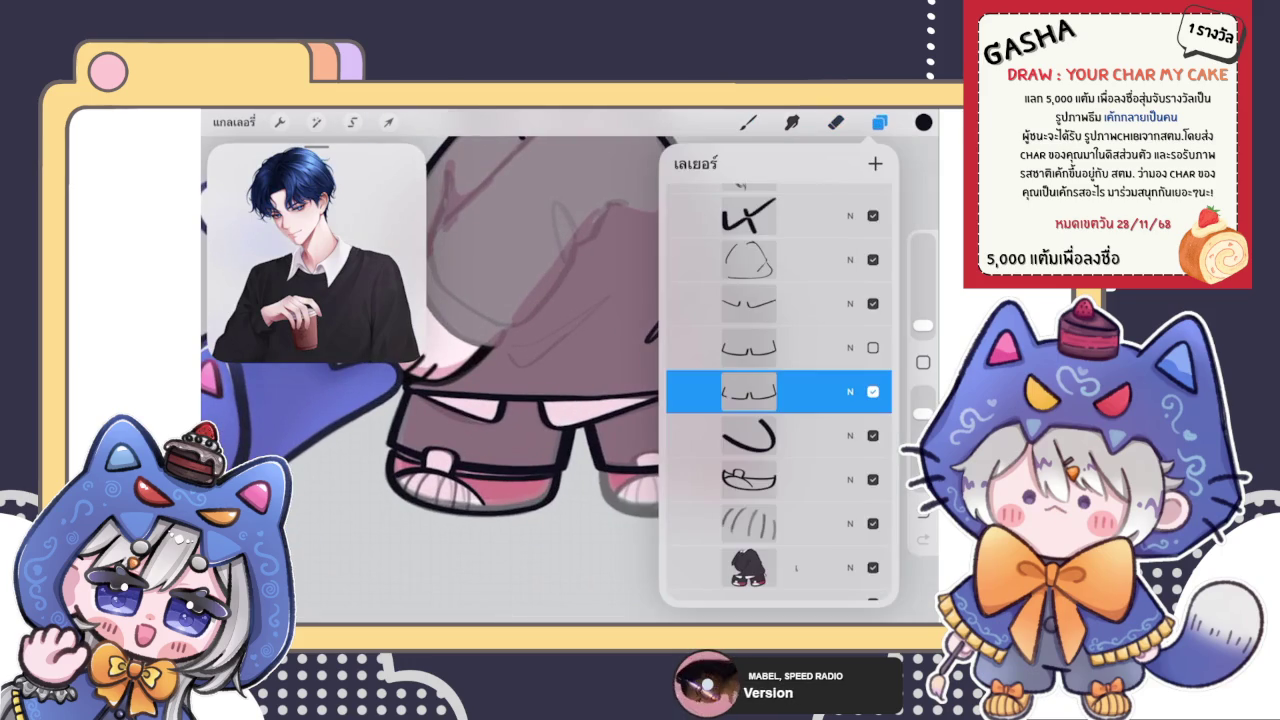
{"action": "left_click", "coordinate": [750, 479]}
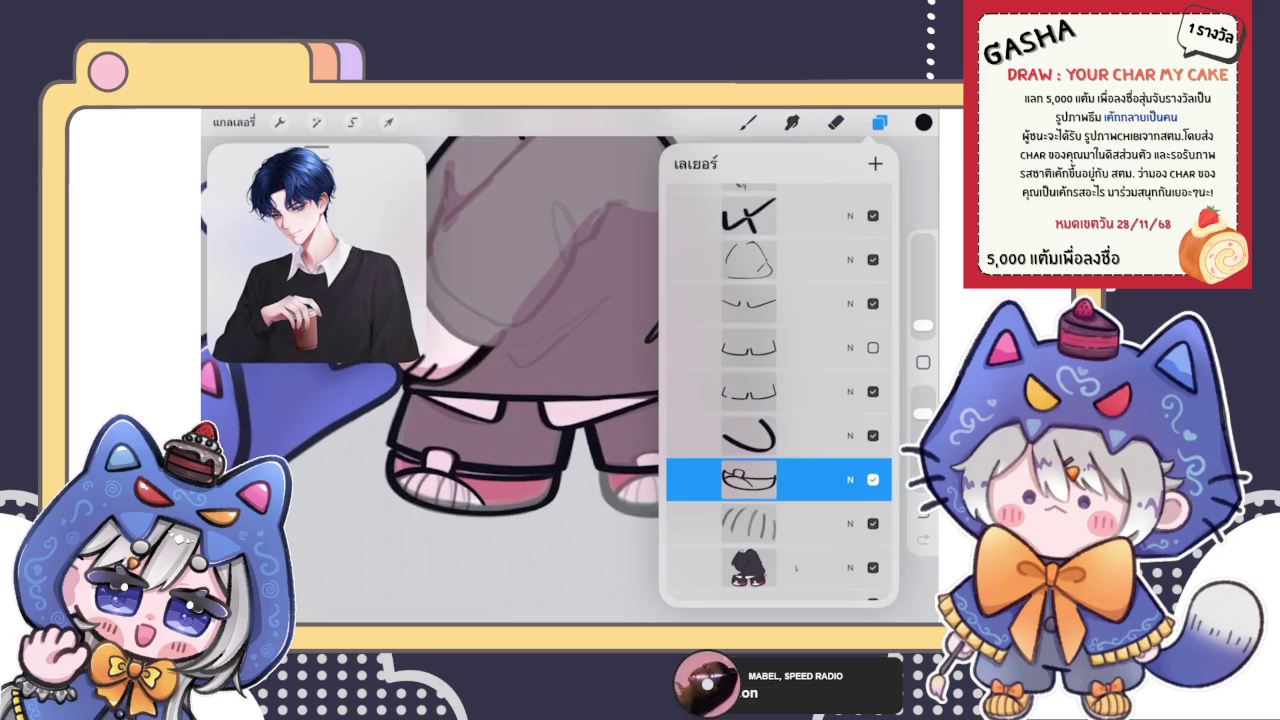
{"action": "left_click", "coordinate": [835, 121]}
Paint a brush stroke along the pink lower edge of the trouser leg
{"action": "scroll", "coordinate": [570, 380], "scroll_direction": "up", "scroll_amount": 5}
{"action": "left_click", "coordinate": [748, 121]}
{"action": "scroll", "coordinate": [570, 380], "scroll_direction": "up", "scroll_amount": 3}
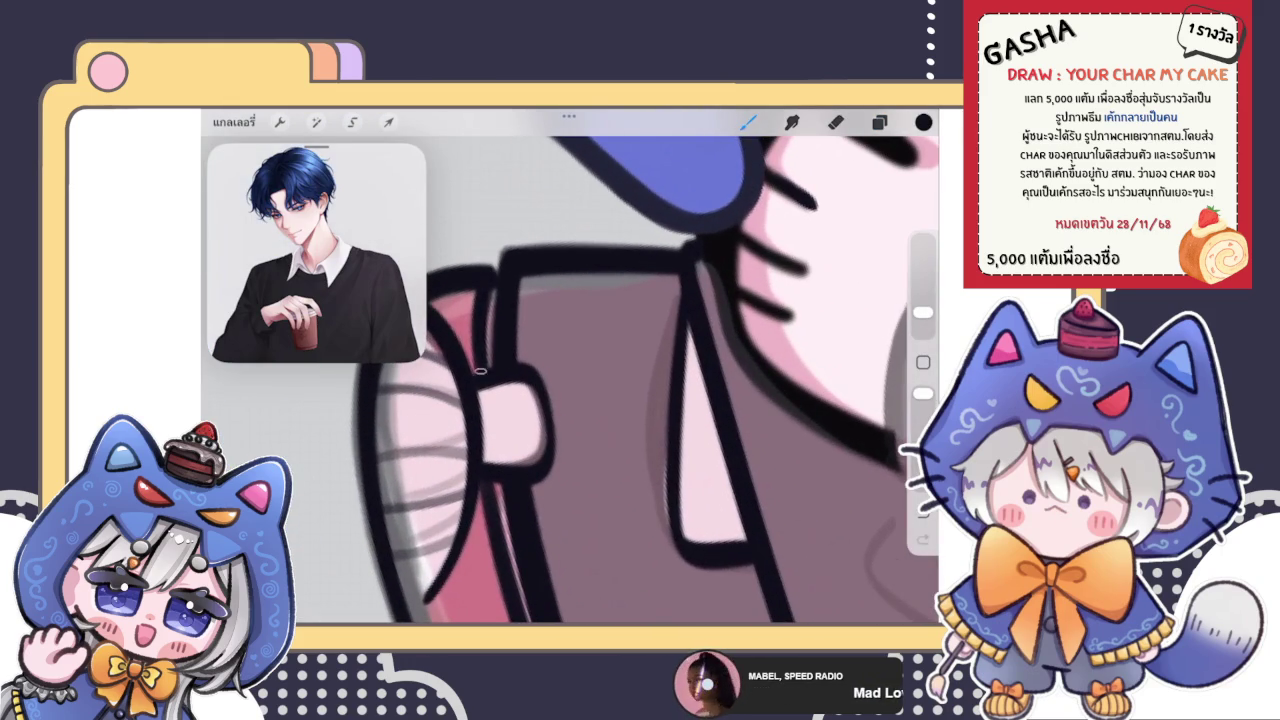
{"action": "scroll", "coordinate": [570, 380], "scroll_direction": "down", "scroll_amount": 5}
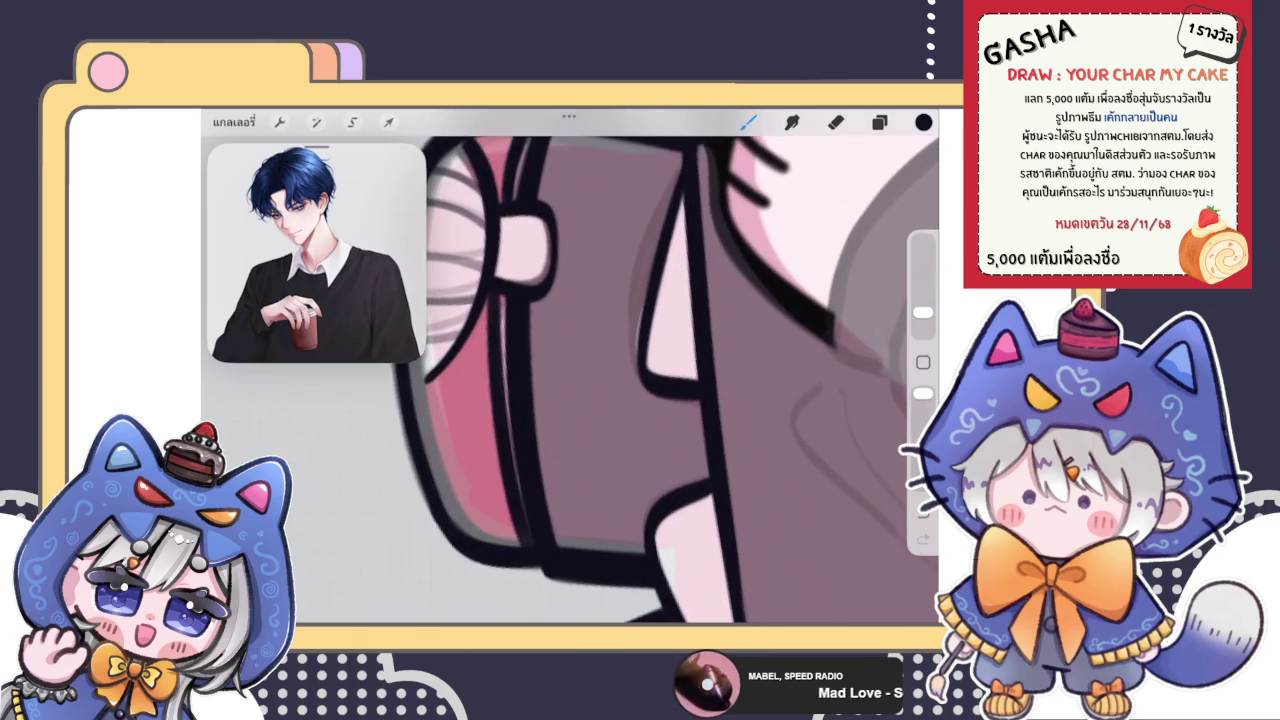
{"action": "scroll", "coordinate": [570, 380], "scroll_direction": "down", "scroll_amount": 2}
{"action": "left_click_drag", "start_coordinate": [490, 284], "coordinate": [500, 508]}
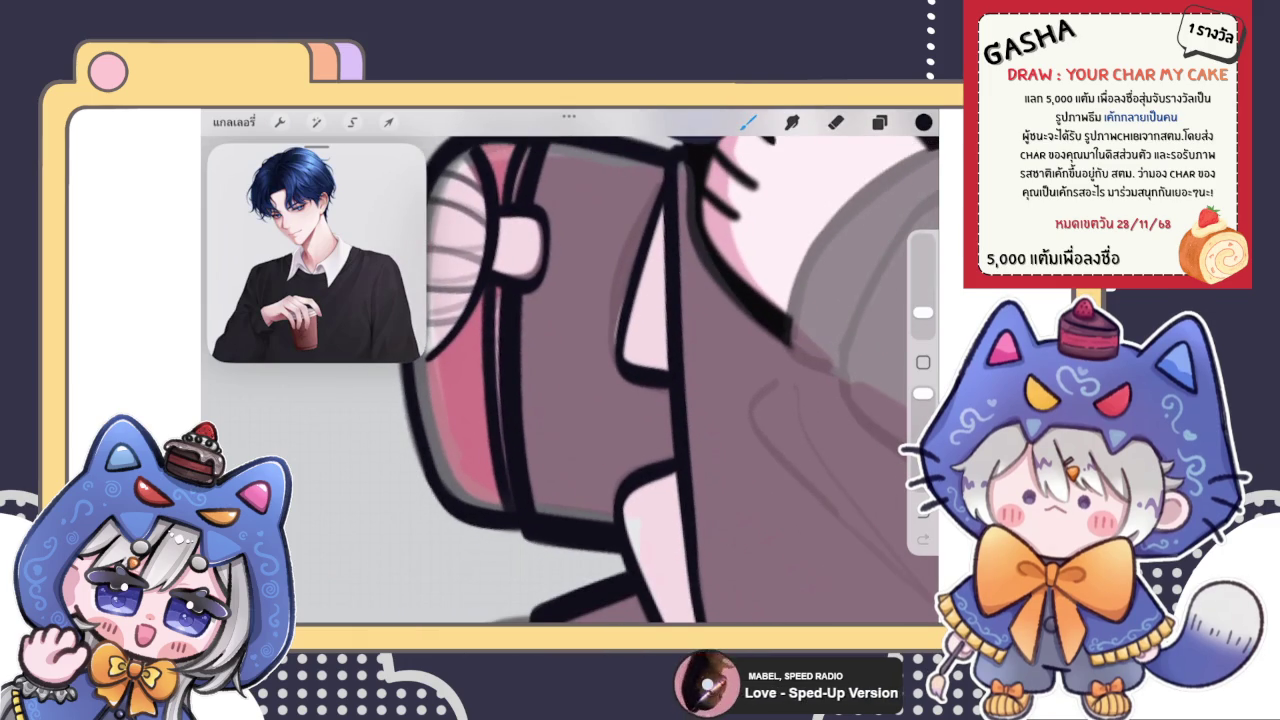
{"action": "scroll", "coordinate": [570, 380], "scroll_direction": "down", "scroll_amount": 2}
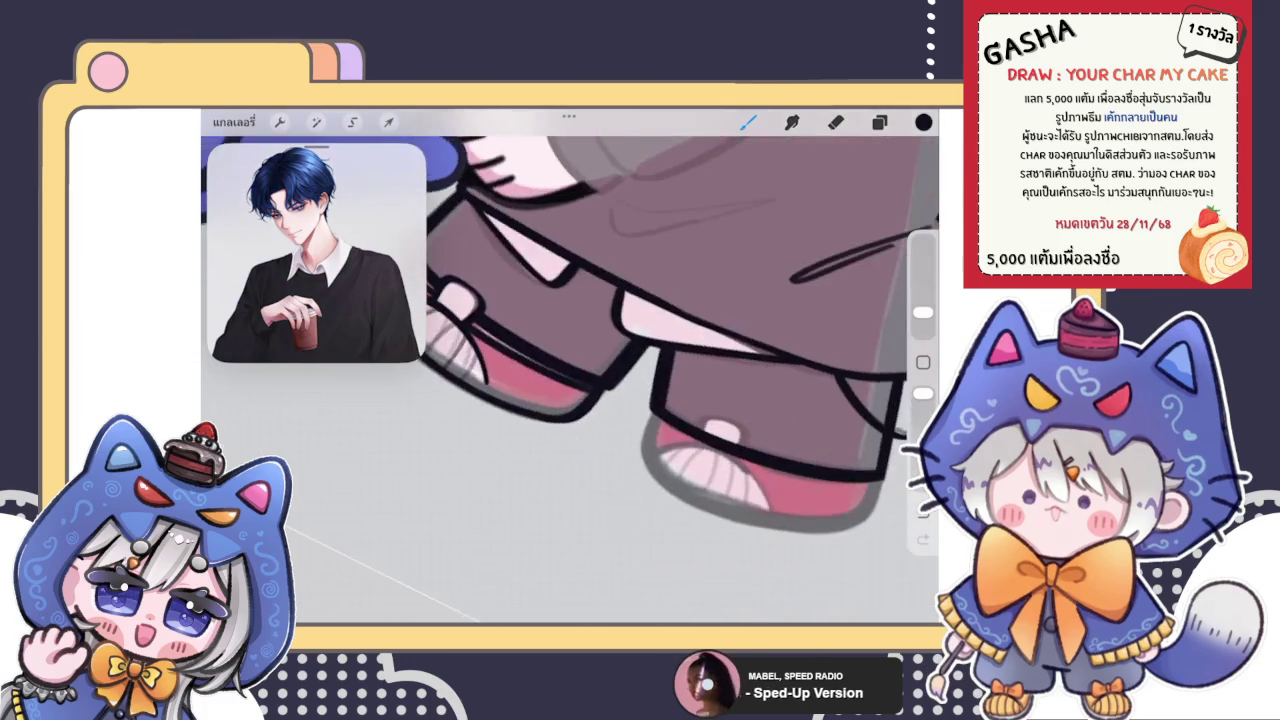
{"action": "scroll", "coordinate": [570, 380], "scroll_direction": "down", "scroll_amount": 3}
{"action": "scroll", "coordinate": [570, 380], "scroll_direction": "down", "scroll_amount": 2}
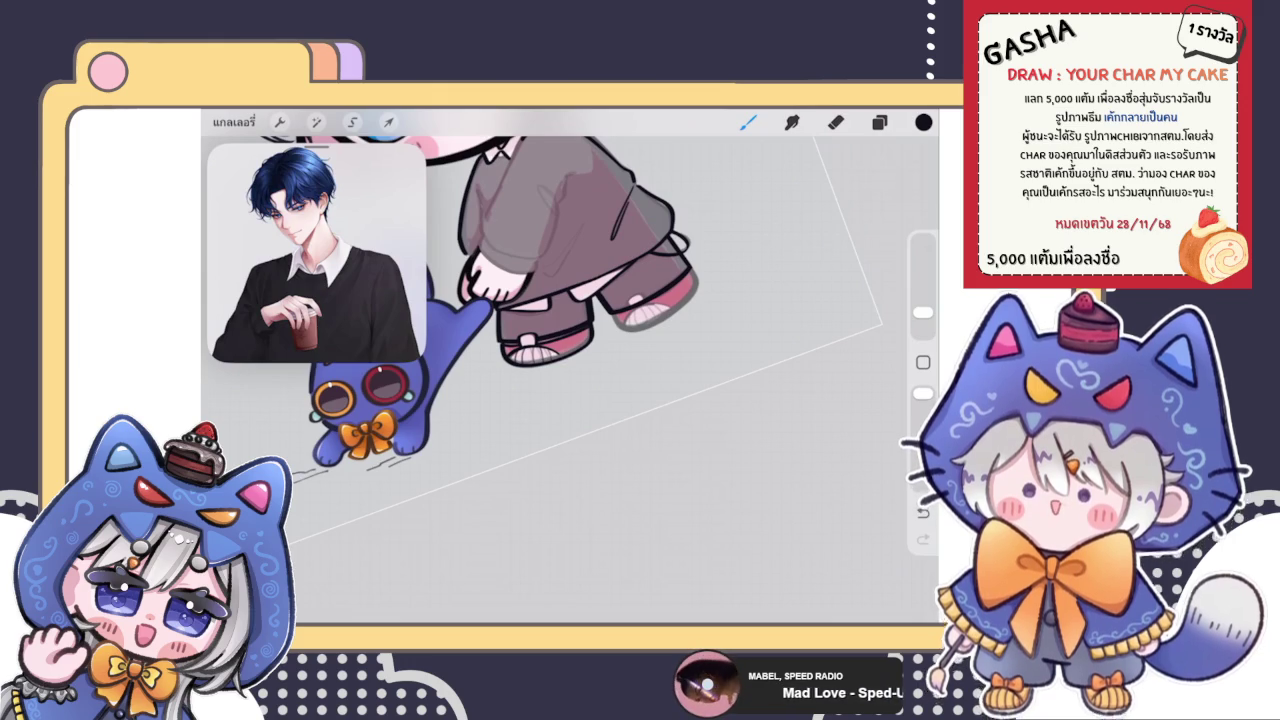
Duplicate the striped line layer and combine it down with the layer below
{"action": "scroll", "coordinate": [550, 300], "scroll_direction": "up", "scroll_amount": 5}
{"action": "left_click", "coordinate": [879, 122]}
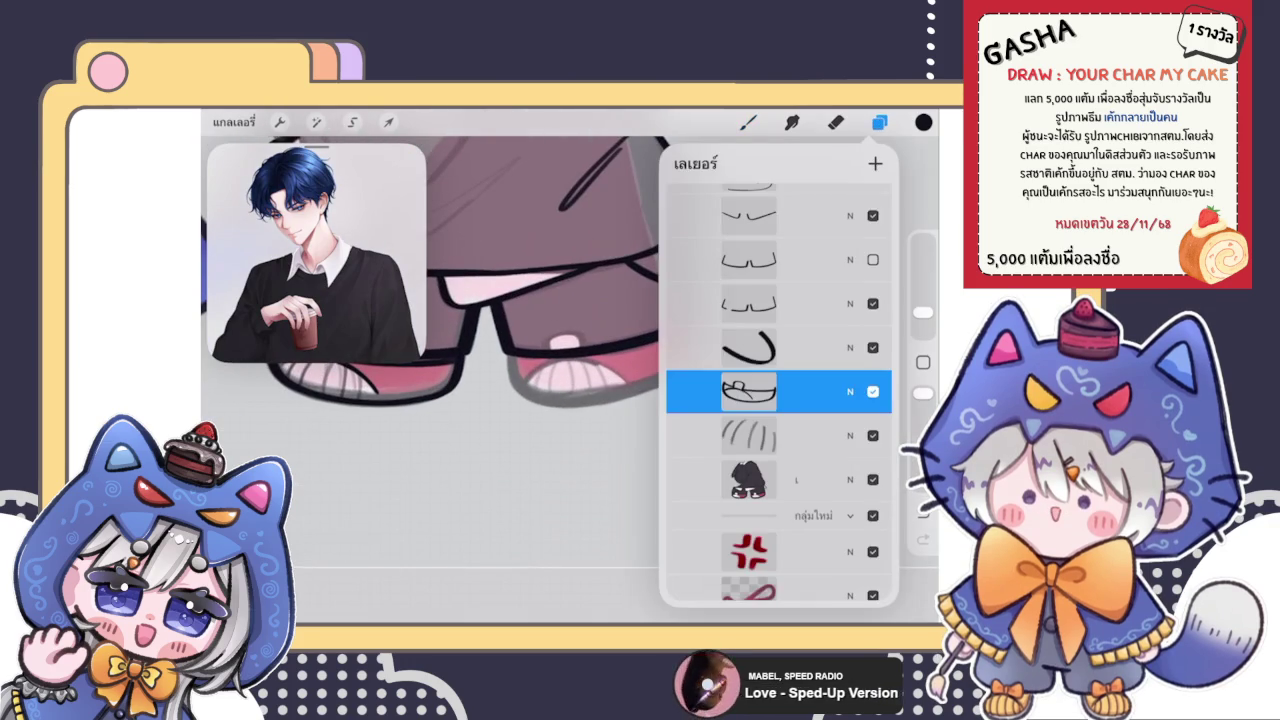
{"action": "left_click_drag", "start_coordinate": [850, 391], "coordinate": [730, 391]}
{"action": "left_click", "coordinate": [750, 435]}
{"action": "left_click_drag", "start_coordinate": [850, 435], "coordinate": [730, 435]}
{"action": "left_click", "coordinate": [853, 435]}
{"action": "left_click", "coordinate": [750, 435]}
{"action": "left_click", "coordinate": [578, 542]}
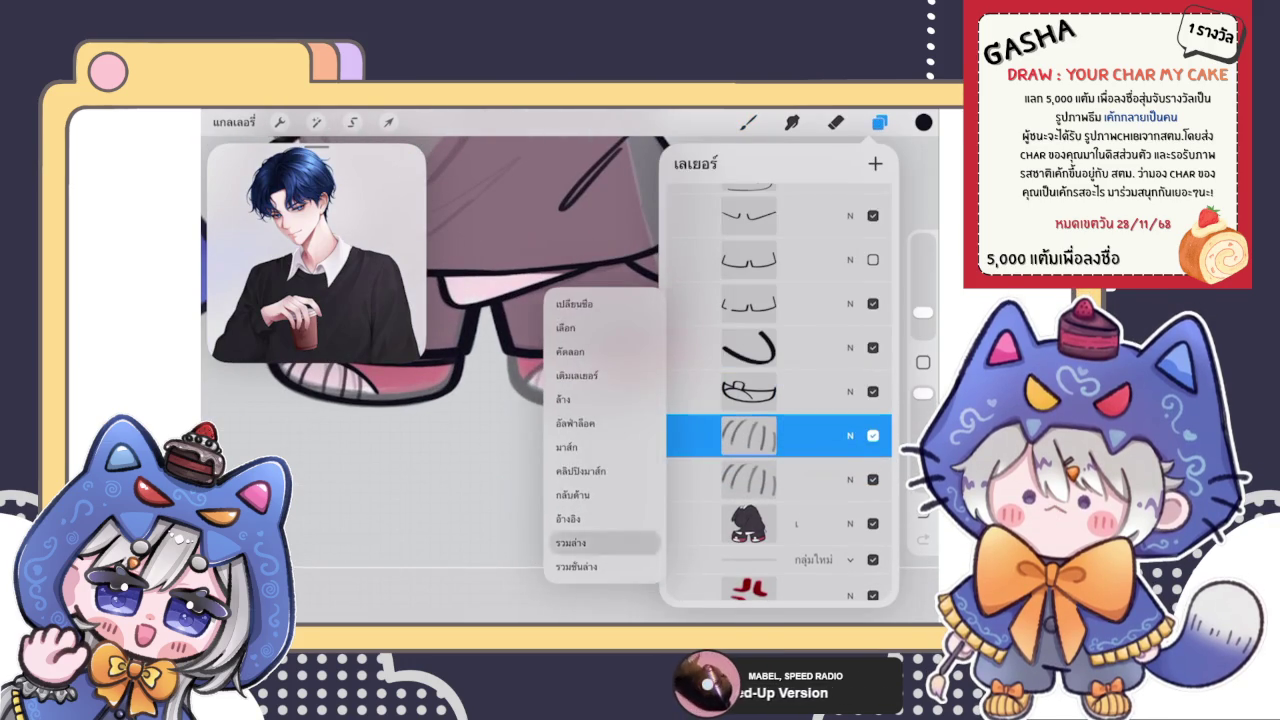
{"action": "left_click", "coordinate": [750, 391]}
Return to the canvas and start transforming the left shoe
{"action": "scroll", "coordinate": [430, 300], "scroll_direction": "down", "scroll_amount": 5}
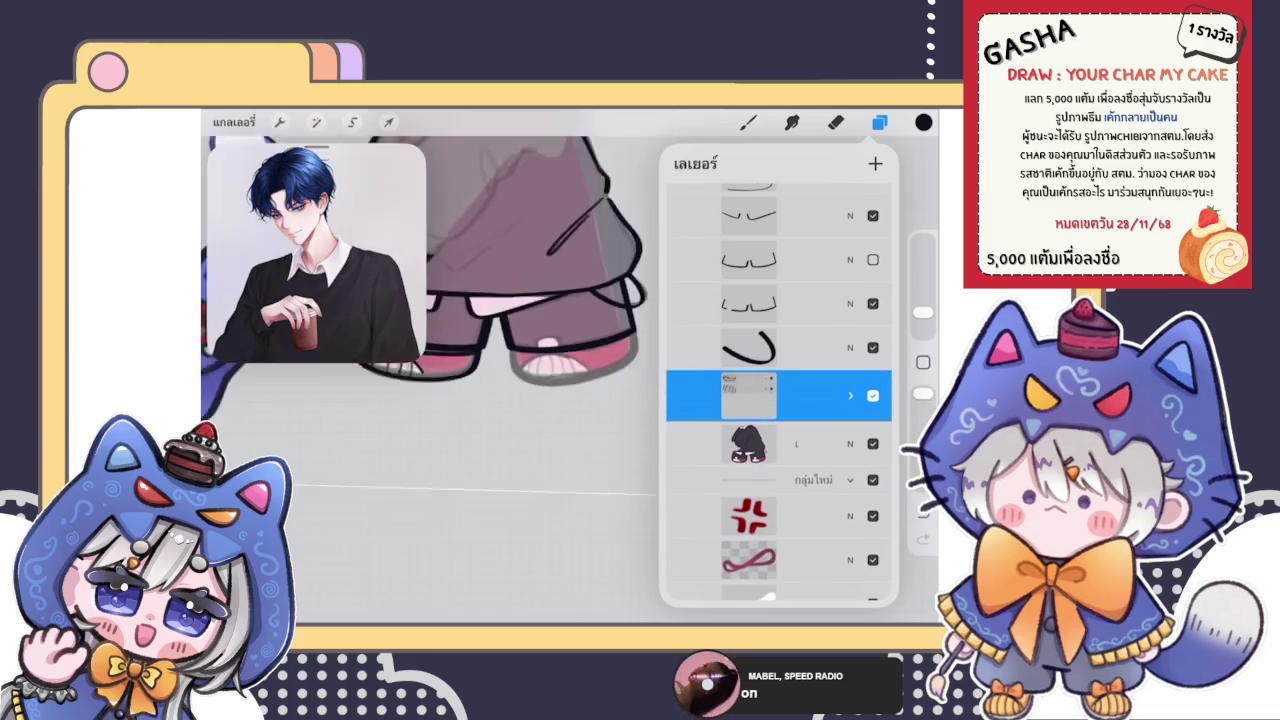
{"action": "left_click", "coordinate": [748, 122]}
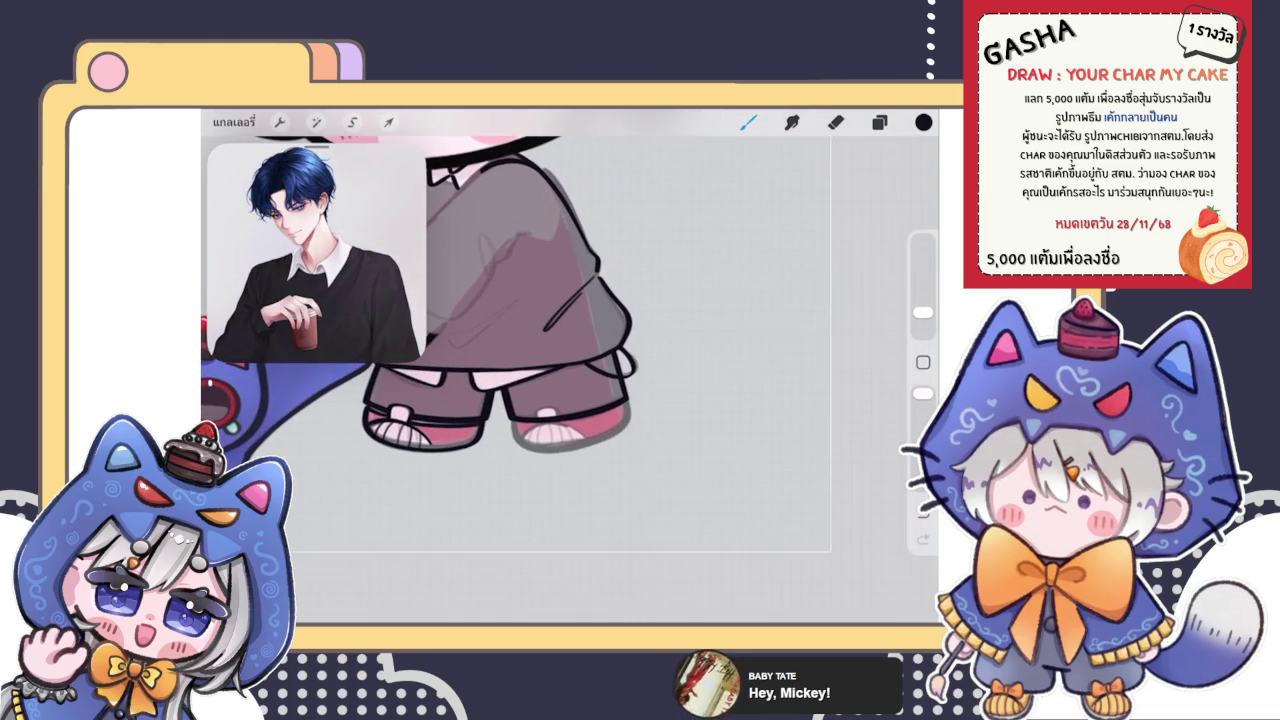
{"action": "left_click", "coordinate": [879, 122]}
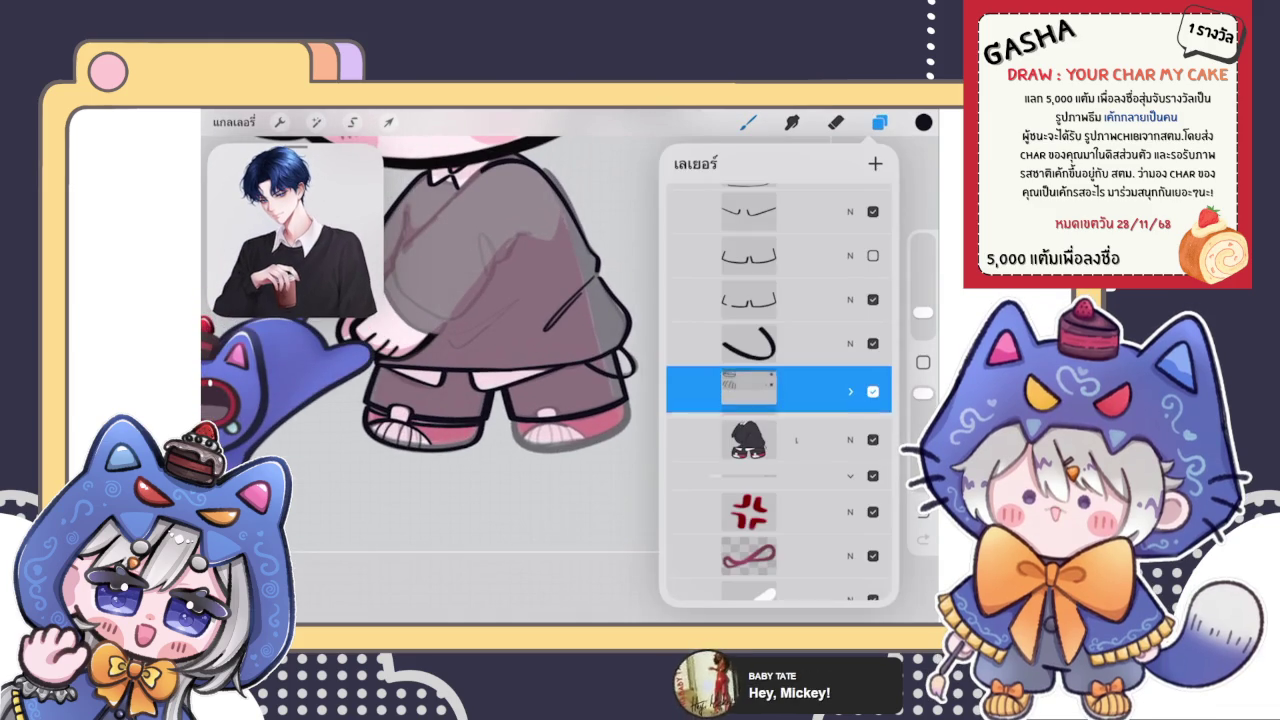
{"action": "left_click", "coordinate": [748, 122]}
{"action": "scroll", "coordinate": [450, 350], "scroll_direction": "up", "scroll_amount": 3}
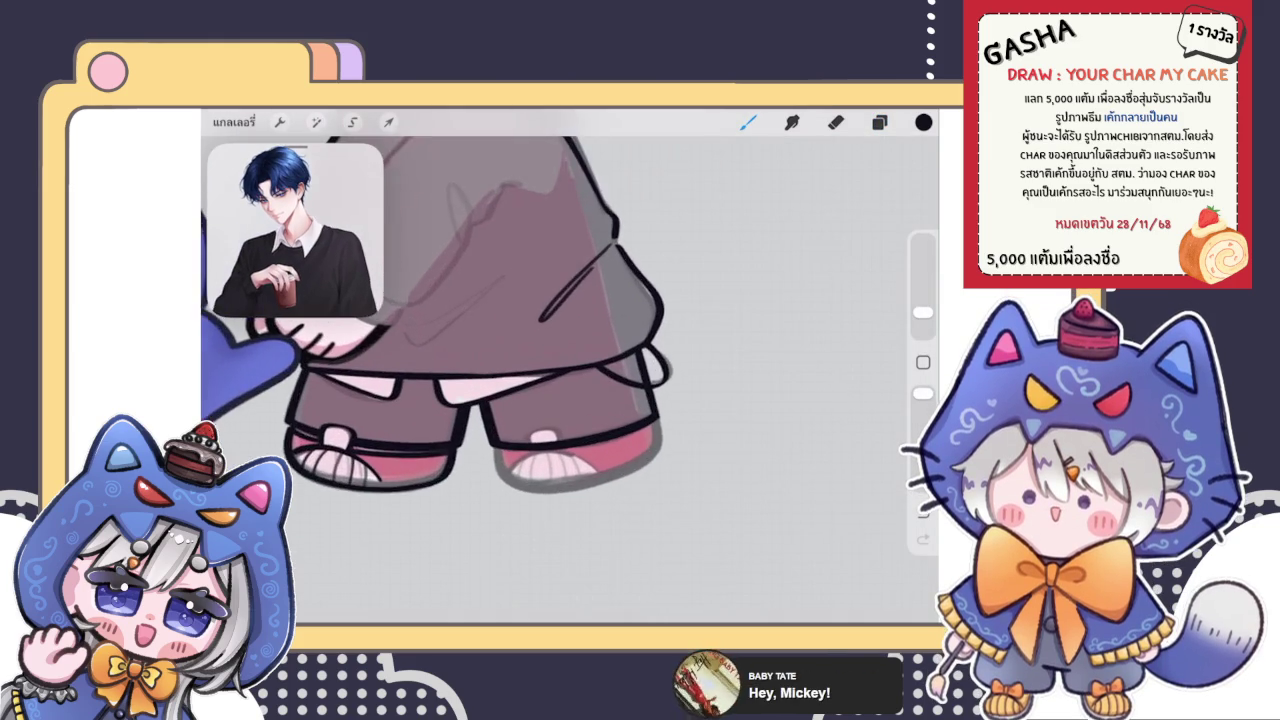
{"action": "scroll", "coordinate": [450, 350], "scroll_direction": "up", "scroll_amount": 3}
{"action": "left_click", "coordinate": [388, 122]}
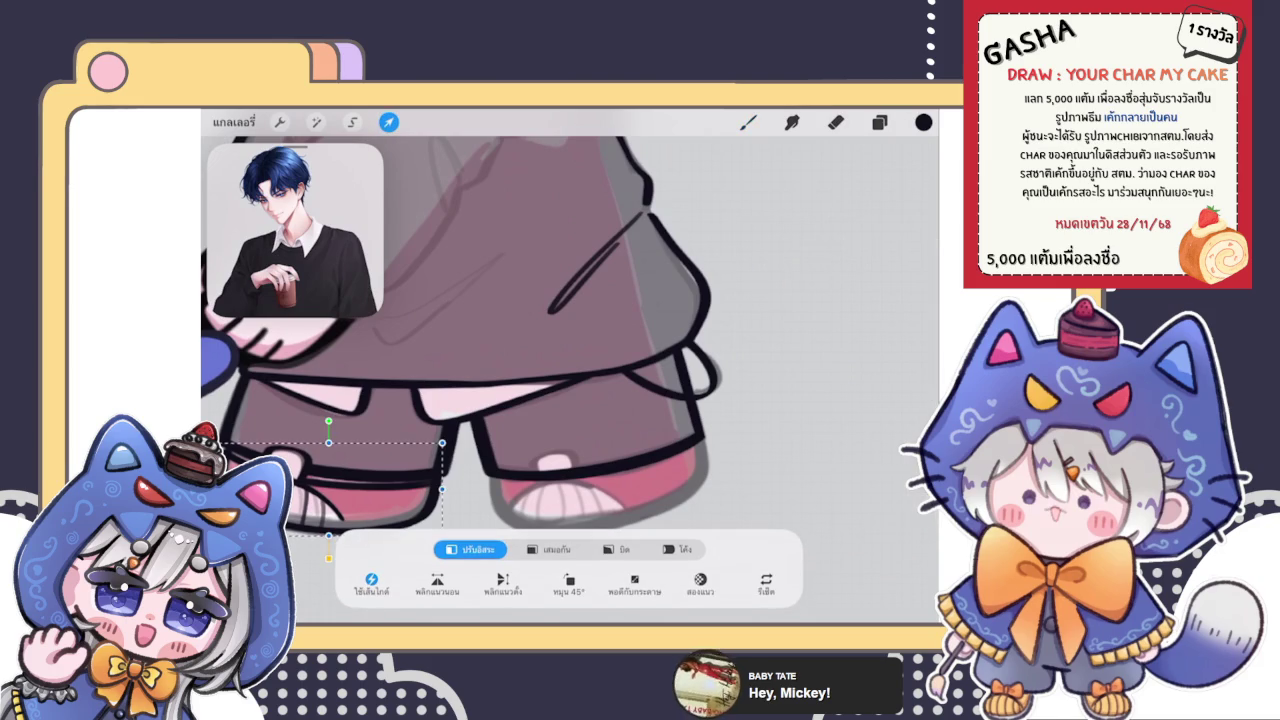
Rotate the shoe outline and shift it down-left under the trouser leg
{"action": "left_click", "coordinate": [879, 122]}
{"action": "mouse_move", "coordinate": [850, 391]}
{"action": "left_mouse_down"}
{"action": "mouse_move", "coordinate": [740, 391]}
{"action": "mouse_move", "coordinate": [850, 391]}
{"action": "left_mouse_up"}
{"action": "scroll", "coordinate": [450, 350], "scroll_direction": "down", "scroll_amount": 3}
{"action": "left_click", "coordinate": [388, 122]}
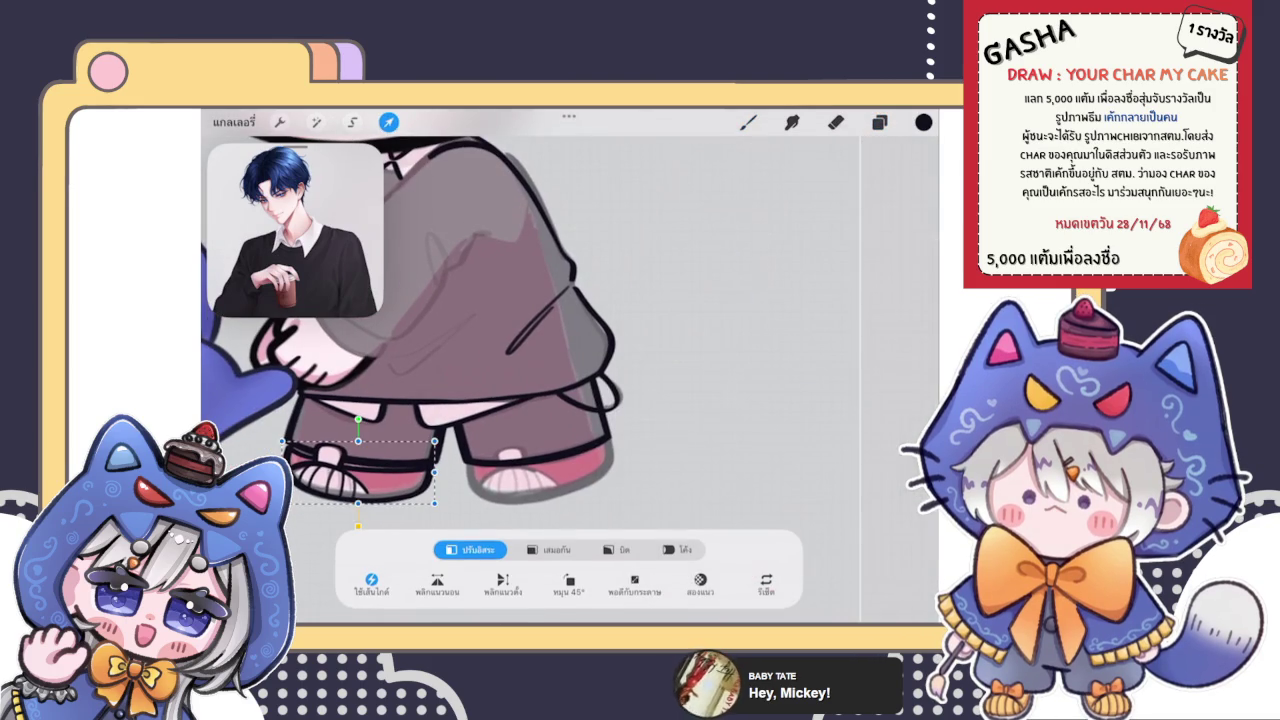
{"action": "left_click_drag", "start_coordinate": [568, 392], "coordinate": [527, 418]}
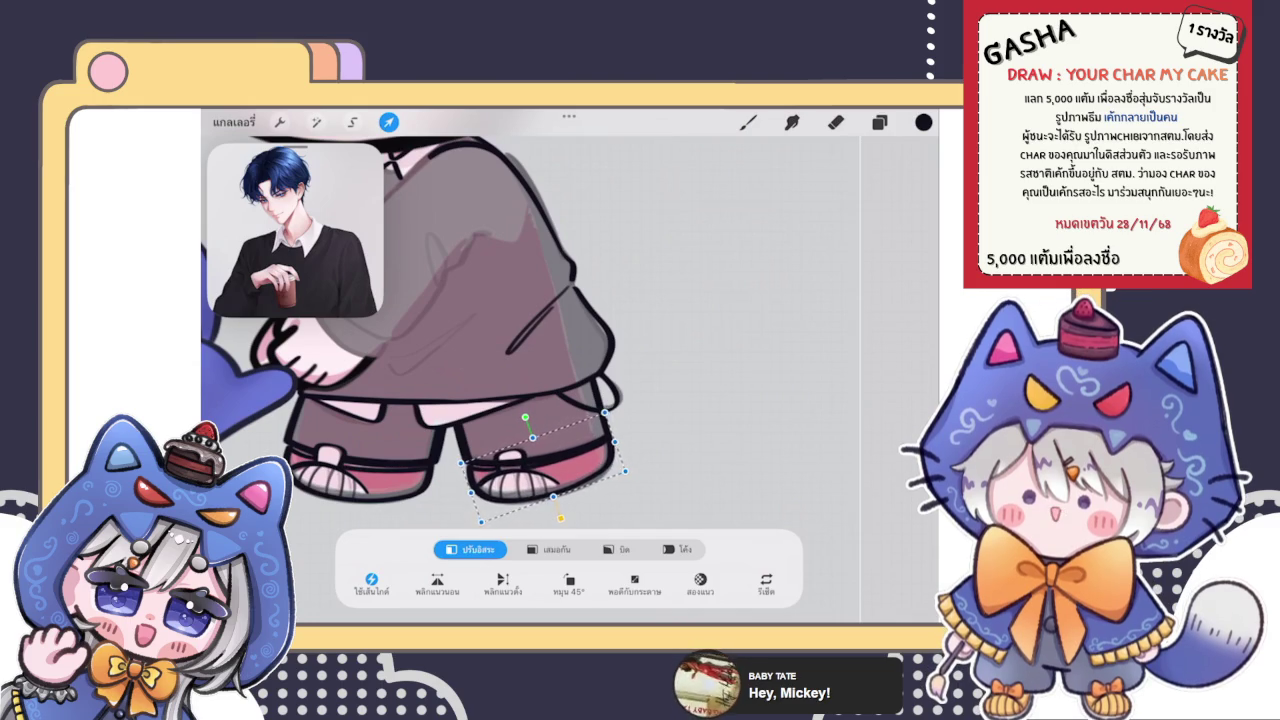
{"action": "left_click_drag", "start_coordinate": [527, 418], "coordinate": [525, 417]}
{"action": "scroll", "coordinate": [530, 420], "scroll_direction": "up", "scroll_amount": 5}
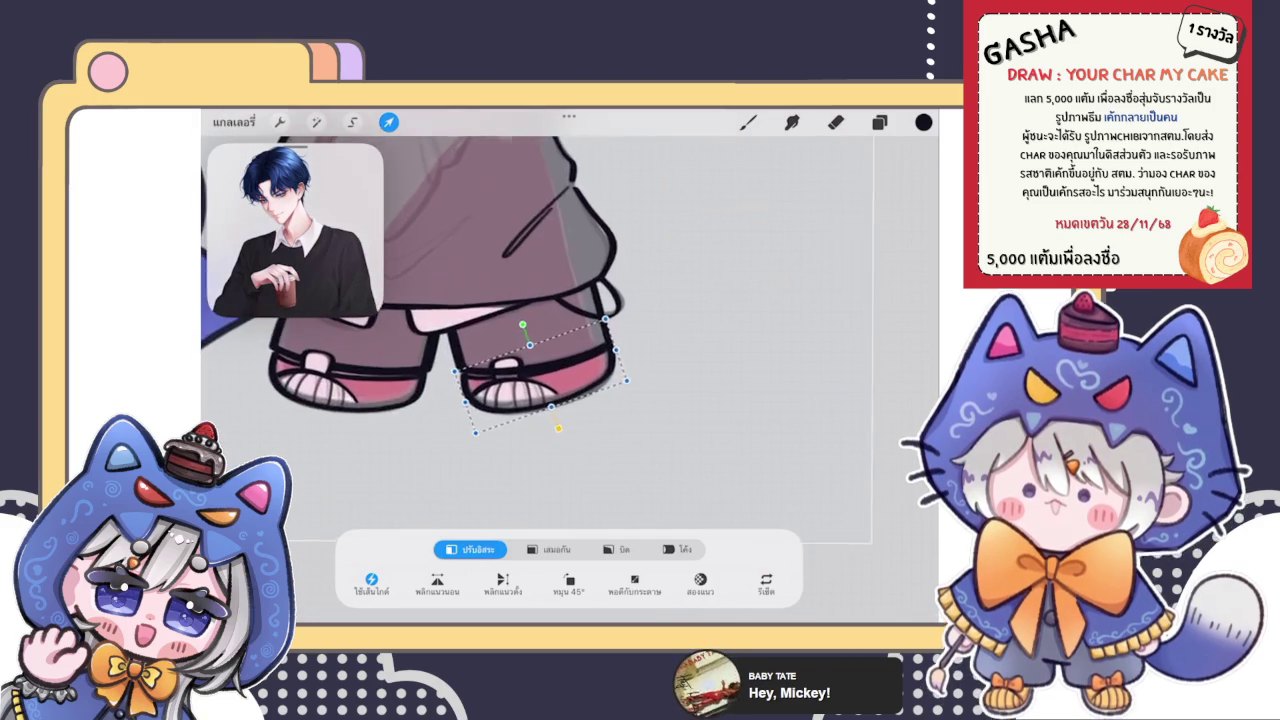
Warp the shoe outline with the mesh to fit the leg and commit it
{"action": "left_click", "coordinate": [617, 549]}
{"action": "left_click", "coordinate": [678, 549]}
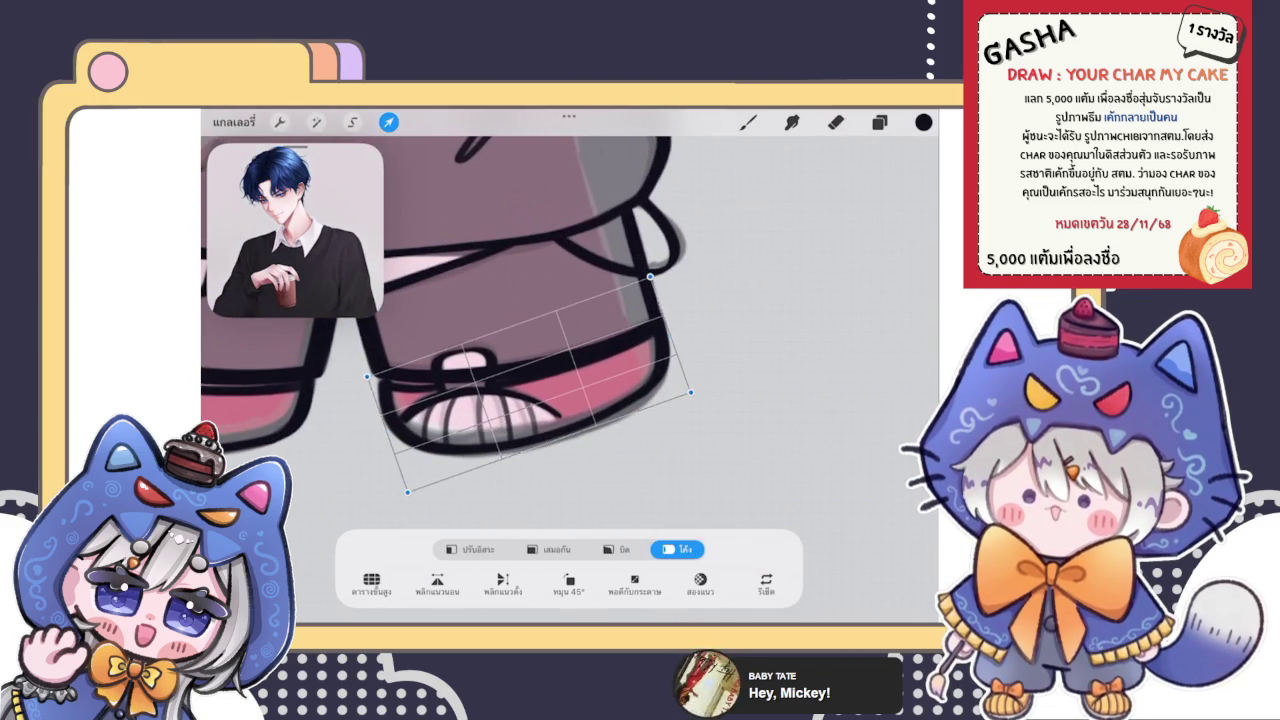
{"action": "left_click_drag", "start_coordinate": [640, 360], "coordinate": [648, 366]}
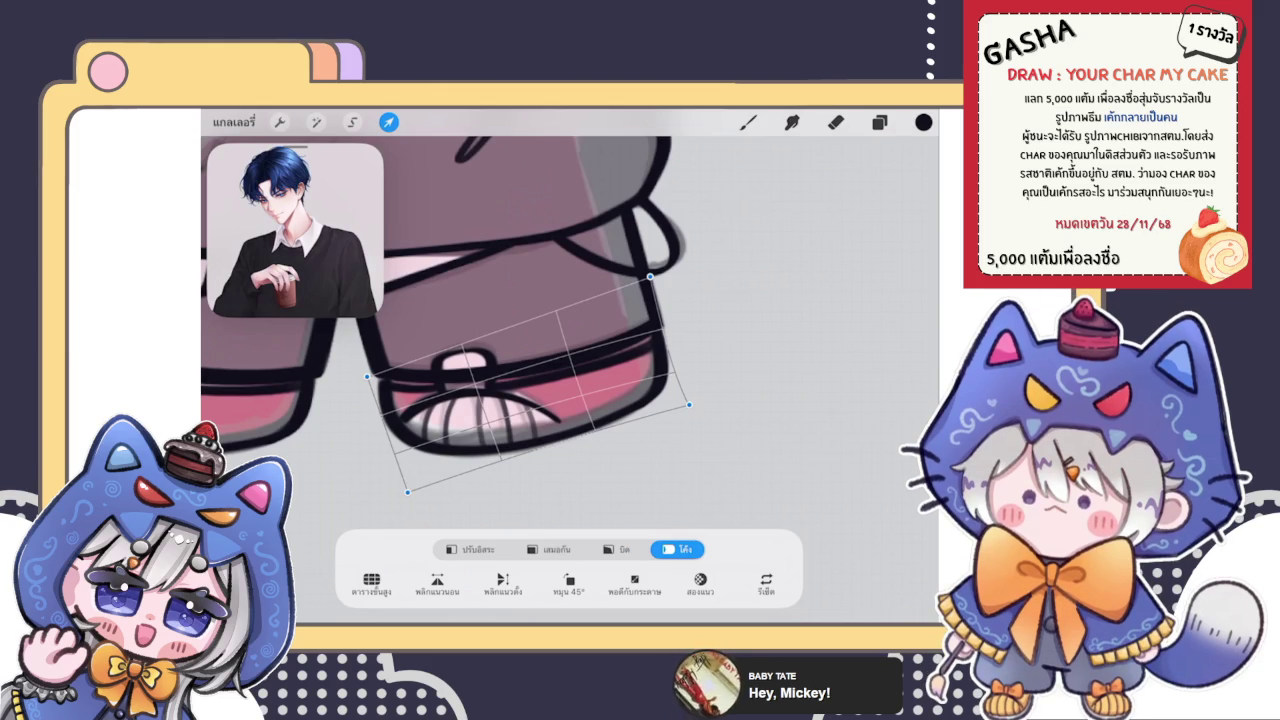
{"action": "left_click_drag", "start_coordinate": [530, 400], "coordinate": [568, 396]}
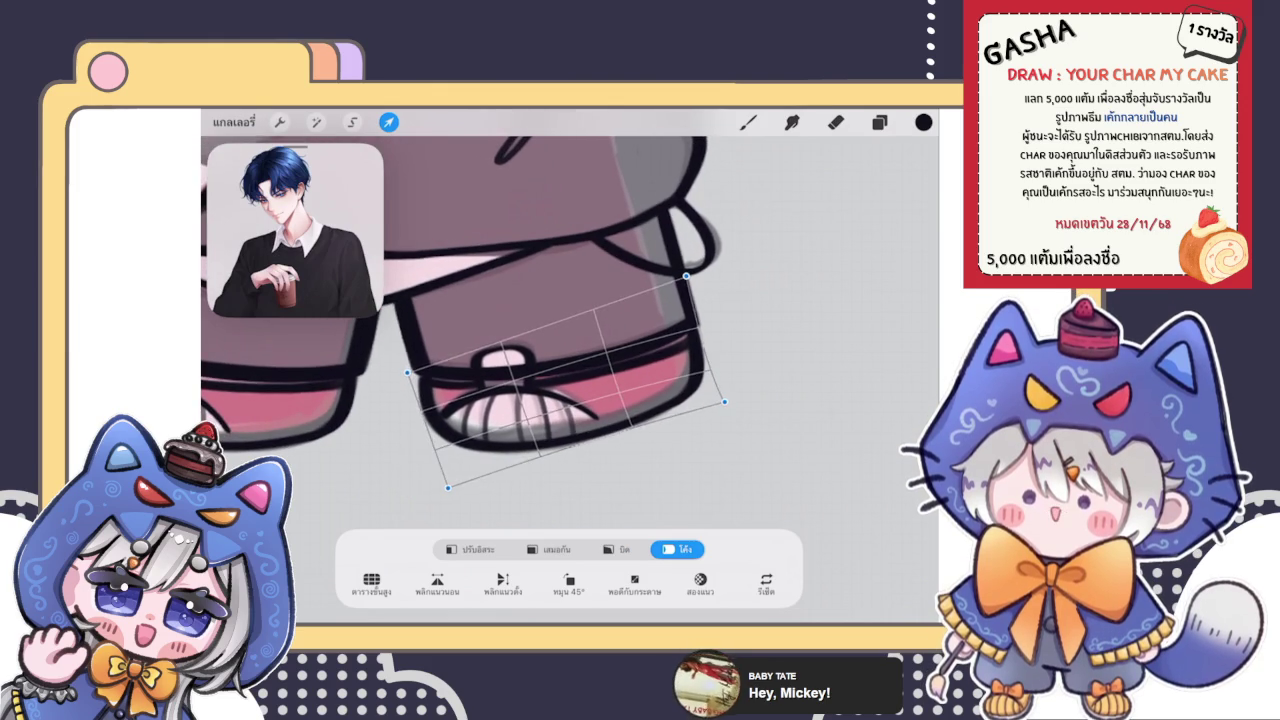
{"action": "left_click_drag", "start_coordinate": [407, 371], "coordinate": [408, 377]}
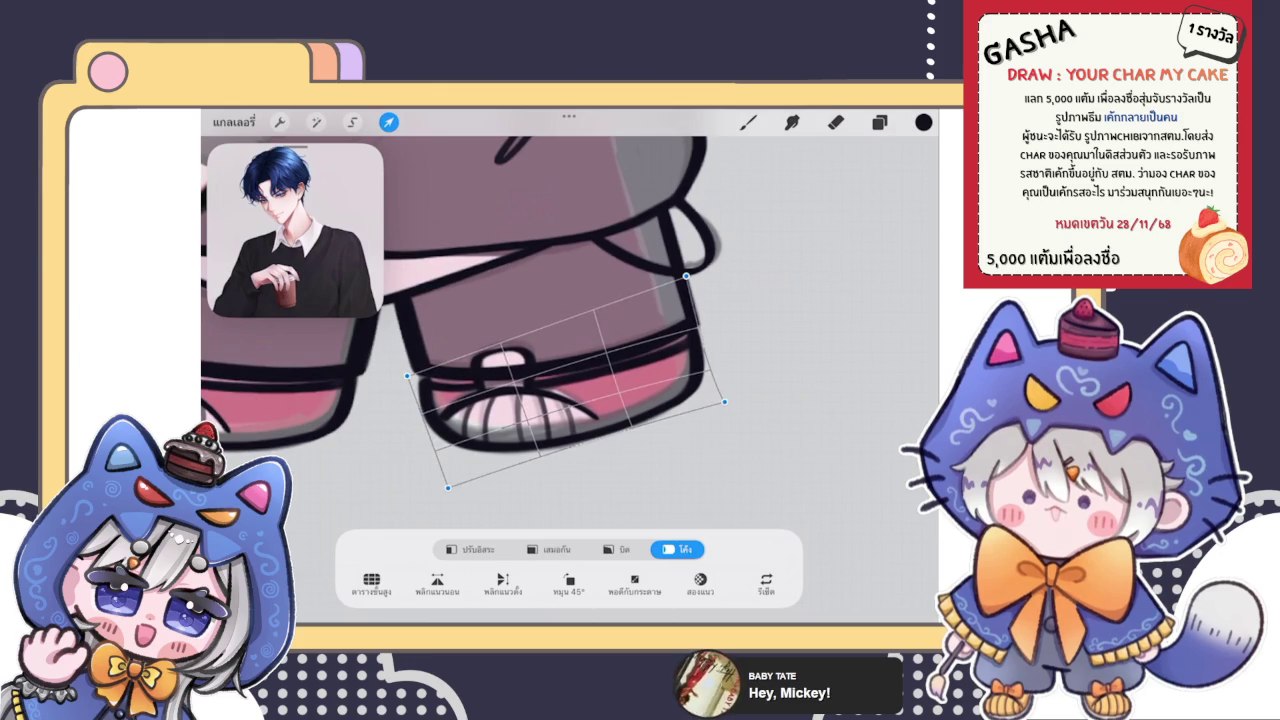
{"action": "left_click", "coordinate": [748, 121]}
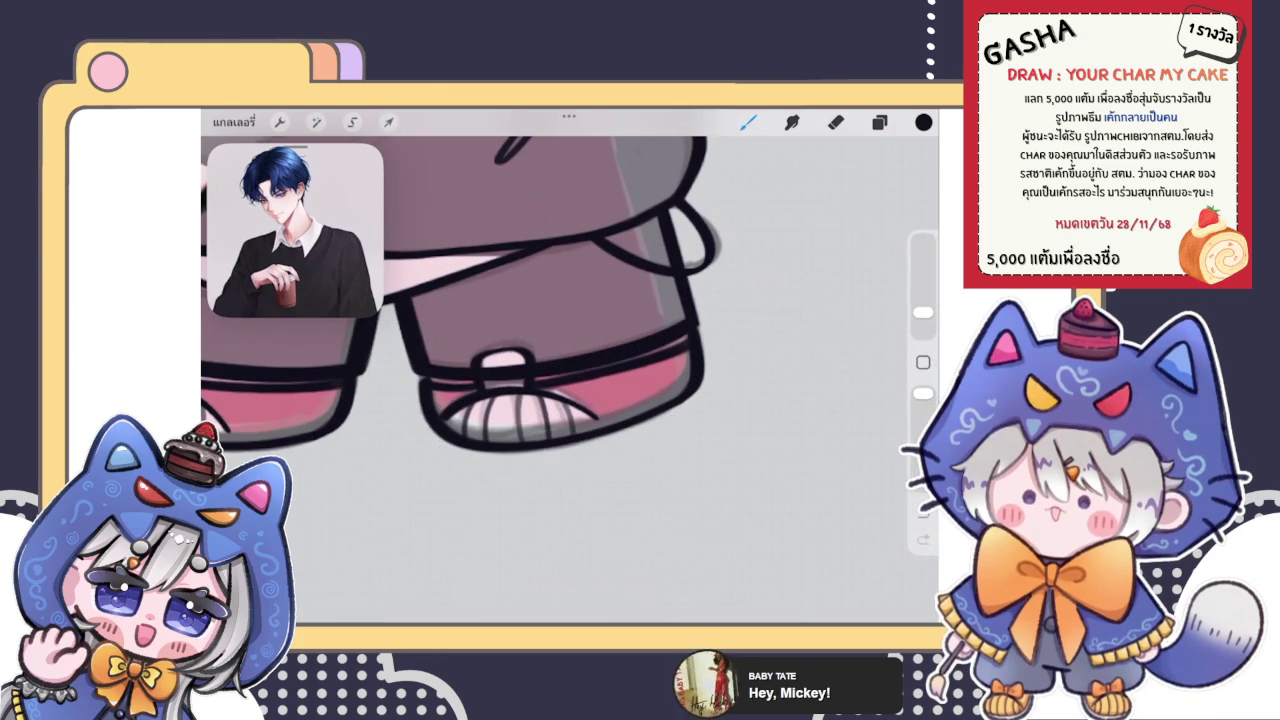
{"action": "scroll", "coordinate": [400, 373], "scroll_direction": "up", "scroll_amount": 3}
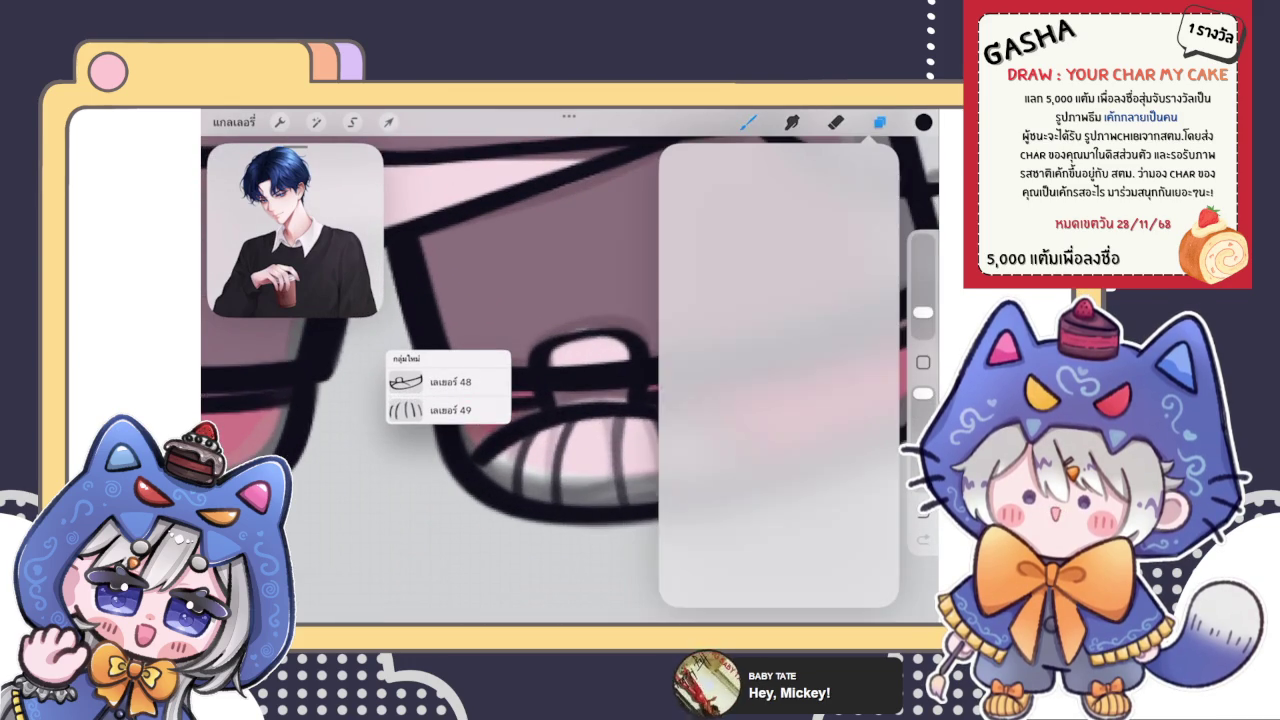
{"action": "left_click", "coordinate": [879, 121]}
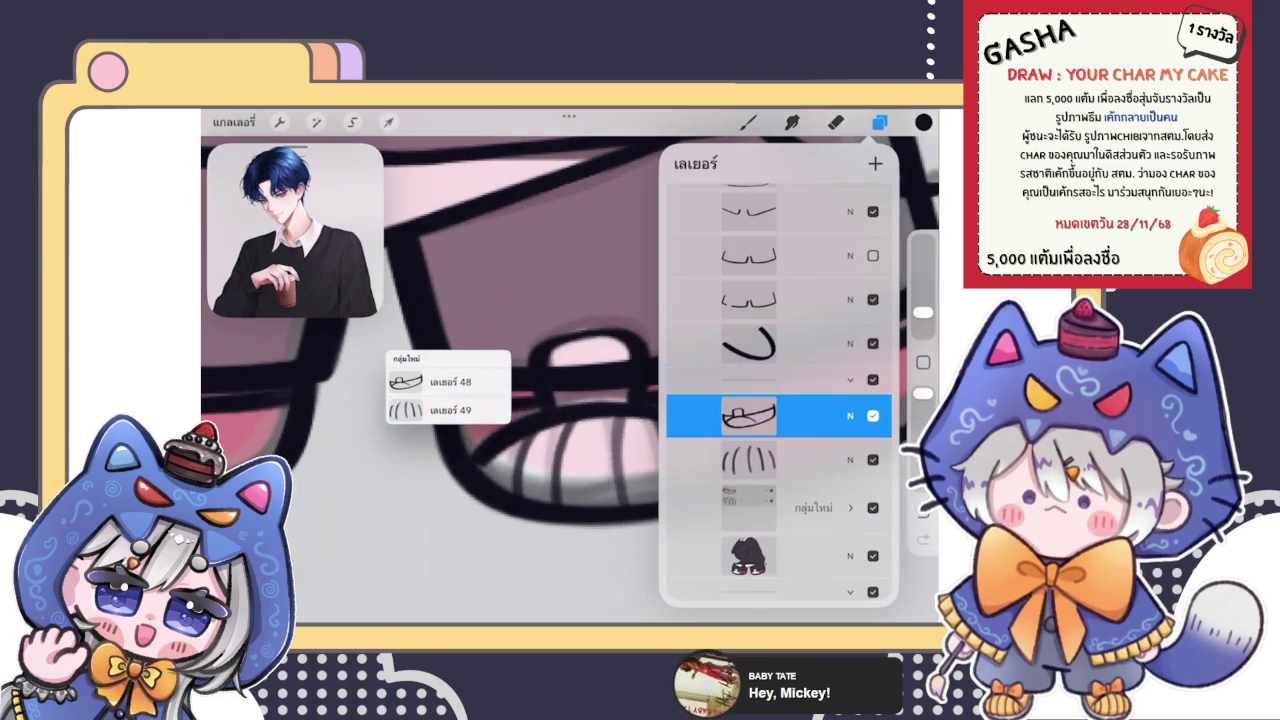
{"action": "left_click", "coordinate": [748, 121]}
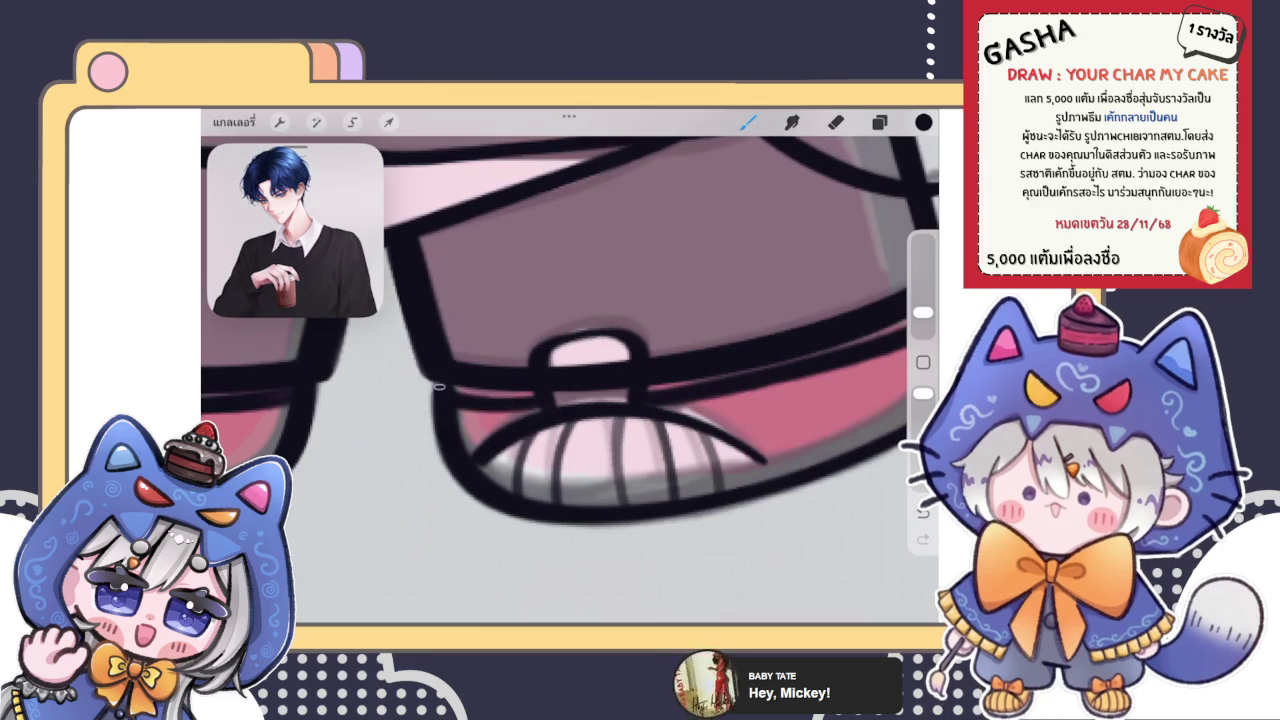
{"action": "left_click_drag", "start_coordinate": [590, 350], "coordinate": [293, 412]}
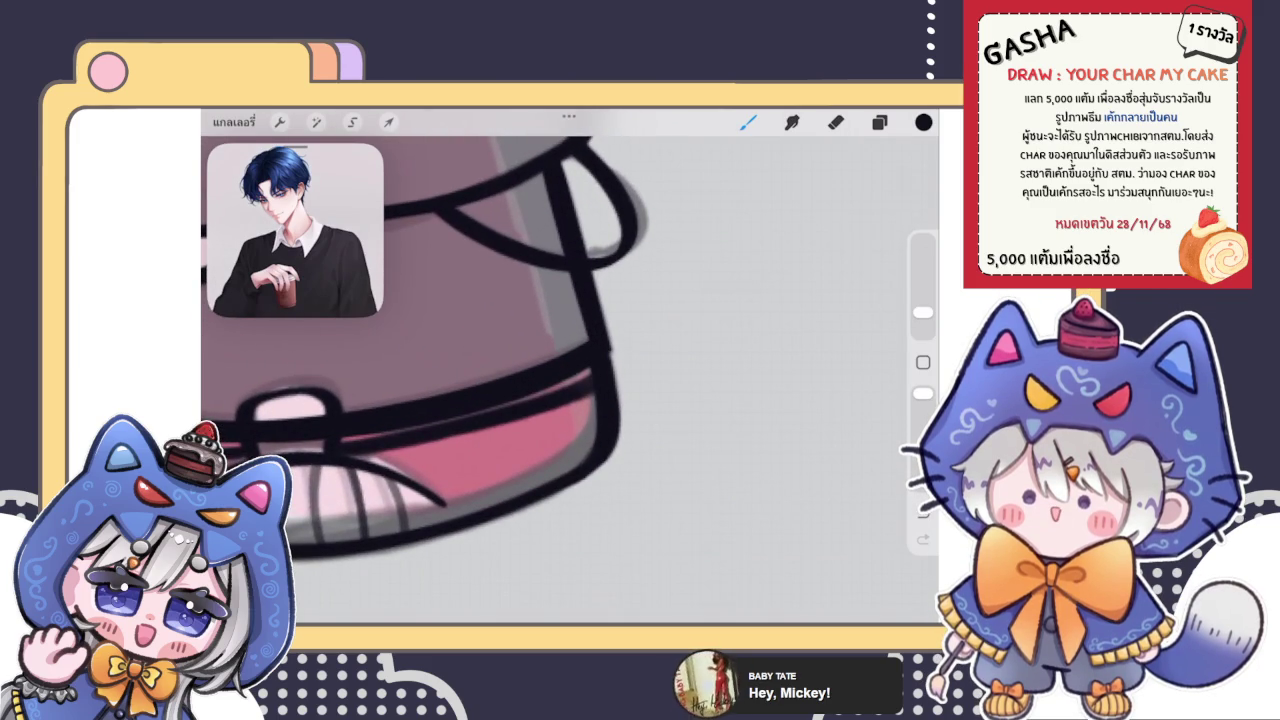
{"action": "scroll", "coordinate": [425, 350], "scroll_direction": "down", "scroll_amount": 3}
{"action": "scroll", "coordinate": [425, 350], "scroll_direction": "down", "scroll_amount": 2}
{"action": "scroll", "coordinate": [425, 300], "scroll_direction": "down", "scroll_amount": 2}
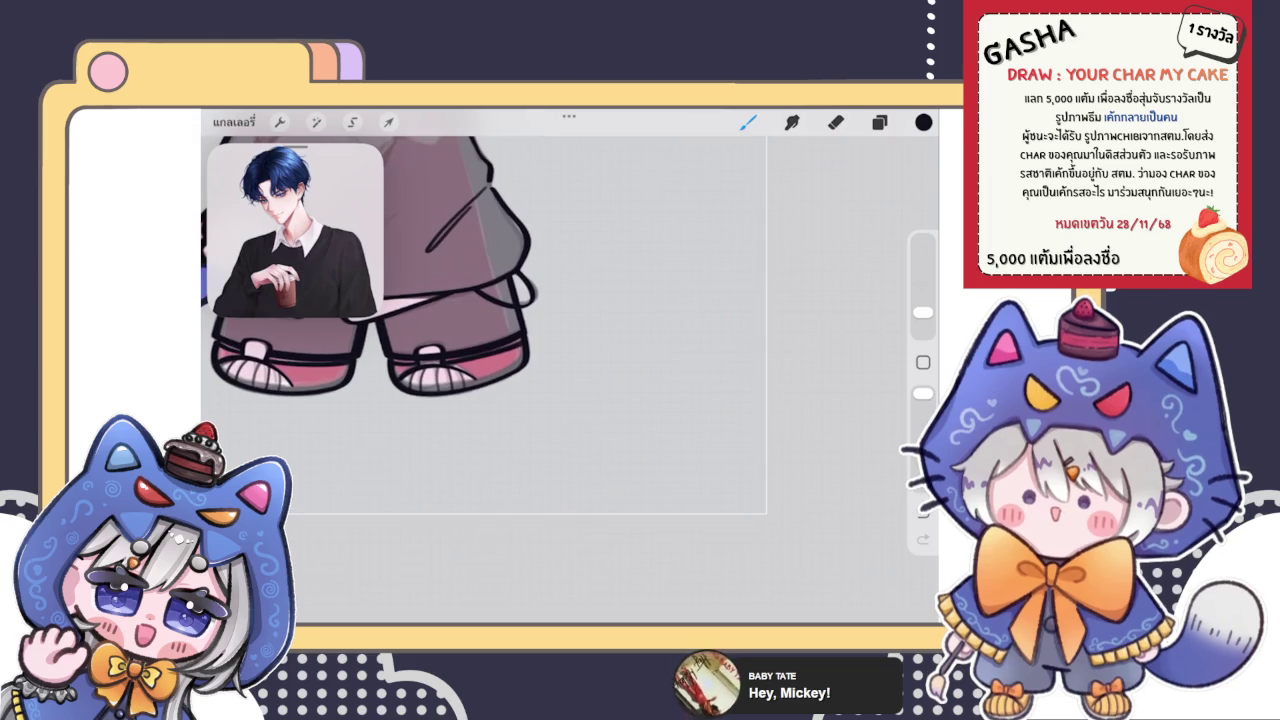
{"action": "scroll", "coordinate": [450, 300], "scroll_direction": "up", "scroll_amount": 2}
{"action": "scroll", "coordinate": [450, 300], "scroll_direction": "up", "scroll_amount": 2}
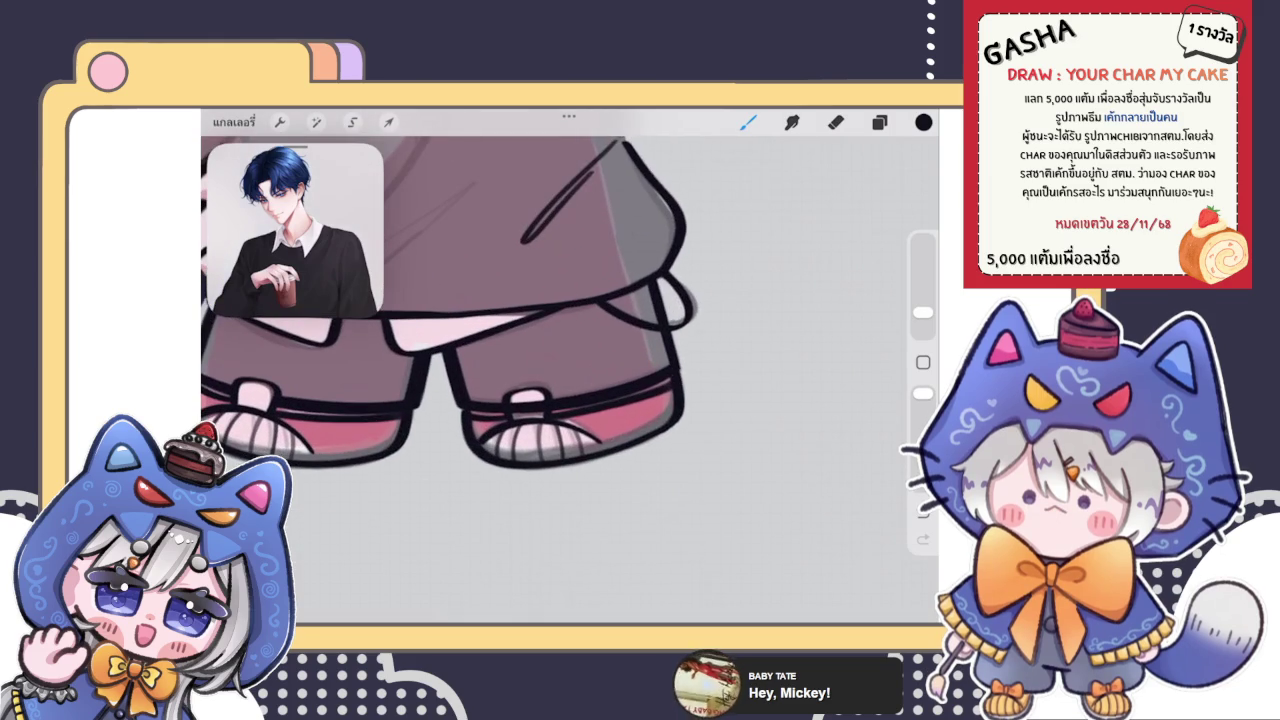
{"action": "left_click", "coordinate": [879, 122]}
Ungroup both shoe layer groups and move the shoe outline layer higher
{"action": "left_click", "coordinate": [850, 355]}
{"action": "left_click", "coordinate": [813, 367]}
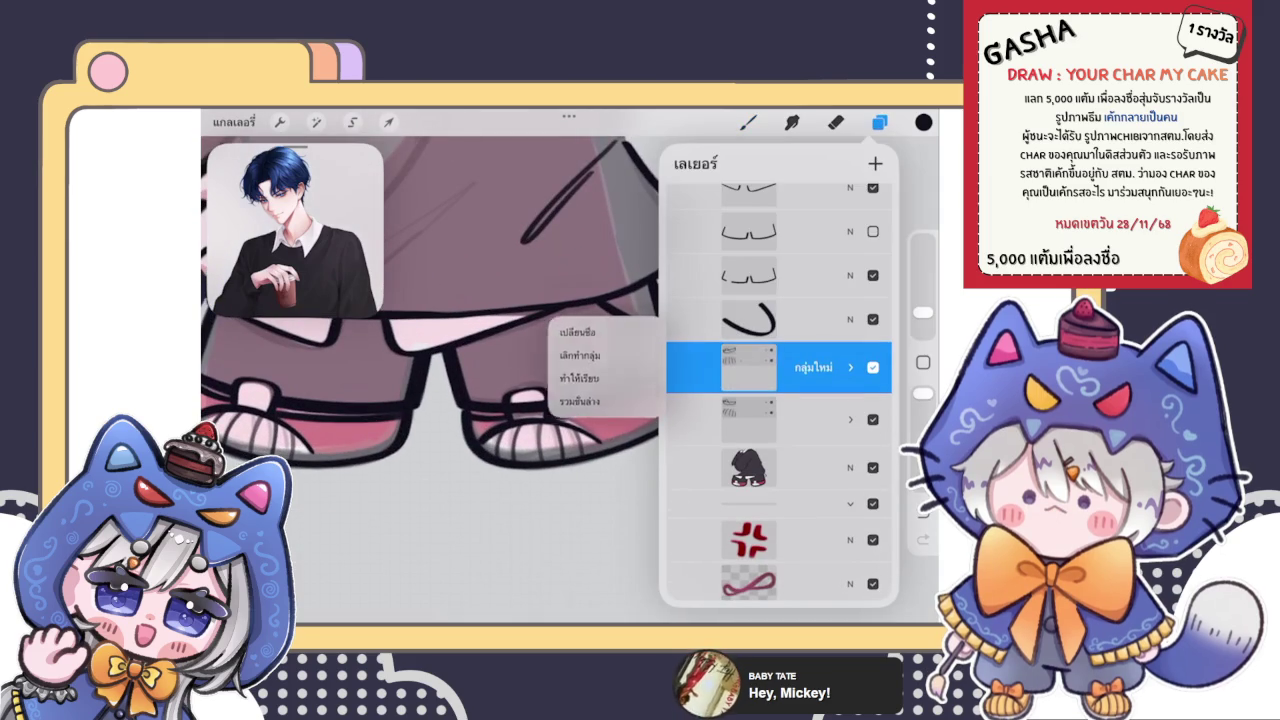
{"action": "left_click", "coordinate": [577, 354]}
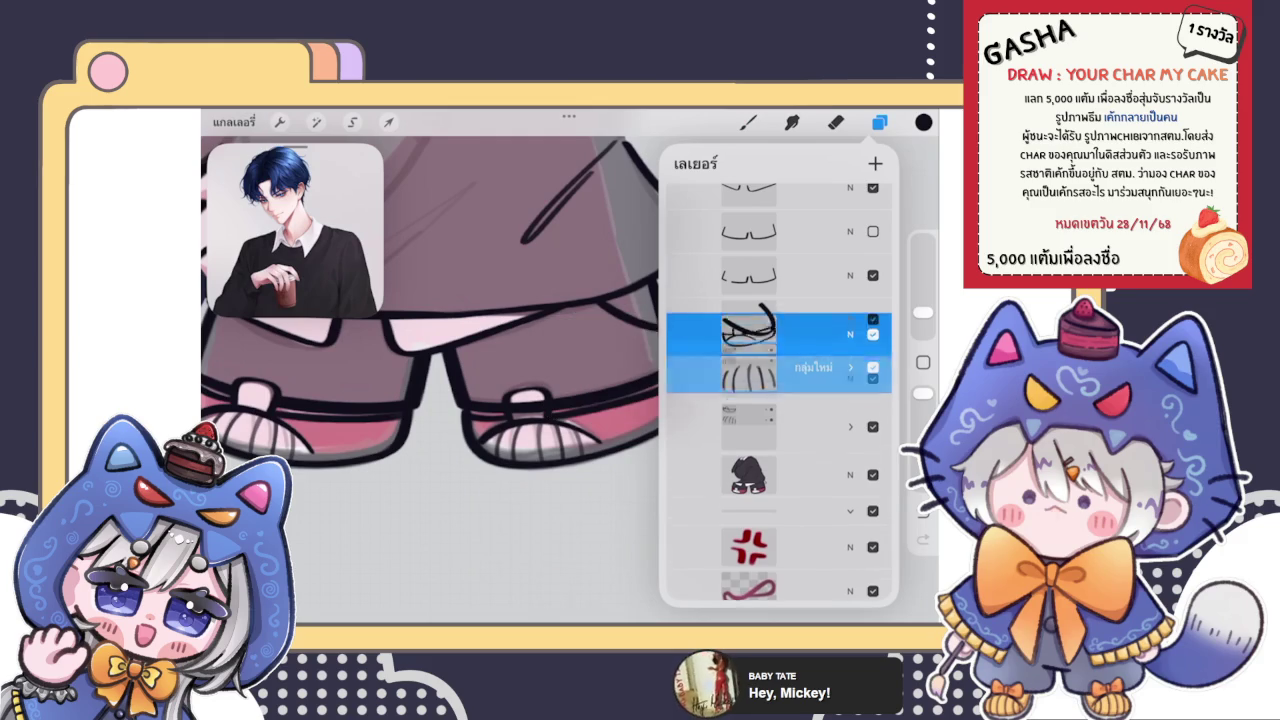
{"action": "left_click", "coordinate": [780, 455]}
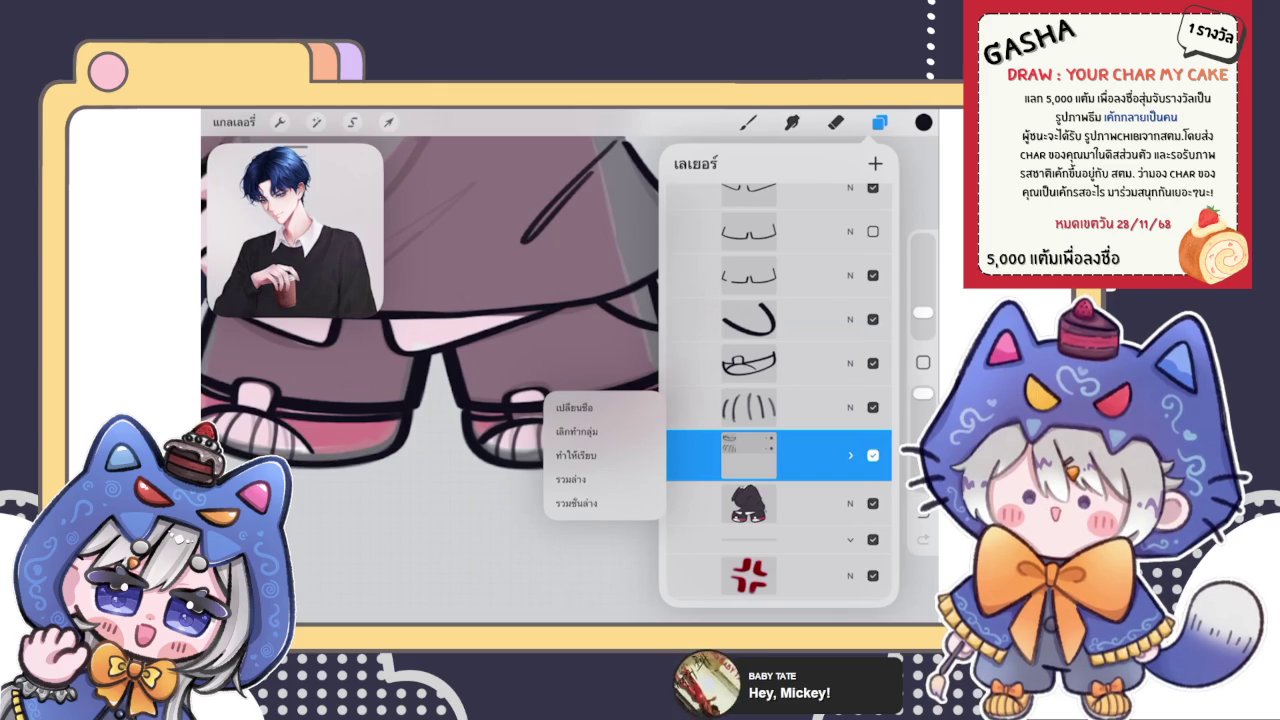
{"action": "left_click", "coordinate": [577, 431]}
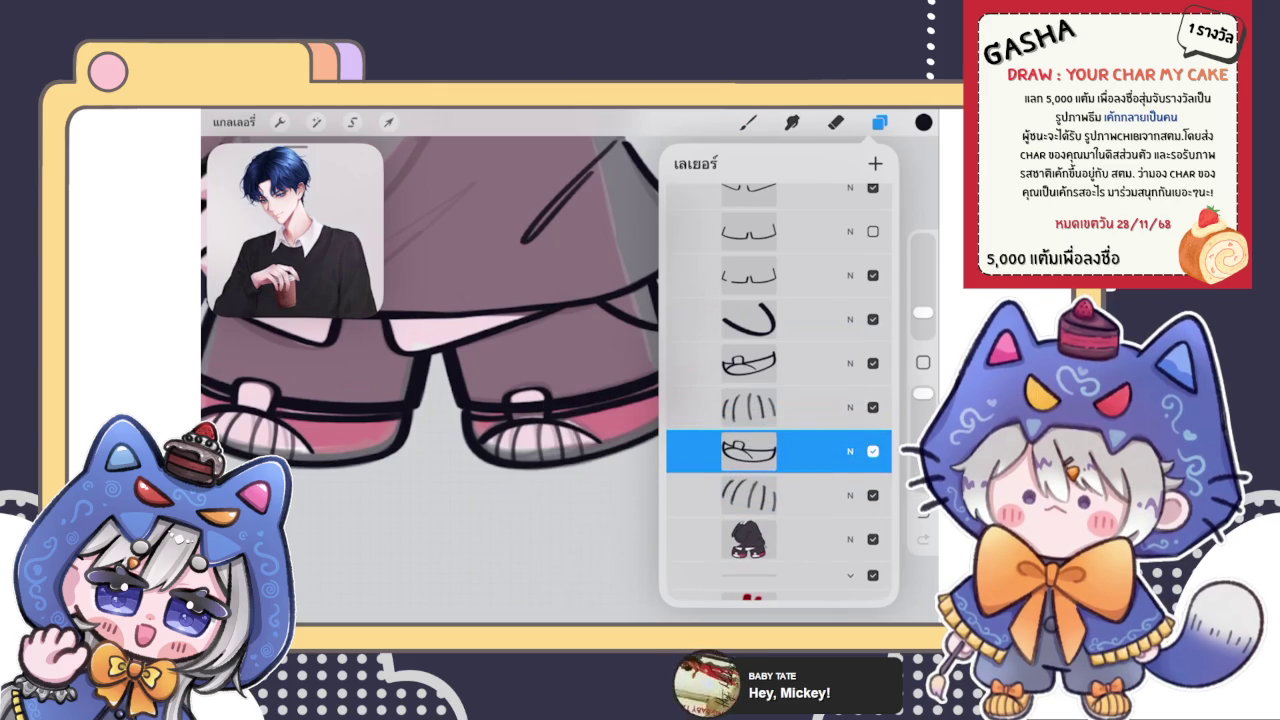
{"action": "left_click_drag", "start_coordinate": [749, 451], "coordinate": [749, 363]}
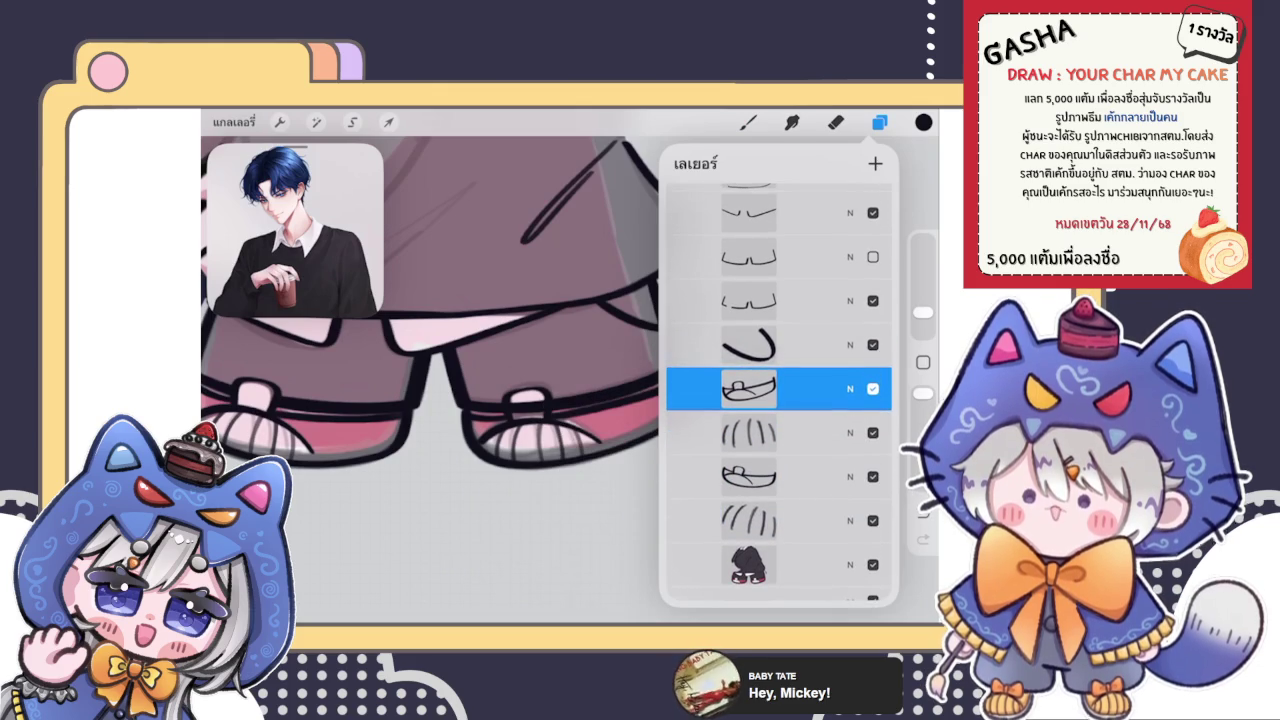
Merge the two sole lines layers together and the two shoe outline layers together
{"action": "left_click", "coordinate": [749, 433]}
{"action": "left_click_drag", "start_coordinate": [749, 433], "coordinate": [749, 445]}
{"action": "scroll", "coordinate": [778, 400], "scroll_direction": "down", "scroll_amount": 2}
{"action": "left_click", "coordinate": [749, 389]}
{"action": "left_click", "coordinate": [570, 498]}
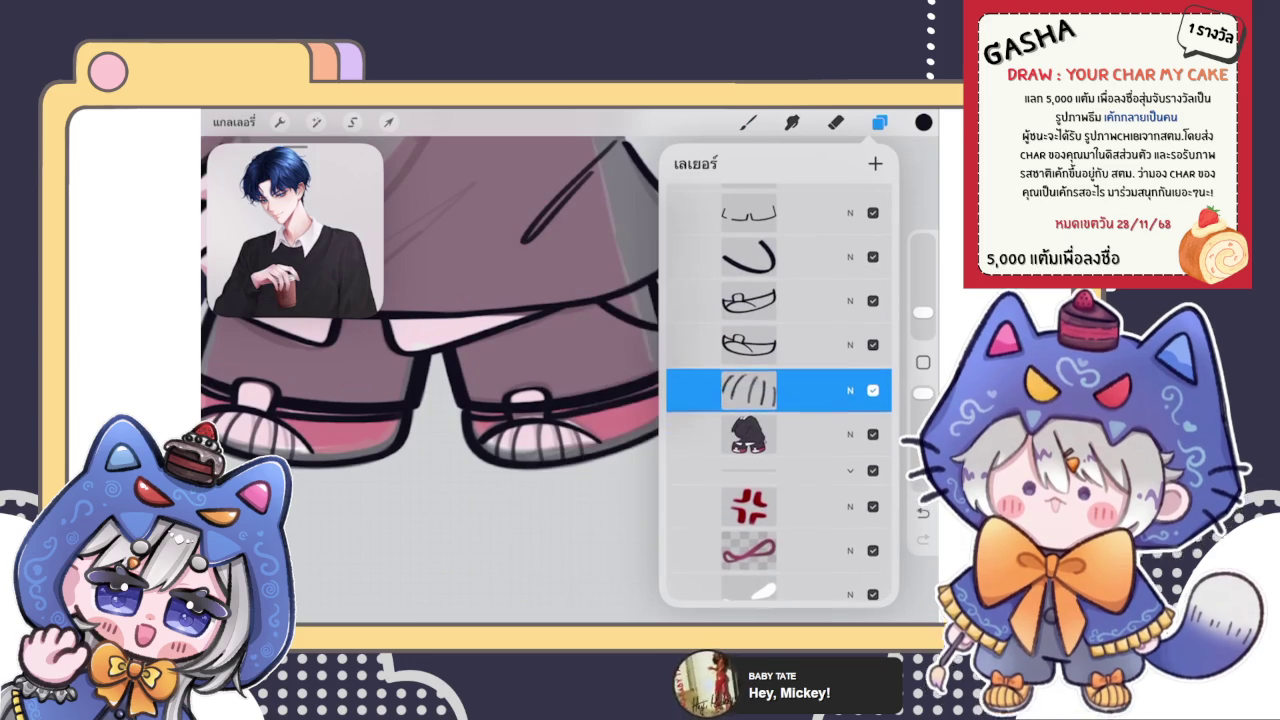
{"action": "left_click", "coordinate": [780, 300]}
{"action": "left_click", "coordinate": [570, 408]}
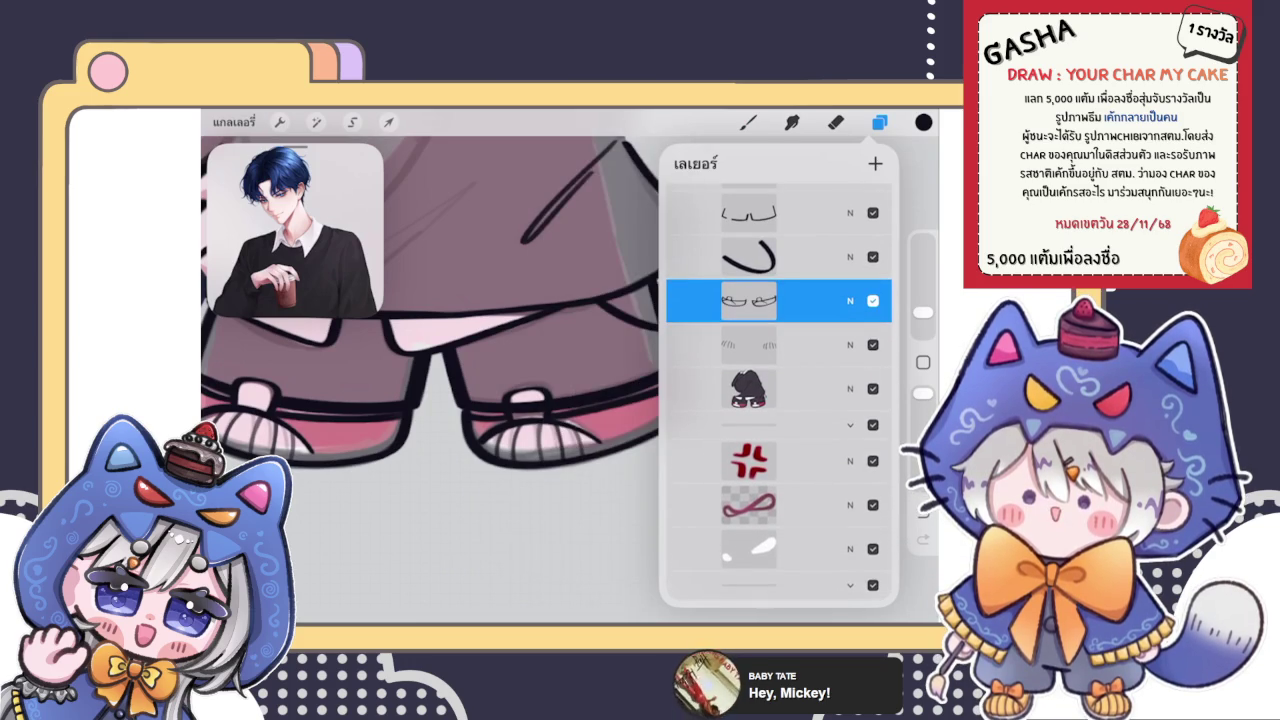
Erase a stray piece of the black shoe outline
{"action": "scroll", "coordinate": [778, 400], "scroll_direction": "up", "scroll_amount": 2}
{"action": "left_click", "coordinate": [835, 121]}
{"action": "mouse_move", "coordinate": [530, 425]}
{"action": "left_mouse_down"}
{"action": "mouse_move", "coordinate": [512, 445]}
{"action": "mouse_move", "coordinate": [498, 420]}
{"action": "mouse_move", "coordinate": [543, 451]}
{"action": "mouse_move", "coordinate": [559, 418]}
{"action": "left_mouse_up"}
{"action": "scroll", "coordinate": [500, 330], "scroll_direction": "down", "scroll_amount": 5}
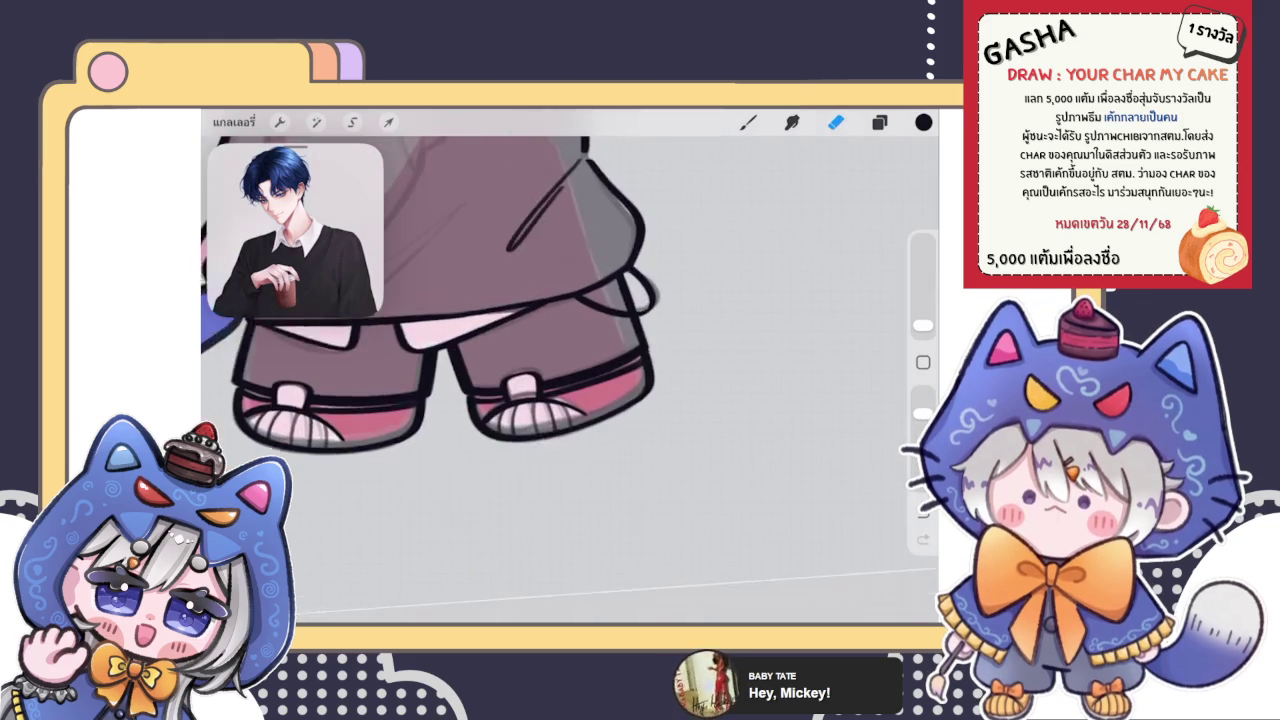
{"action": "scroll", "coordinate": [470, 300], "scroll_direction": "down", "scroll_amount": 3}
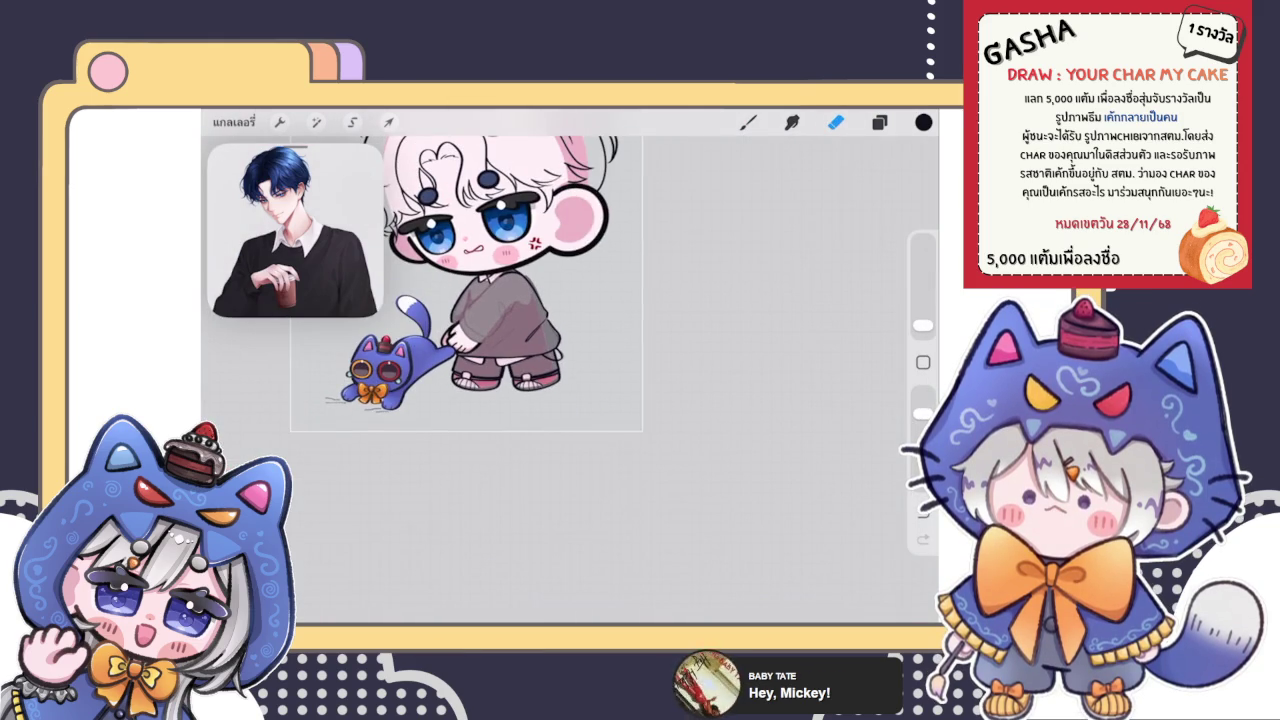
{"action": "scroll", "coordinate": [500, 310], "scroll_direction": "up", "scroll_amount": 3}
{"action": "scroll", "coordinate": [500, 310], "scroll_direction": "up", "scroll_amount": 2}
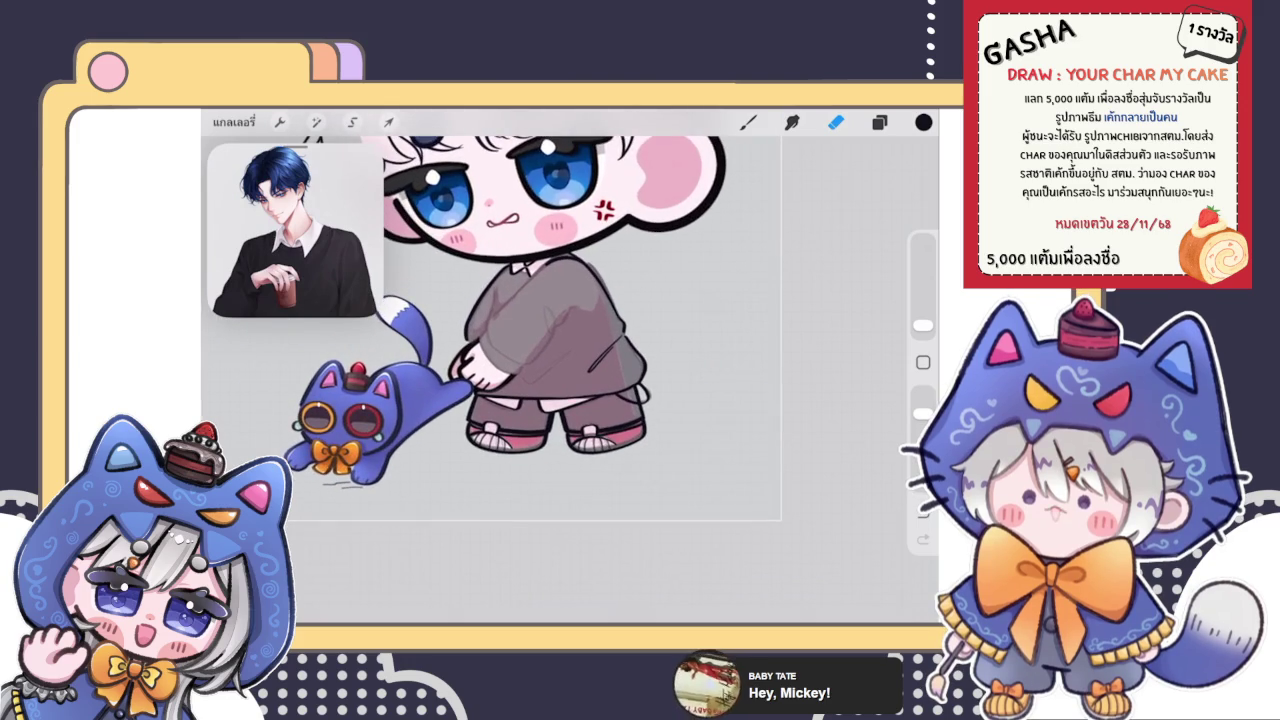
{"action": "left_click", "coordinate": [879, 122]}
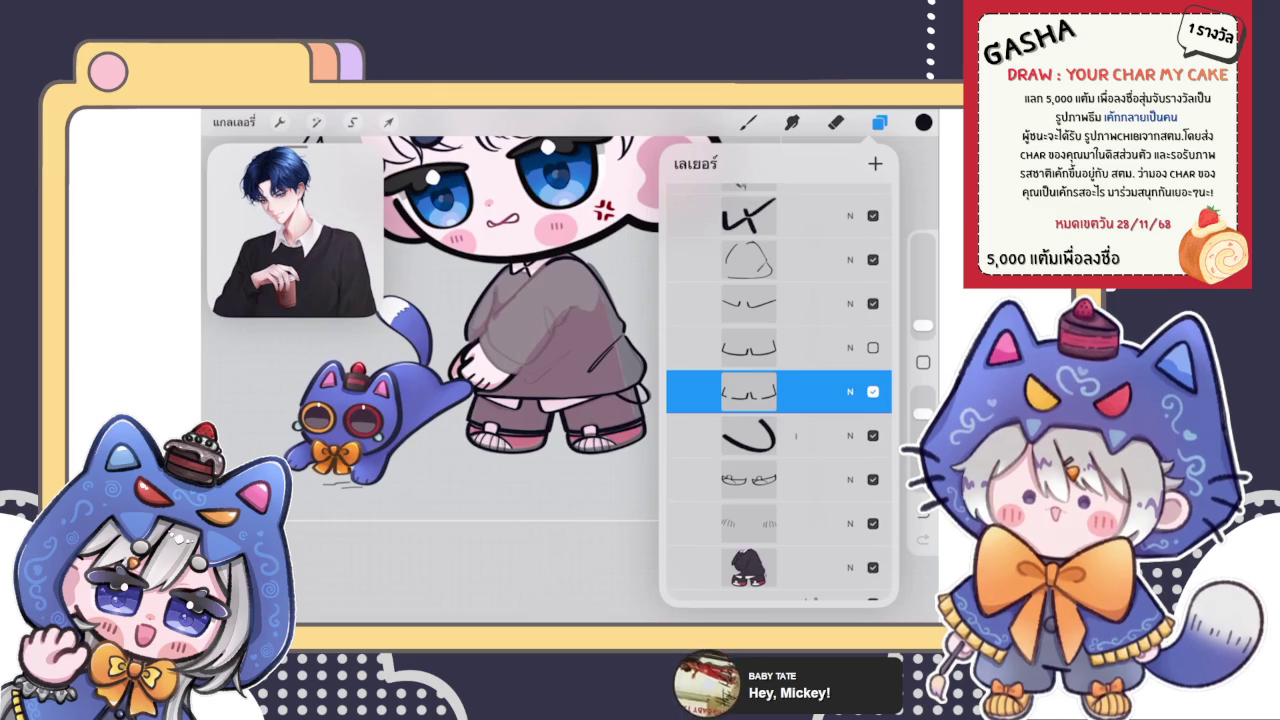
{"action": "scroll", "coordinate": [480, 300], "scroll_direction": "down", "scroll_amount": 3}
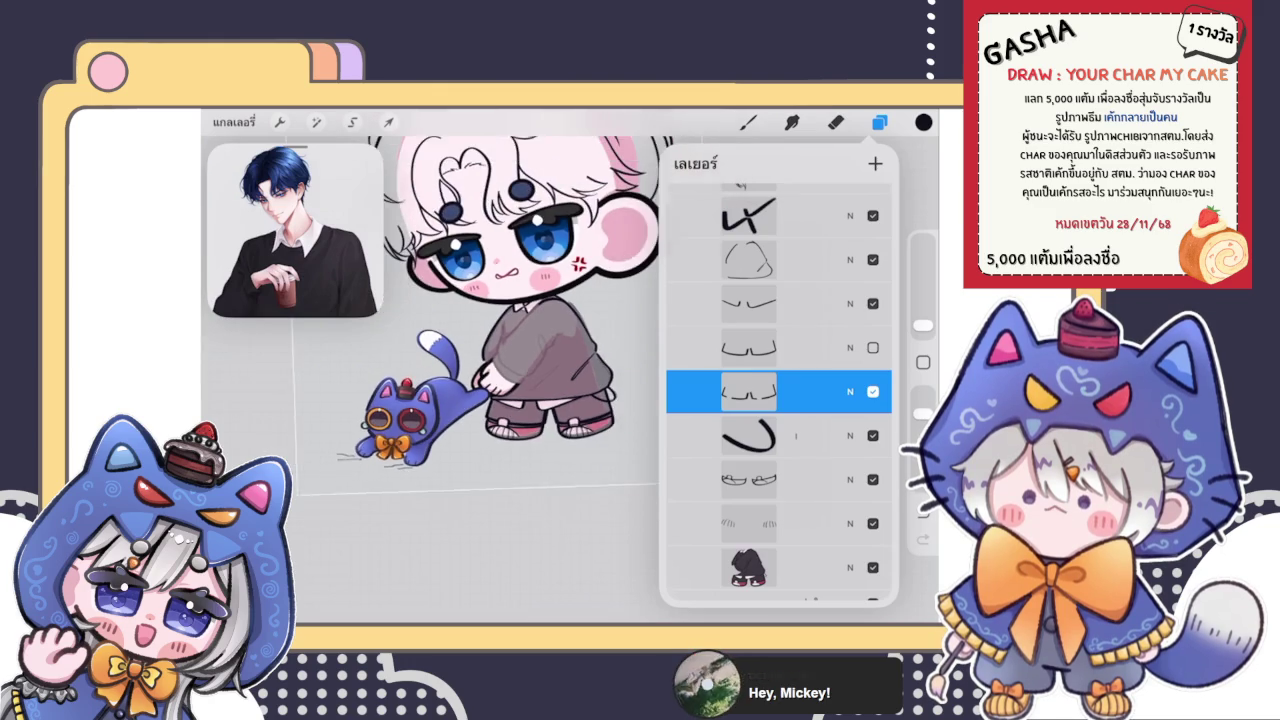
{"action": "scroll", "coordinate": [778, 390], "scroll_direction": "up", "scroll_amount": 2}
{"action": "left_click", "coordinate": [750, 346]}
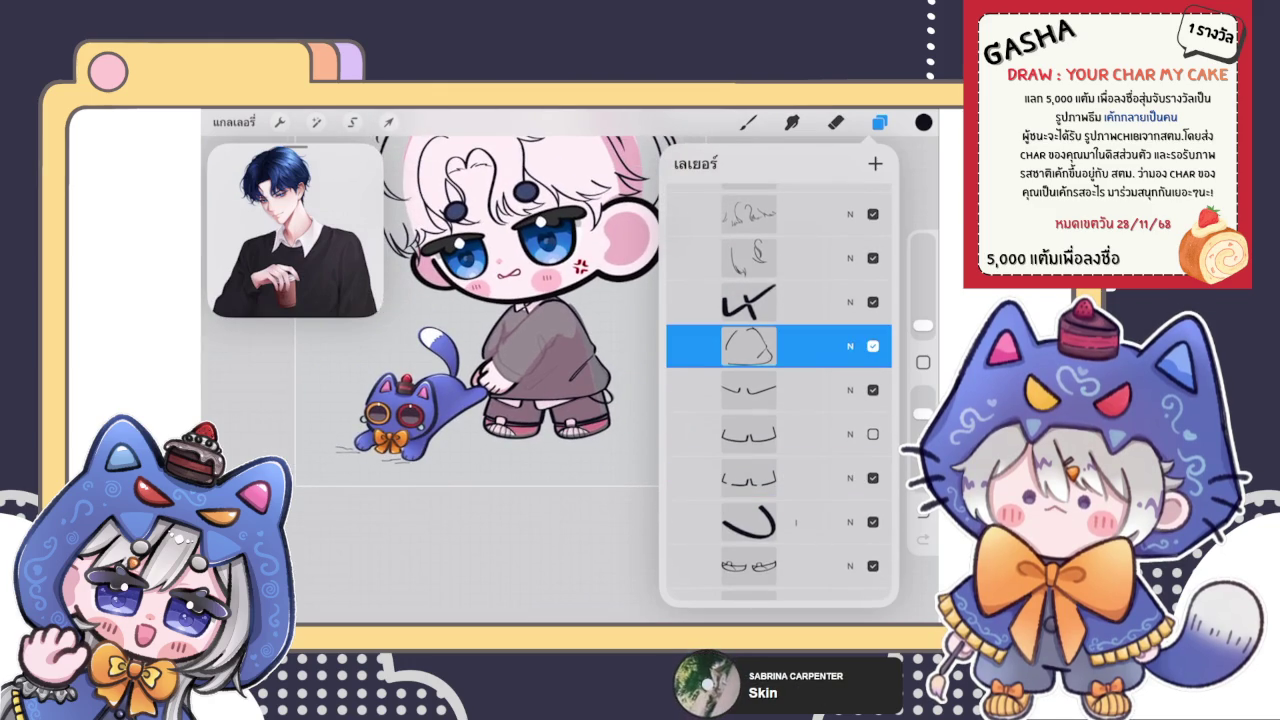
{"action": "left_click", "coordinate": [879, 122]}
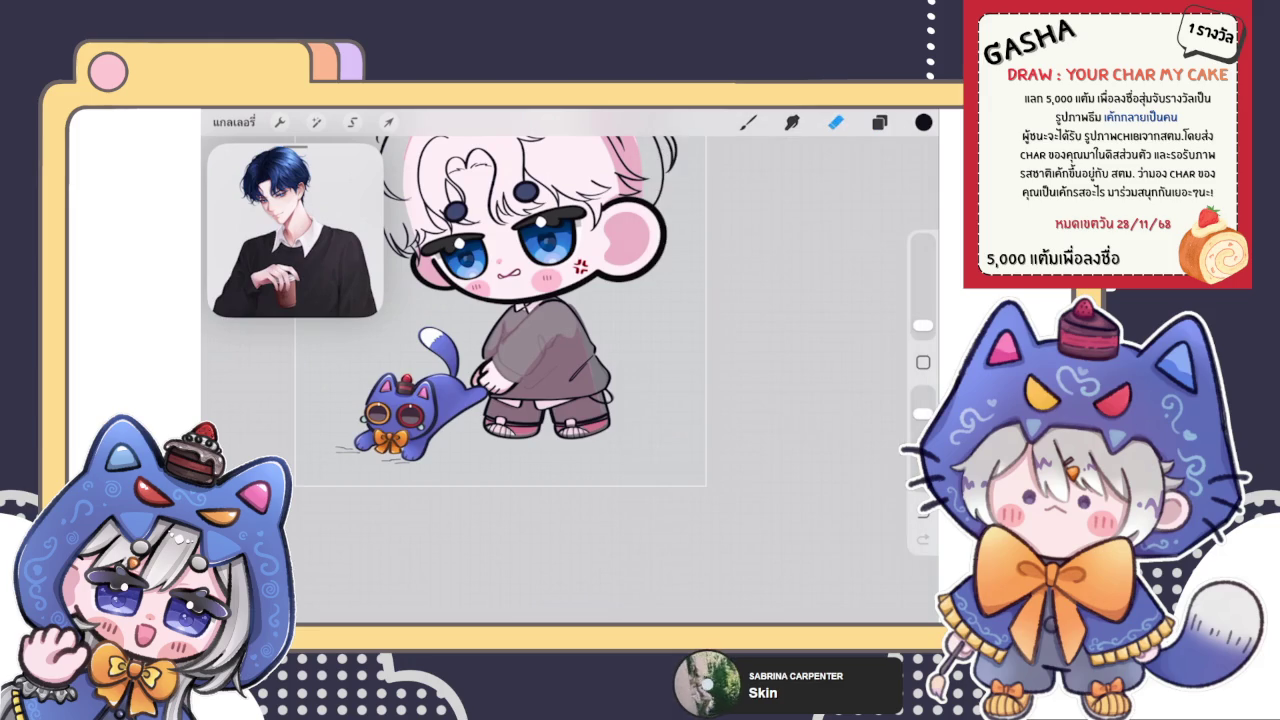
{"action": "left_click", "coordinate": [748, 122]}
{"action": "scroll", "coordinate": [560, 380], "scroll_direction": "up", "scroll_amount": 5}
{"action": "scroll", "coordinate": [560, 260], "scroll_direction": "up", "scroll_amount": 3}
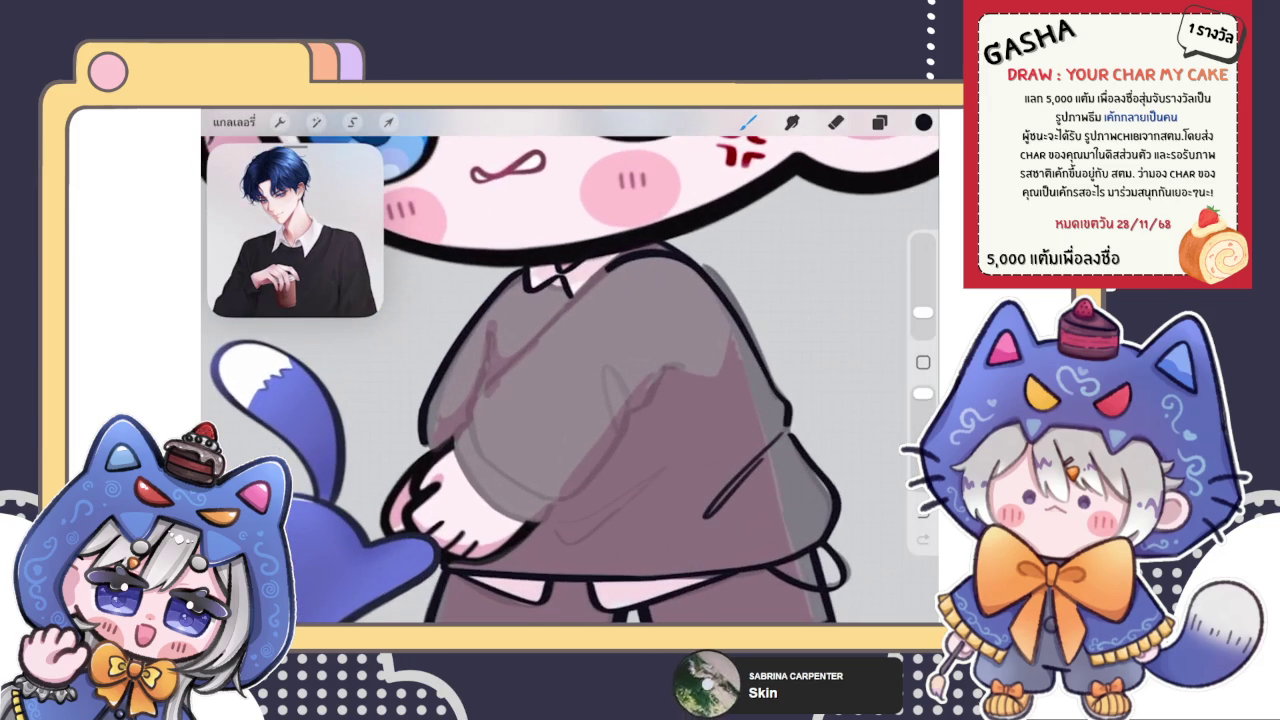
Ink a long black line along the grey sweater's edge, redoing one bad stroke
{"action": "left_click_drag", "start_coordinate": [616, 264], "coordinate": [474, 408]}
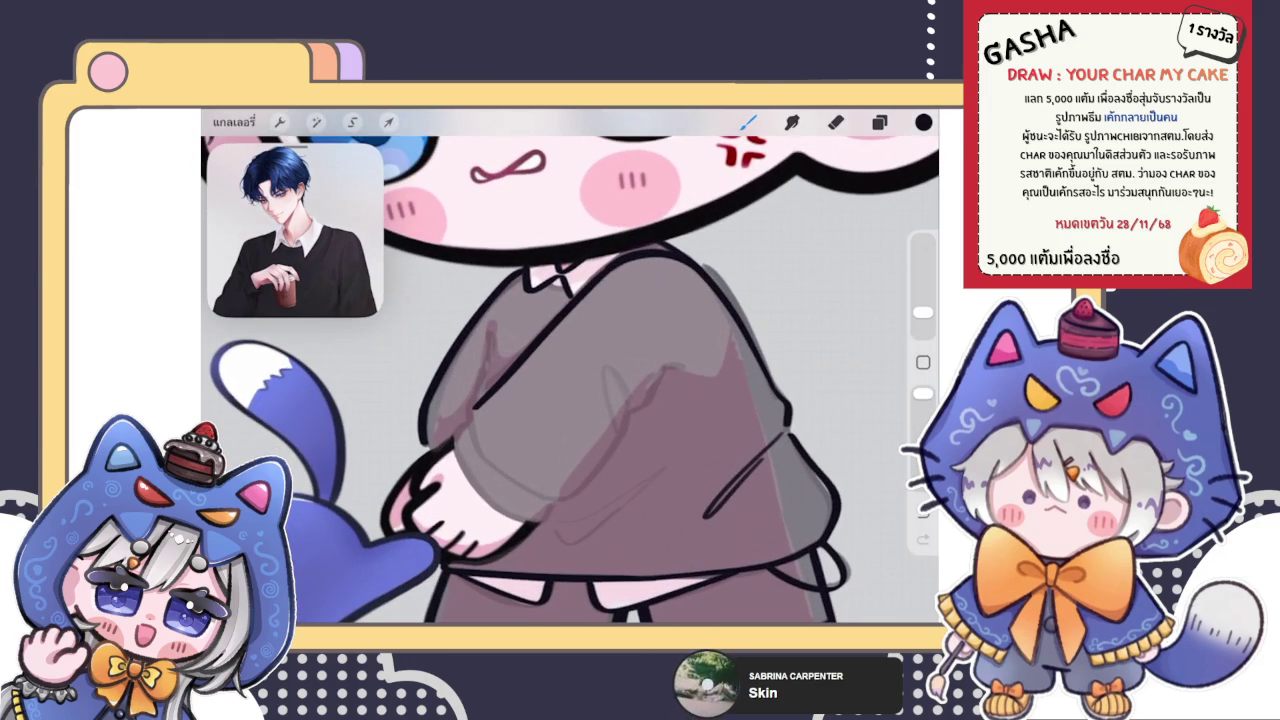
{"action": "scroll", "coordinate": [560, 380], "scroll_direction": "up", "scroll_amount": 3}
{"action": "left_click", "coordinate": [879, 122]}
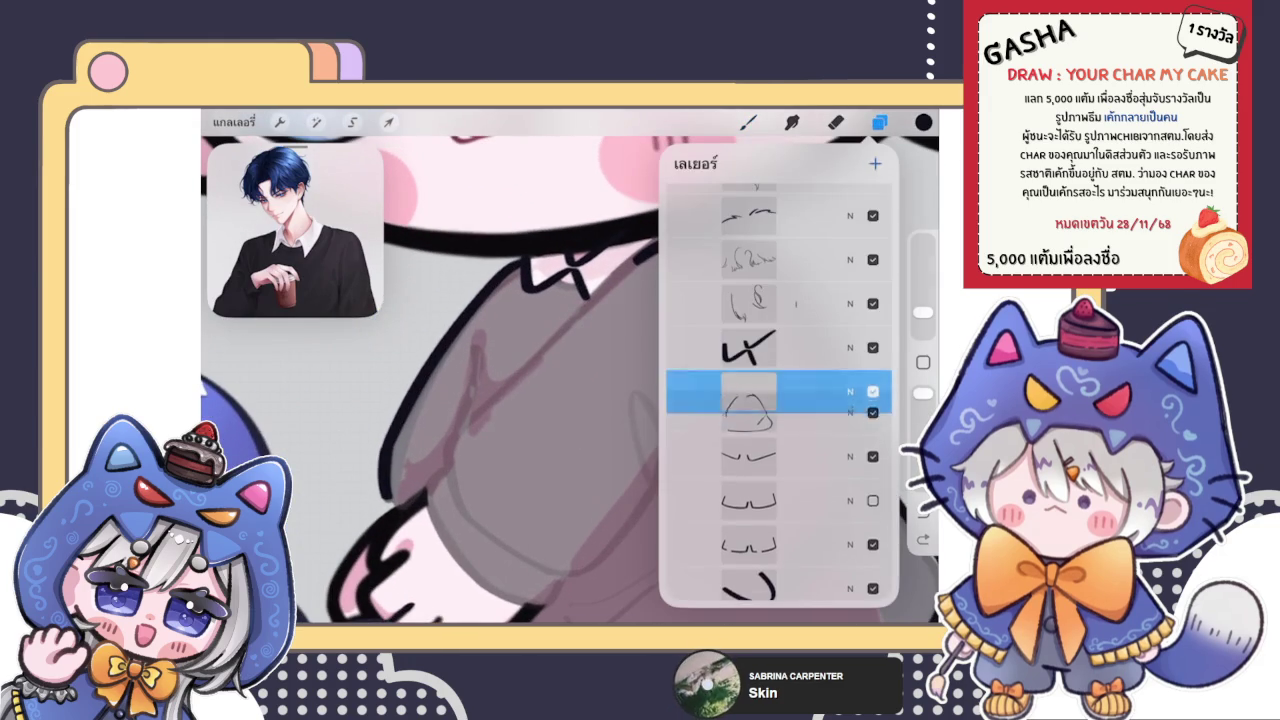
{"action": "left_click", "coordinate": [748, 122]}
{"action": "scroll", "coordinate": [570, 380], "scroll_direction": "up", "scroll_amount": 3}
{"action": "left_click_drag", "start_coordinate": [434, 477], "coordinate": [700, 230]}
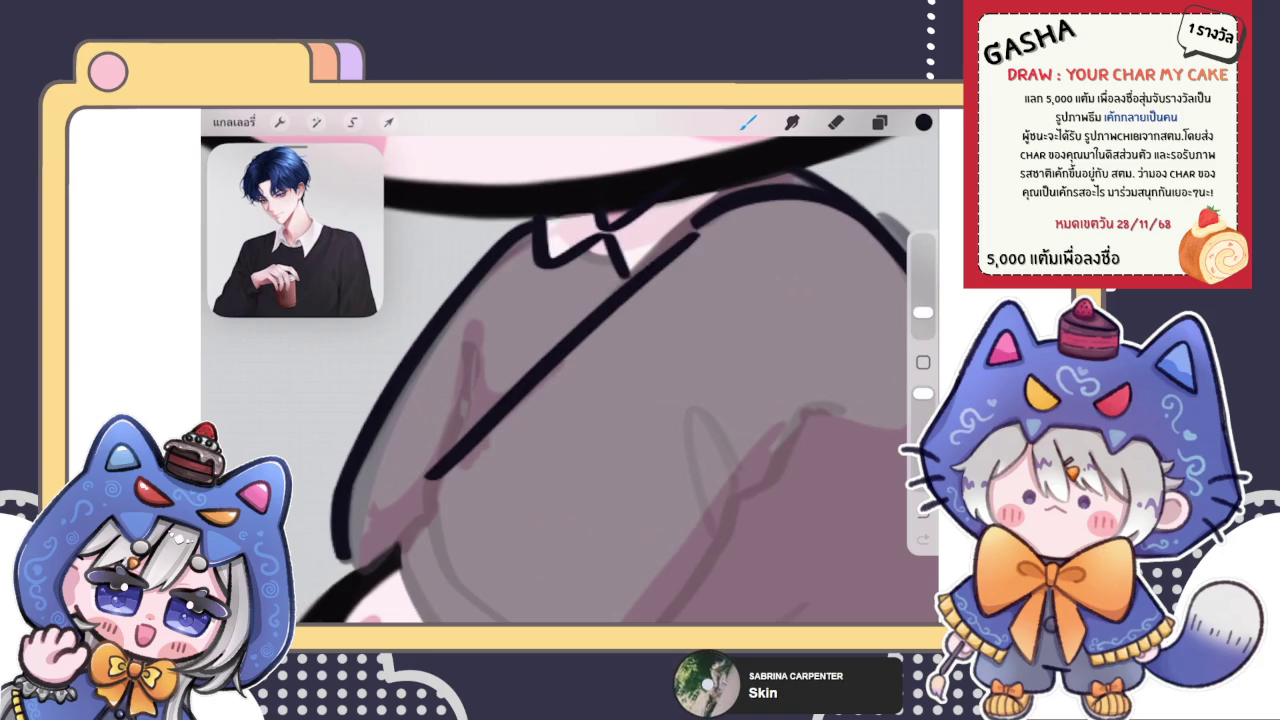
{"action": "key", "text": "ctrl+z"}
{"action": "left_click_drag", "start_coordinate": [355, 535], "coordinate": [600, 297]}
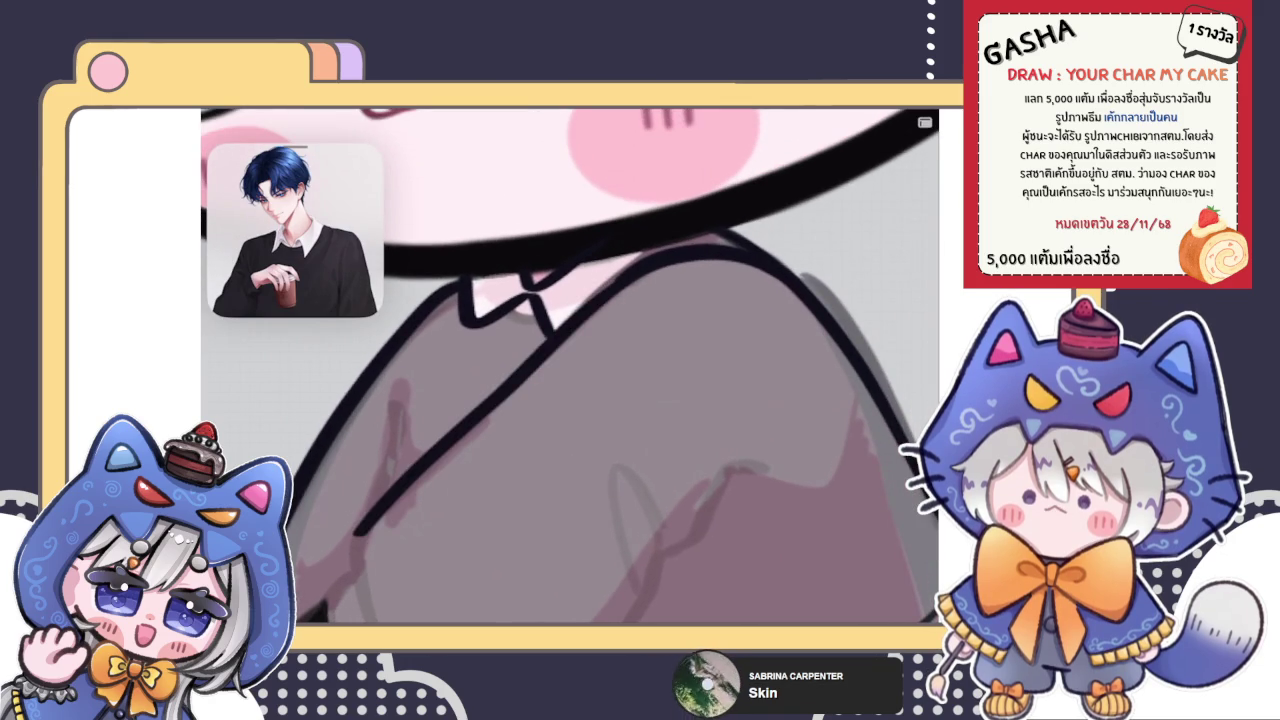
{"action": "scroll", "coordinate": [600, 297], "scroll_direction": "up", "scroll_amount": 3}
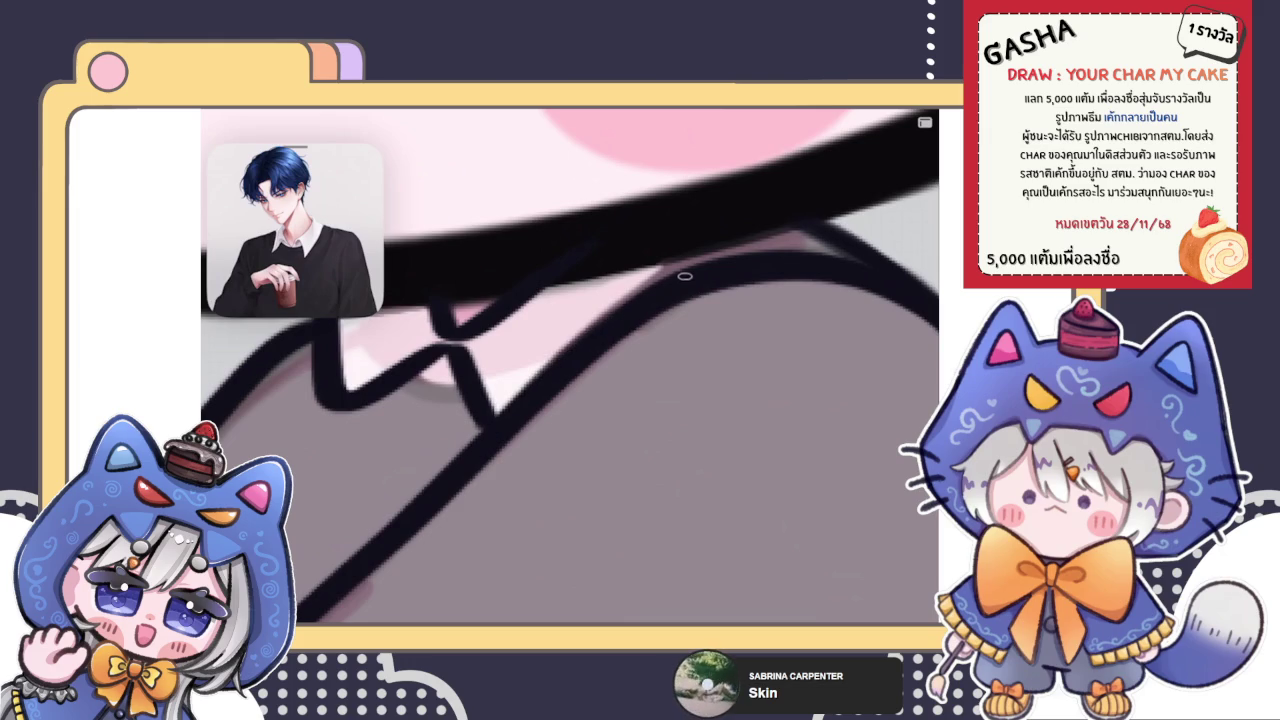
Add a short black stroke running down from the sweater line's end after several retries
{"action": "scroll", "coordinate": [600, 326], "scroll_direction": "down", "scroll_amount": 5}
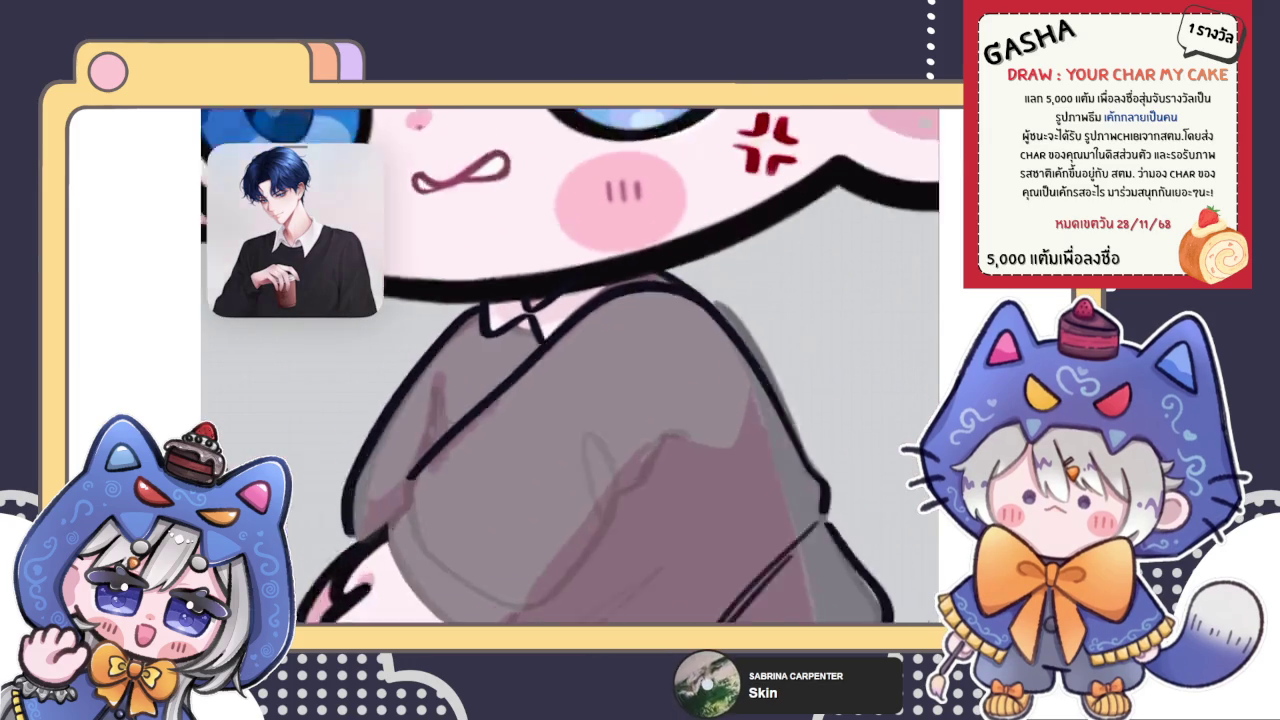
{"action": "scroll", "coordinate": [570, 365], "scroll_direction": "up", "scroll_amount": 3}
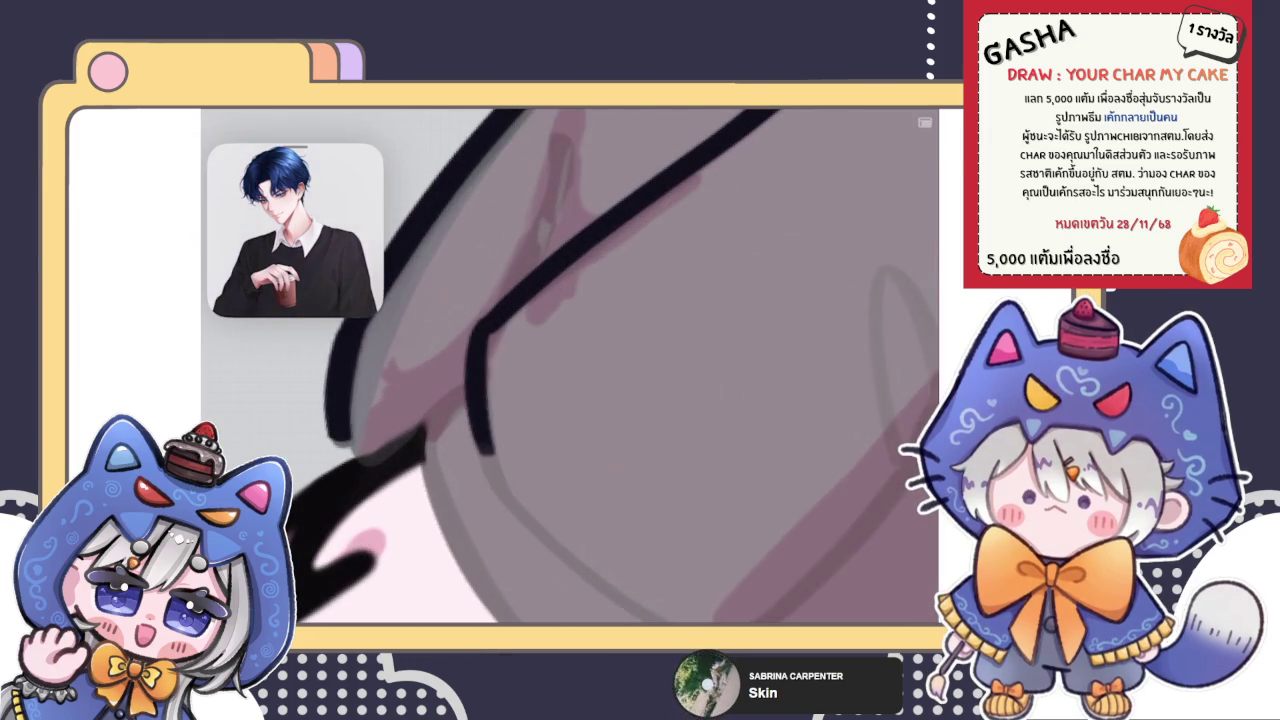
{"action": "scroll", "coordinate": [570, 365], "scroll_direction": "down", "scroll_amount": 3}
{"action": "scroll", "coordinate": [570, 365], "scroll_direction": "up", "scroll_amount": 3}
{"action": "scroll", "coordinate": [570, 365], "scroll_direction": "up", "scroll_amount": 2}
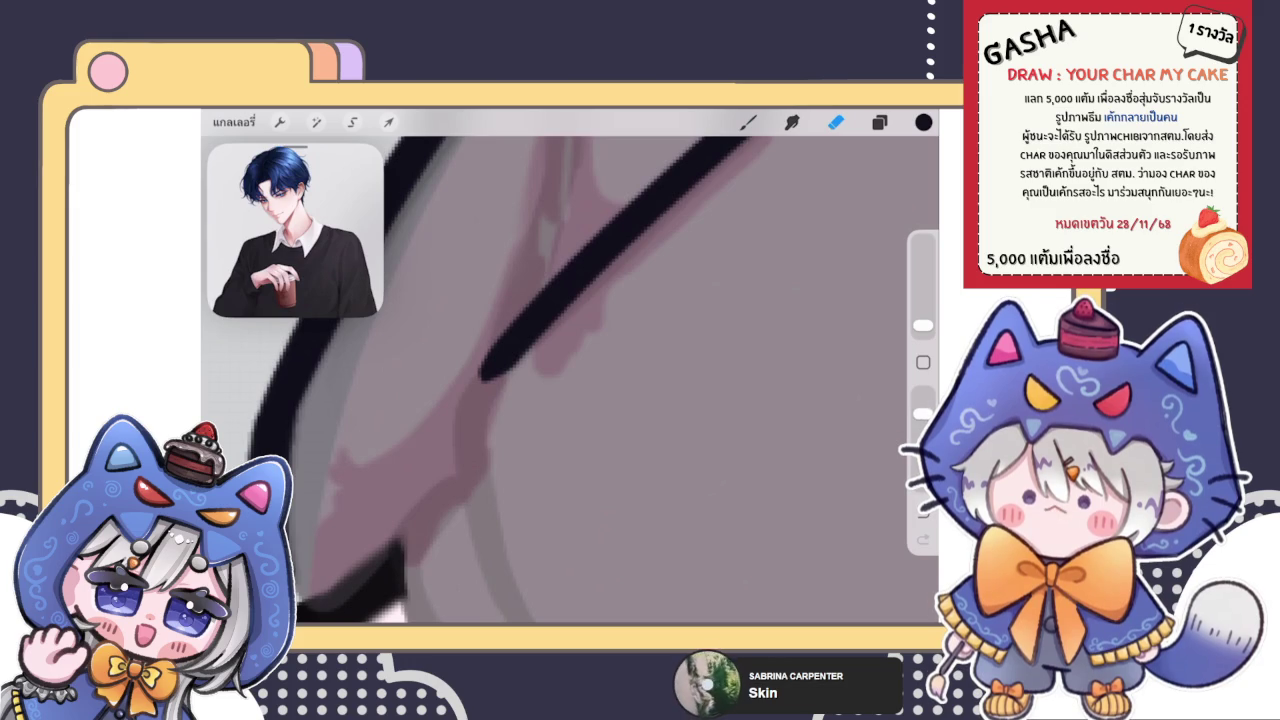
{"action": "key", "text": "b"}
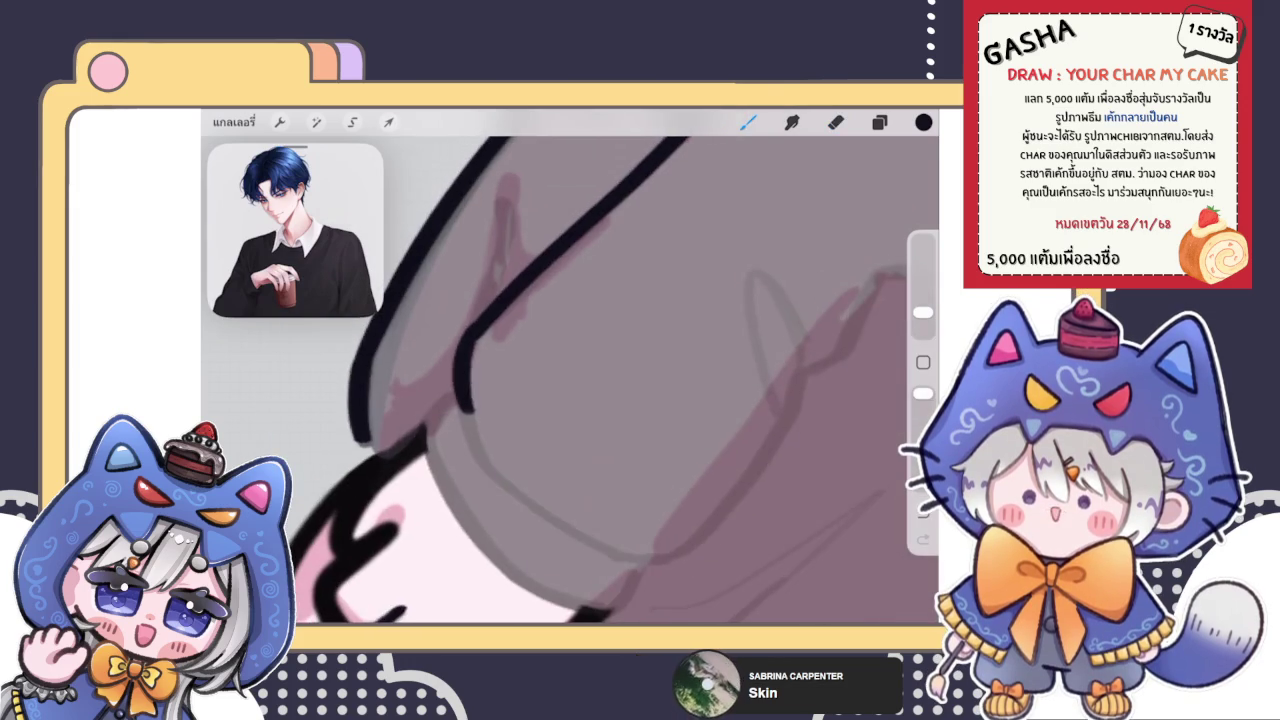
{"action": "key", "text": "ctrl+z"}
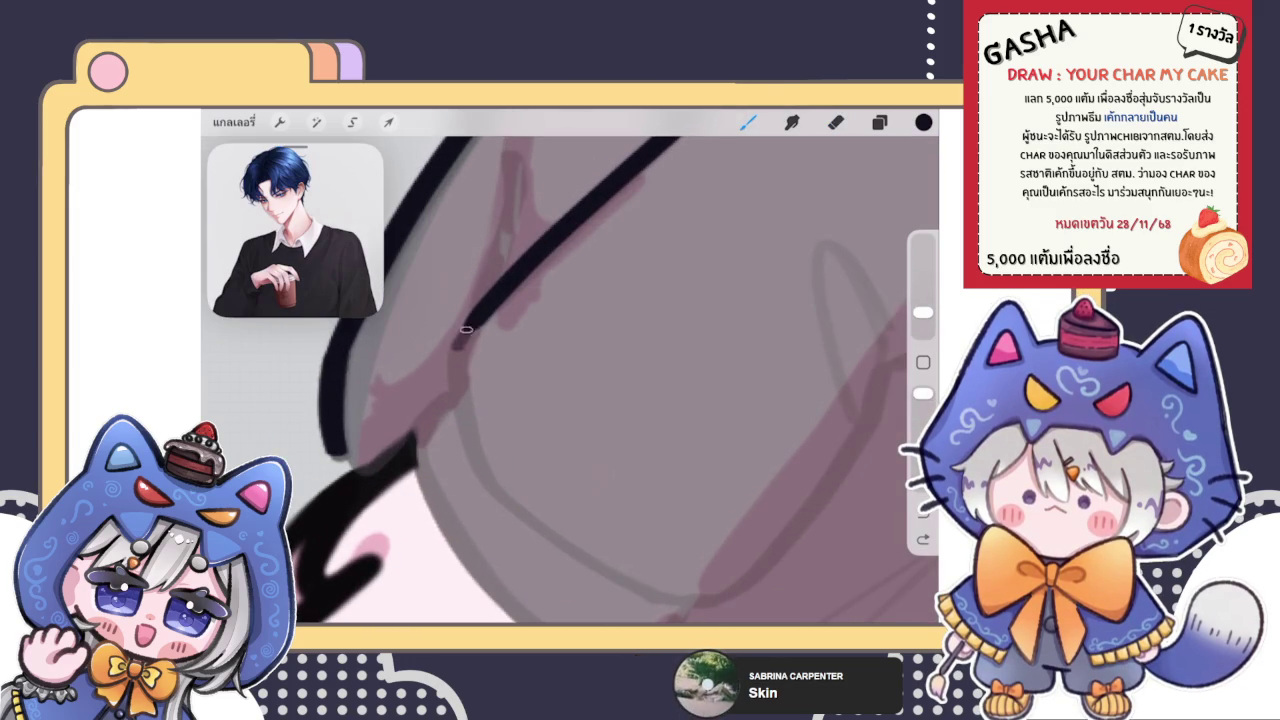
{"action": "left_click_drag", "start_coordinate": [490, 312], "coordinate": [456, 347]}
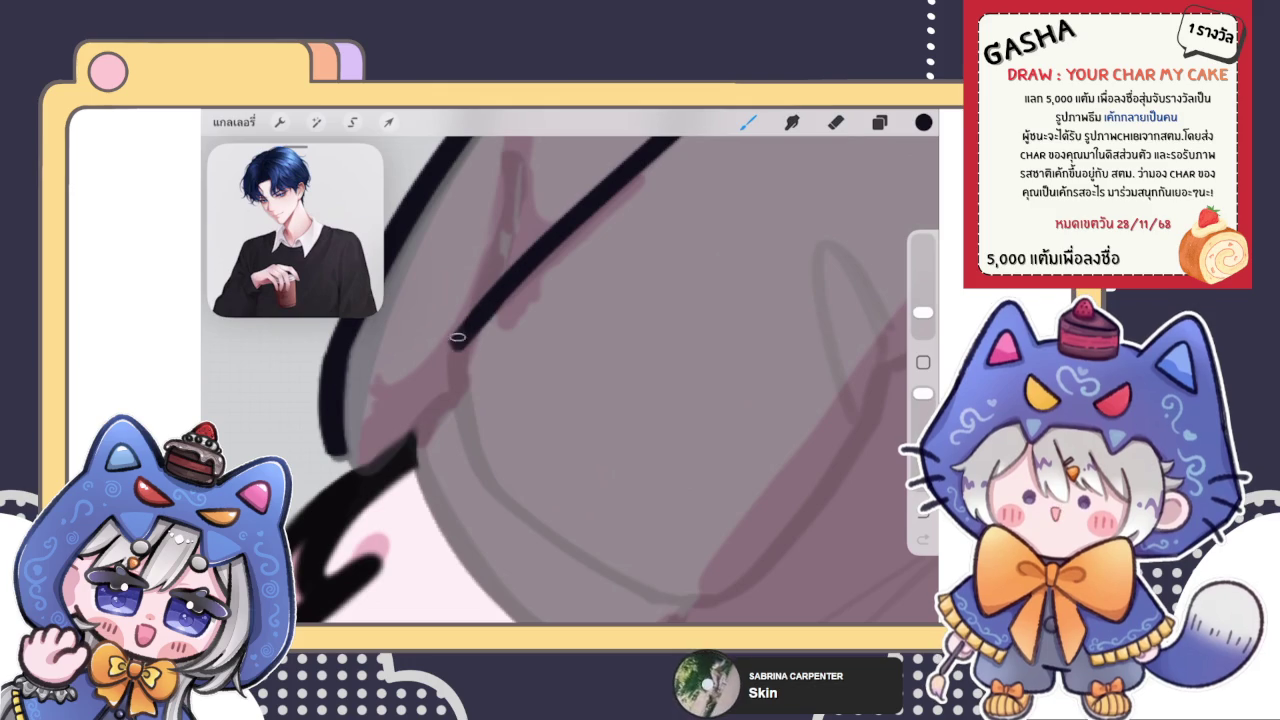
{"action": "key", "text": "ctrl+z"}
{"action": "left_click_drag", "start_coordinate": [458, 296], "coordinate": [470, 443]}
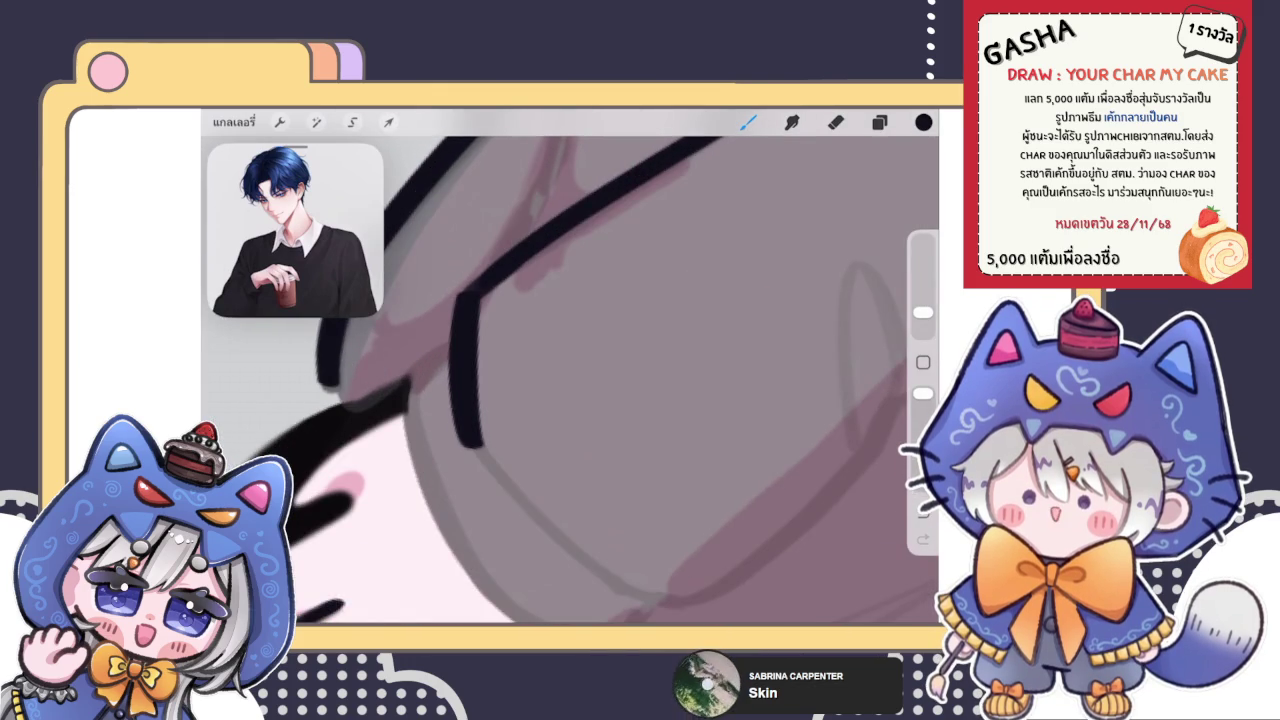
{"action": "key", "text": "ctrl+z"}
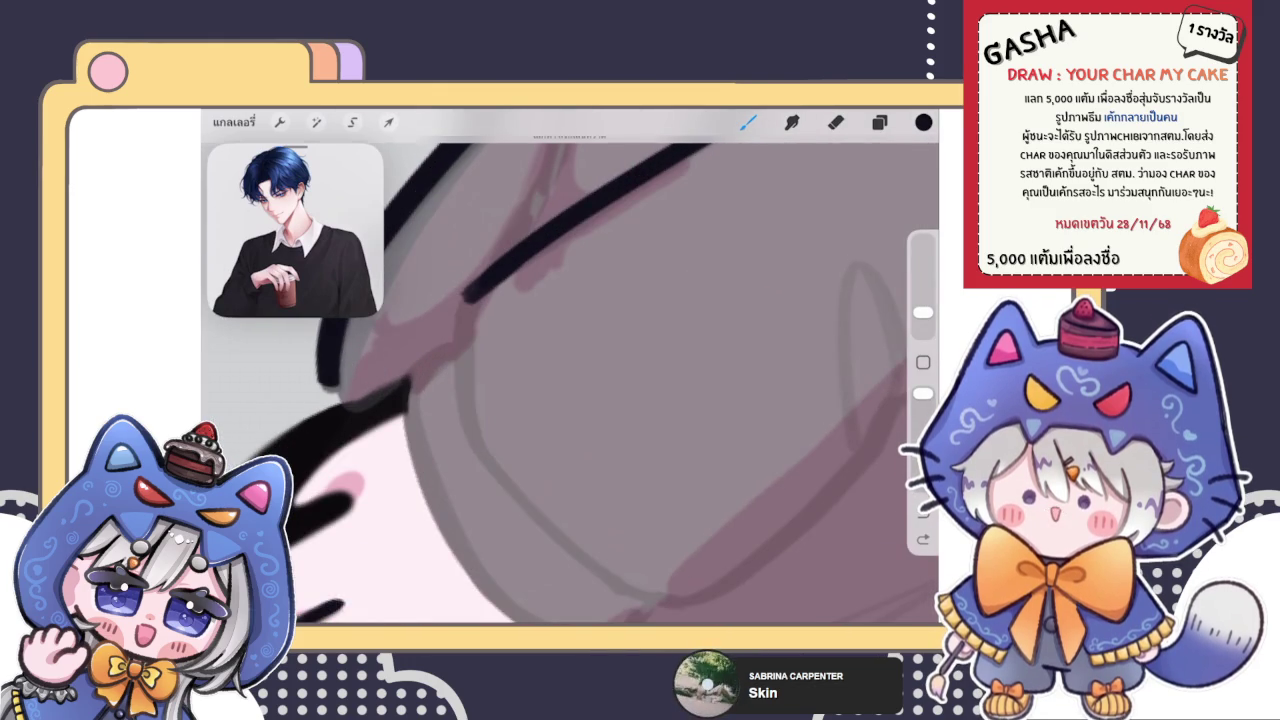
{"action": "key", "text": "ctrl+shift+z"}
{"action": "key", "text": "ctrl+z"}
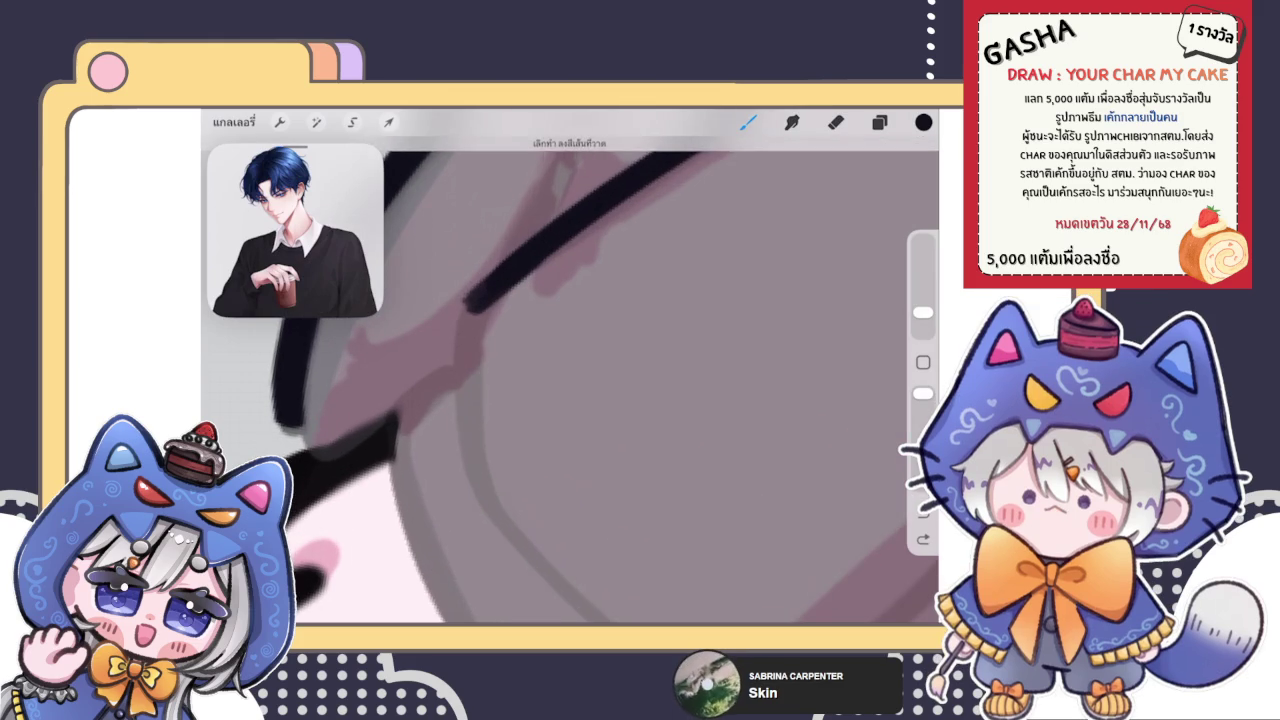
{"action": "left_click_drag", "start_coordinate": [458, 300], "coordinate": [470, 440]}
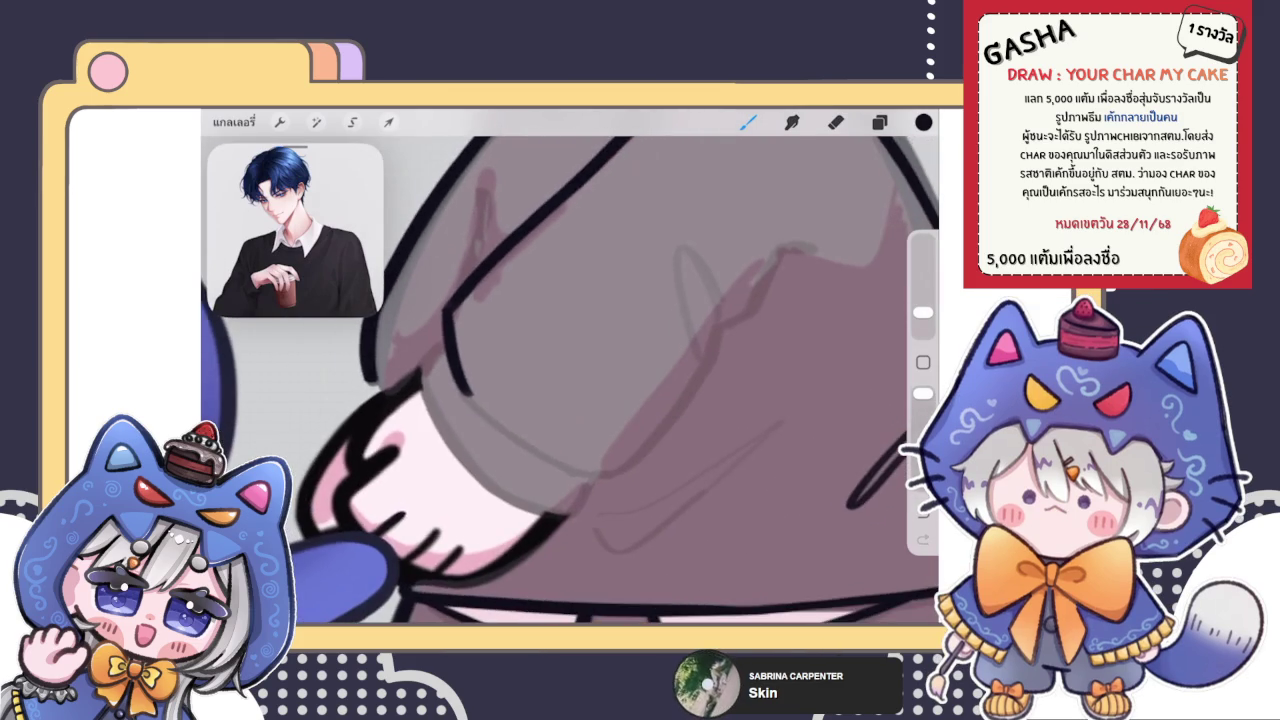
Erase the line's lower tip and redraw a cleaner downward fold stroke
{"action": "scroll", "coordinate": [450, 370], "scroll_direction": "up", "scroll_amount": 3}
{"action": "scroll", "coordinate": [450, 370], "scroll_direction": "up", "scroll_amount": 3}
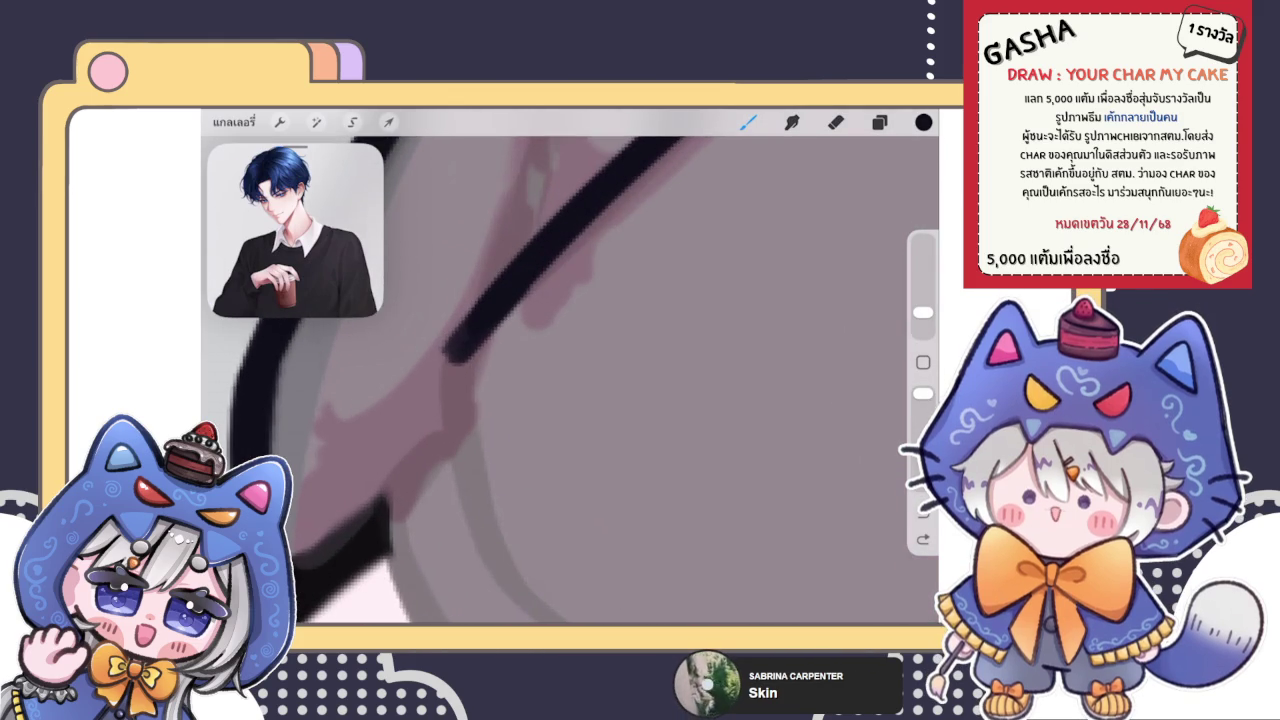
{"action": "left_click", "coordinate": [836, 122]}
{"action": "left_click_drag", "start_coordinate": [415, 390], "coordinate": [441, 303]}
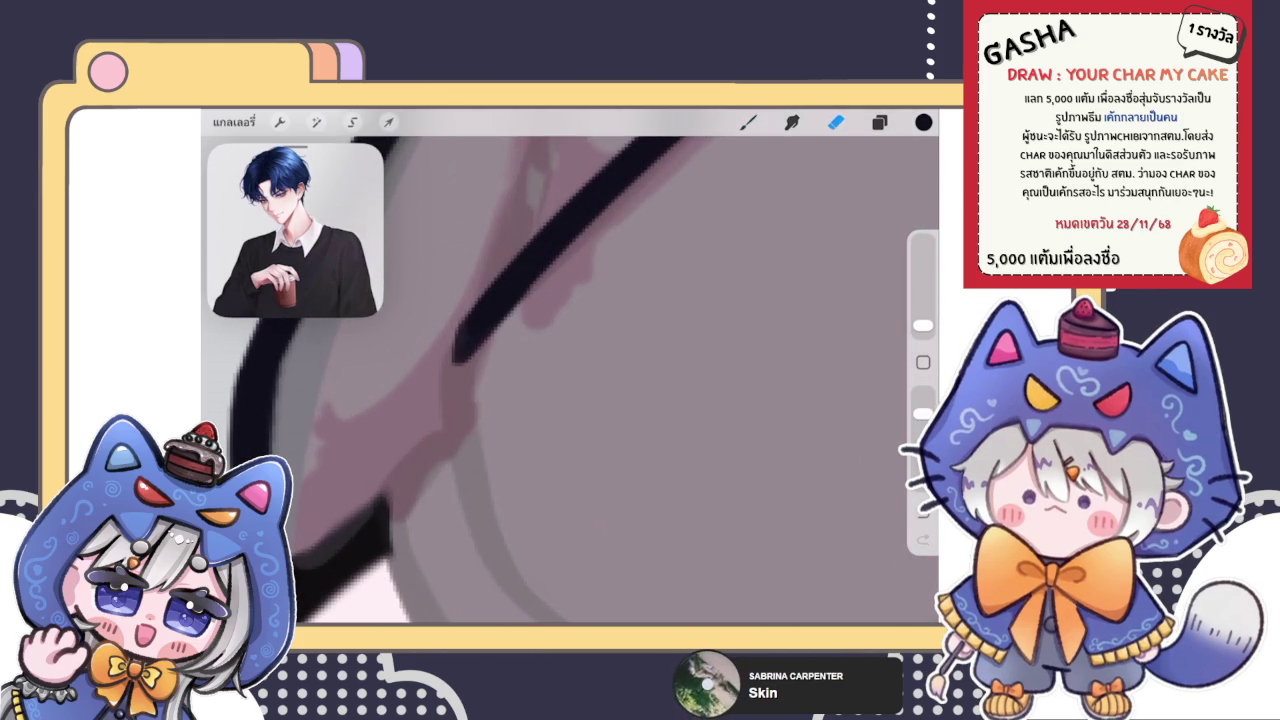
{"action": "left_click", "coordinate": [748, 122]}
{"action": "scroll", "coordinate": [580, 370], "scroll_direction": "down", "scroll_amount": 3}
{"action": "scroll", "coordinate": [580, 370], "scroll_direction": "down", "scroll_amount": 2}
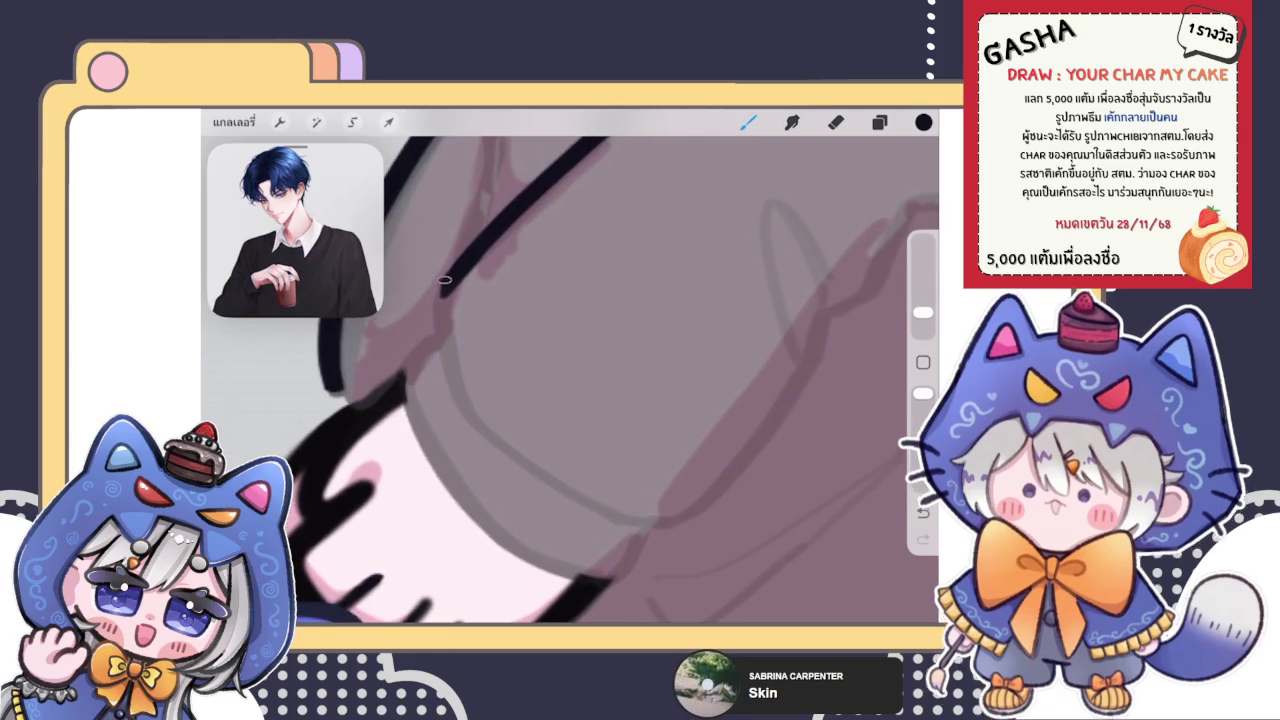
{"action": "scroll", "coordinate": [445, 279], "scroll_direction": "up", "scroll_amount": 3}
{"action": "left_click_drag", "start_coordinate": [450, 245], "coordinate": [482, 445]}
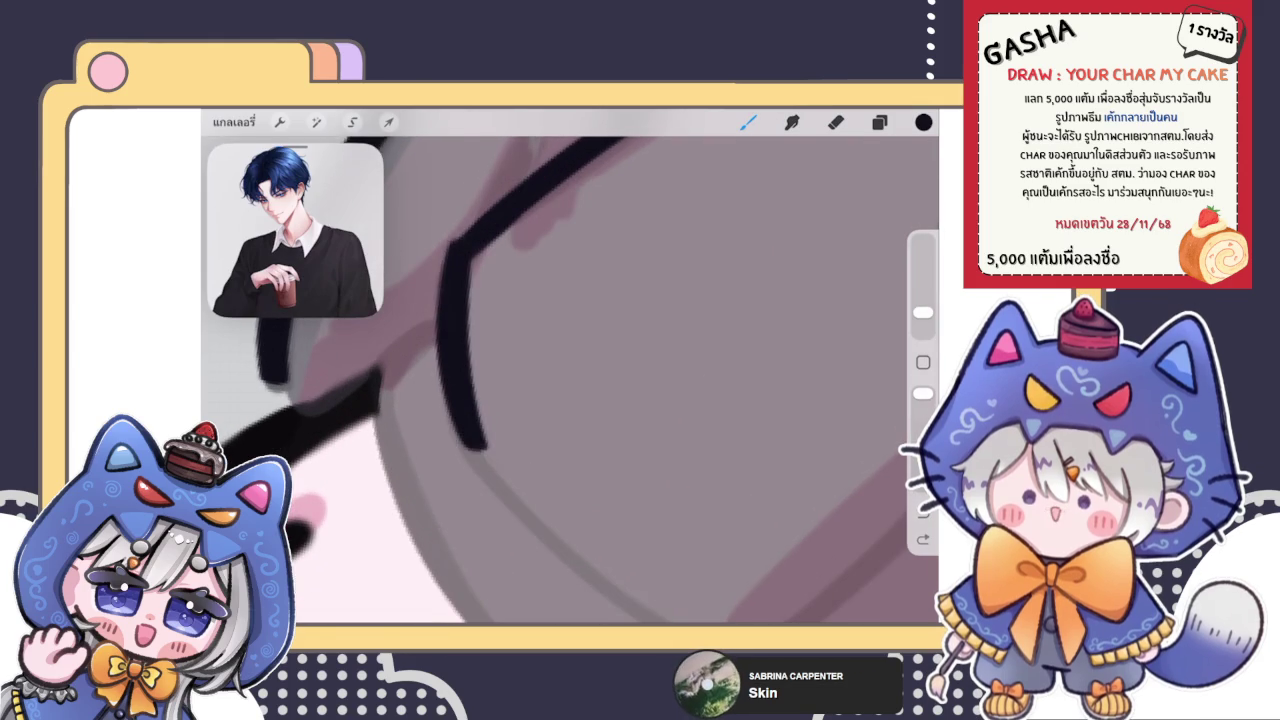
{"action": "key", "text": "ctrl+z"}
{"action": "left_click_drag", "start_coordinate": [450, 245], "coordinate": [478, 445]}
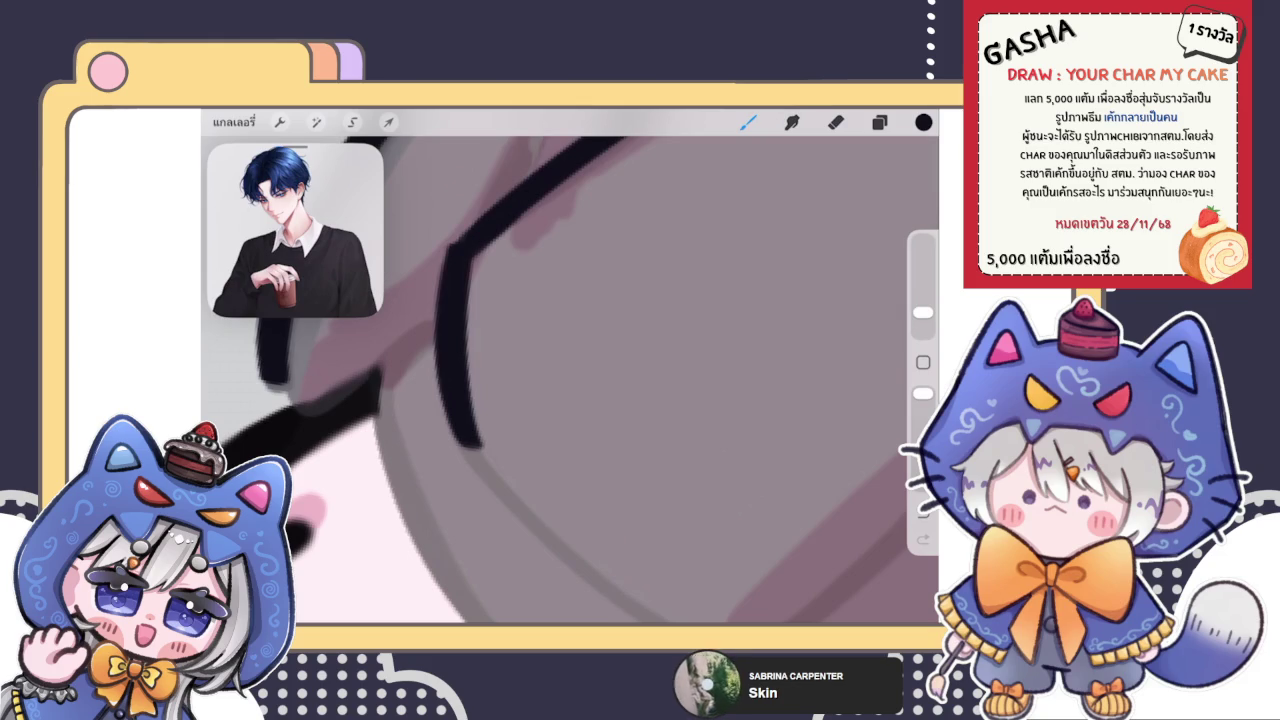
Touch up the sweater lines, alternating eraser and brush, then bring the glasses area into view
{"action": "key", "text": "e"}
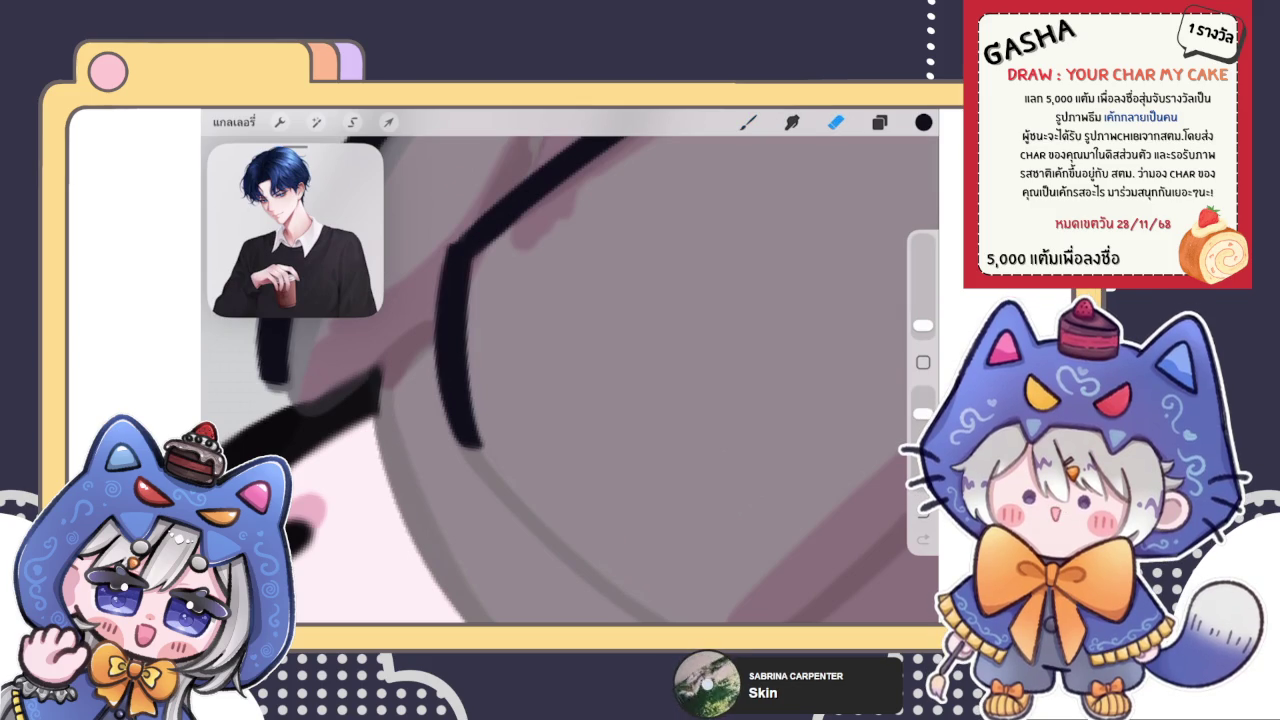
{"action": "scroll", "coordinate": [570, 380], "scroll_direction": "up", "scroll_amount": 3}
{"action": "key", "text": "b"}
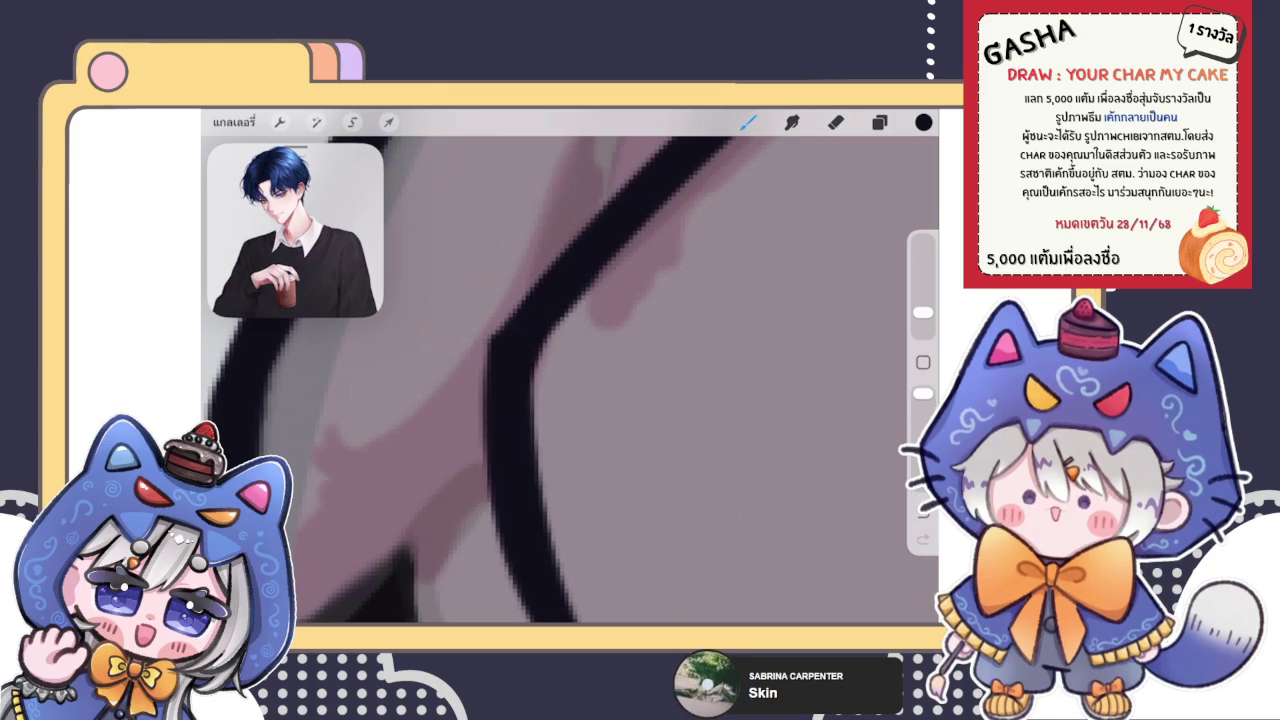
{"action": "scroll", "coordinate": [570, 380], "scroll_direction": "down", "scroll_amount": 3}
{"action": "scroll", "coordinate": [570, 380], "scroll_direction": "up", "scroll_amount": 3}
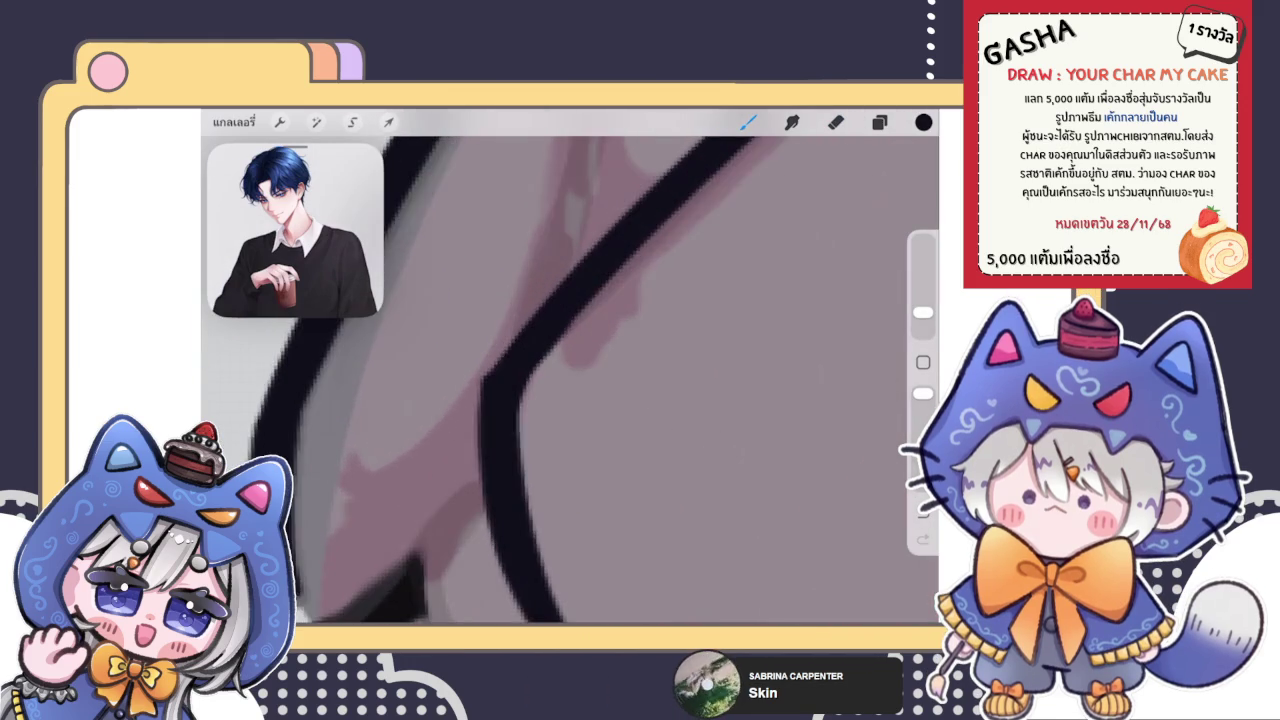
{"action": "key", "text": "e"}
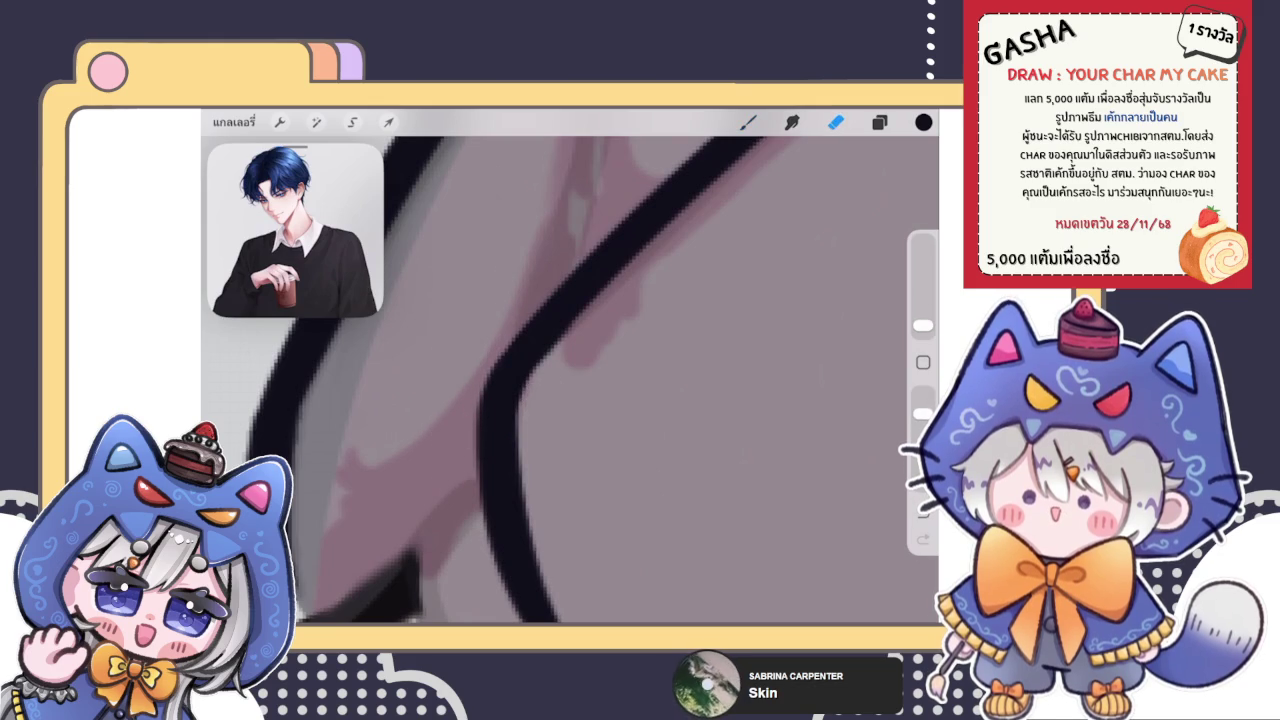
{"action": "key", "text": "b"}
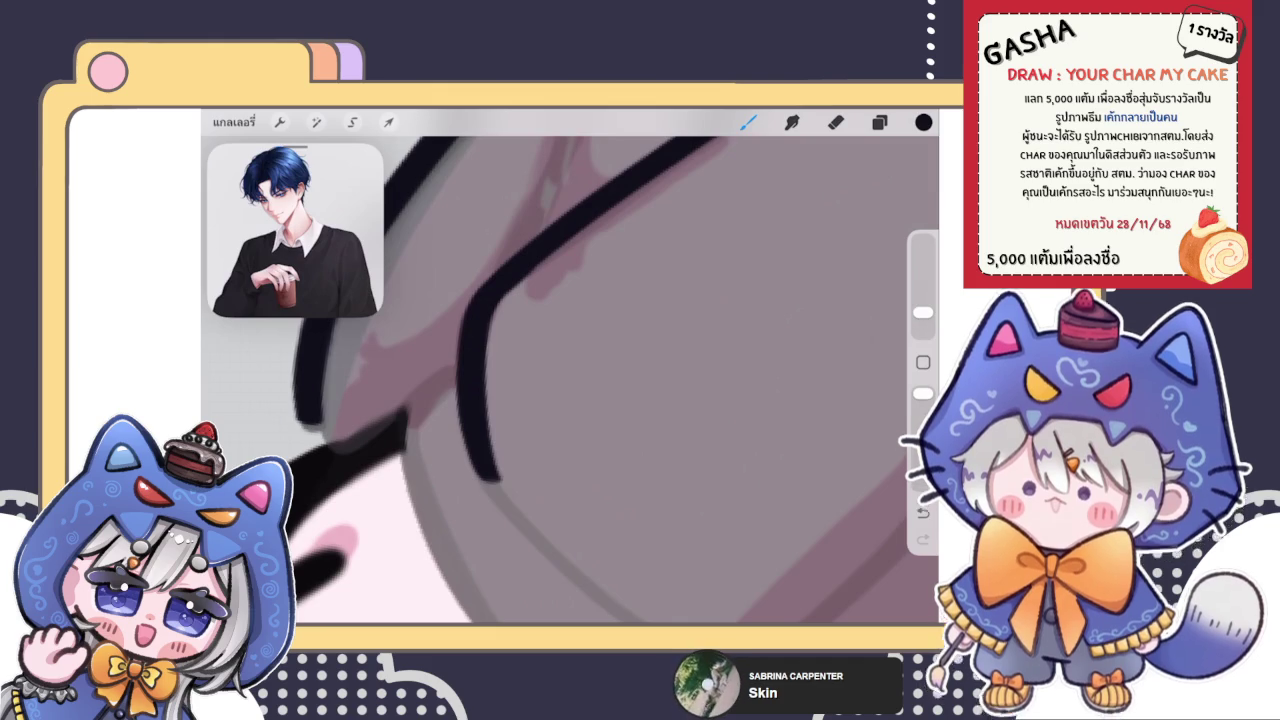
{"action": "left_click", "coordinate": [879, 122]}
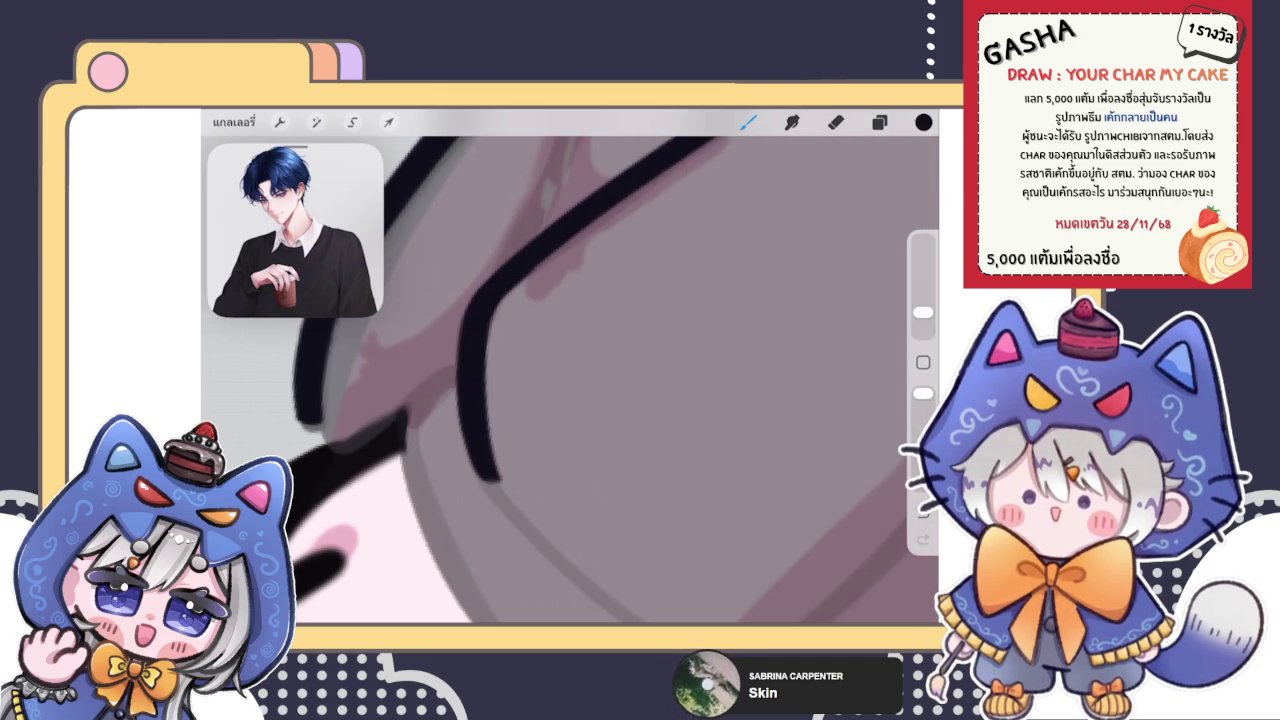
{"action": "left_click_drag", "start_coordinate": [570, 380], "coordinate": [570, 300]}
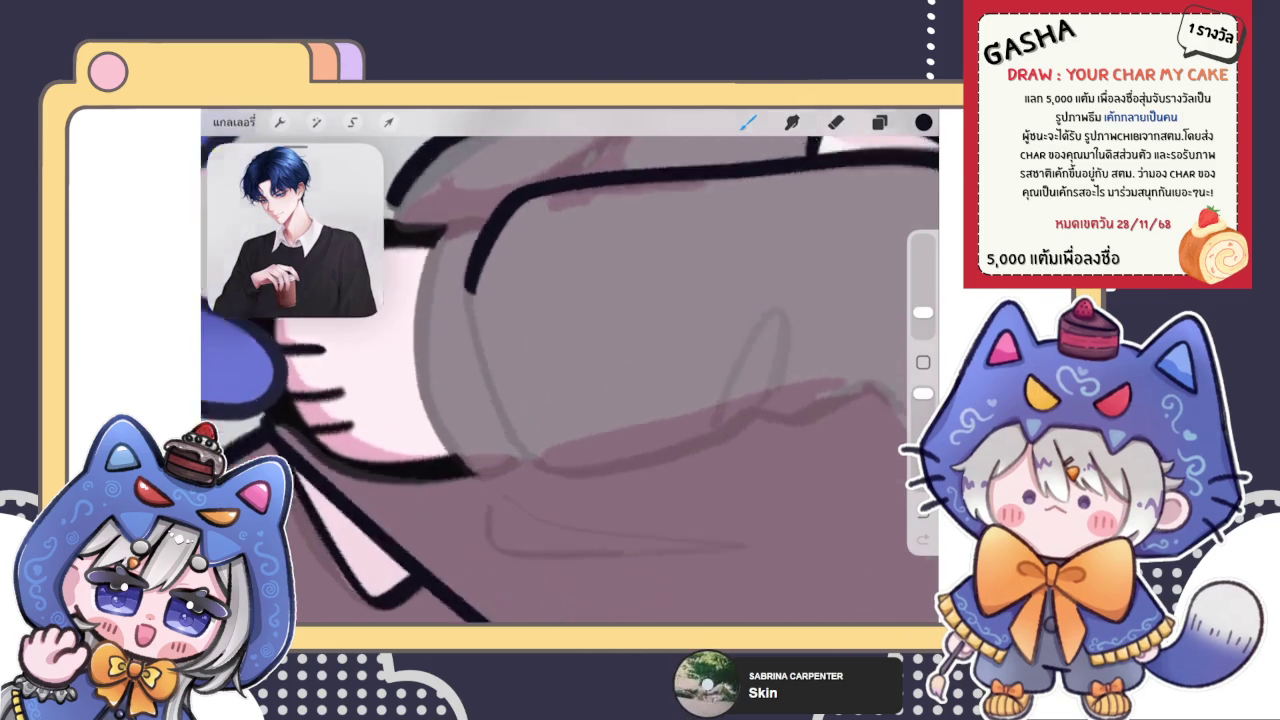
Redraw the curved black sleeve outline until it joins the arc toward the hand
{"action": "key", "text": "ctrl+z"}
{"action": "mouse_move", "coordinate": [391, 539]}
{"action": "left_mouse_down"}
{"action": "mouse_move", "coordinate": [430, 430]}
{"action": "mouse_move", "coordinate": [540, 283]}
{"action": "left_mouse_up"}
{"action": "key", "text": "ctrl+z"}
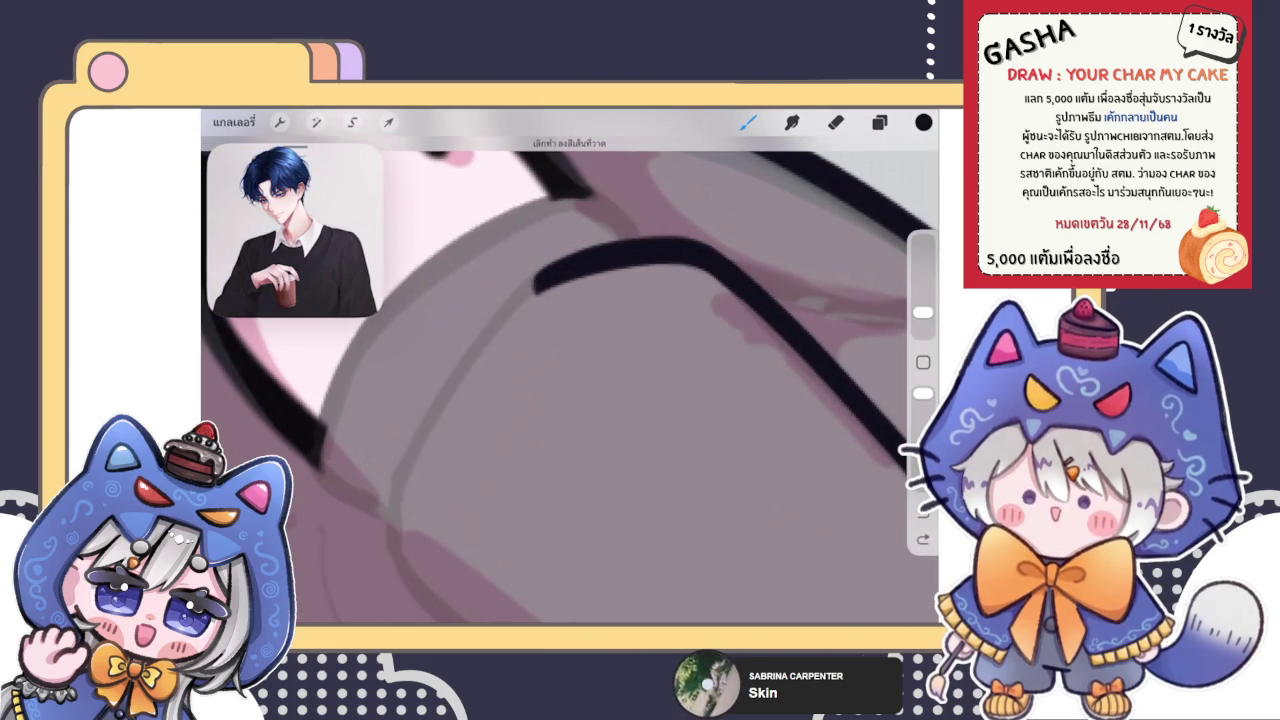
{"action": "left_click_drag", "start_coordinate": [391, 539], "coordinate": [540, 280]}
{"action": "key", "text": "ctrl+z"}
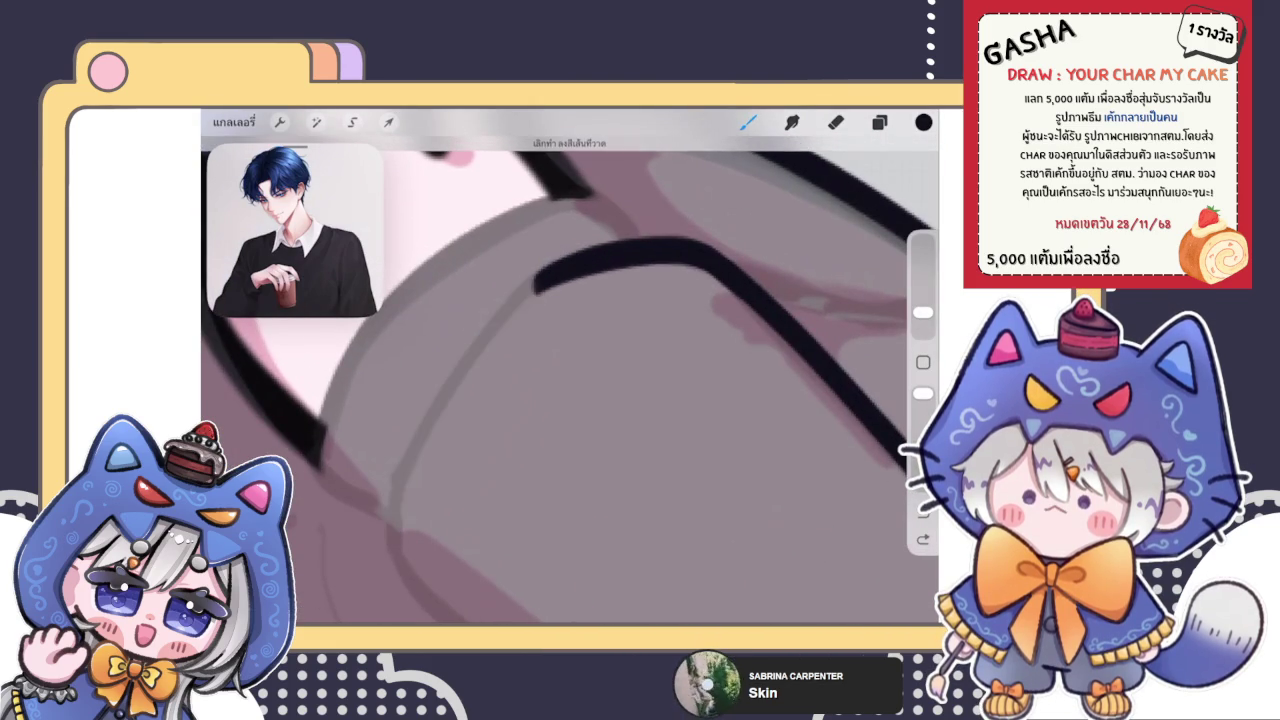
{"action": "left_click_drag", "start_coordinate": [548, 271], "coordinate": [382, 540]}
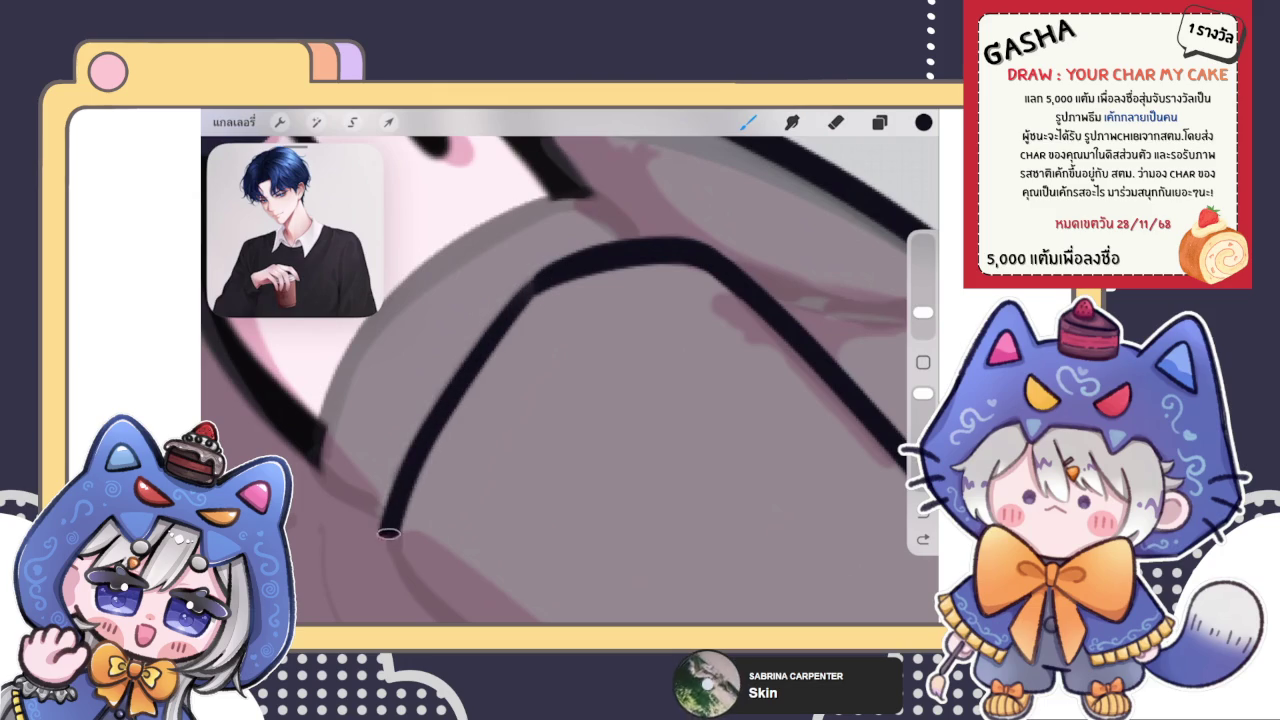
{"action": "key", "text": "ctrl+z"}
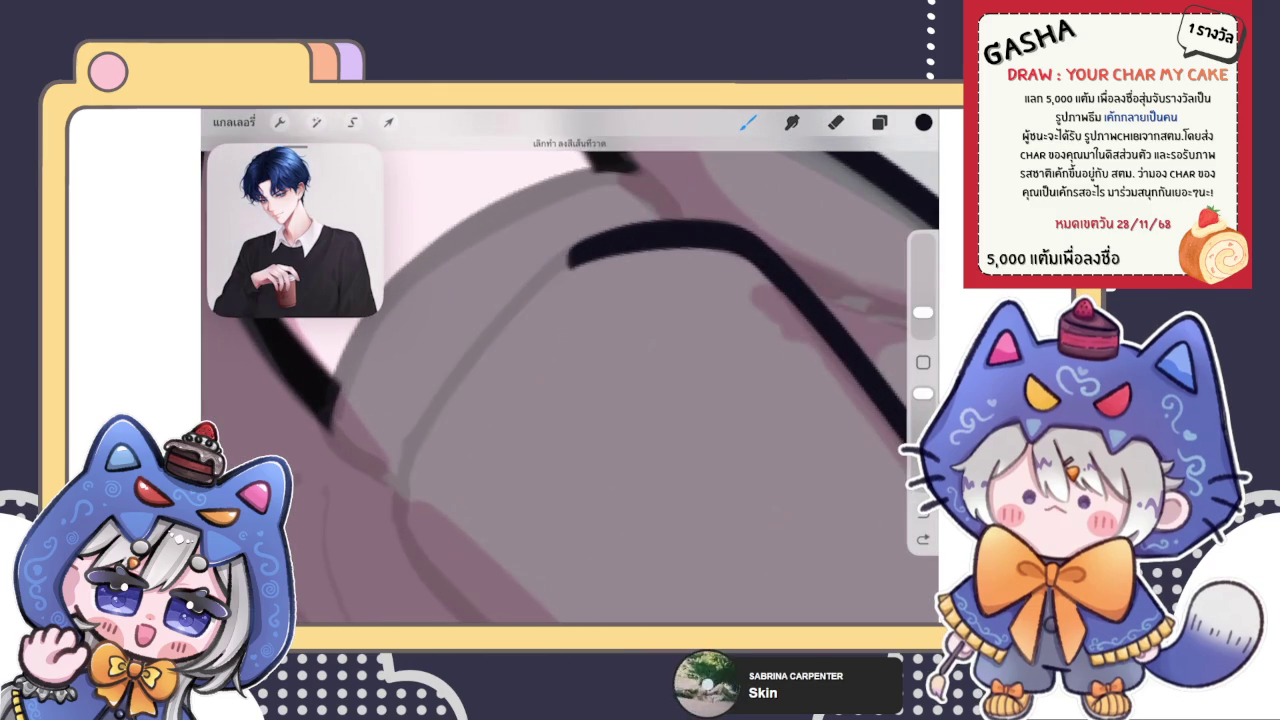
{"action": "left_click_drag", "start_coordinate": [390, 512], "coordinate": [575, 258]}
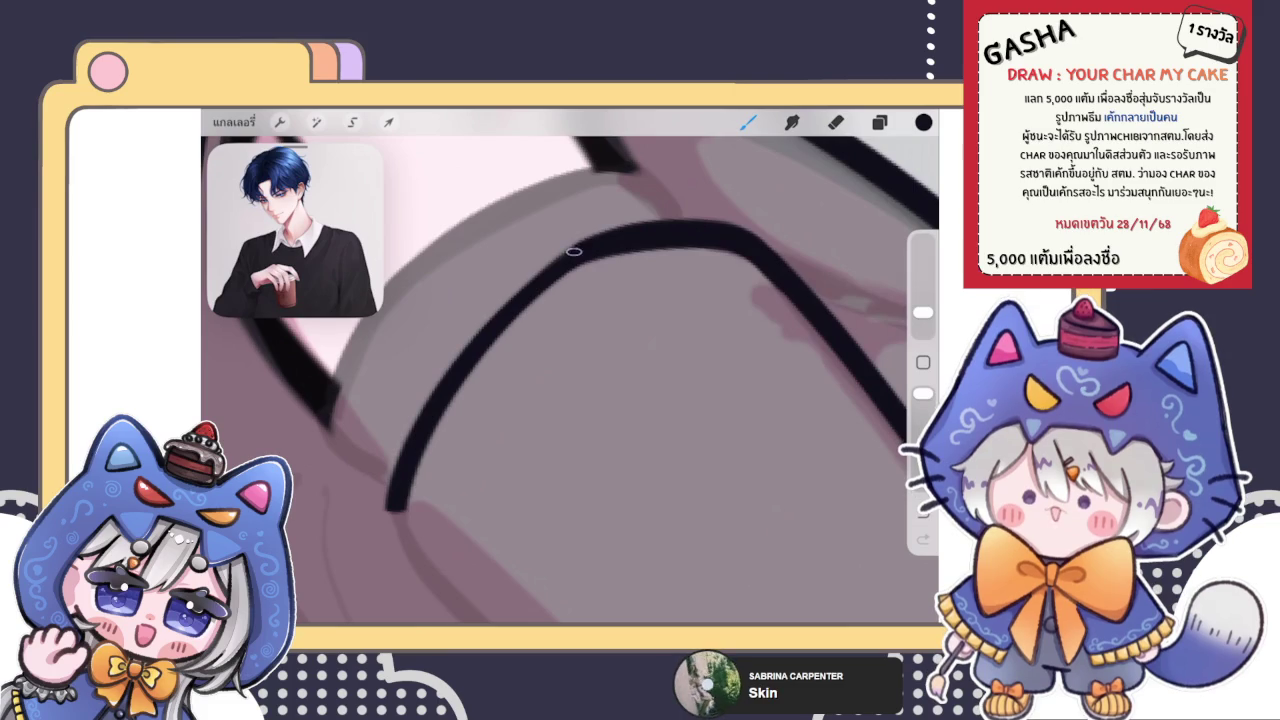
{"action": "scroll", "coordinate": [570, 380], "scroll_direction": "down", "scroll_amount": 5}
{"action": "scroll", "coordinate": [570, 380], "scroll_direction": "up", "scroll_amount": 5}
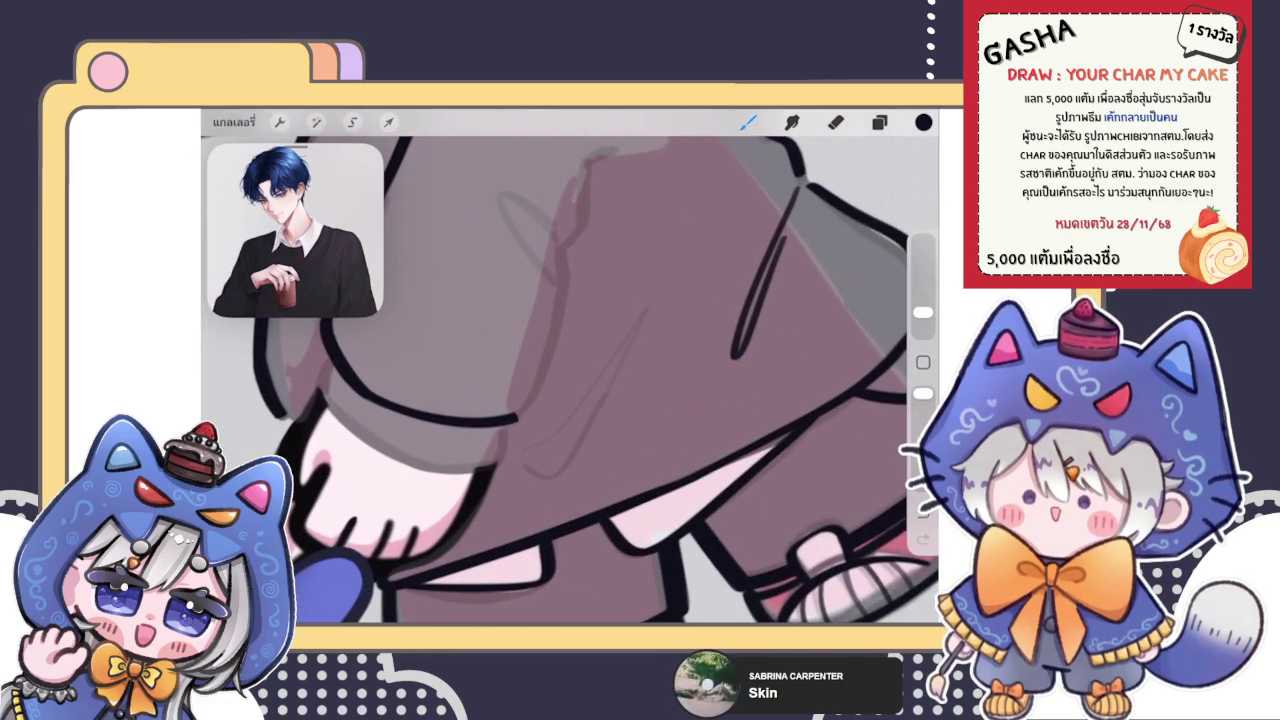
Zoom into the sleeve and ink a short thick black fold stroke after discarding failed attempts
{"action": "scroll", "coordinate": [570, 380], "scroll_direction": "up", "scroll_amount": 2}
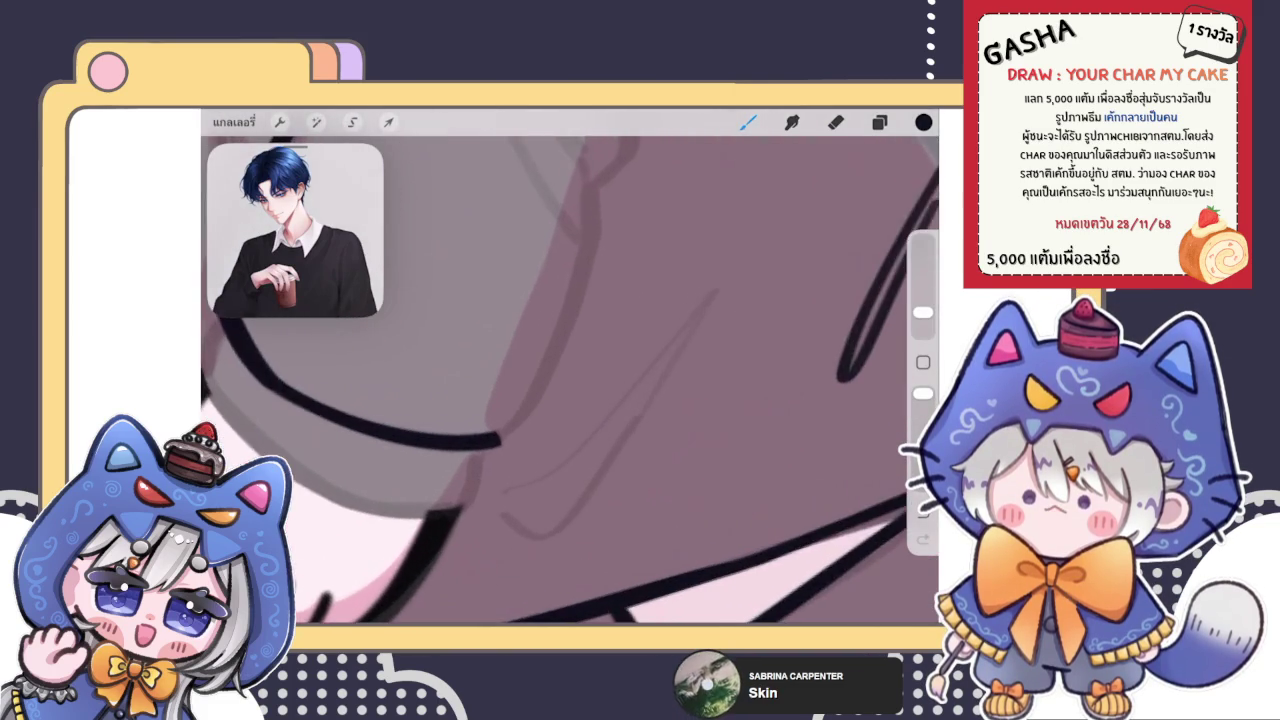
{"action": "scroll", "coordinate": [570, 380], "scroll_direction": "up", "scroll_amount": 2}
{"action": "scroll", "coordinate": [570, 380], "scroll_direction": "up", "scroll_amount": 2}
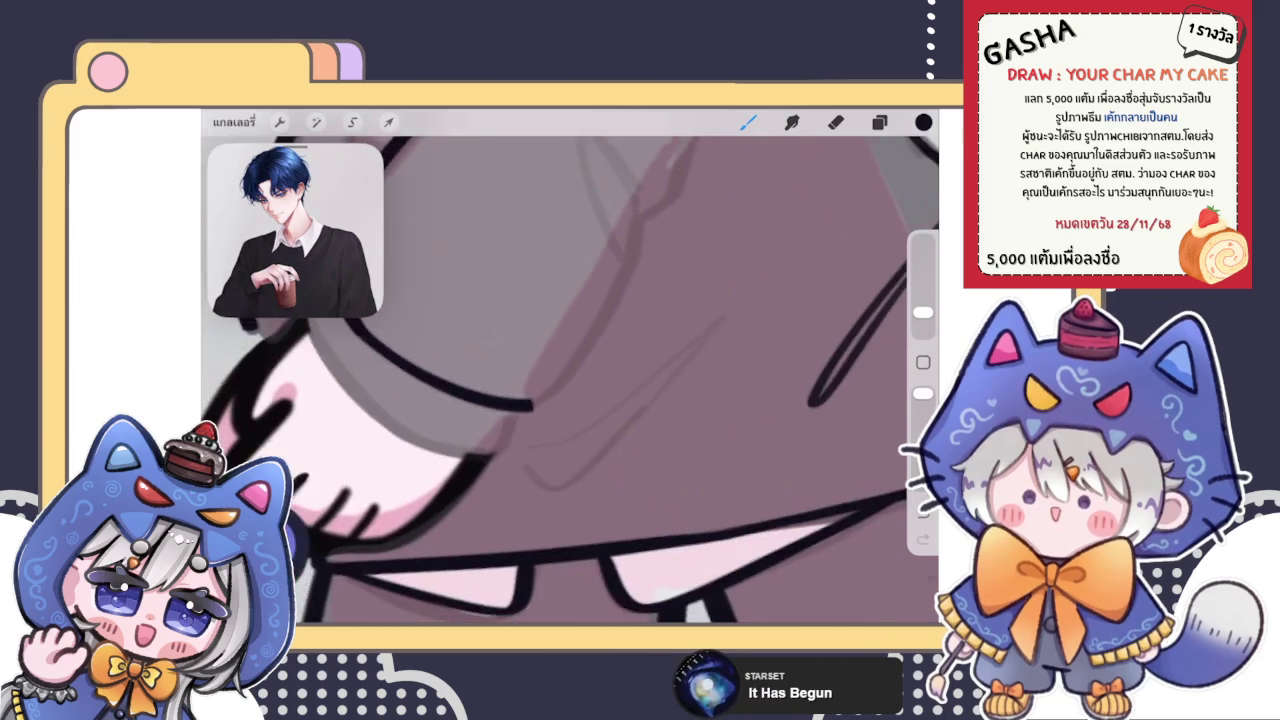
{"action": "left_click_drag", "start_coordinate": [490, 480], "coordinate": [635, 345]}
{"action": "key", "text": "ctrl+z"}
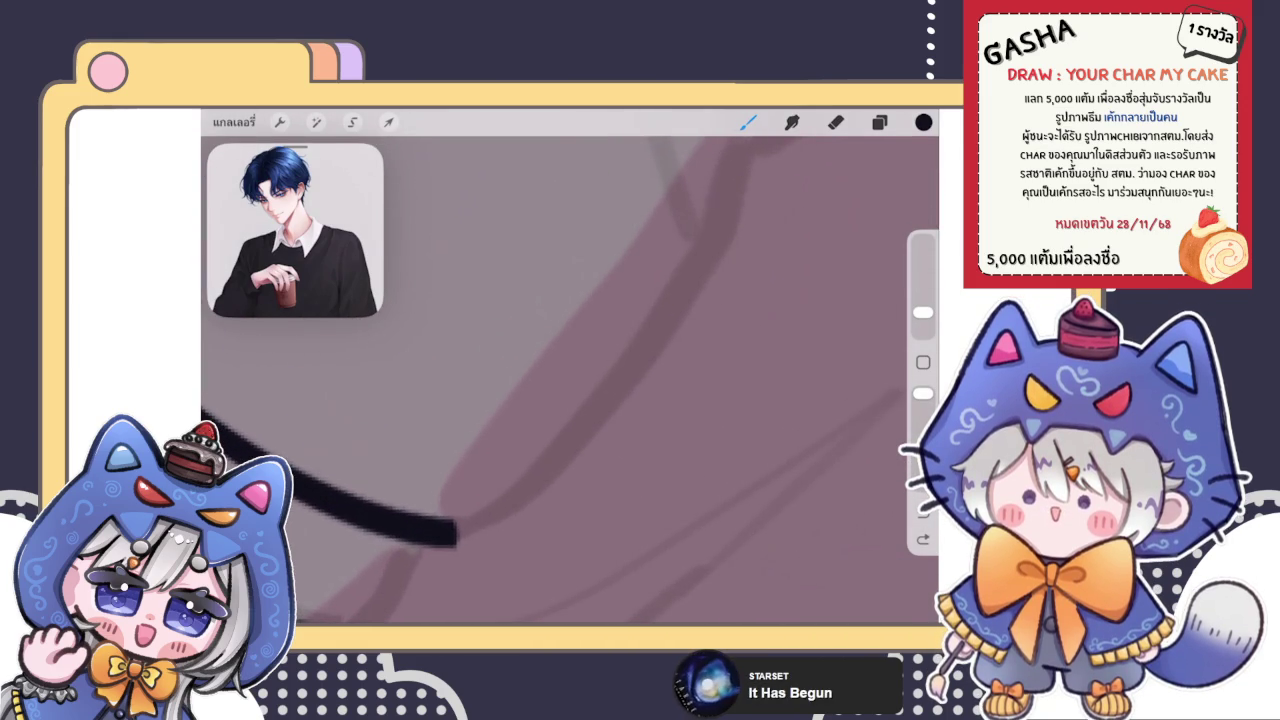
{"action": "scroll", "coordinate": [570, 380], "scroll_direction": "down", "scroll_amount": 3}
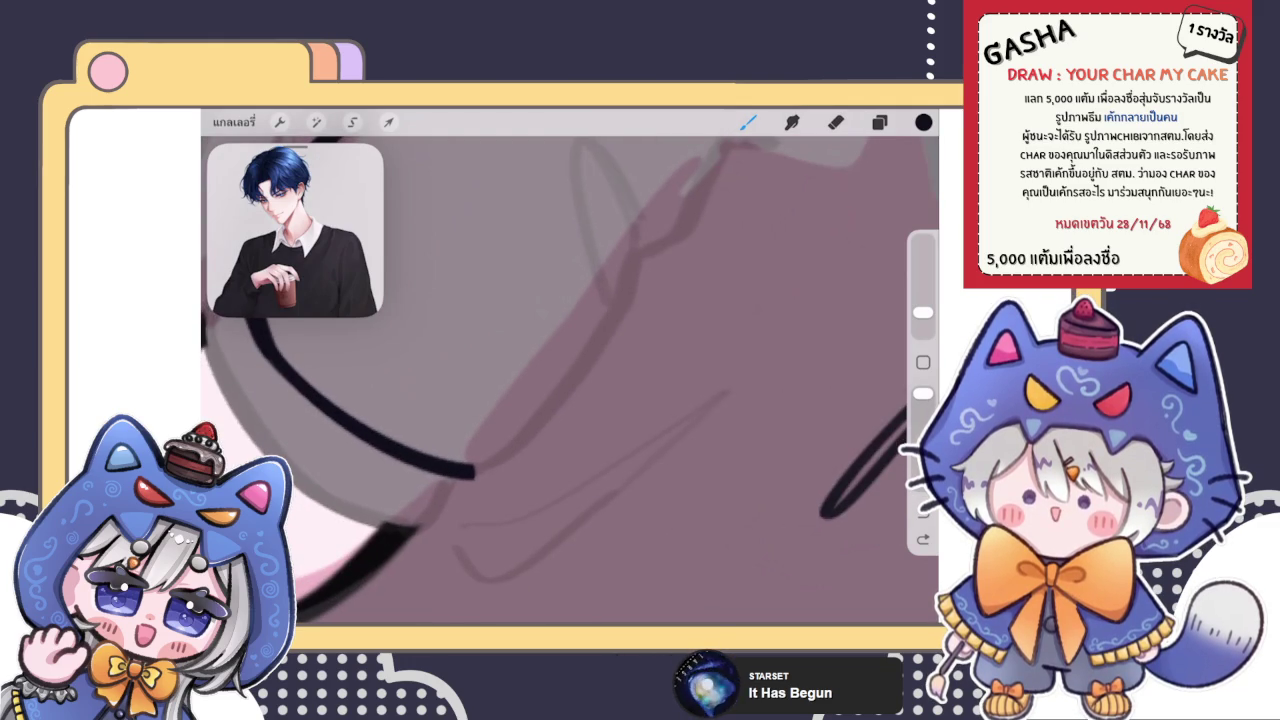
{"action": "scroll", "coordinate": [570, 380], "scroll_direction": "up", "scroll_amount": 2}
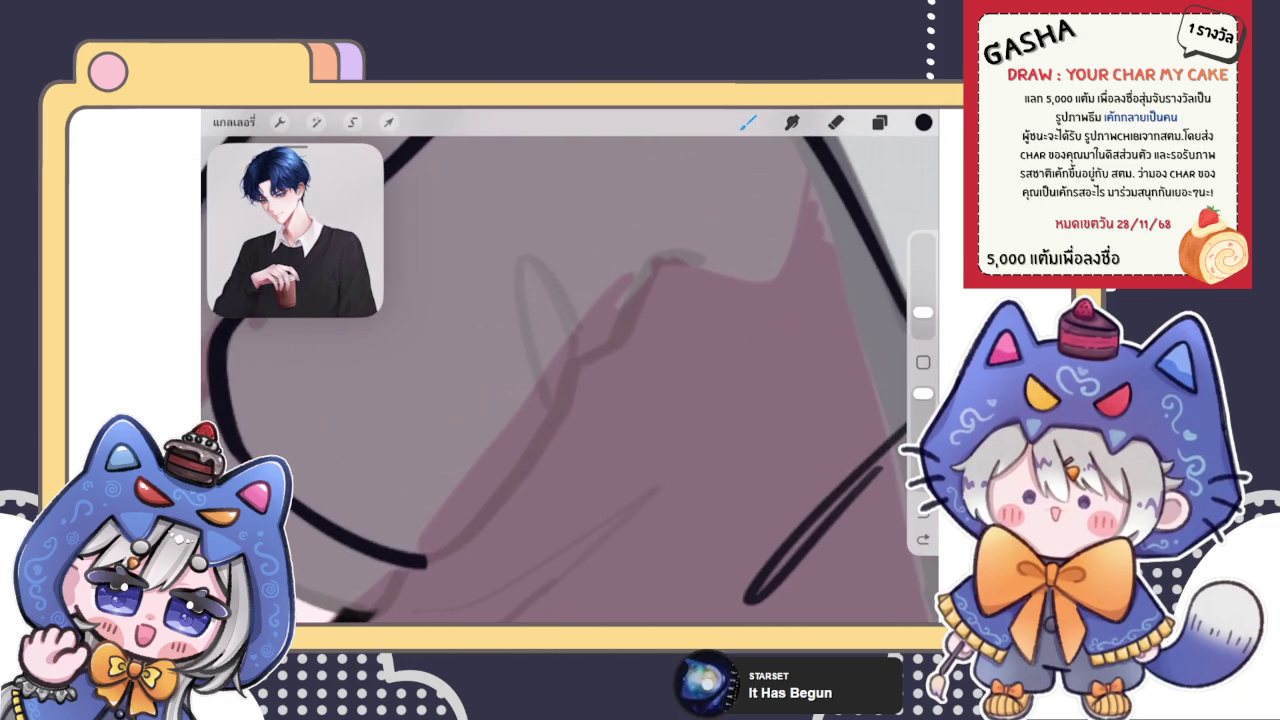
{"action": "left_click_drag", "start_coordinate": [662, 296], "coordinate": [699, 291]}
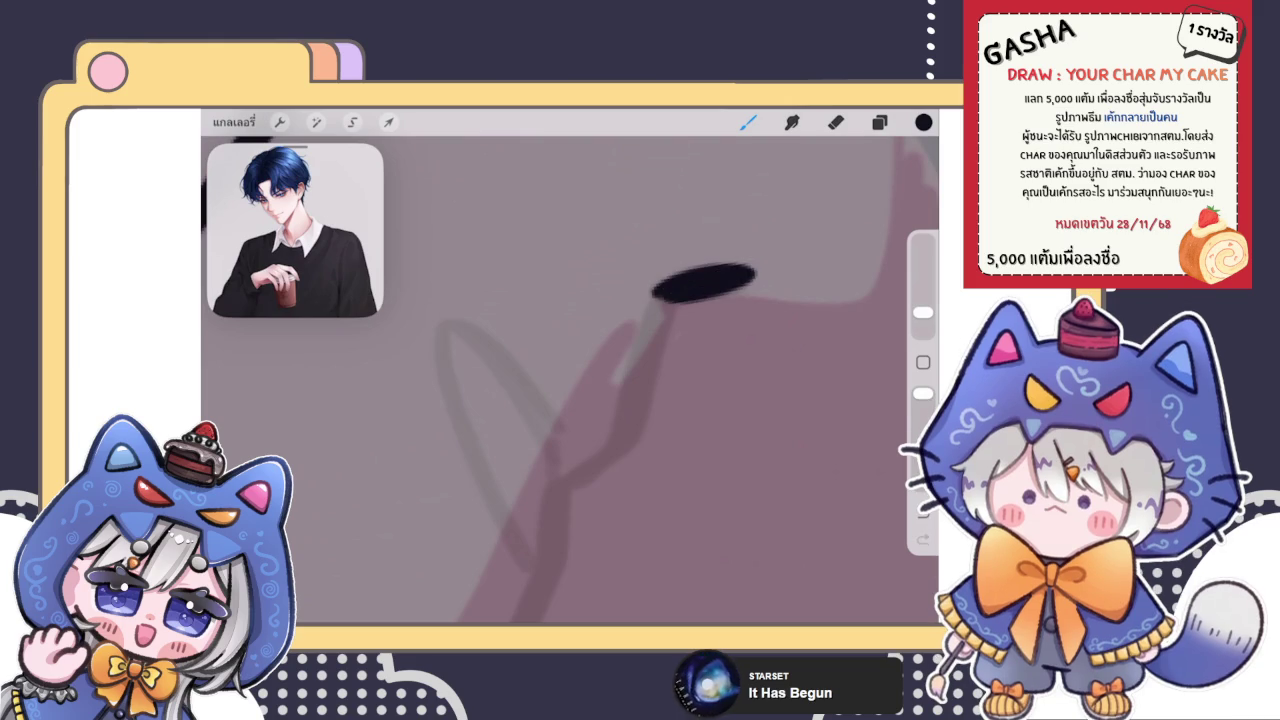
{"action": "left_click_drag", "start_coordinate": [622, 314], "coordinate": [742, 272]}
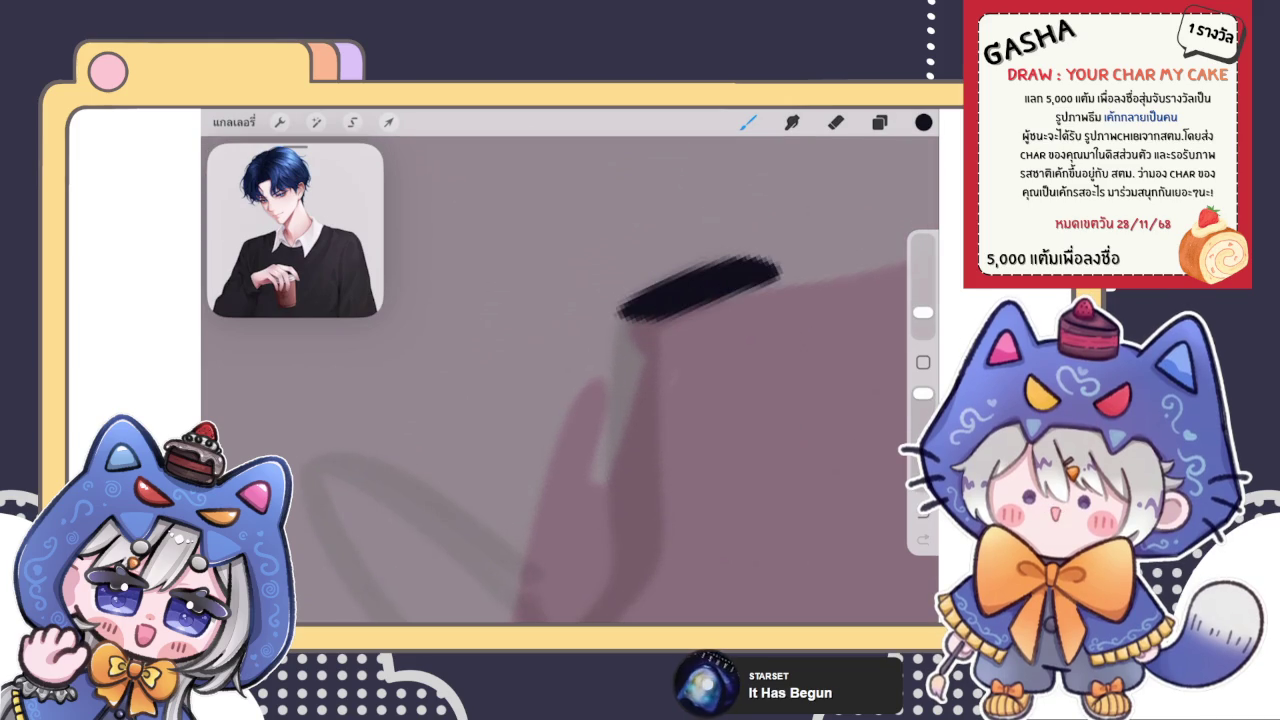
{"action": "key", "text": "ctrl+z"}
{"action": "left_click_drag", "start_coordinate": [515, 405], "coordinate": [660, 318]}
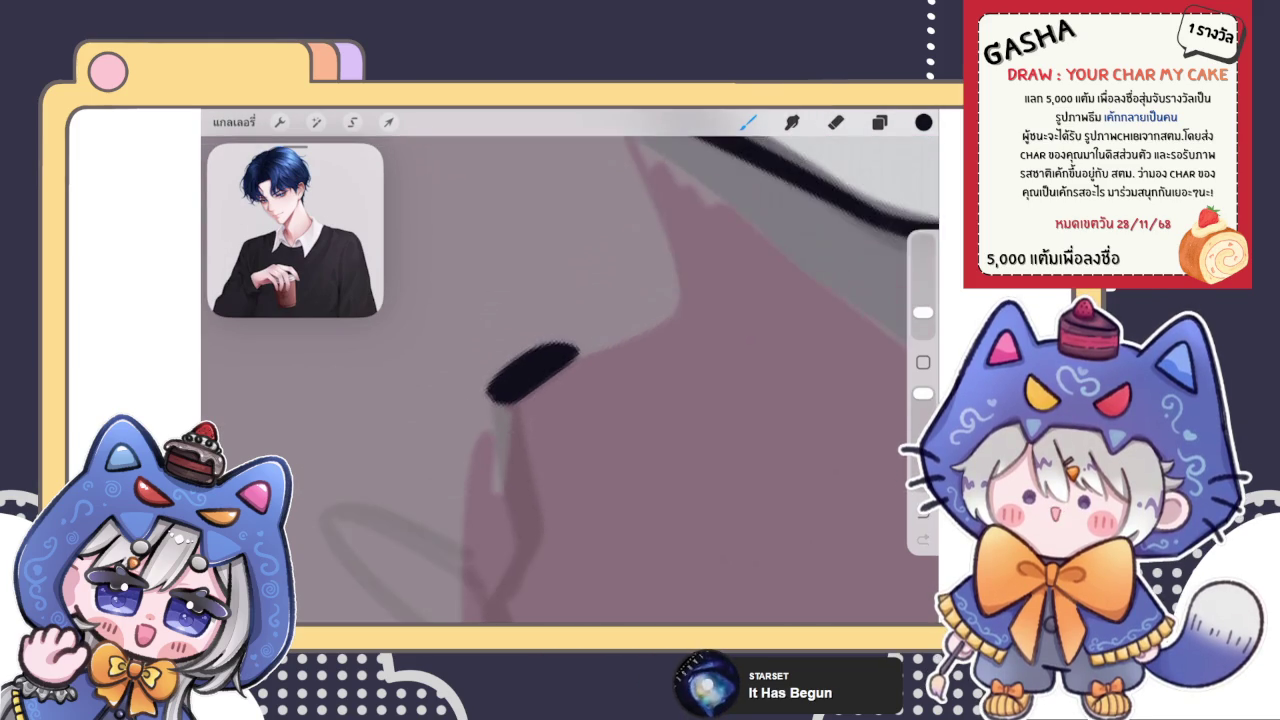
Try longer down-left fold lines on the sleeve and undo each one
{"action": "scroll", "coordinate": [570, 380], "scroll_direction": "down", "scroll_amount": 5}
{"action": "scroll", "coordinate": [570, 380], "scroll_direction": "up", "scroll_amount": 5}
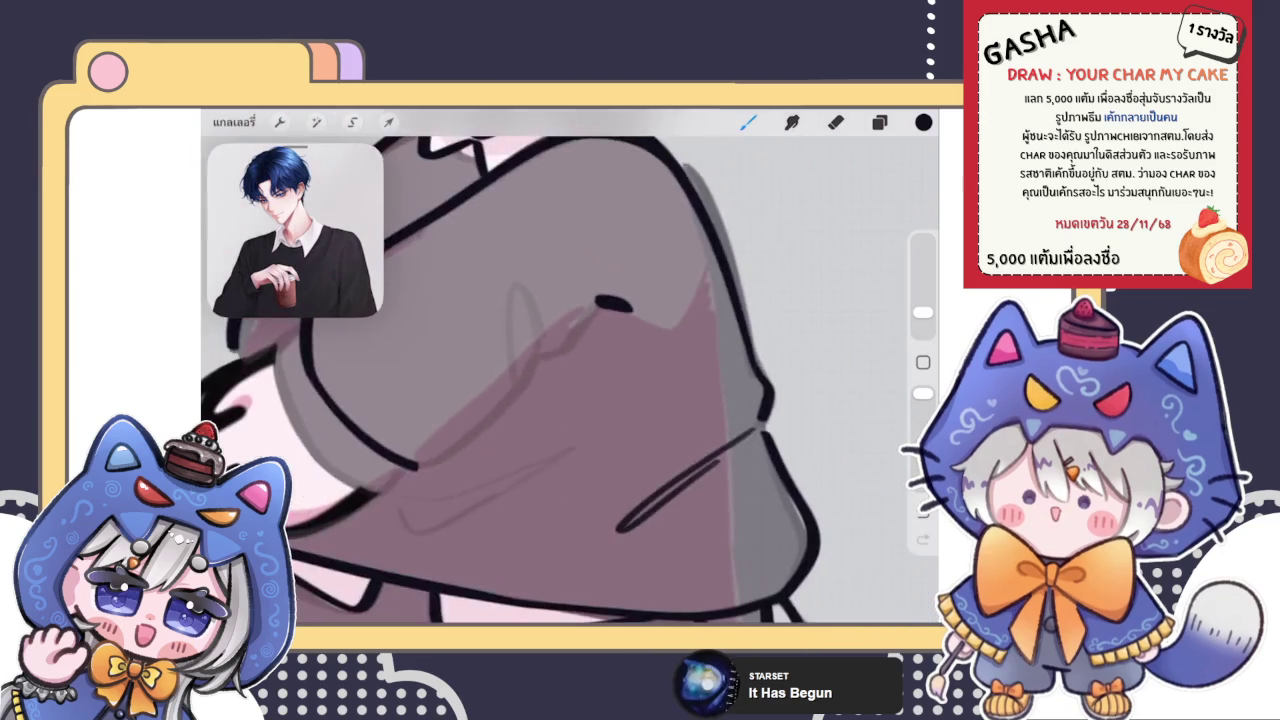
{"action": "mouse_move", "coordinate": [620, 298]}
{"action": "left_mouse_down"}
{"action": "mouse_move", "coordinate": [545, 428]}
{"action": "mouse_move", "coordinate": [460, 455]}
{"action": "left_mouse_up"}
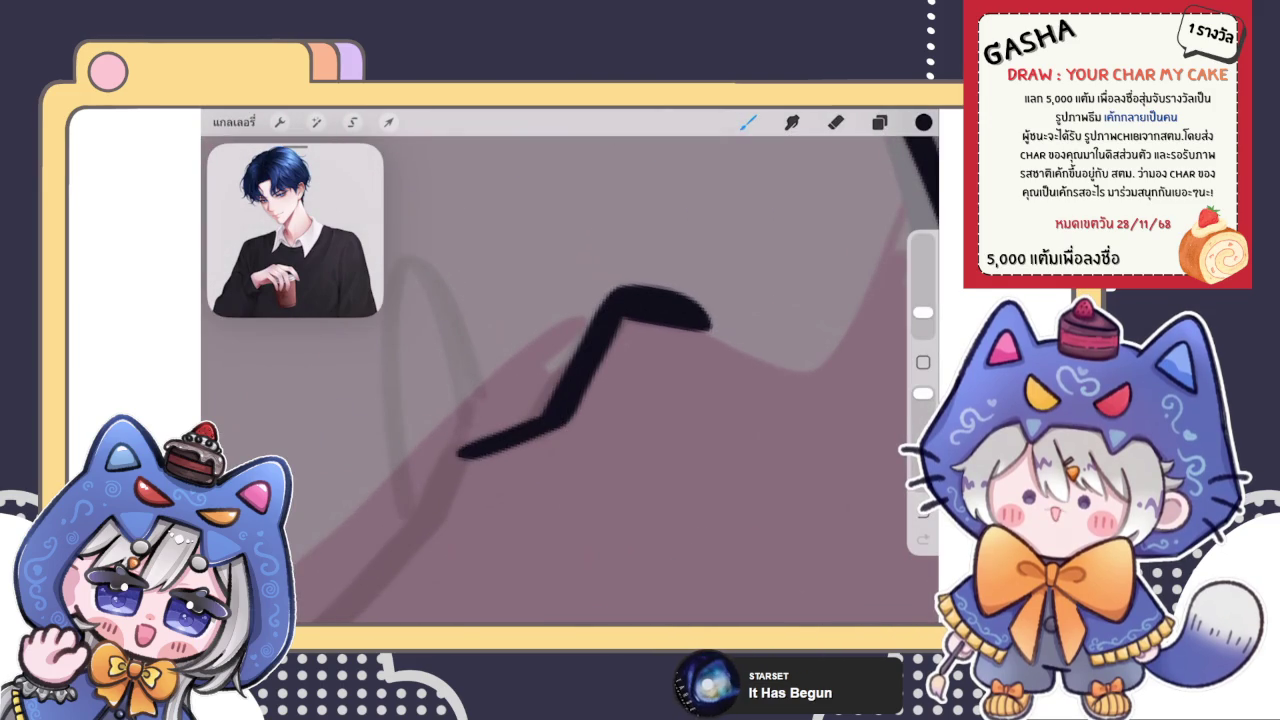
{"action": "key", "text": "ctrl+z"}
{"action": "mouse_move", "coordinate": [620, 305]}
{"action": "left_mouse_down"}
{"action": "mouse_move", "coordinate": [458, 448]}
{"action": "mouse_move", "coordinate": [540, 416]}
{"action": "mouse_move", "coordinate": [620, 300]}
{"action": "mouse_move", "coordinate": [570, 352]}
{"action": "left_mouse_up"}
{"action": "key", "text": "ctrl+z"}
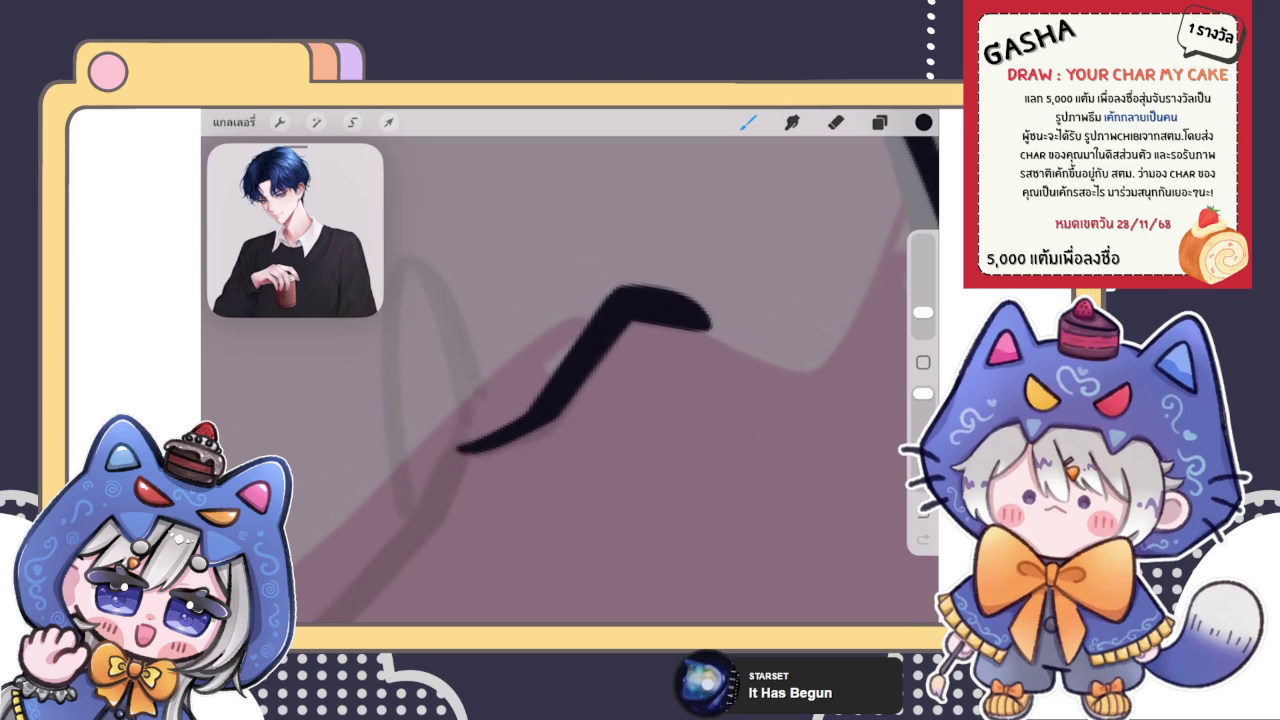
{"action": "mouse_move", "coordinate": [580, 380]}
{"action": "left_mouse_down"}
{"action": "mouse_move", "coordinate": [579, 270]}
{"action": "mouse_move", "coordinate": [405, 520]}
{"action": "left_mouse_up"}
{"action": "key", "text": "ctrl+z"}
Undo the last stroke and extend the dark curved sleeve outline farther down
{"action": "scroll", "coordinate": [570, 380], "scroll_direction": "down", "scroll_amount": 2}
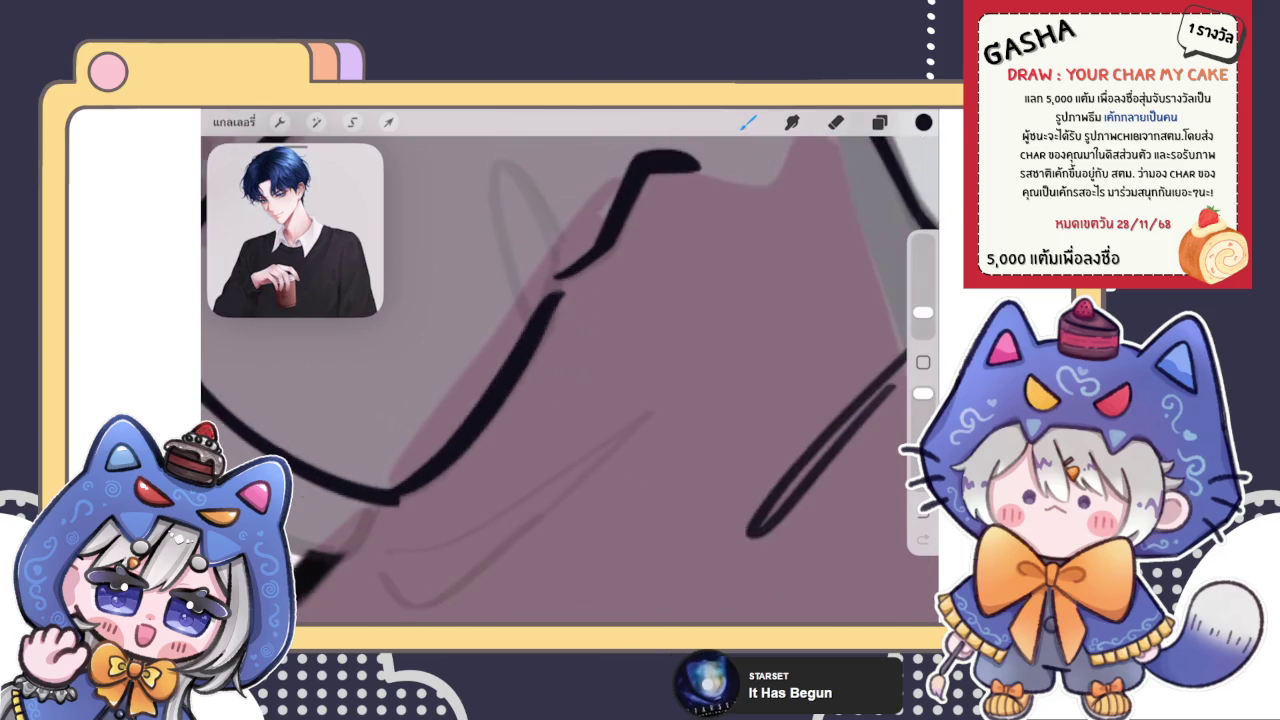
{"action": "scroll", "coordinate": [508, 366], "scroll_direction": "up", "scroll_amount": 2}
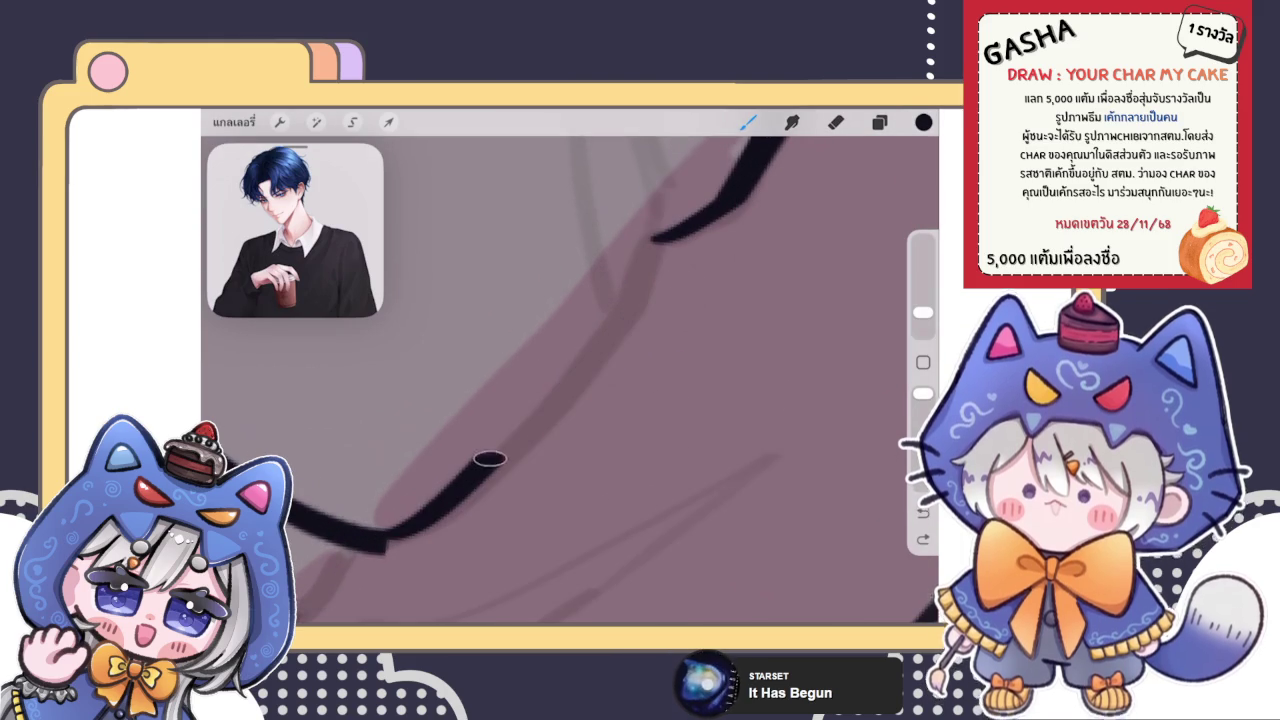
{"action": "scroll", "coordinate": [570, 380], "scroll_direction": "down", "scroll_amount": 2}
{"action": "key", "text": "ctrl+z"}
{"action": "scroll", "coordinate": [570, 380], "scroll_direction": "up", "scroll_amount": 3}
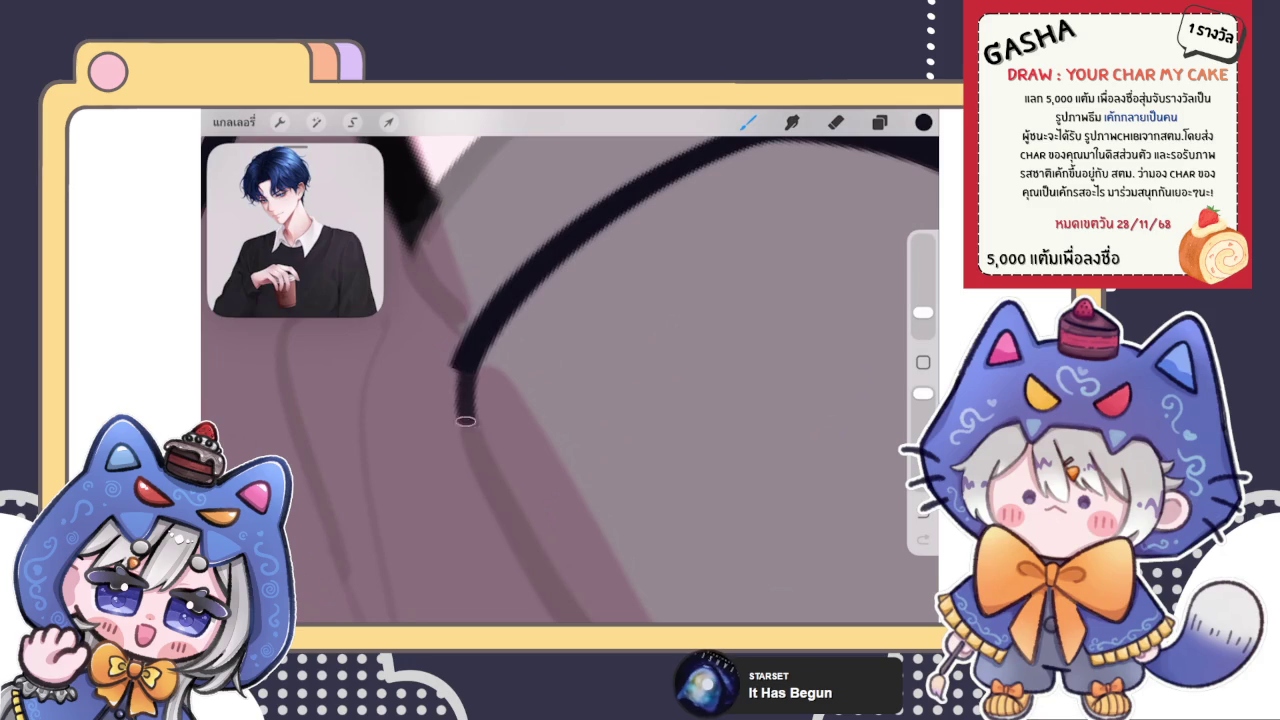
{"action": "left_click_drag", "start_coordinate": [455, 368], "coordinate": [466, 428]}
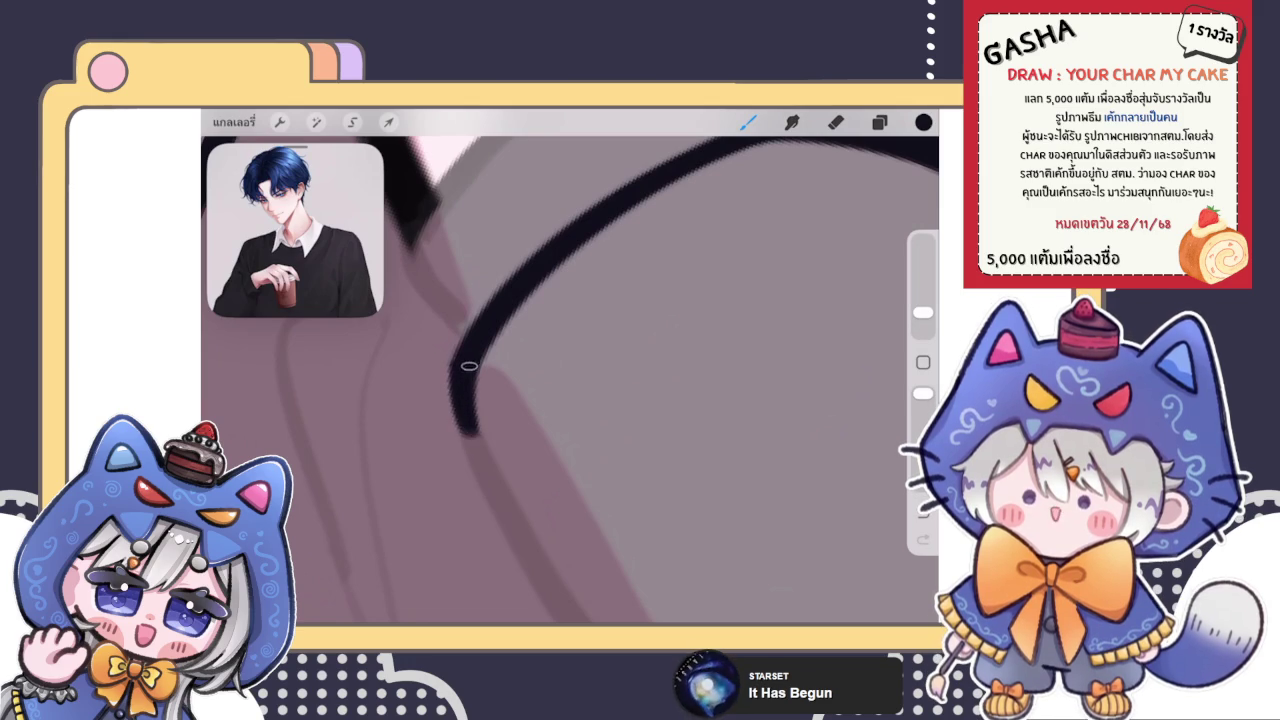
{"action": "scroll", "coordinate": [570, 380], "scroll_direction": "down", "scroll_amount": 10}
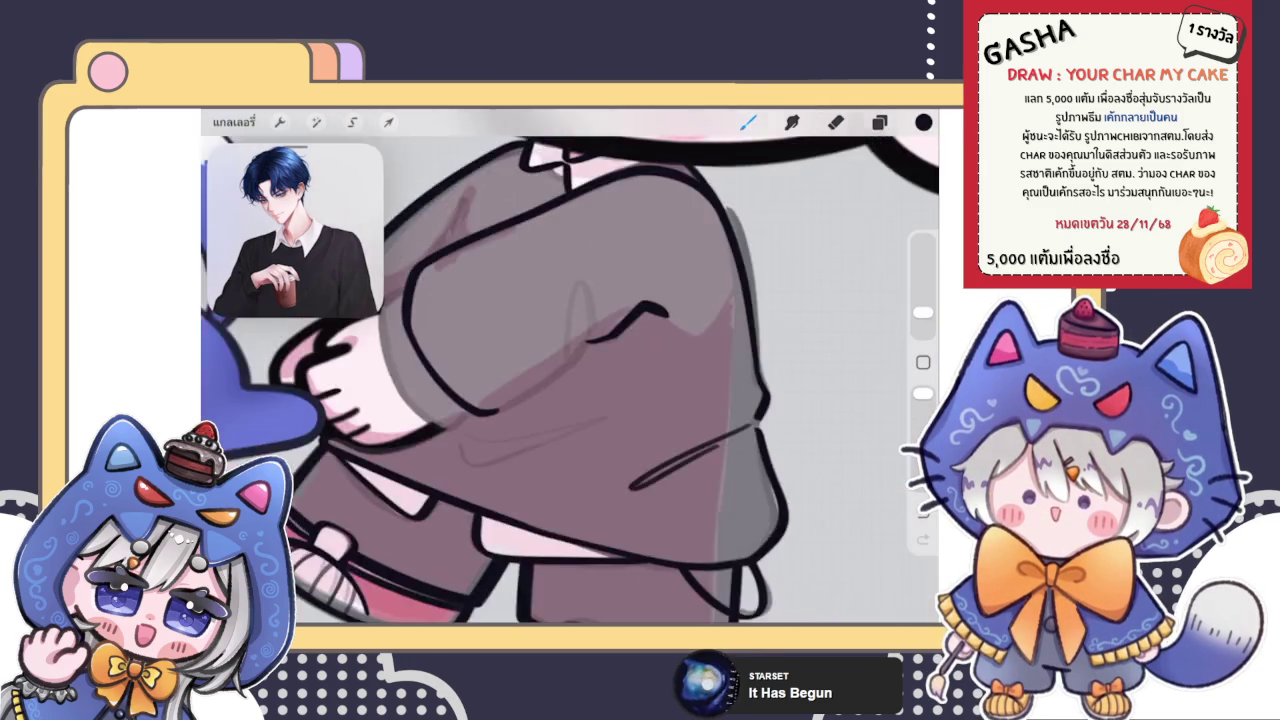
Zoom around the sleeve and remove two earlier stroke segments from the sweater
{"action": "scroll", "coordinate": [570, 380], "scroll_direction": "up", "scroll_amount": 2}
{"action": "scroll", "coordinate": [570, 370], "scroll_direction": "up", "scroll_amount": 3}
{"action": "scroll", "coordinate": [570, 370], "scroll_direction": "down", "scroll_amount": 4}
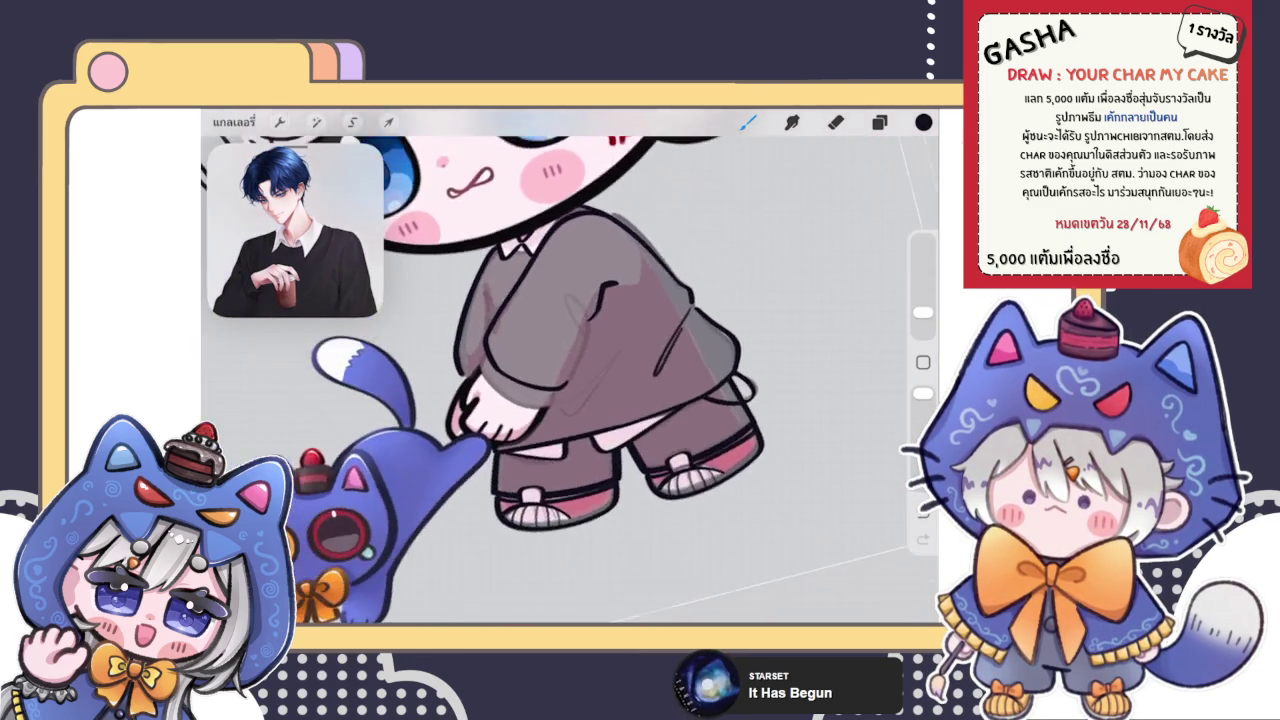
{"action": "scroll", "coordinate": [570, 370], "scroll_direction": "up", "scroll_amount": 3}
{"action": "scroll", "coordinate": [570, 370], "scroll_direction": "up", "scroll_amount": 5}
{"action": "scroll", "coordinate": [570, 380], "scroll_direction": "down", "scroll_amount": 1}
{"action": "scroll", "coordinate": [570, 380], "scroll_direction": "down", "scroll_amount": 2}
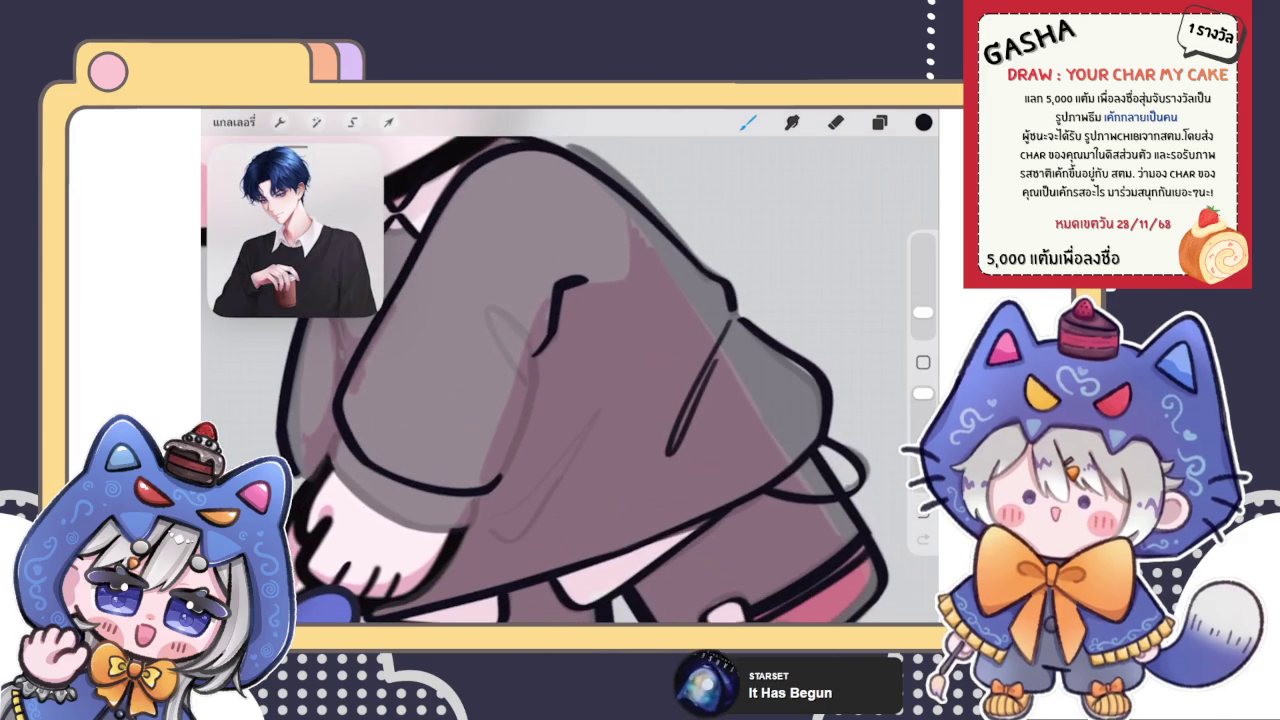
{"action": "scroll", "coordinate": [570, 380], "scroll_direction": "up", "scroll_amount": 2}
{"action": "scroll", "coordinate": [570, 380], "scroll_direction": "up", "scroll_amount": 3}
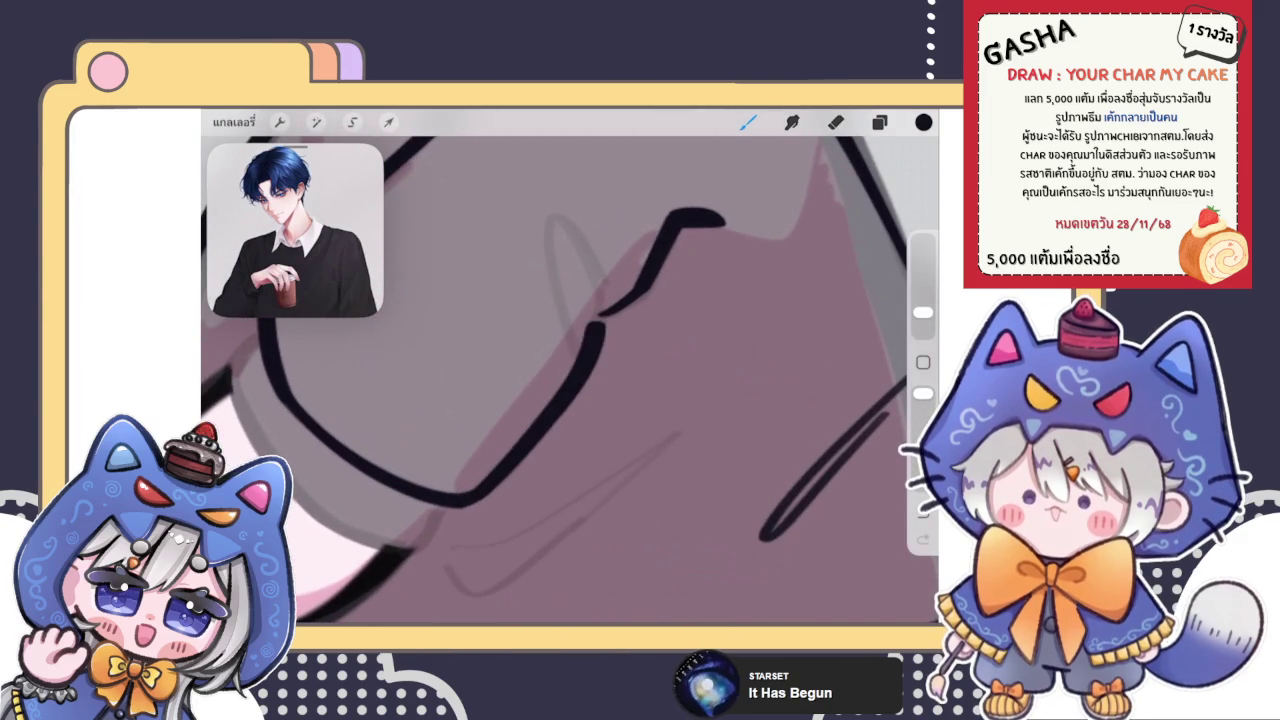
{"action": "key", "text": "ctrl+z"}
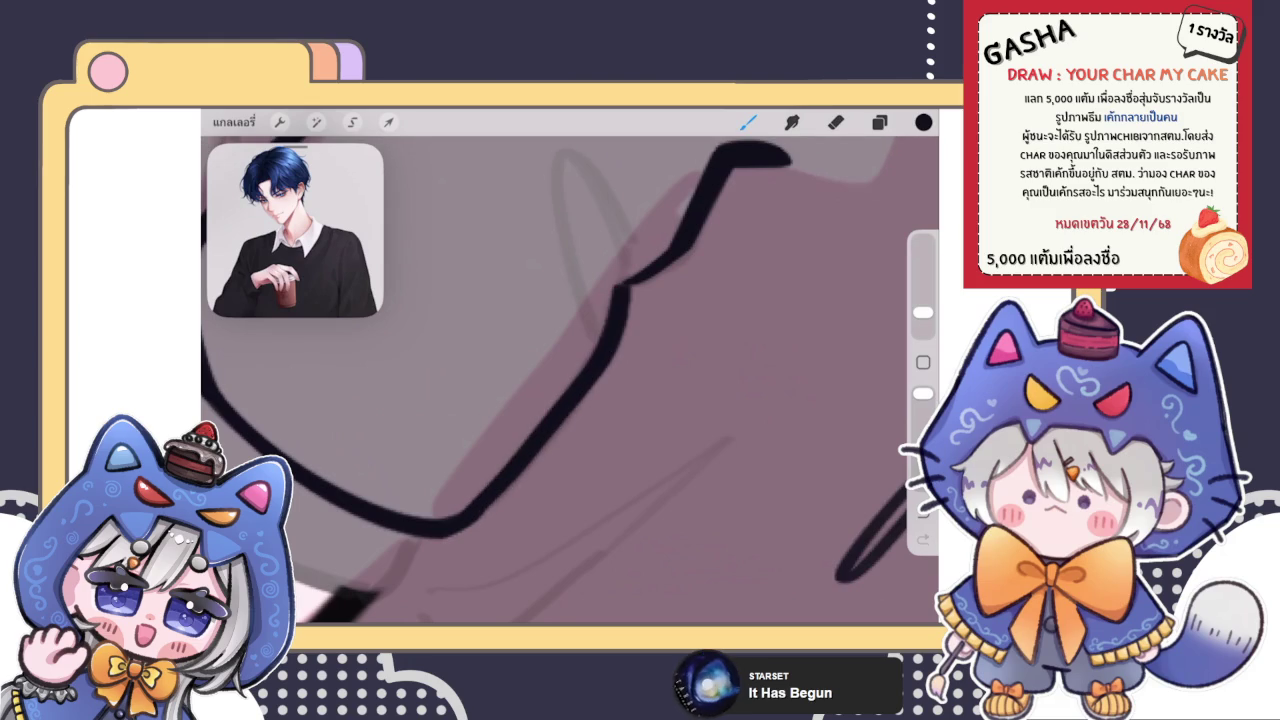
{"action": "scroll", "coordinate": [570, 380], "scroll_direction": "down", "scroll_amount": 3}
{"action": "scroll", "coordinate": [570, 380], "scroll_direction": "down", "scroll_amount": 5}
{"action": "scroll", "coordinate": [570, 380], "scroll_direction": "up", "scroll_amount": 5}
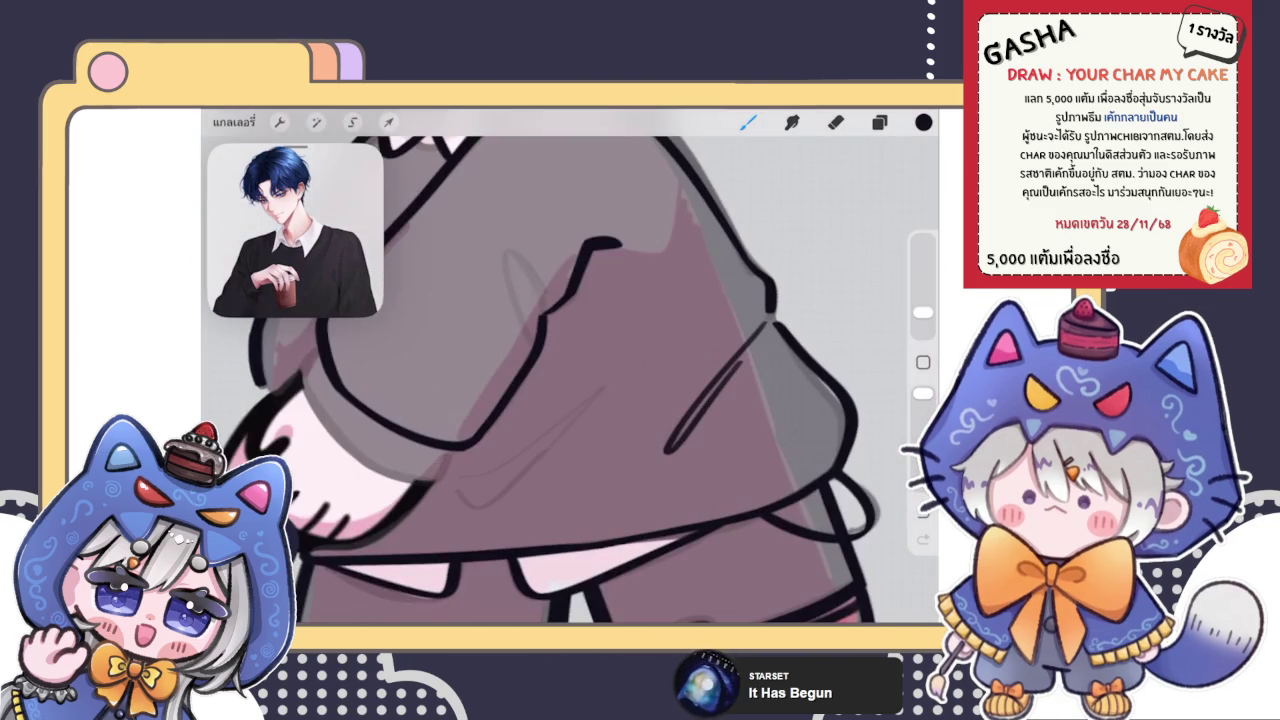
{"action": "key", "text": "ctrl+z"}
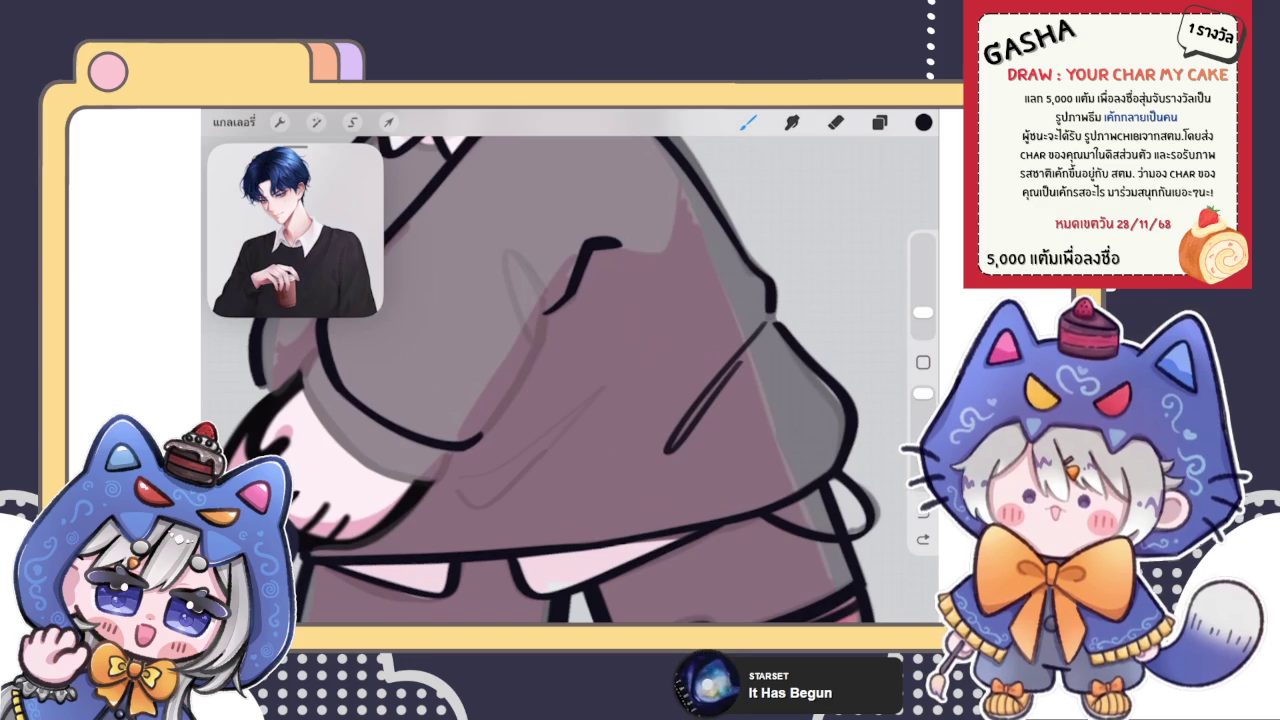
Draw the black line joining the upper sleeve stroke to the lower one, redrawing until clean
{"action": "scroll", "coordinate": [570, 380], "scroll_direction": "up", "scroll_amount": 3}
{"action": "scroll", "coordinate": [570, 380], "scroll_direction": "up", "scroll_amount": 2}
{"action": "left_click_drag", "start_coordinate": [596, 334], "coordinate": [418, 540]}
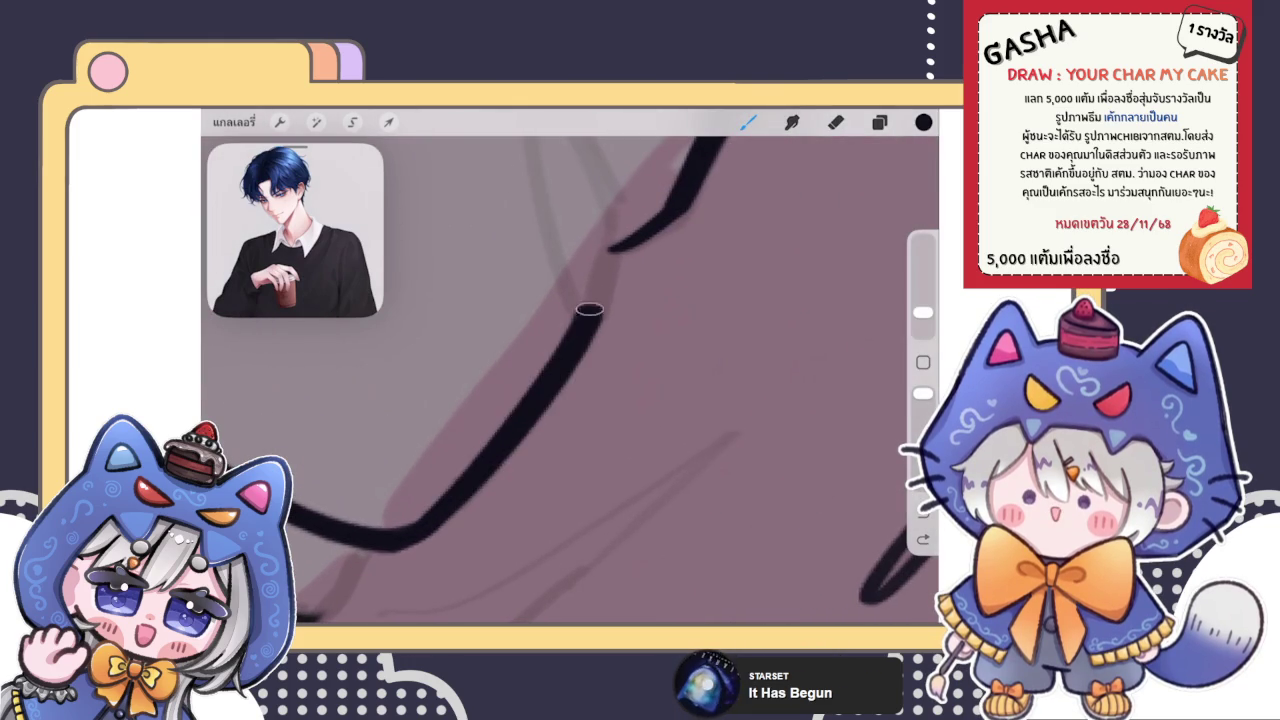
{"action": "key", "text": "ctrl+z"}
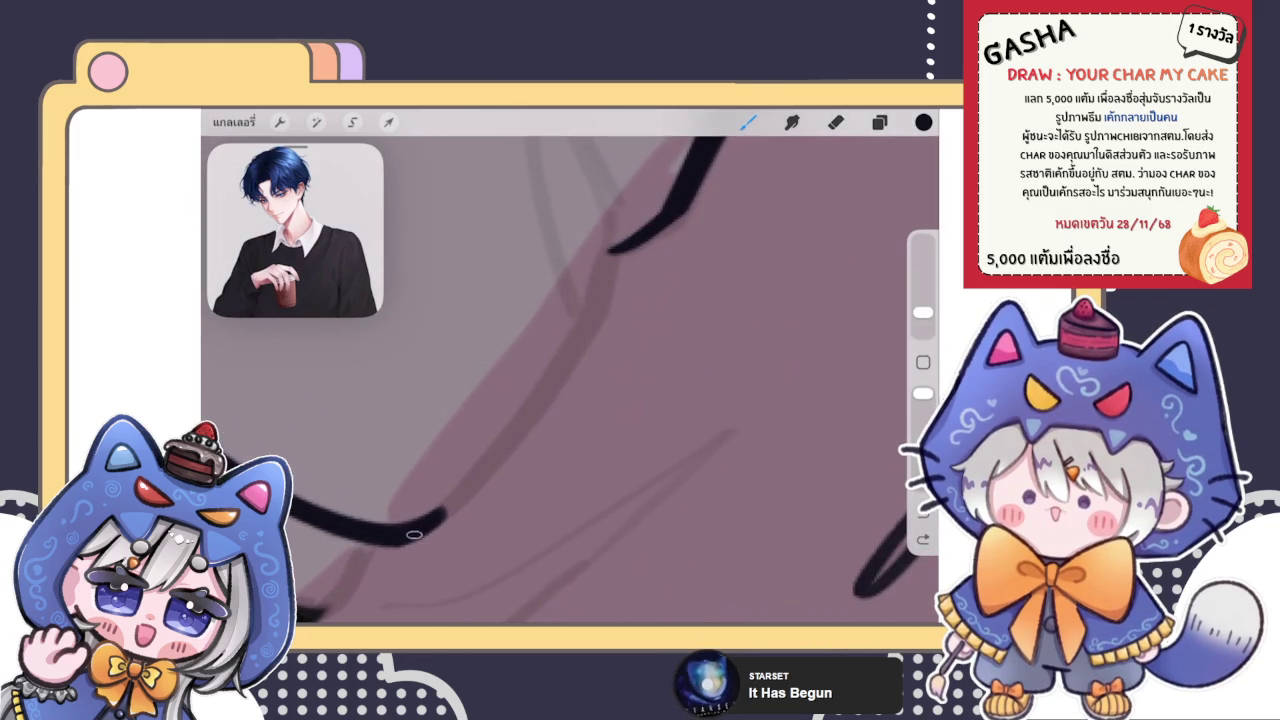
{"action": "scroll", "coordinate": [570, 380], "scroll_direction": "down", "scroll_amount": 2}
{"action": "left_click_drag", "start_coordinate": [596, 334], "coordinate": [422, 540]}
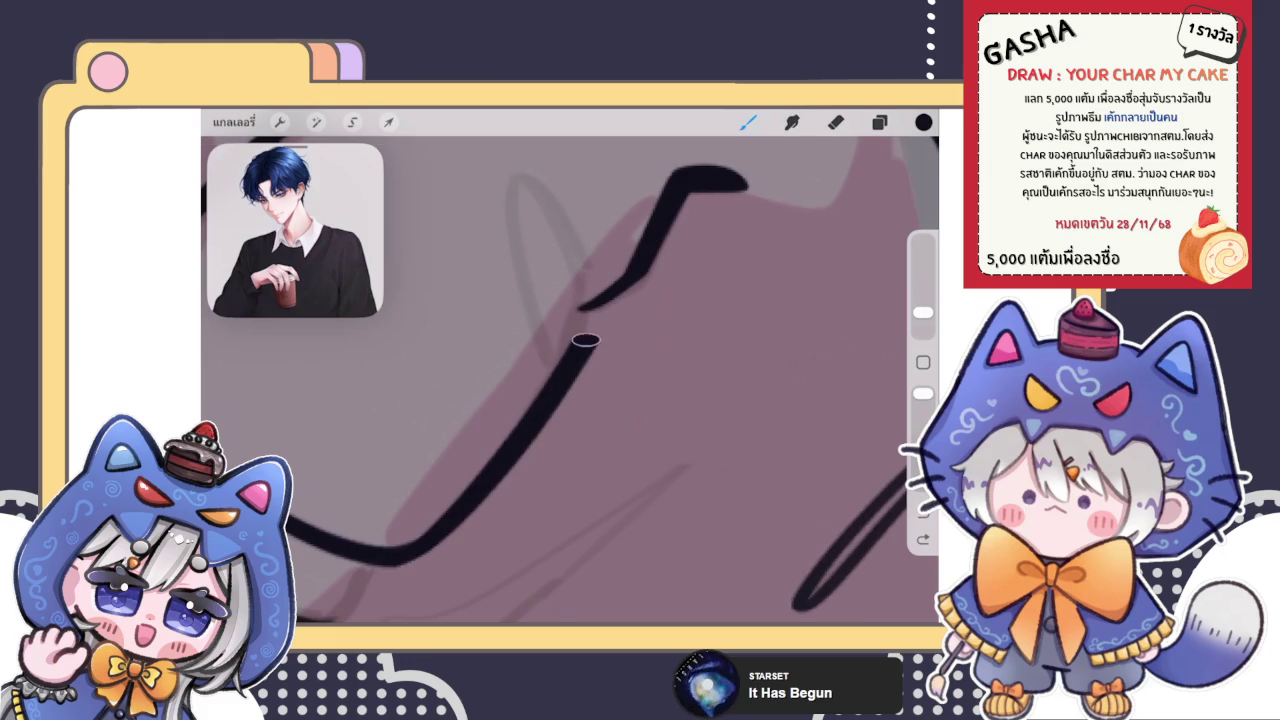
{"action": "key", "text": "ctrl+z"}
{"action": "left_click_drag", "start_coordinate": [578, 312], "coordinate": [425, 545]}
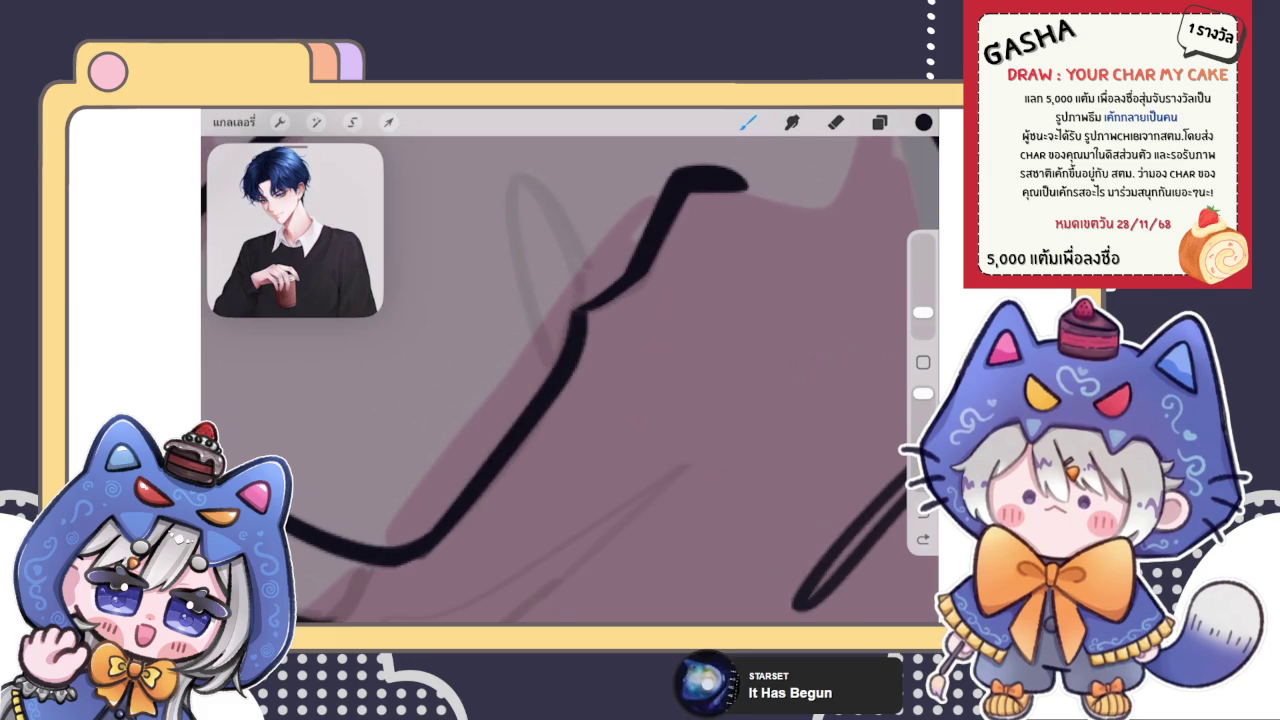
{"action": "key", "text": "ctrl+z"}
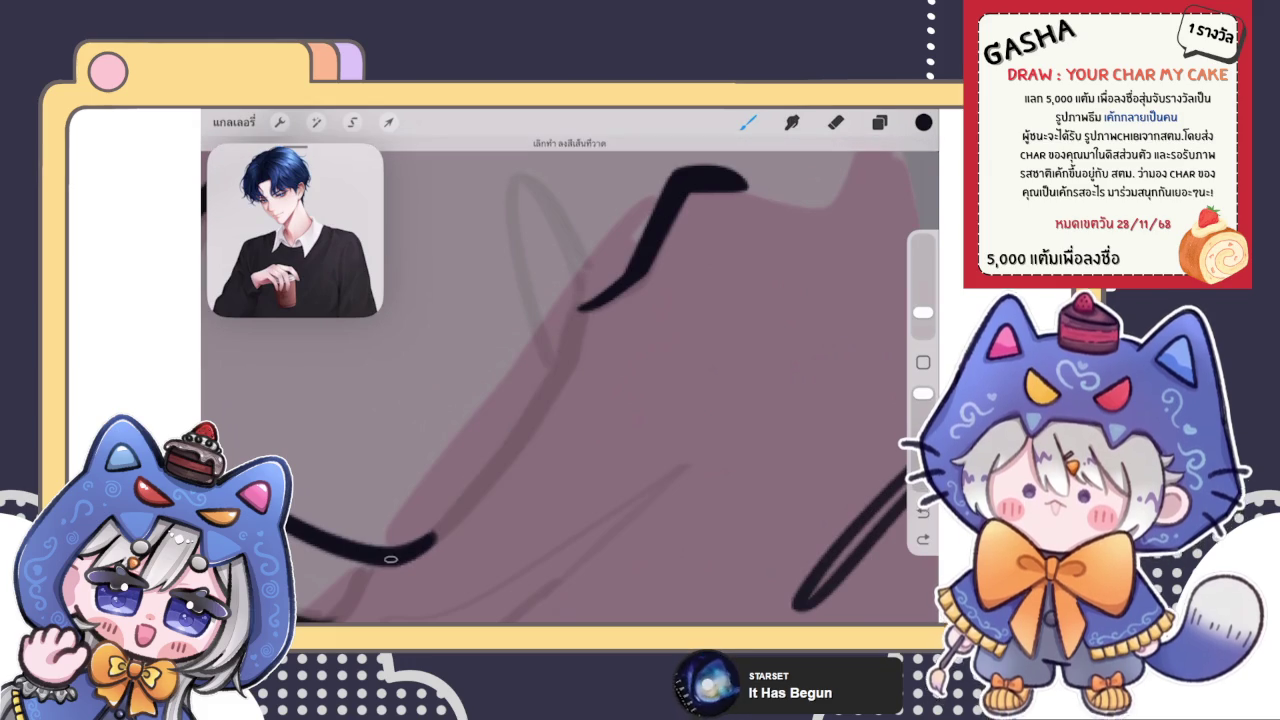
{"action": "left_click_drag", "start_coordinate": [585, 315], "coordinate": [425, 540]}
{"action": "key", "text": "ctrl+z"}
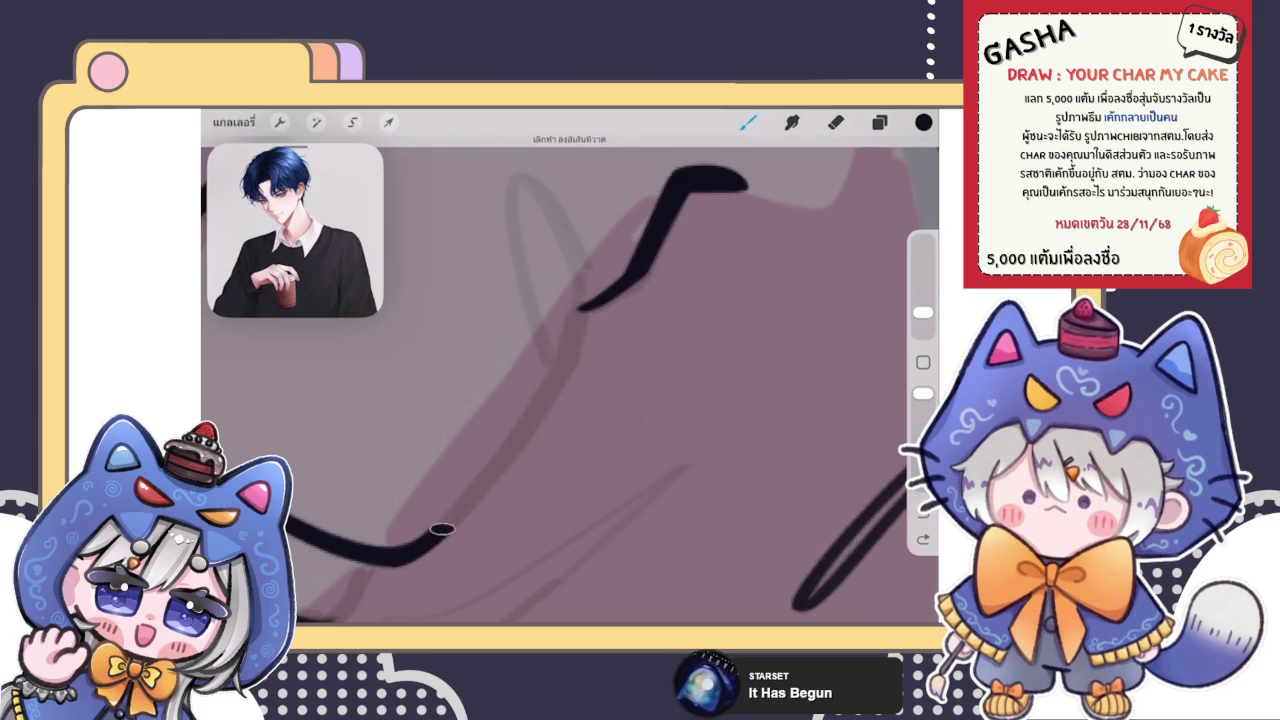
{"action": "left_click_drag", "start_coordinate": [578, 312], "coordinate": [422, 545]}
{"action": "scroll", "coordinate": [570, 366], "scroll_direction": "down", "scroll_amount": 3}
{"action": "scroll", "coordinate": [570, 366], "scroll_direction": "down", "scroll_amount": 2}
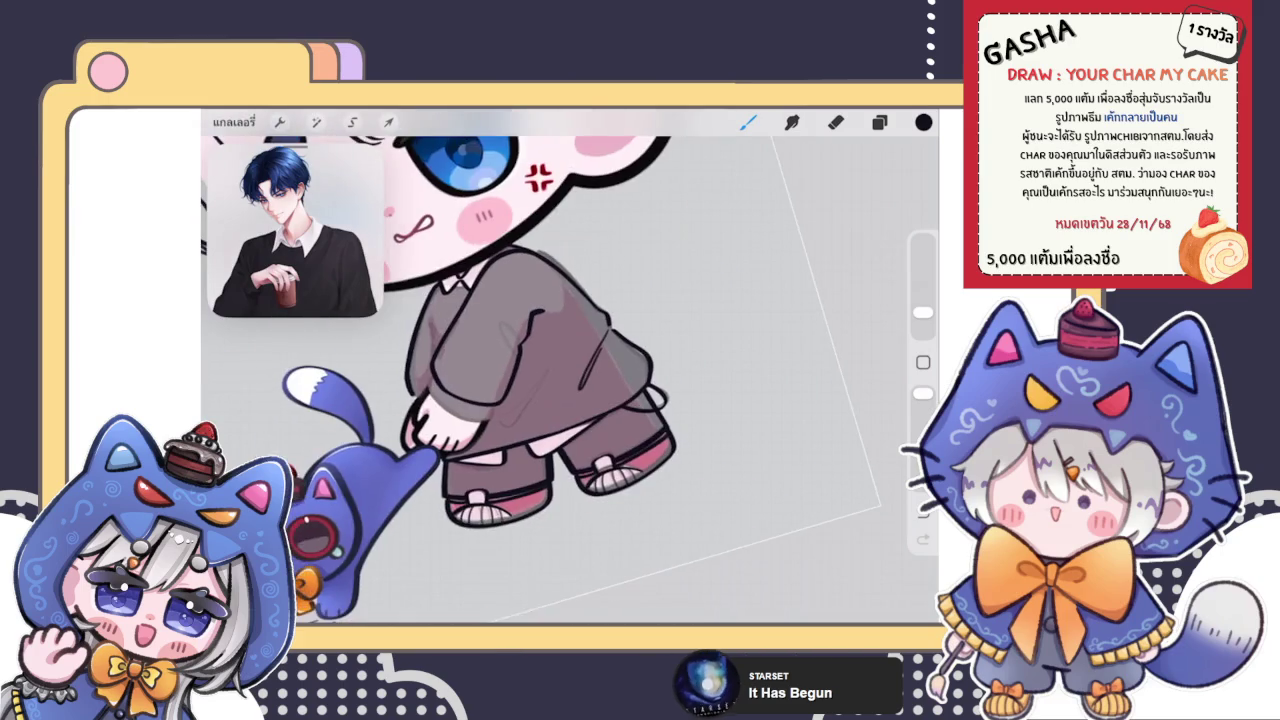
Trace a first dark loop over the oval fold guide, then undo it and return to the brush
{"action": "scroll", "coordinate": [570, 366], "scroll_direction": "up", "scroll_amount": 3}
{"action": "scroll", "coordinate": [570, 366], "scroll_direction": "up", "scroll_amount": 2}
{"action": "left_click_drag", "start_coordinate": [520, 440], "coordinate": [542, 398]}
{"action": "scroll", "coordinate": [570, 366], "scroll_direction": "down", "scroll_amount": 2}
{"action": "scroll", "coordinate": [570, 366], "scroll_direction": "down", "scroll_amount": 3}
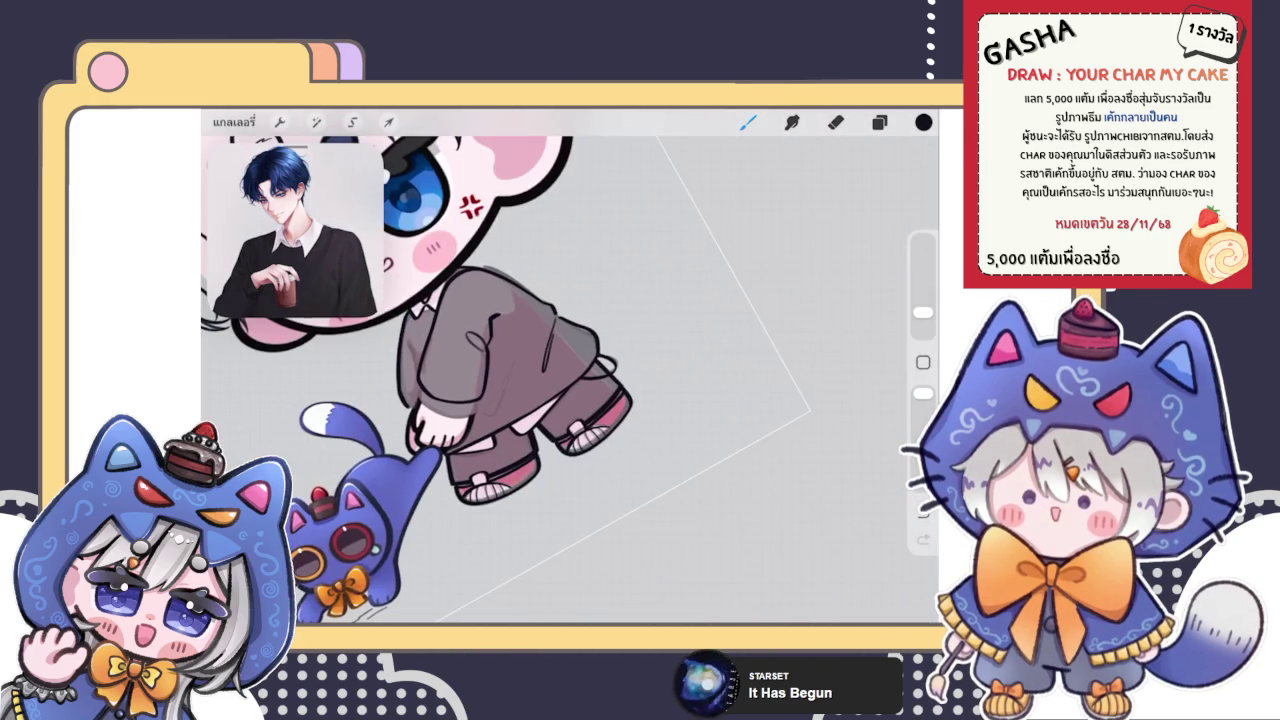
{"action": "scroll", "coordinate": [570, 366], "scroll_direction": "up", "scroll_amount": 3}
{"action": "scroll", "coordinate": [570, 366], "scroll_direction": "up", "scroll_amount": 3}
{"action": "key", "text": "ctrl+z"}
{"action": "key", "text": "e"}
{"action": "scroll", "coordinate": [486, 396], "scroll_direction": "down", "scroll_amount": 2}
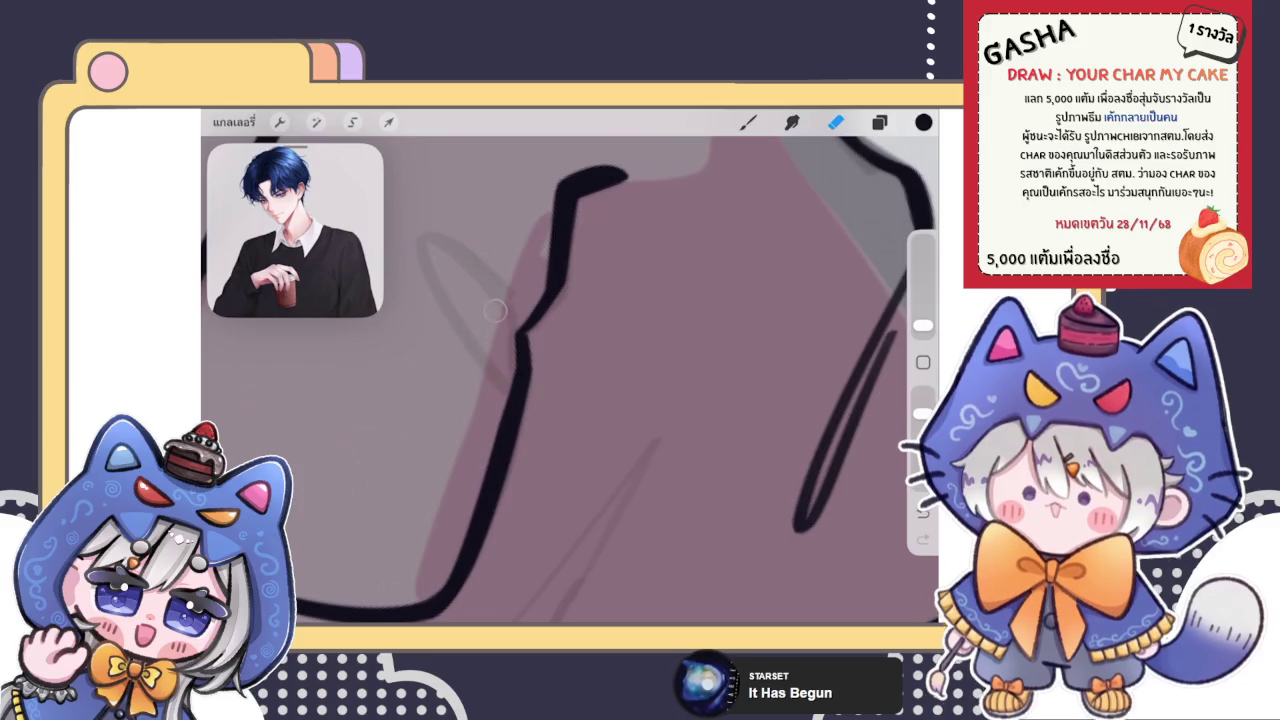
{"action": "key", "text": "b"}
{"action": "scroll", "coordinate": [570, 380], "scroll_direction": "down", "scroll_amount": 2}
{"action": "scroll", "coordinate": [570, 380], "scroll_direction": "down", "scroll_amount": 2}
{"action": "scroll", "coordinate": [570, 380], "scroll_direction": "down", "scroll_amount": 2}
Ink a closed fold loop over the oval guide, comparing it with undo/redo before keeping it
{"action": "left_click_drag", "start_coordinate": [522, 505], "coordinate": [524, 281]}
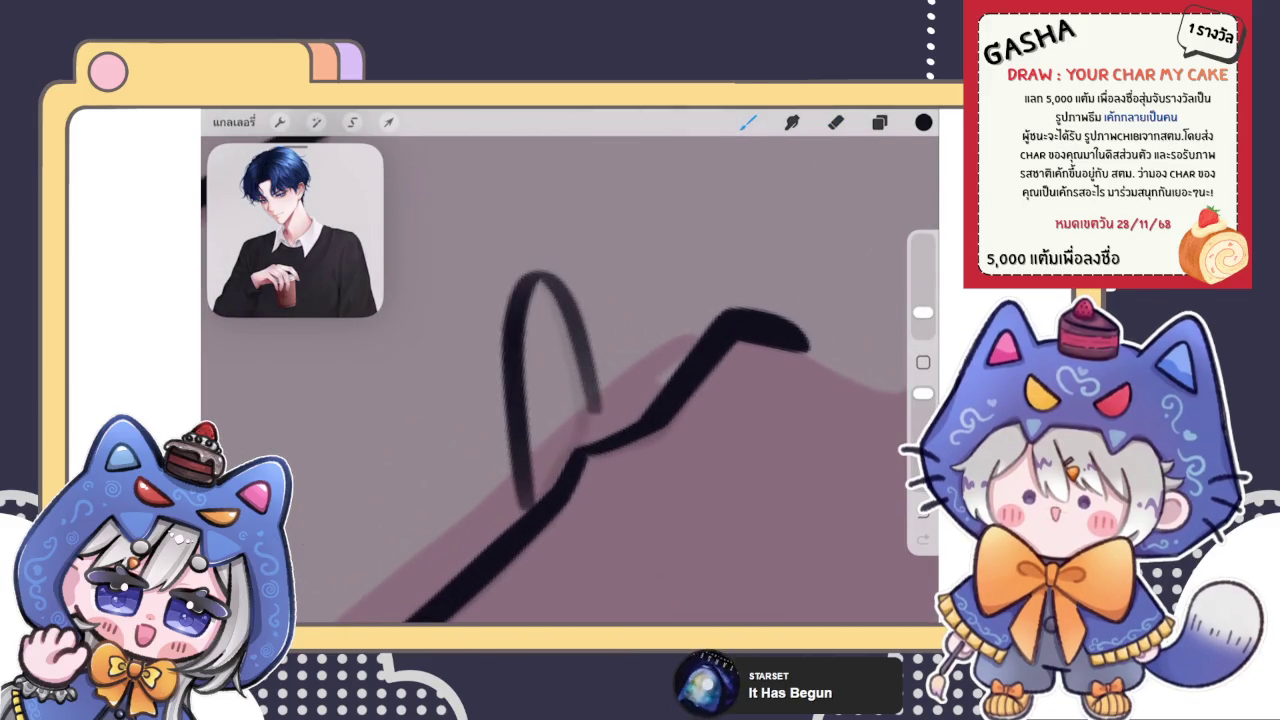
{"action": "key", "text": "ctrl+z"}
{"action": "left_click_drag", "start_coordinate": [585, 440], "coordinate": [520, 512]}
{"action": "scroll", "coordinate": [570, 380], "scroll_direction": "up", "scroll_amount": 3}
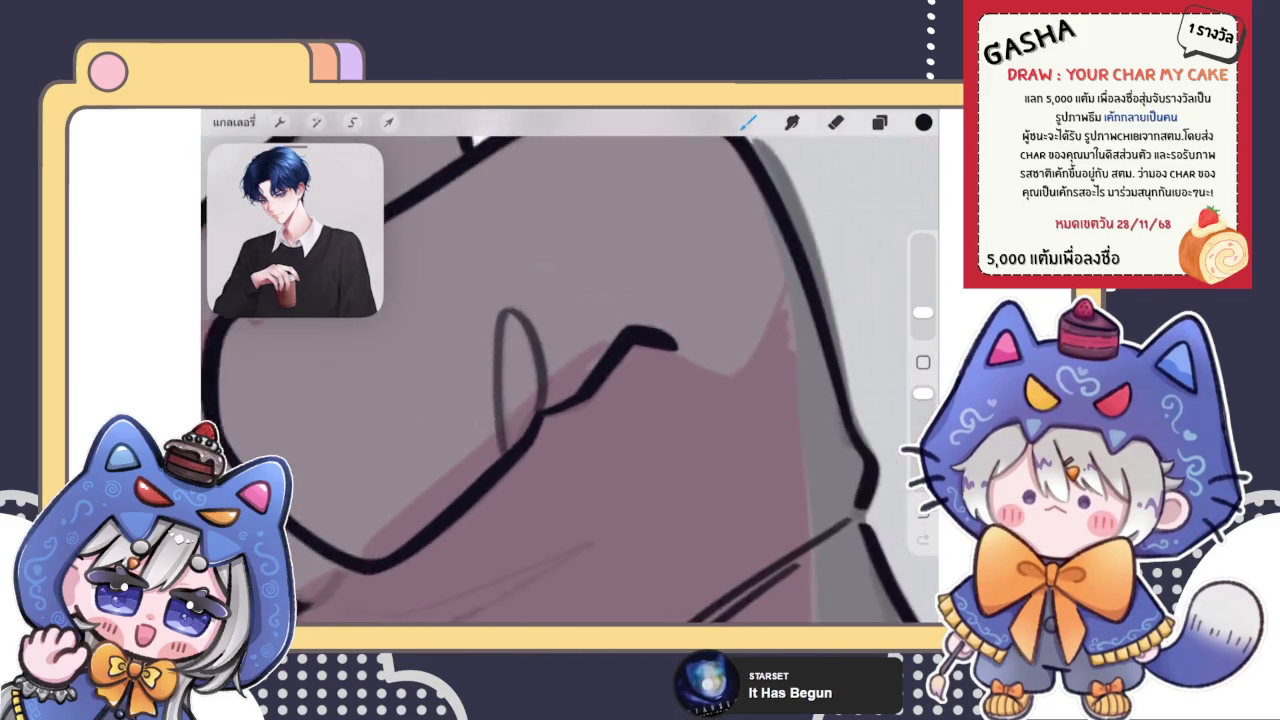
{"action": "scroll", "coordinate": [570, 380], "scroll_direction": "down", "scroll_amount": 3}
{"action": "key", "text": "ctrl+z"}
{"action": "key", "text": "ctrl+shift+z"}
{"action": "key", "text": "ctrl+z"}
{"action": "key", "text": "ctrl+shift+z"}
{"action": "key", "text": "ctrl+z"}
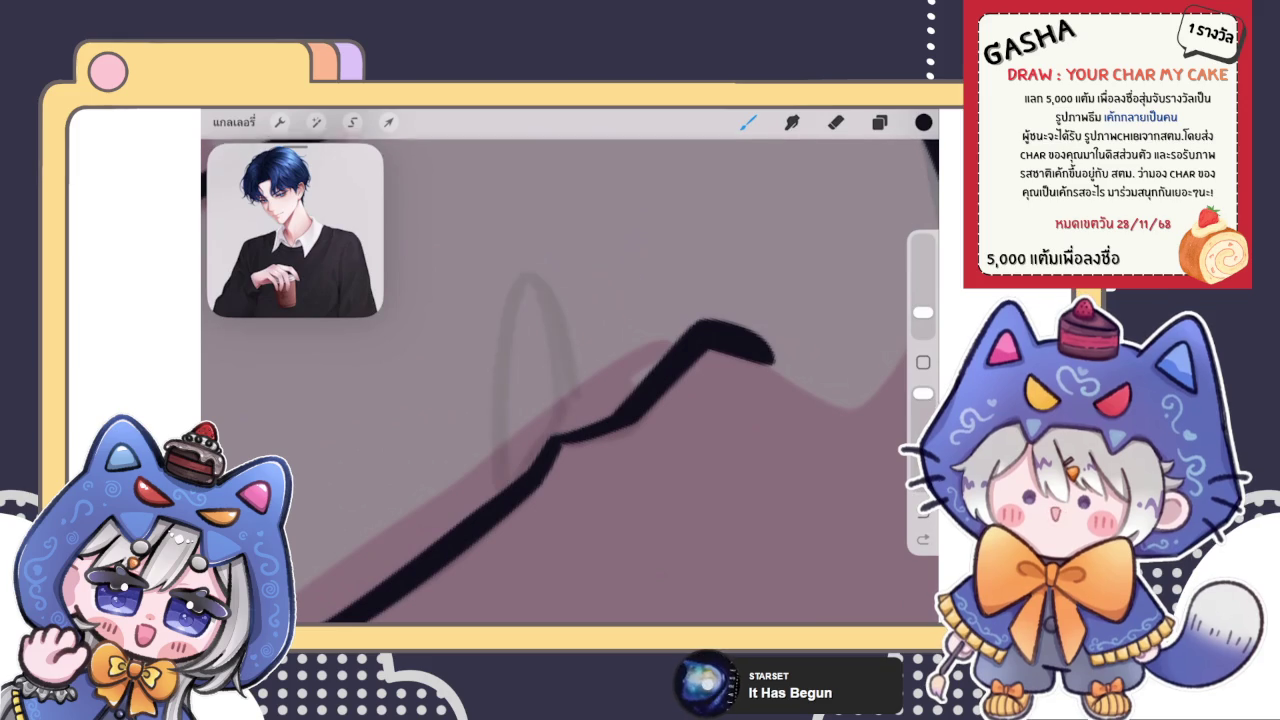
{"action": "key", "text": "ctrl+shift+z"}
Thicken and join the sleeve outline with a short black stroke
{"action": "scroll", "coordinate": [570, 380], "scroll_direction": "down", "scroll_amount": 3}
{"action": "scroll", "coordinate": [570, 380], "scroll_direction": "down", "scroll_amount": 5}
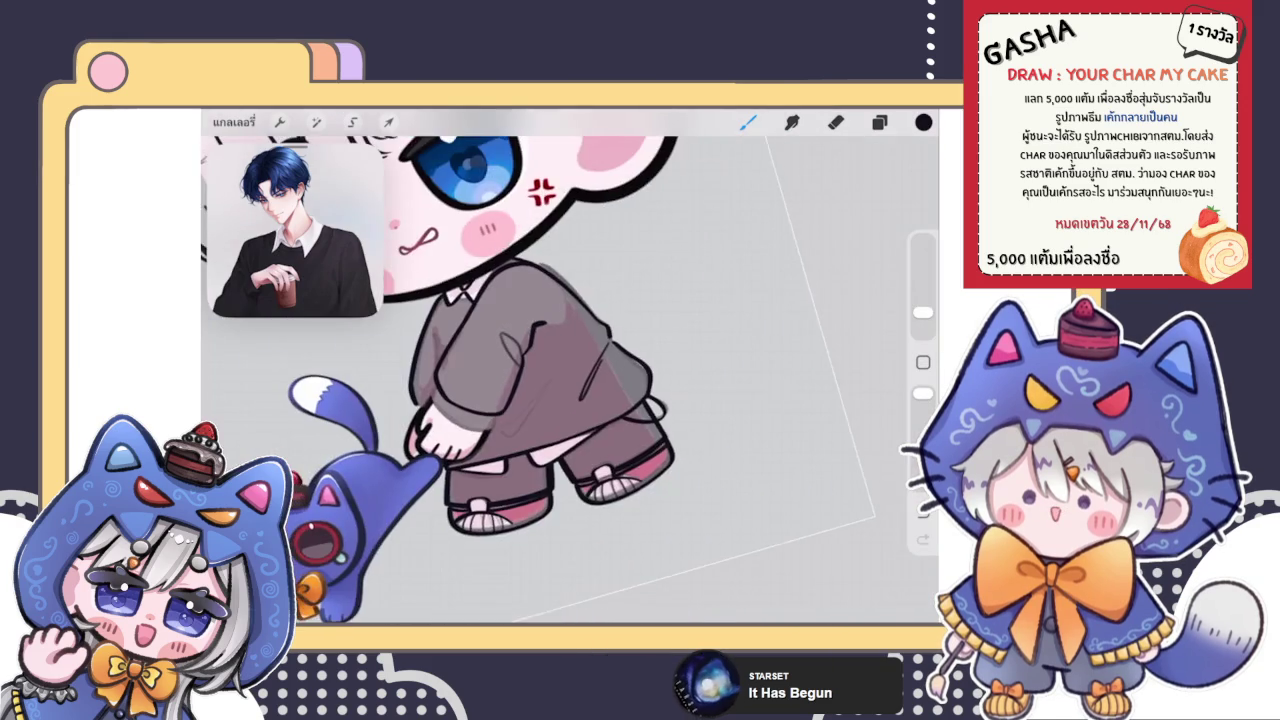
{"action": "scroll", "coordinate": [570, 380], "scroll_direction": "down", "scroll_amount": 2}
{"action": "scroll", "coordinate": [570, 380], "scroll_direction": "up", "scroll_amount": 3}
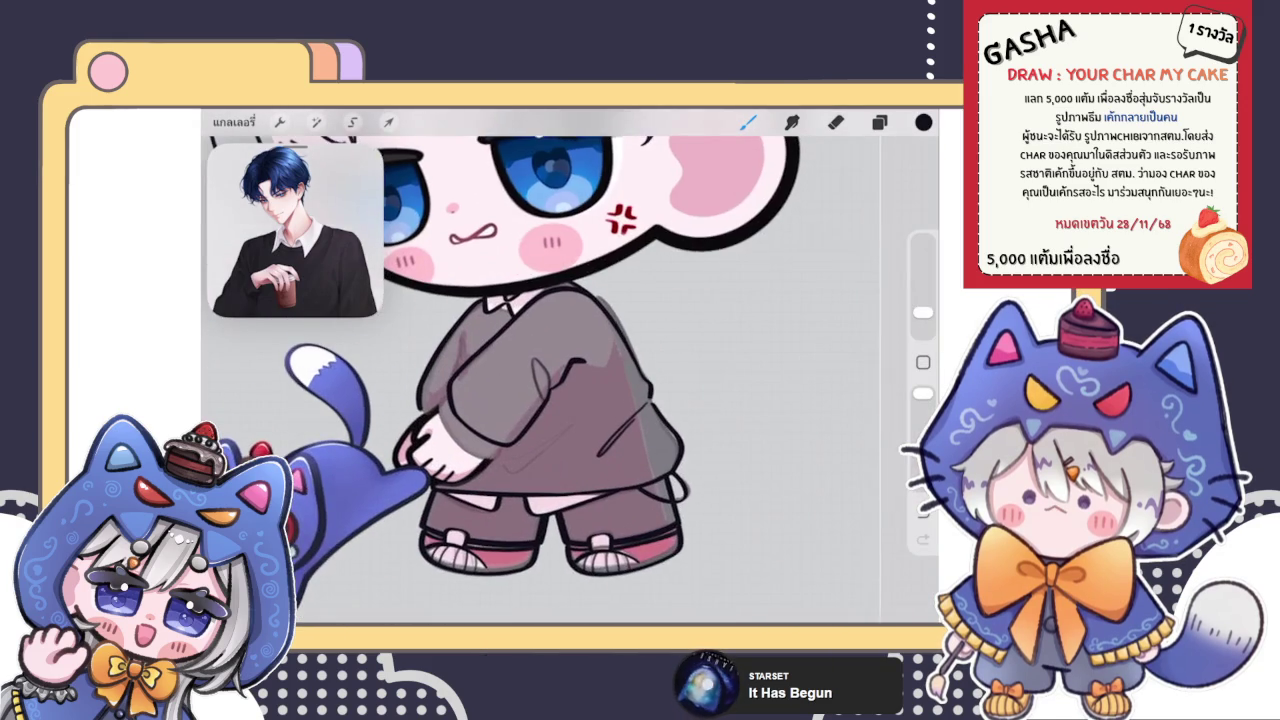
{"action": "scroll", "coordinate": [570, 380], "scroll_direction": "up", "scroll_amount": 3}
{"action": "scroll", "coordinate": [570, 380], "scroll_direction": "down", "scroll_amount": 3}
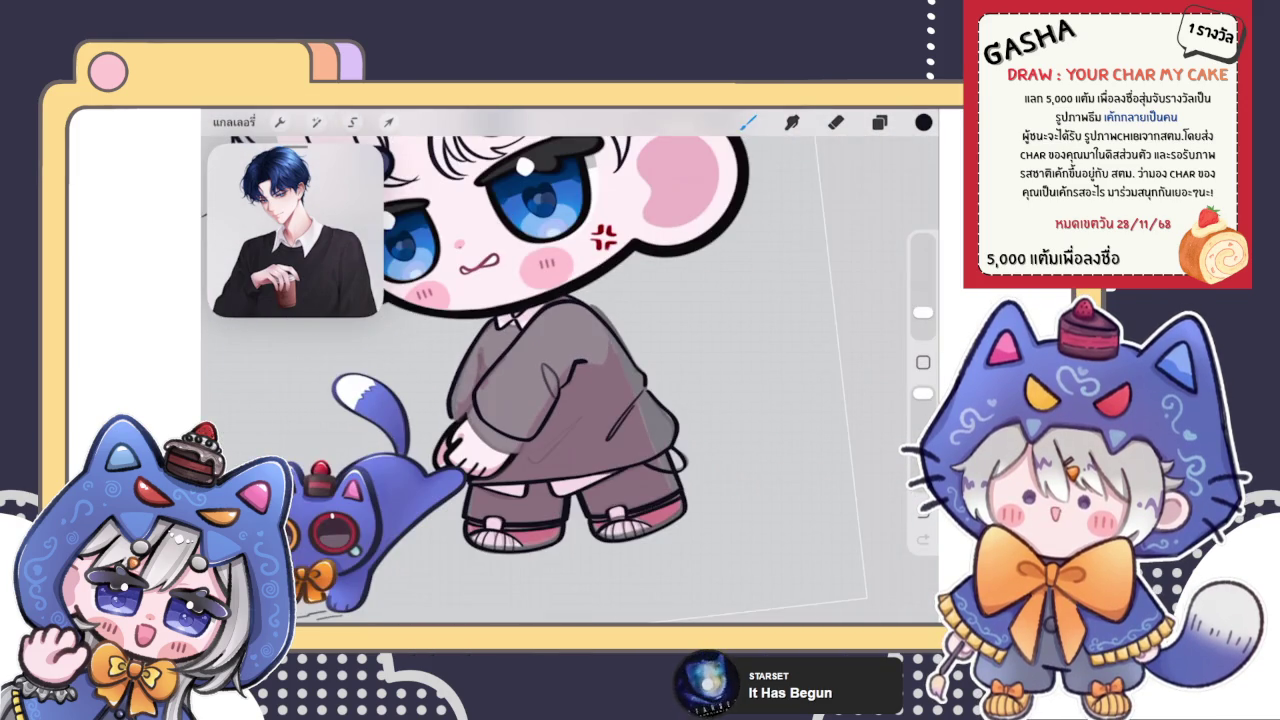
{"action": "scroll", "coordinate": [487, 424], "scroll_direction": "up", "scroll_amount": 4}
{"action": "scroll", "coordinate": [487, 424], "scroll_direction": "up", "scroll_amount": 2}
{"action": "left_click_drag", "start_coordinate": [487, 424], "coordinate": [495, 403]}
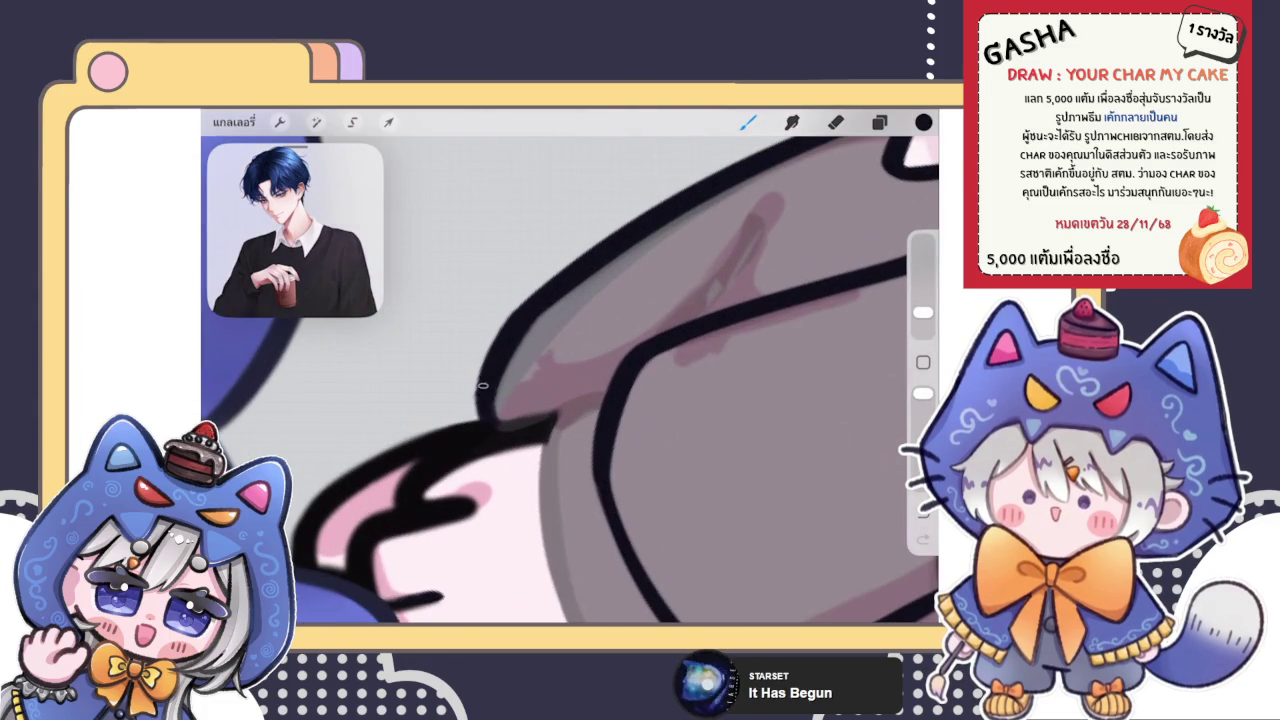
{"action": "scroll", "coordinate": [570, 365], "scroll_direction": "down", "scroll_amount": 2}
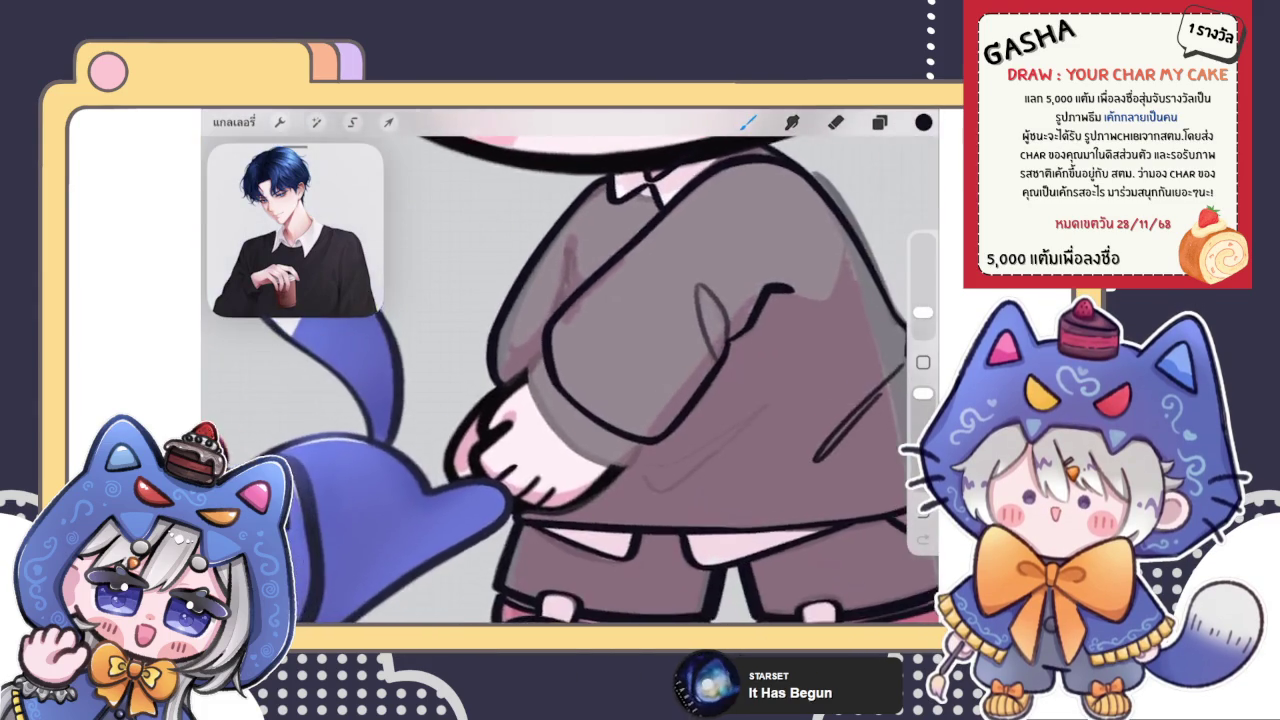
{"action": "scroll", "coordinate": [570, 365], "scroll_direction": "down", "scroll_amount": 3}
{"action": "scroll", "coordinate": [570, 365], "scroll_direction": "down", "scroll_amount": 2}
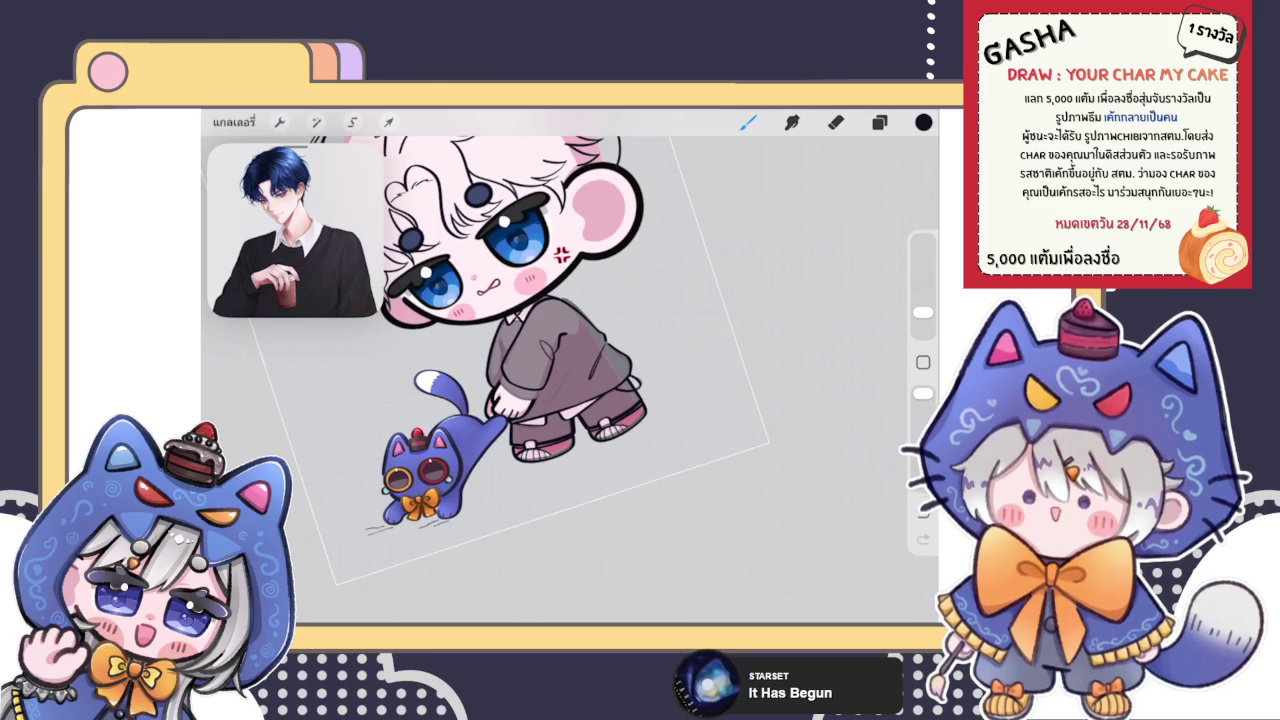
Check the Layers list, then review the sleeve linework up close
{"action": "scroll", "coordinate": [560, 390], "scroll_direction": "up", "scroll_amount": 3}
{"action": "scroll", "coordinate": [560, 390], "scroll_direction": "up", "scroll_amount": 3}
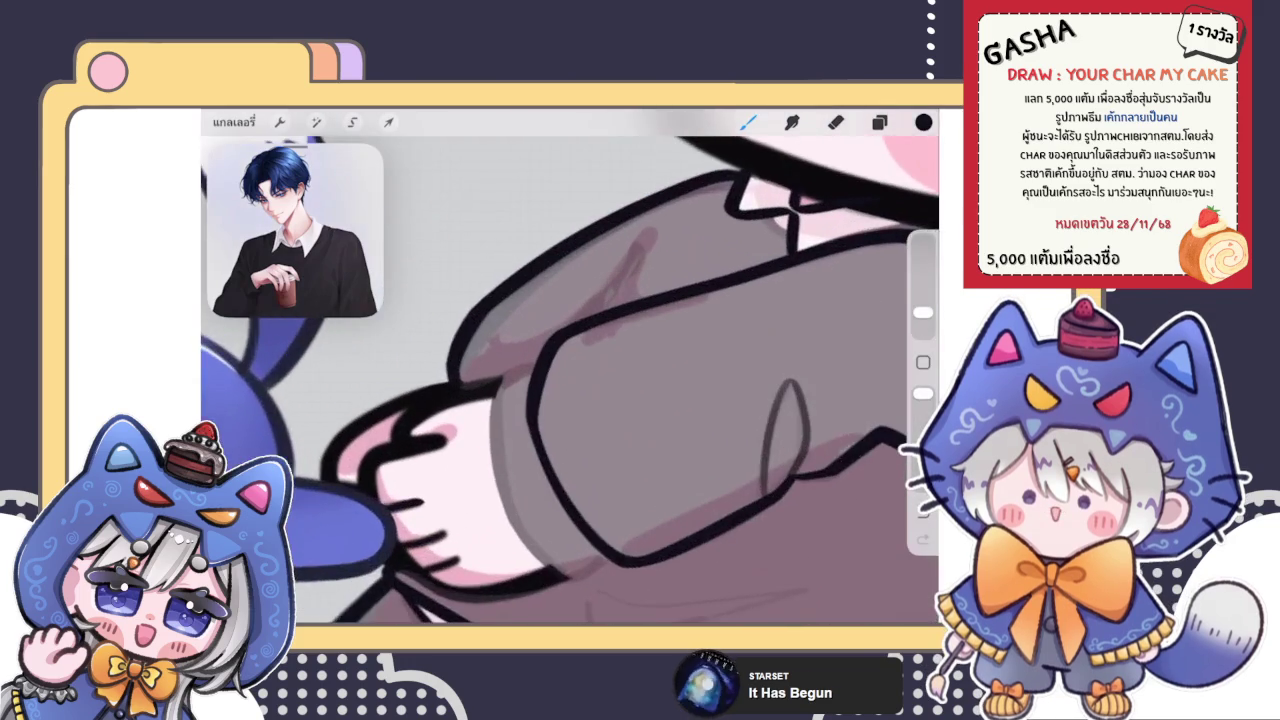
{"action": "scroll", "coordinate": [560, 390], "scroll_direction": "up", "scroll_amount": 2}
{"action": "scroll", "coordinate": [560, 390], "scroll_direction": "up", "scroll_amount": 2}
{"action": "left_click", "coordinate": [879, 122]}
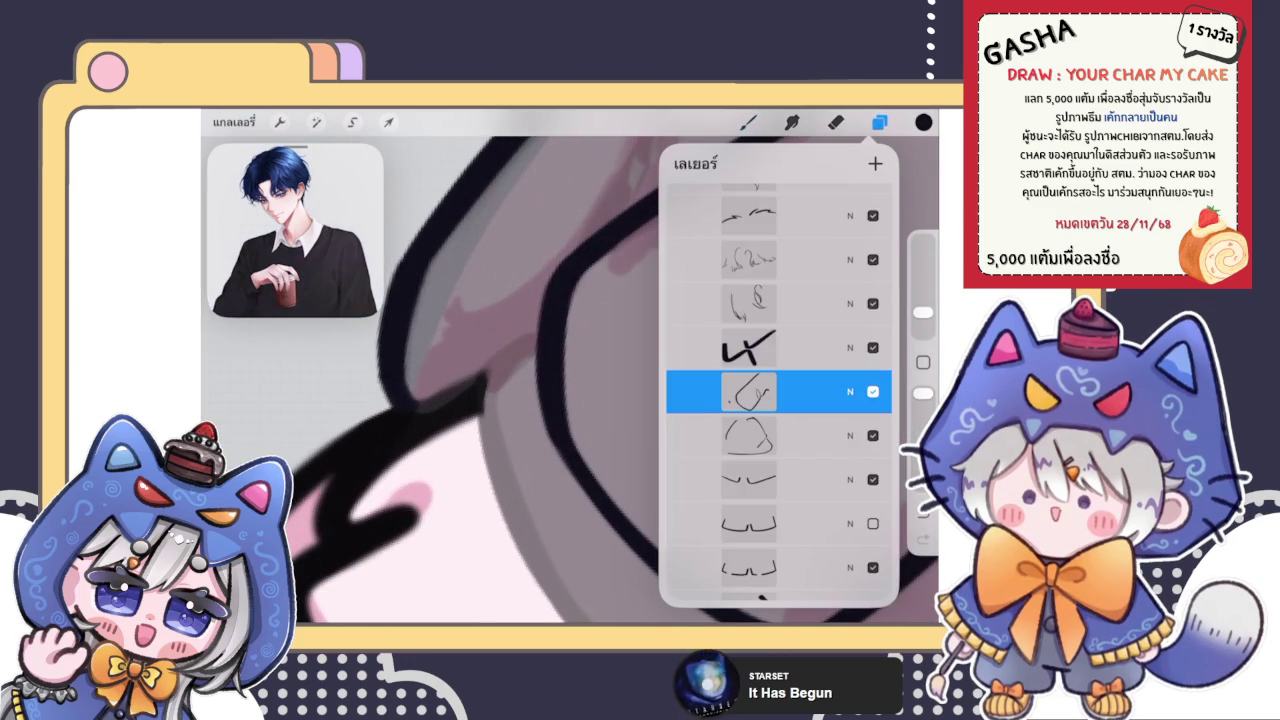
{"action": "left_click", "coordinate": [748, 122]}
{"action": "scroll", "coordinate": [560, 390], "scroll_direction": "down", "scroll_amount": 3}
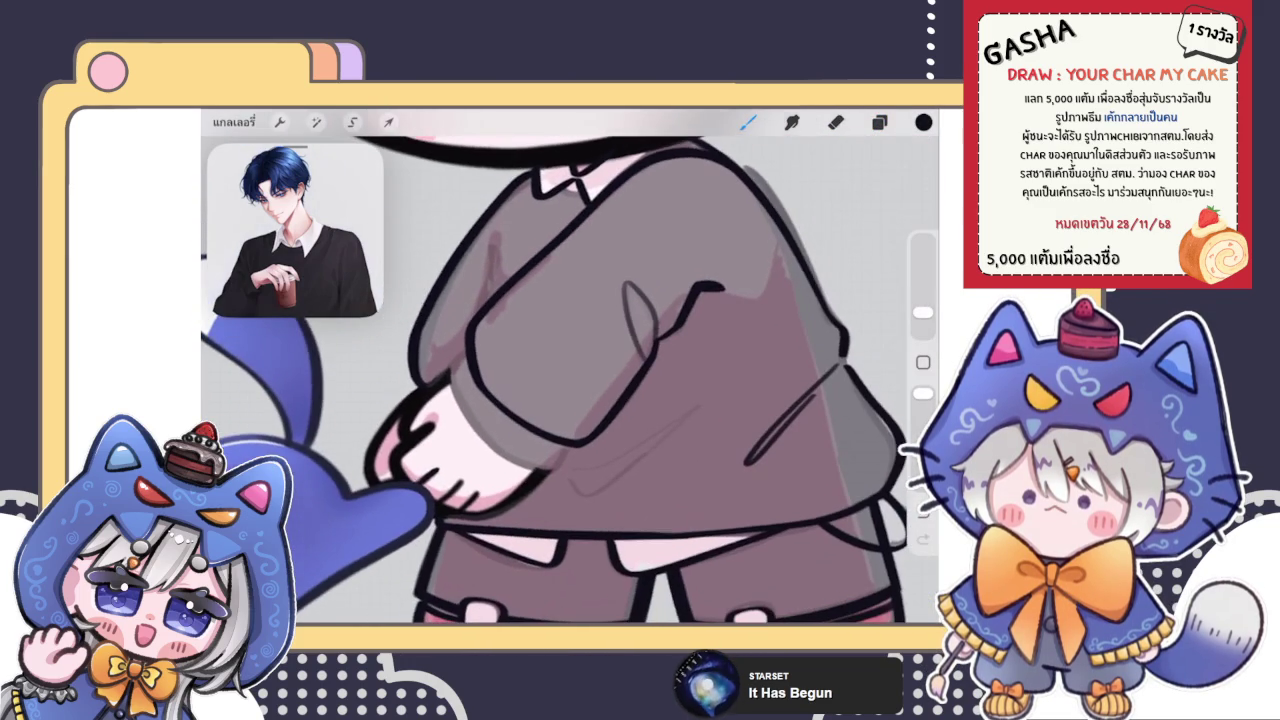
{"action": "scroll", "coordinate": [560, 390], "scroll_direction": "up", "scroll_amount": 3}
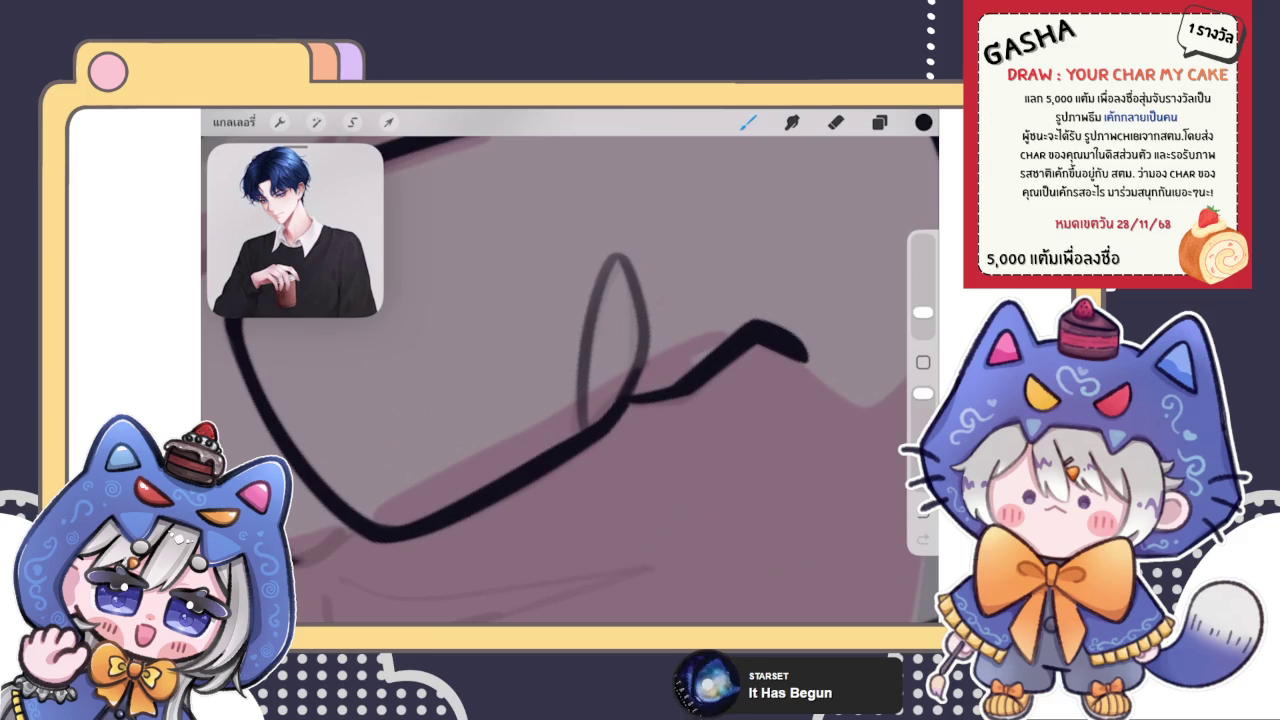
{"action": "scroll", "coordinate": [560, 390], "scroll_direction": "up", "scroll_amount": 2}
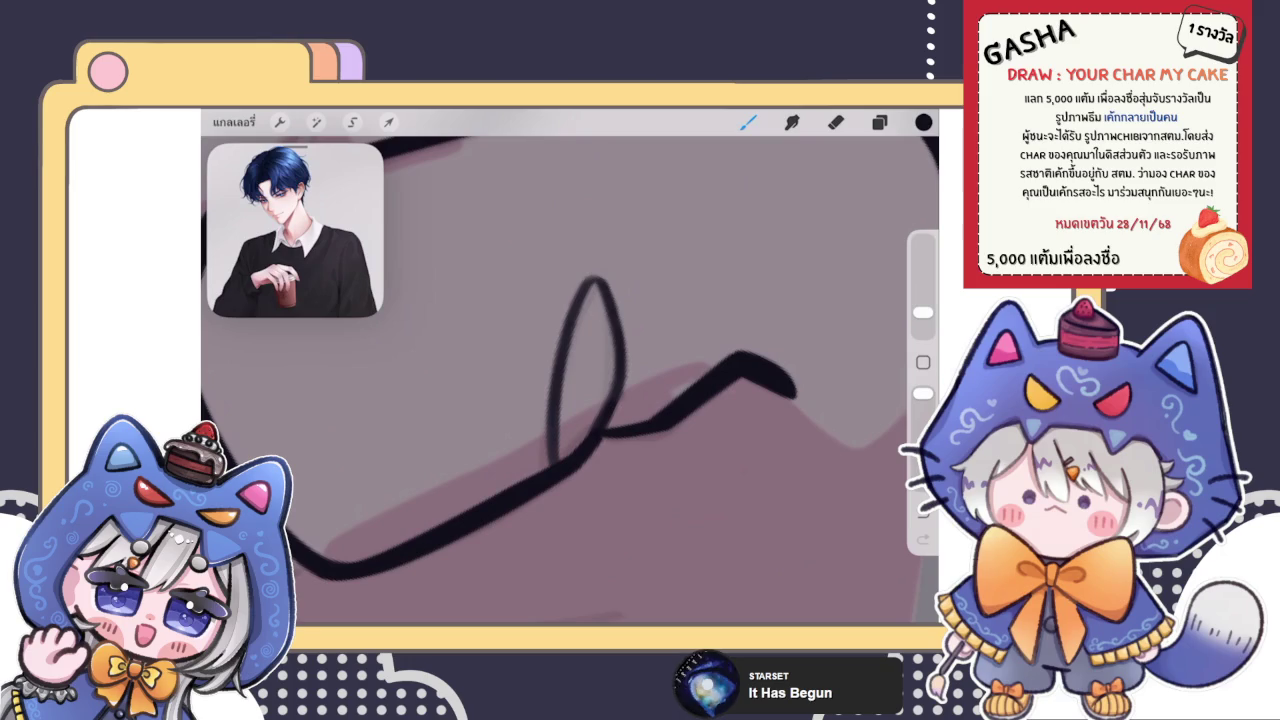
{"action": "scroll", "coordinate": [570, 366], "scroll_direction": "down", "scroll_amount": 5}
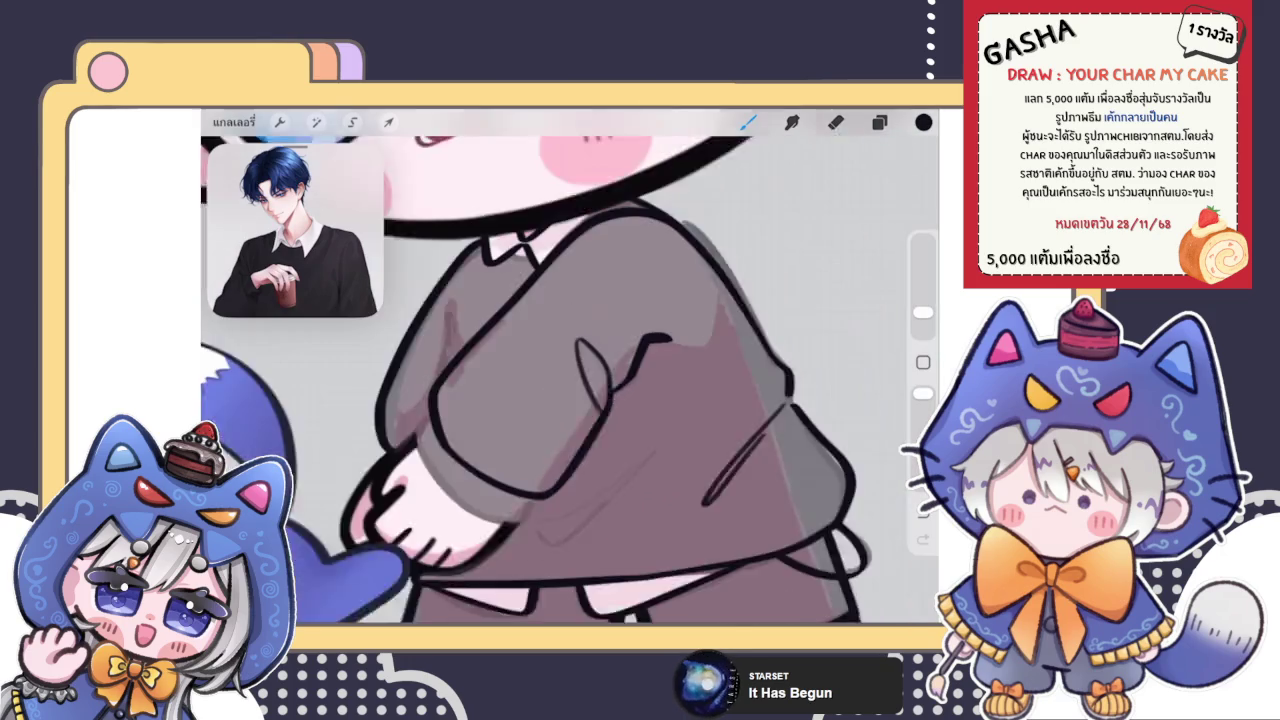
{"action": "scroll", "coordinate": [539, 299], "scroll_direction": "down", "scroll_amount": 5}
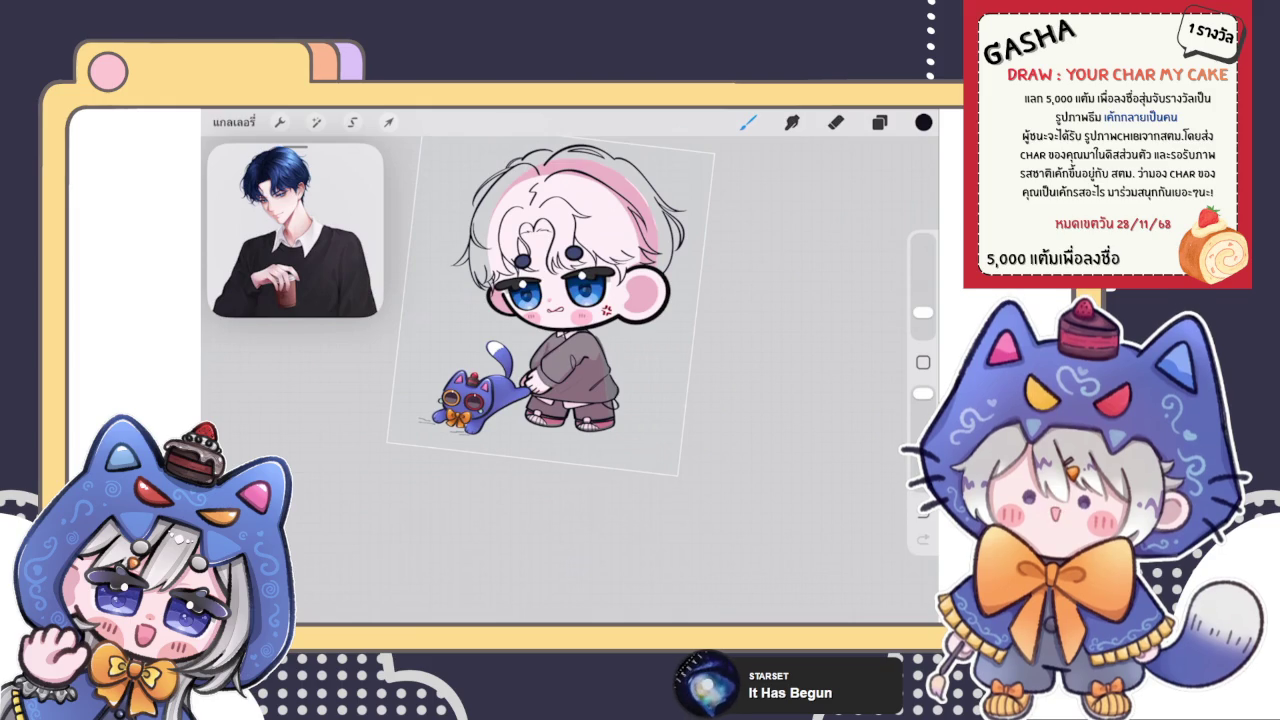
Zoom in, check the Layers list, and return to the brush
{"action": "scroll", "coordinate": [560, 330], "scroll_direction": "up", "scroll_amount": 2}
{"action": "scroll", "coordinate": [560, 330], "scroll_direction": "up", "scroll_amount": 1}
{"action": "scroll", "coordinate": [560, 330], "scroll_direction": "up", "scroll_amount": 2}
{"action": "scroll", "coordinate": [560, 330], "scroll_direction": "up", "scroll_amount": 2}
{"action": "scroll", "coordinate": [560, 330], "scroll_direction": "up", "scroll_amount": 2}
{"action": "left_click", "coordinate": [879, 122]}
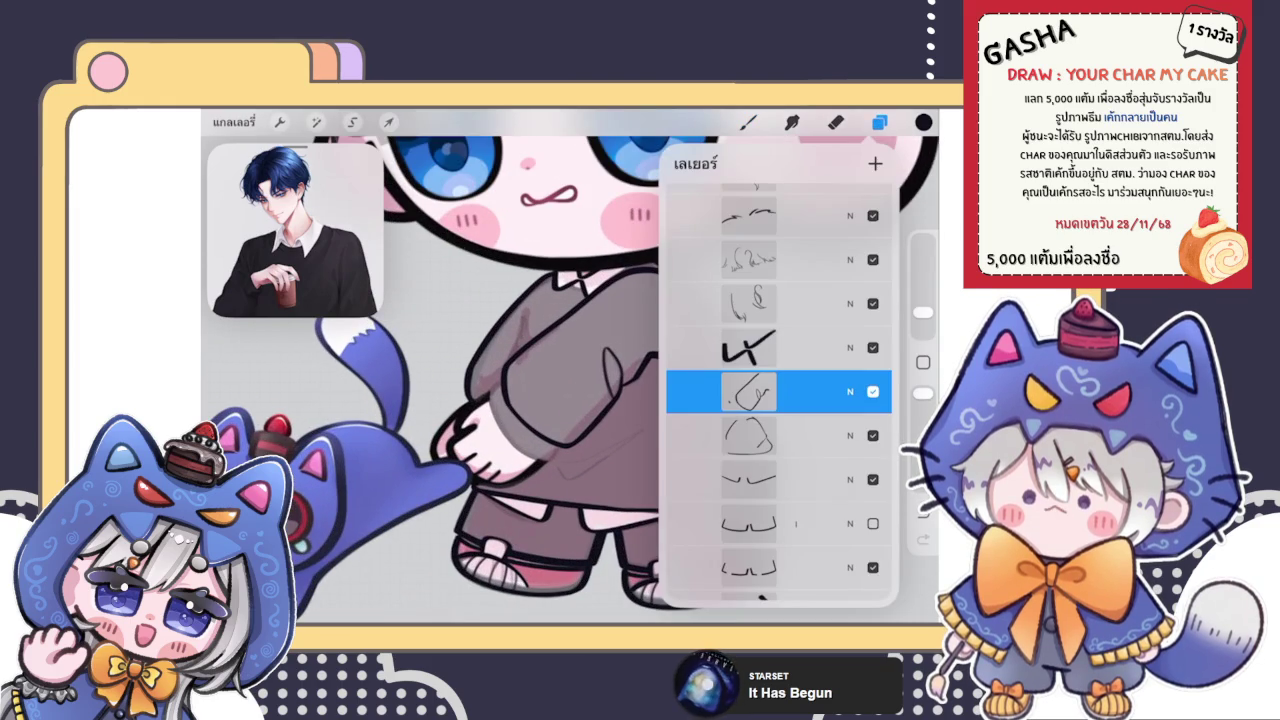
{"action": "left_click", "coordinate": [879, 122]}
{"action": "left_click", "coordinate": [748, 122]}
{"action": "scroll", "coordinate": [560, 380], "scroll_direction": "up", "scroll_amount": 3}
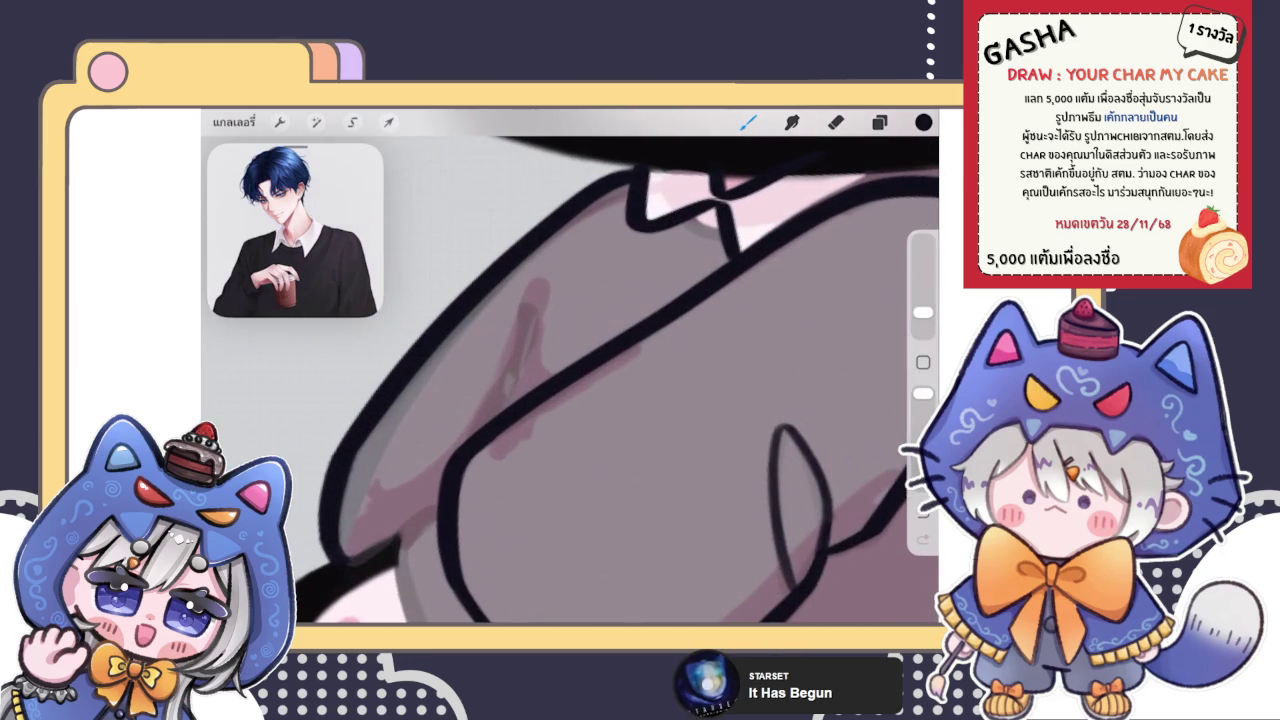
Try fold strokes on the sleeve and undo them, removing the previous sleeve stroke
{"action": "left_click_drag", "start_coordinate": [538, 332], "coordinate": [490, 420]}
{"action": "key", "text": "ctrl+z"}
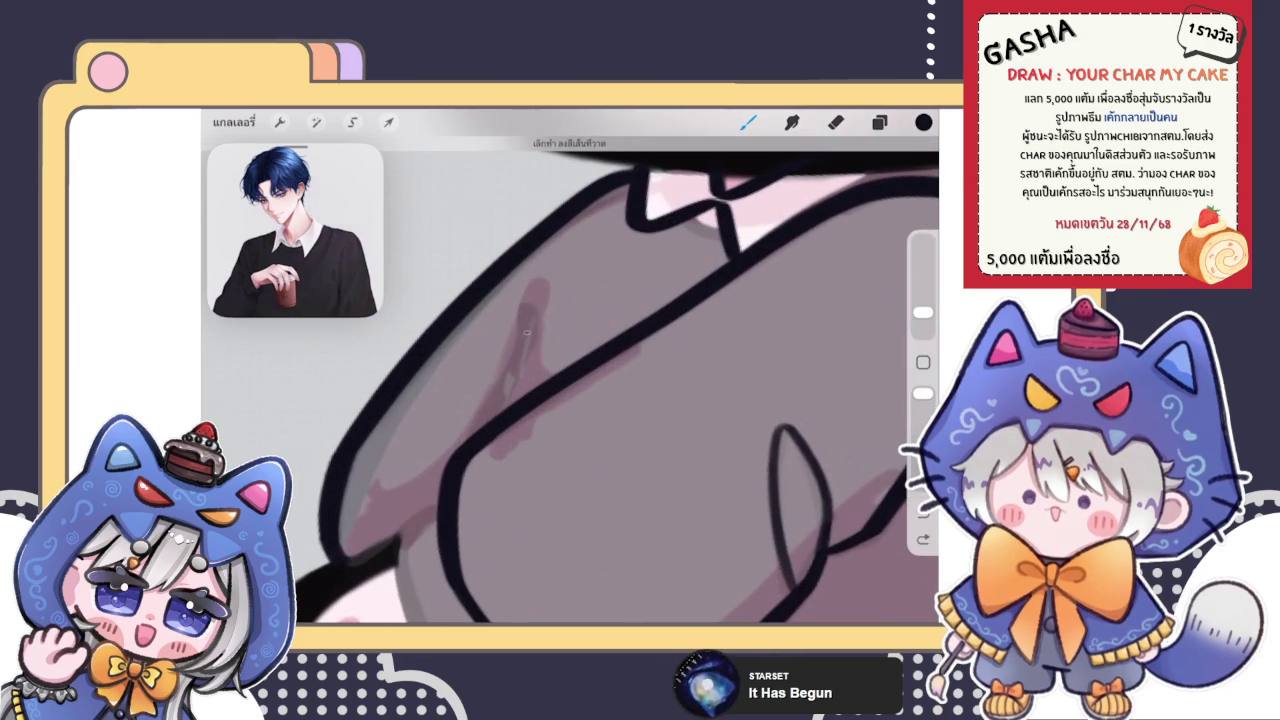
{"action": "mouse_move", "coordinate": [528, 312]}
{"action": "left_mouse_down"}
{"action": "mouse_move", "coordinate": [482, 426]}
{"action": "mouse_move", "coordinate": [532, 314]}
{"action": "left_mouse_up"}
{"action": "key", "text": "ctrl+z"}
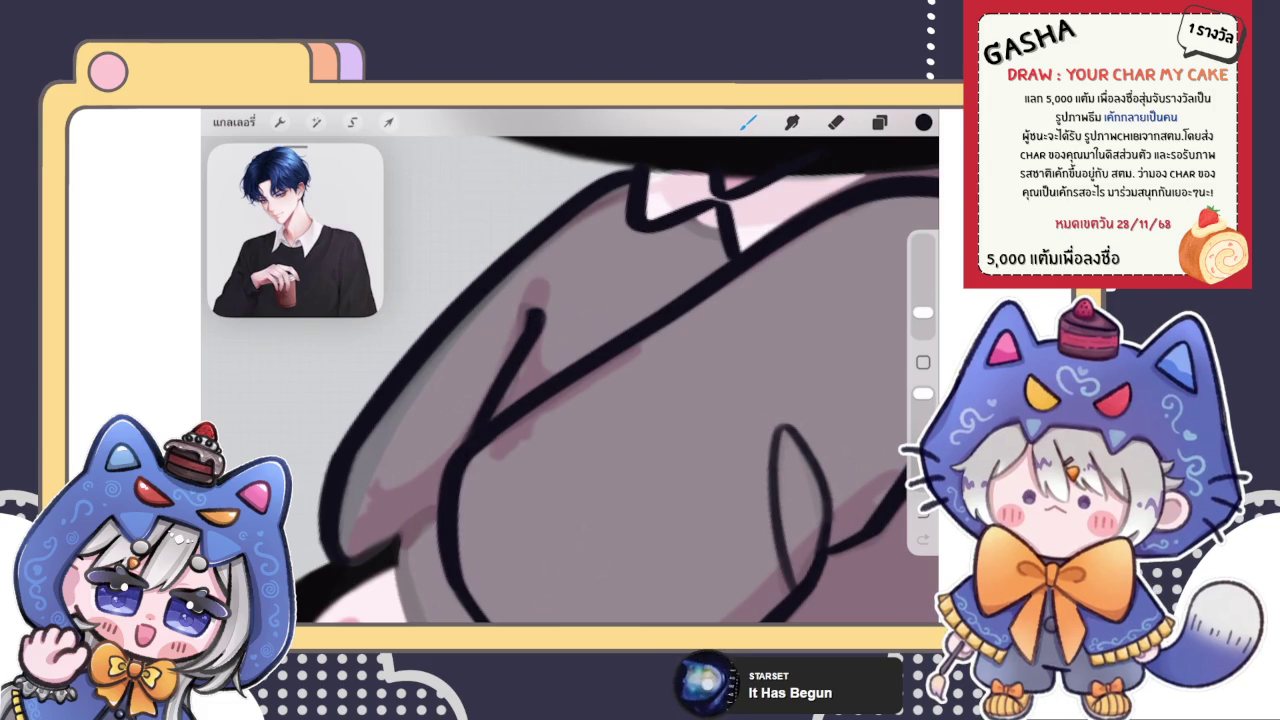
{"action": "scroll", "coordinate": [570, 366], "scroll_direction": "down", "scroll_amount": 10}
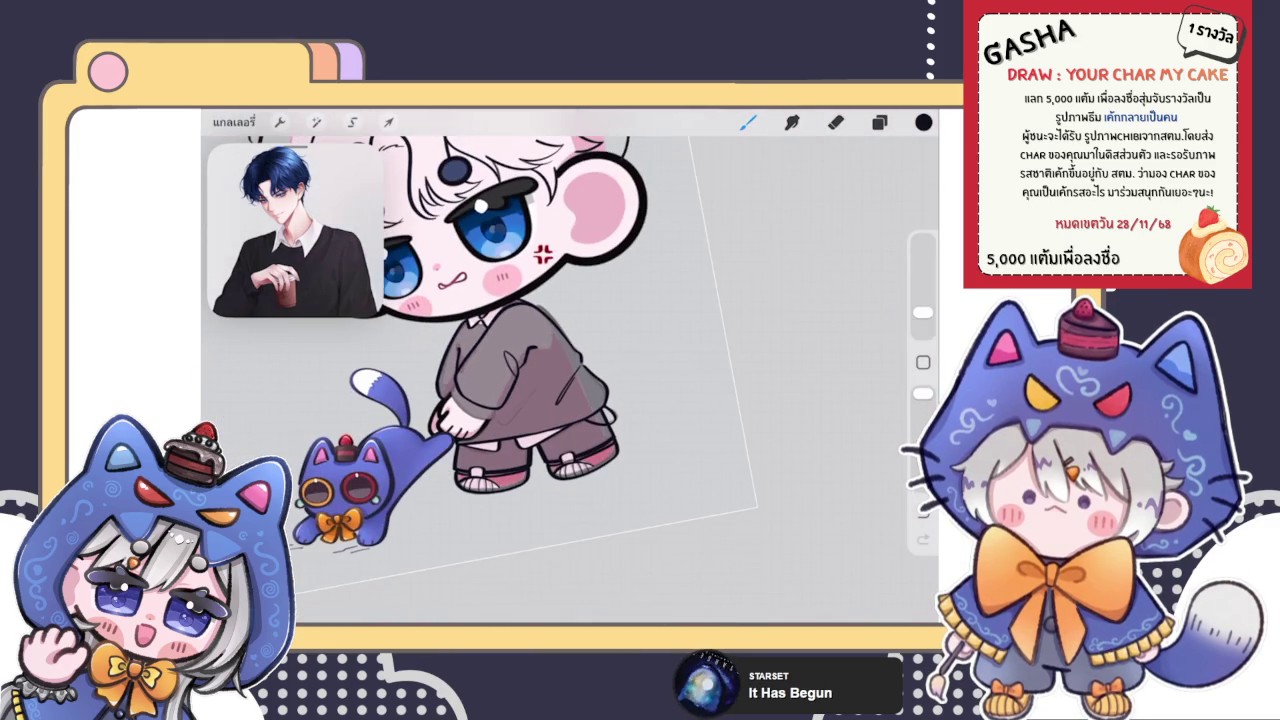
{"action": "scroll", "coordinate": [540, 380], "scroll_direction": "up", "scroll_amount": 3}
{"action": "scroll", "coordinate": [540, 380], "scroll_direction": "up", "scroll_amount": 3}
{"action": "scroll", "coordinate": [540, 380], "scroll_direction": "up", "scroll_amount": 3}
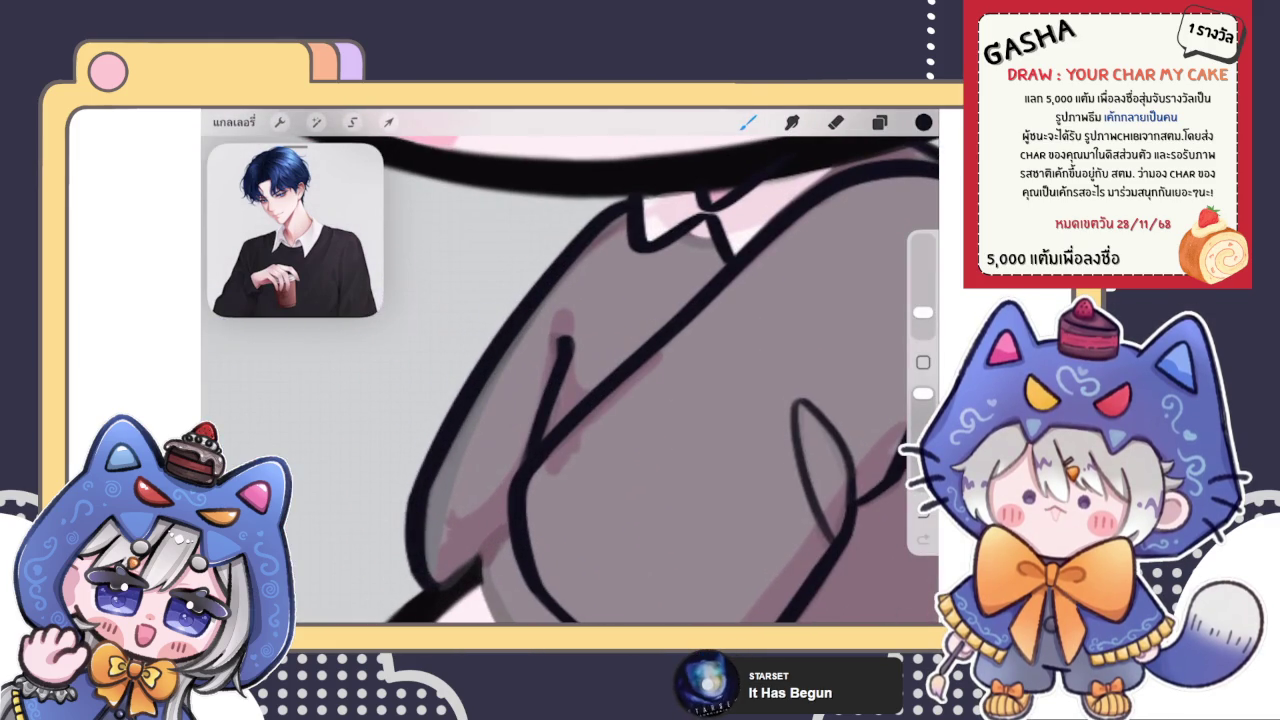
{"action": "key", "text": "ctrl+z"}
Redraw the diagonal sleeve fold line with a thicker hooked top
{"action": "left_click_drag", "start_coordinate": [507, 323], "coordinate": [482, 440]}
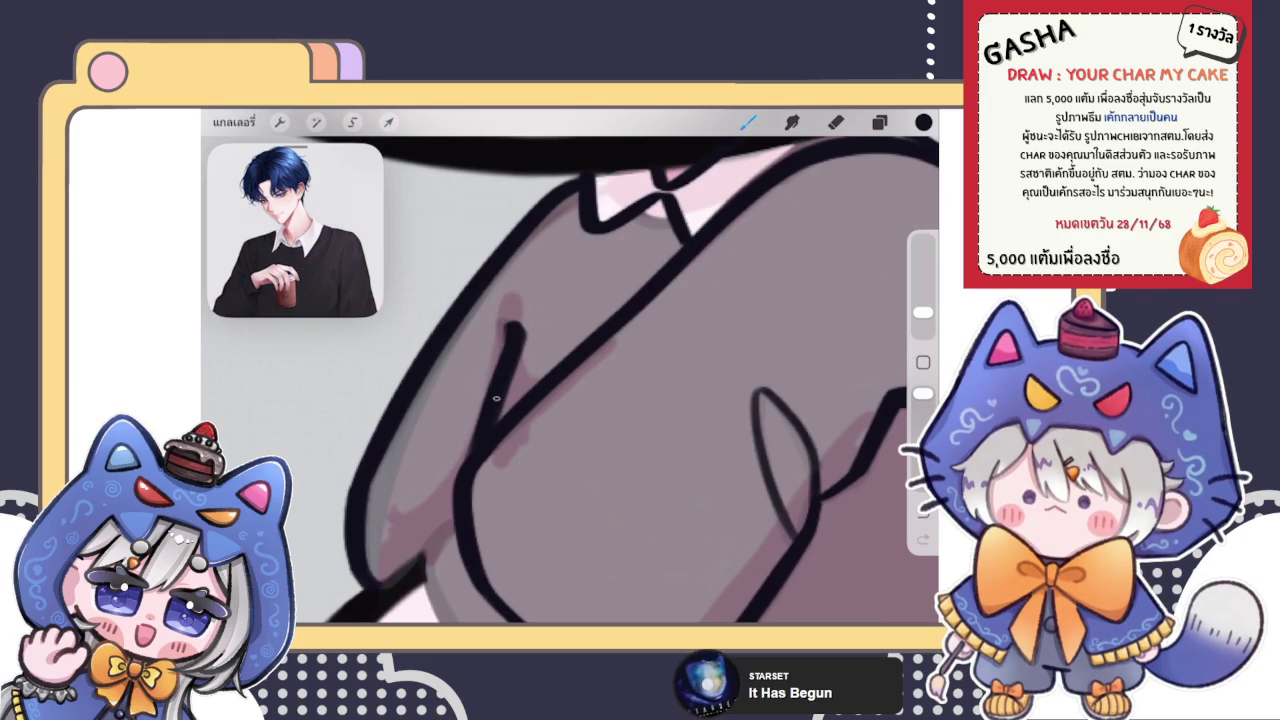
{"action": "scroll", "coordinate": [570, 380], "scroll_direction": "down", "scroll_amount": 5}
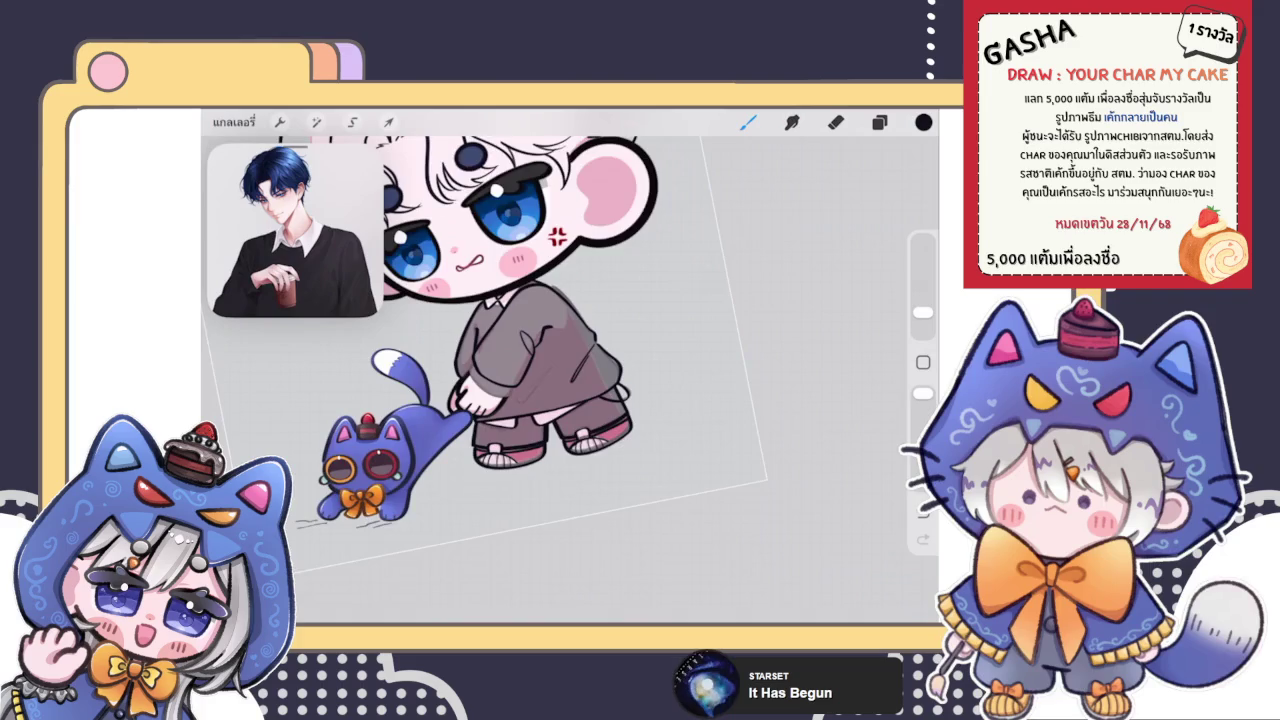
{"action": "scroll", "coordinate": [570, 380], "scroll_direction": "up", "scroll_amount": 3}
{"action": "scroll", "coordinate": [570, 380], "scroll_direction": "up", "scroll_amount": 2}
{"action": "scroll", "coordinate": [570, 380], "scroll_direction": "up", "scroll_amount": 2}
{"action": "scroll", "coordinate": [570, 380], "scroll_direction": "up", "scroll_amount": 2}
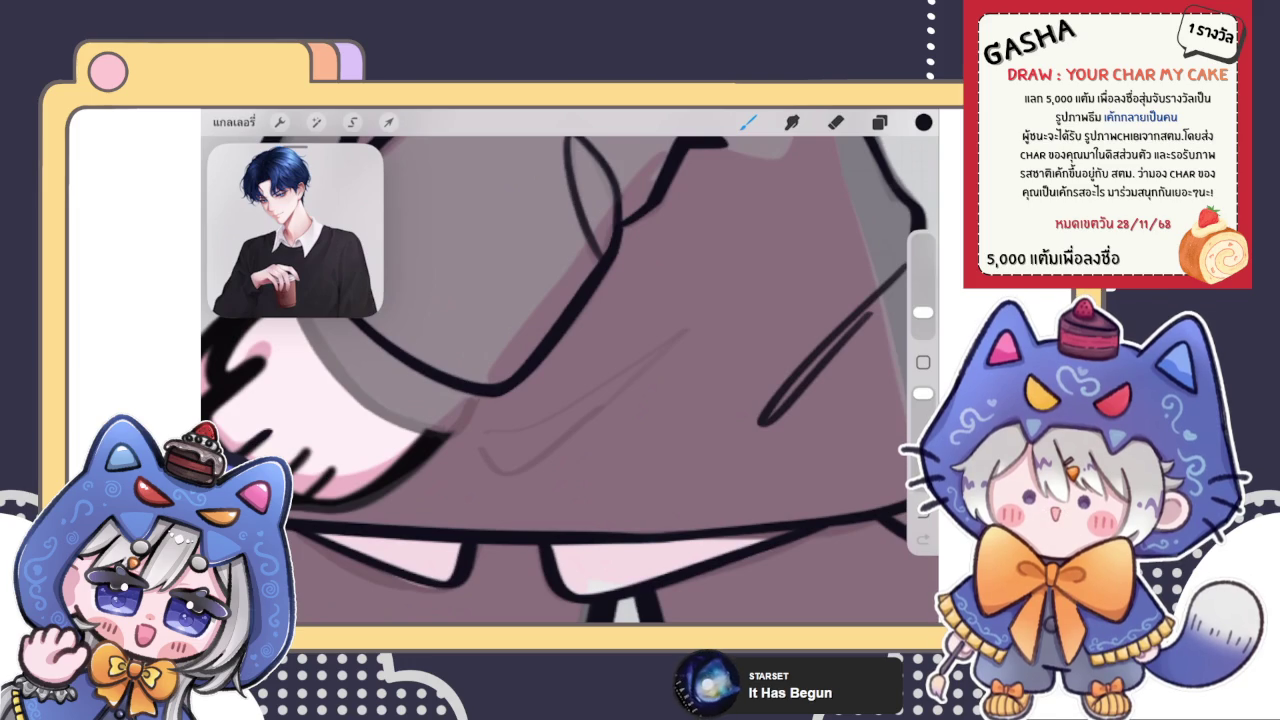
Draw a hooked crease across the sweater front, then undo and redraw it longer
{"action": "left_click_drag", "start_coordinate": [478, 450], "coordinate": [704, 320]}
{"action": "scroll", "coordinate": [570, 380], "scroll_direction": "up", "scroll_amount": 2}
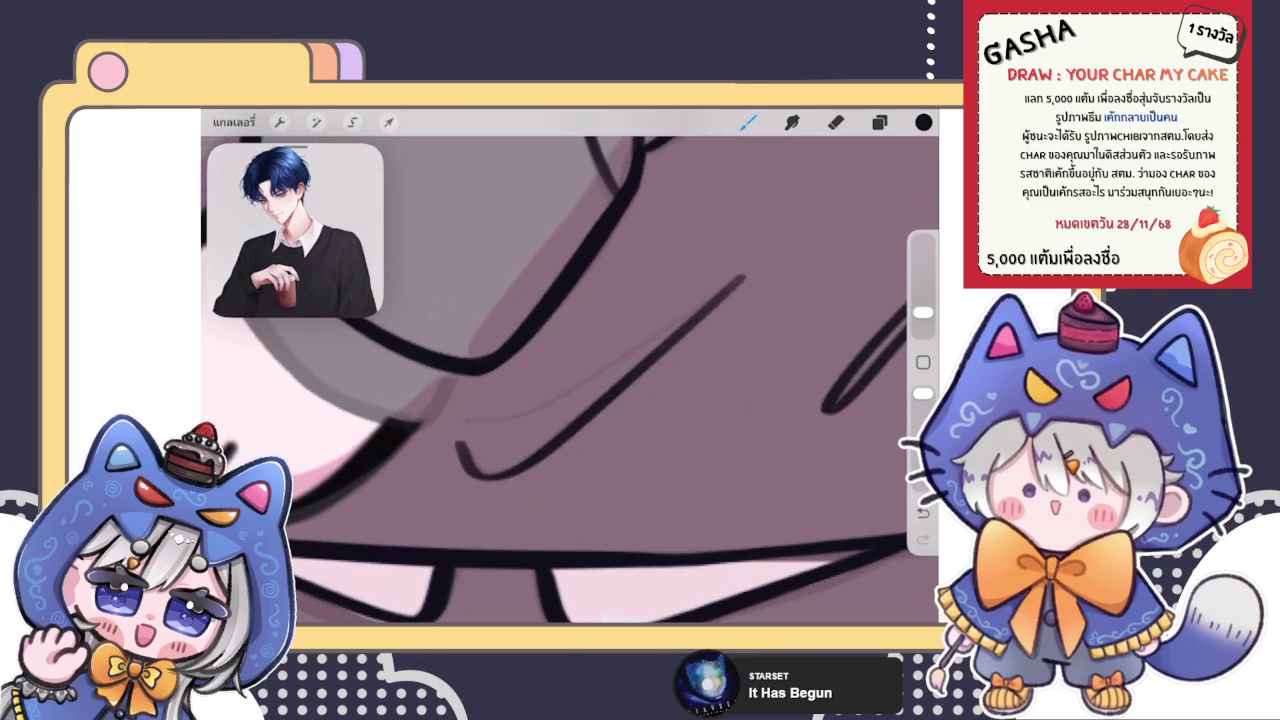
{"action": "key", "text": "ctrl+z"}
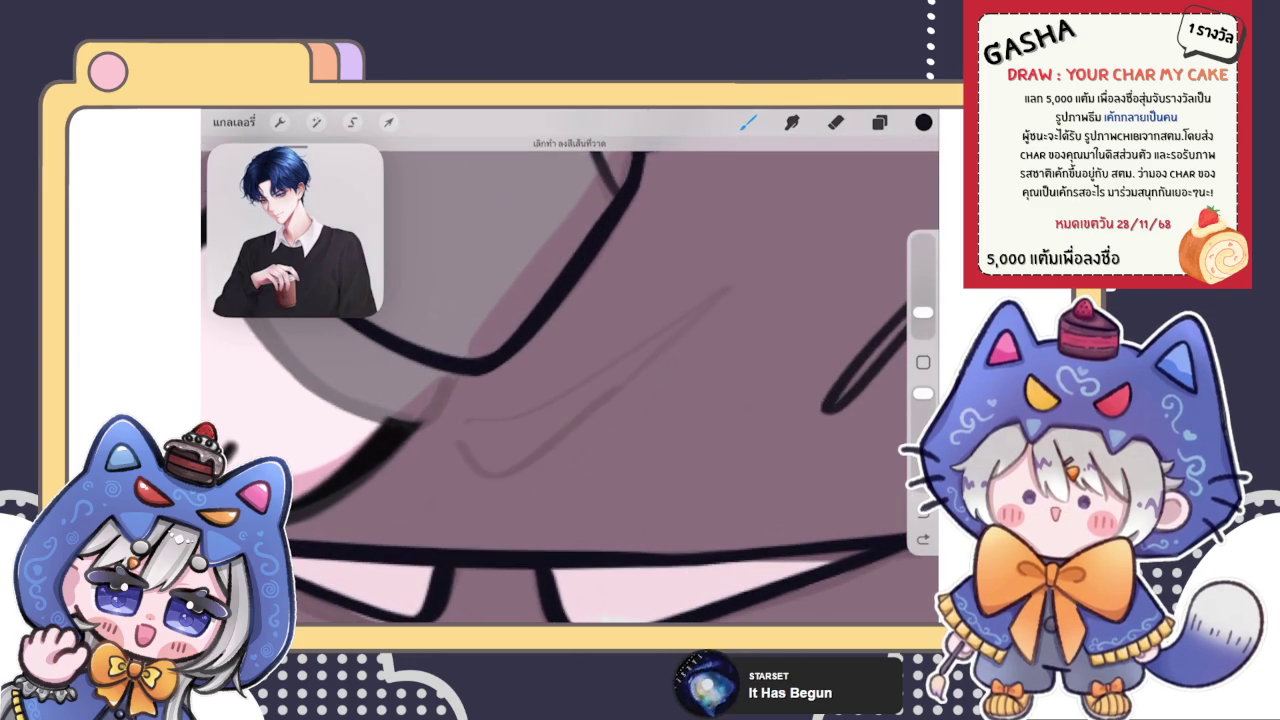
{"action": "left_click_drag", "start_coordinate": [475, 418], "coordinate": [735, 293]}
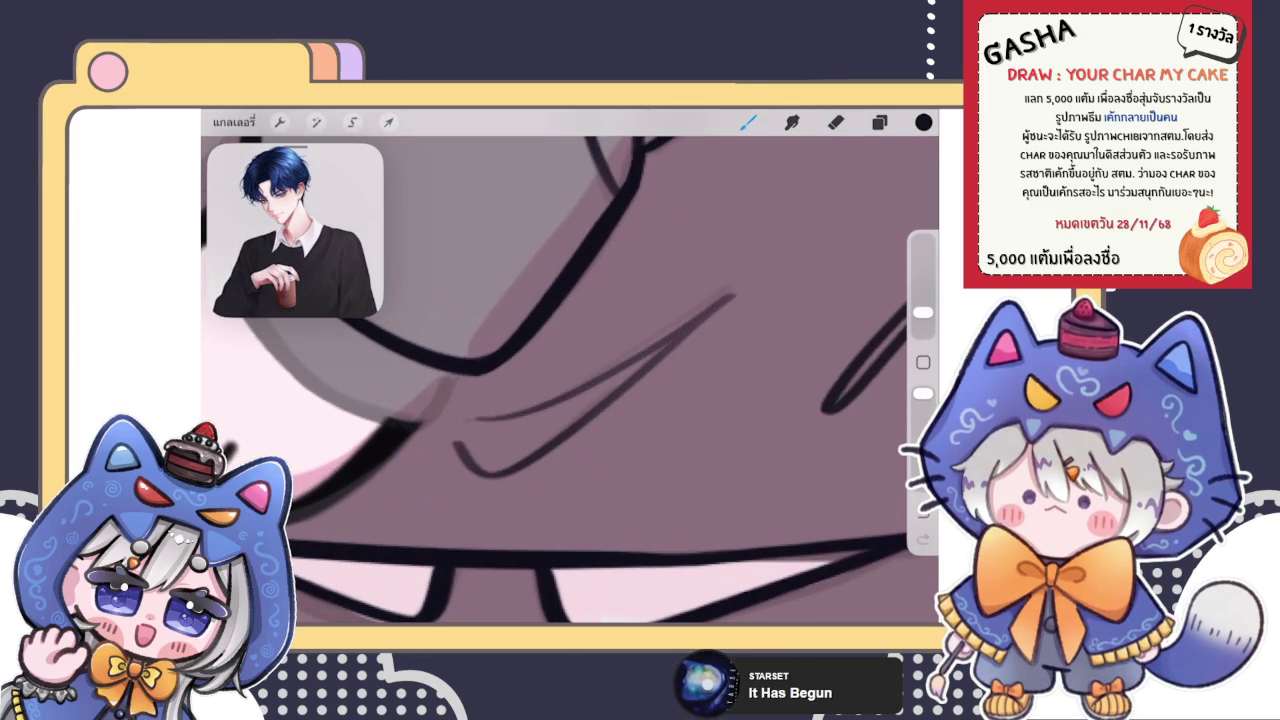
{"action": "scroll", "coordinate": [570, 380], "scroll_direction": "down", "scroll_amount": 3}
{"action": "scroll", "coordinate": [570, 380], "scroll_direction": "up", "scroll_amount": 3}
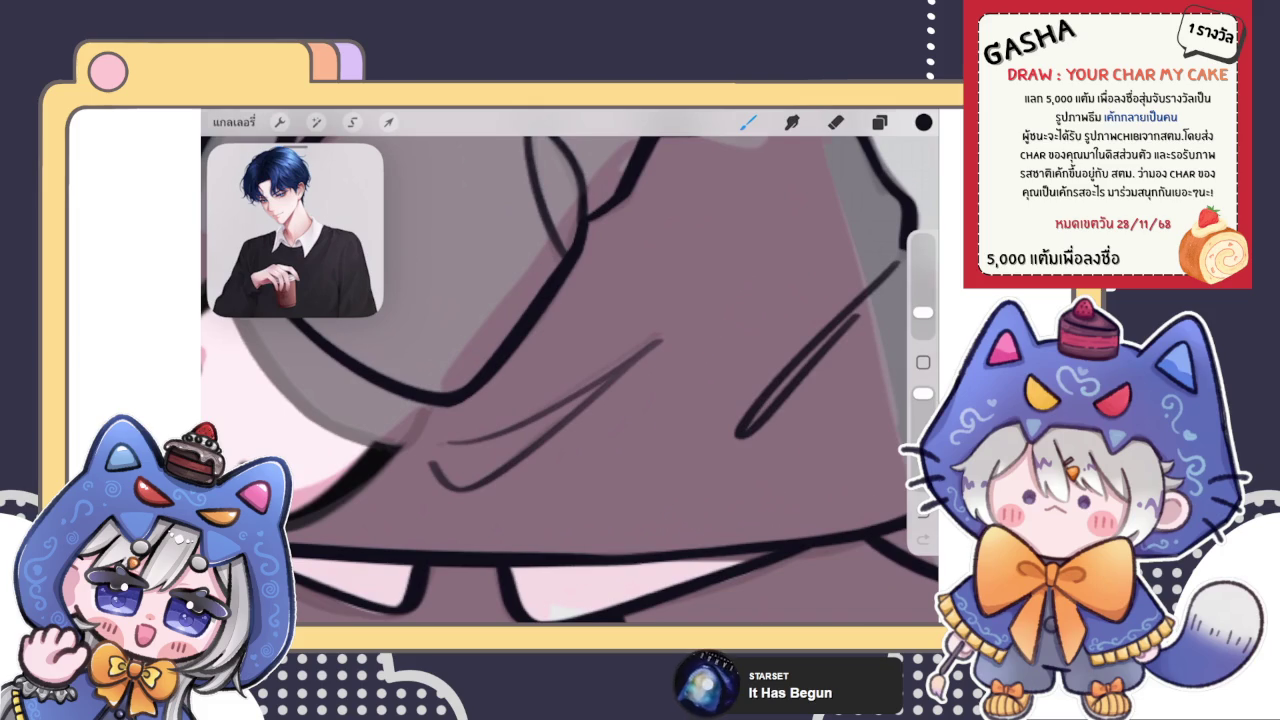
{"action": "scroll", "coordinate": [570, 380], "scroll_direction": "up", "scroll_amount": 3}
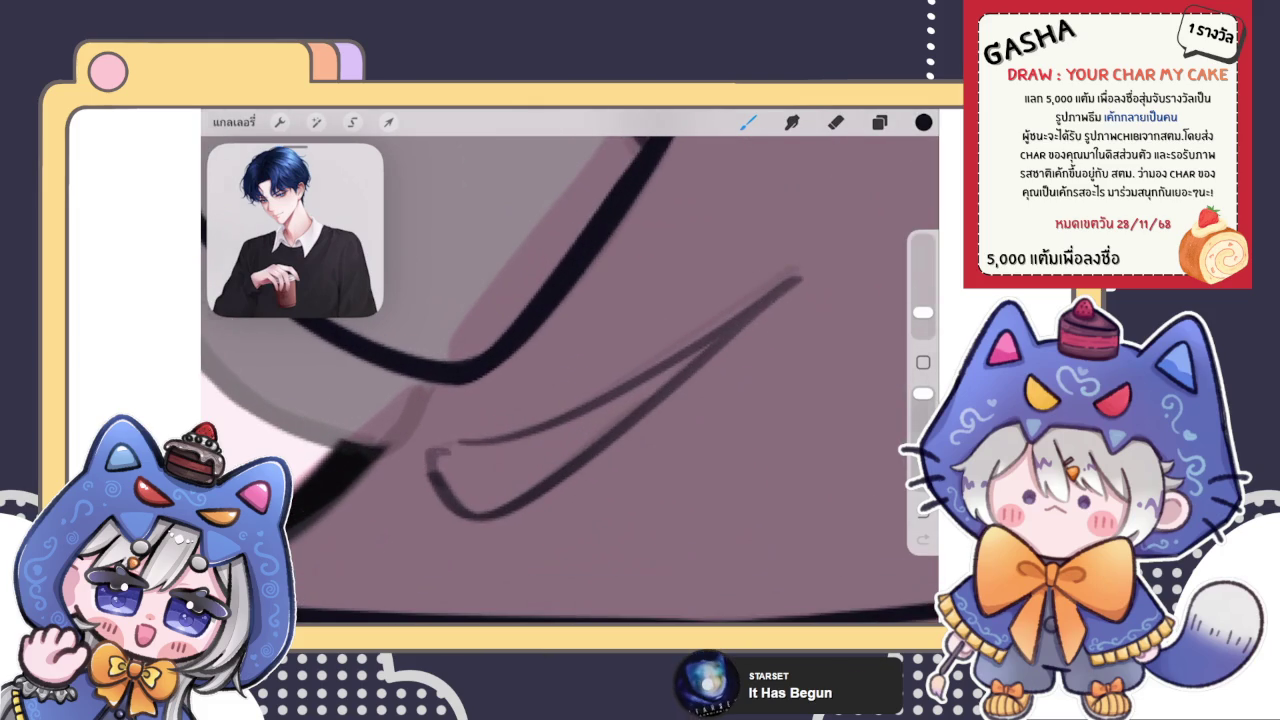
{"action": "scroll", "coordinate": [570, 380], "scroll_direction": "down", "scroll_amount": 2}
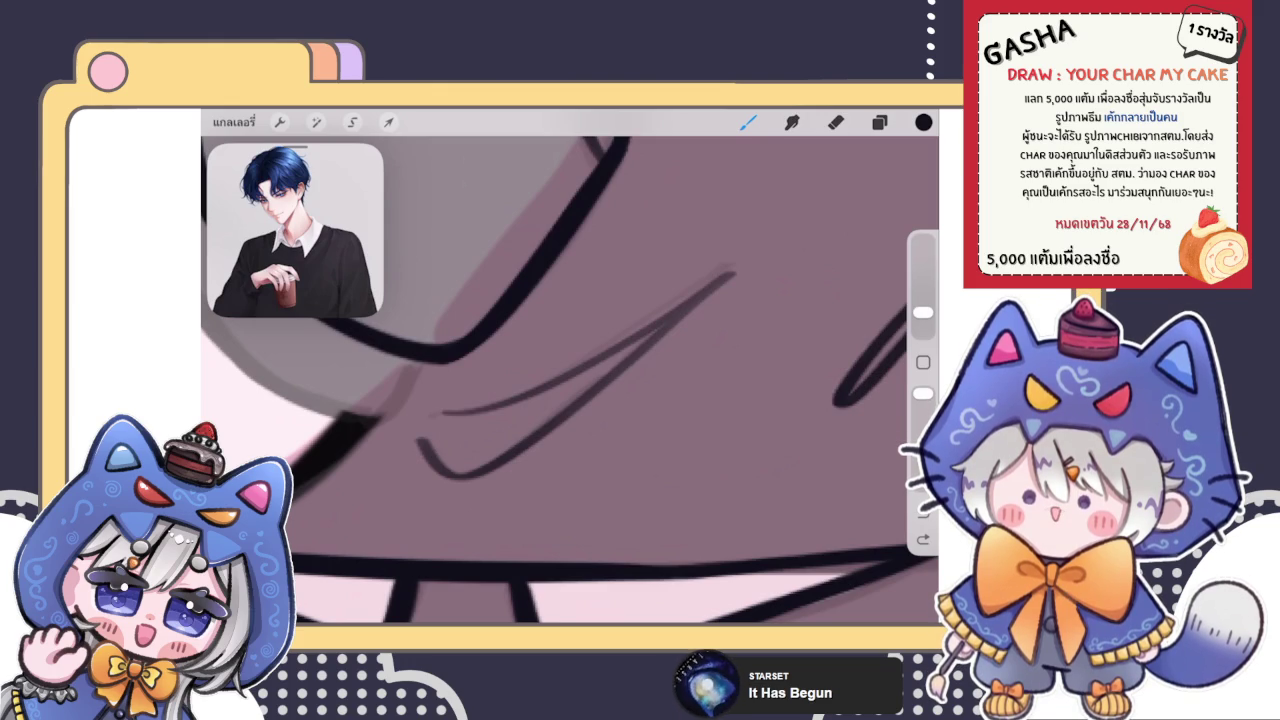
{"action": "scroll", "coordinate": [447, 307], "scroll_direction": "up", "scroll_amount": 2}
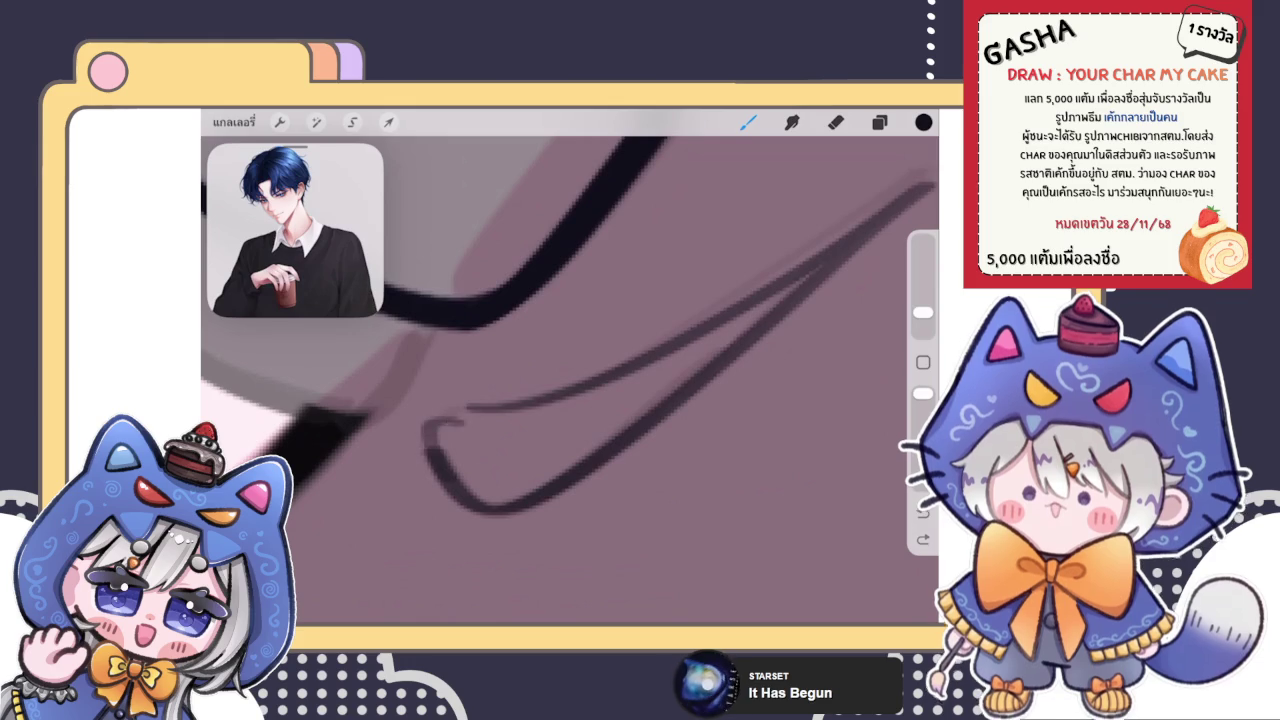
{"action": "scroll", "coordinate": [560, 380], "scroll_direction": "up", "scroll_amount": 2}
Rework the hook at the crease's left end, undoing until a new hook fits
{"action": "left_click_drag", "start_coordinate": [440, 405], "coordinate": [500, 525]}
{"action": "key", "text": "ctrl+z"}
{"action": "left_click_drag", "start_coordinate": [440, 400], "coordinate": [500, 515]}
{"action": "key", "text": "ctrl+z"}
{"action": "left_click_drag", "start_coordinate": [430, 380], "coordinate": [480, 505]}
{"action": "scroll", "coordinate": [570, 380], "scroll_direction": "down", "scroll_amount": 3}
{"action": "scroll", "coordinate": [570, 380], "scroll_direction": "down", "scroll_amount": 3}
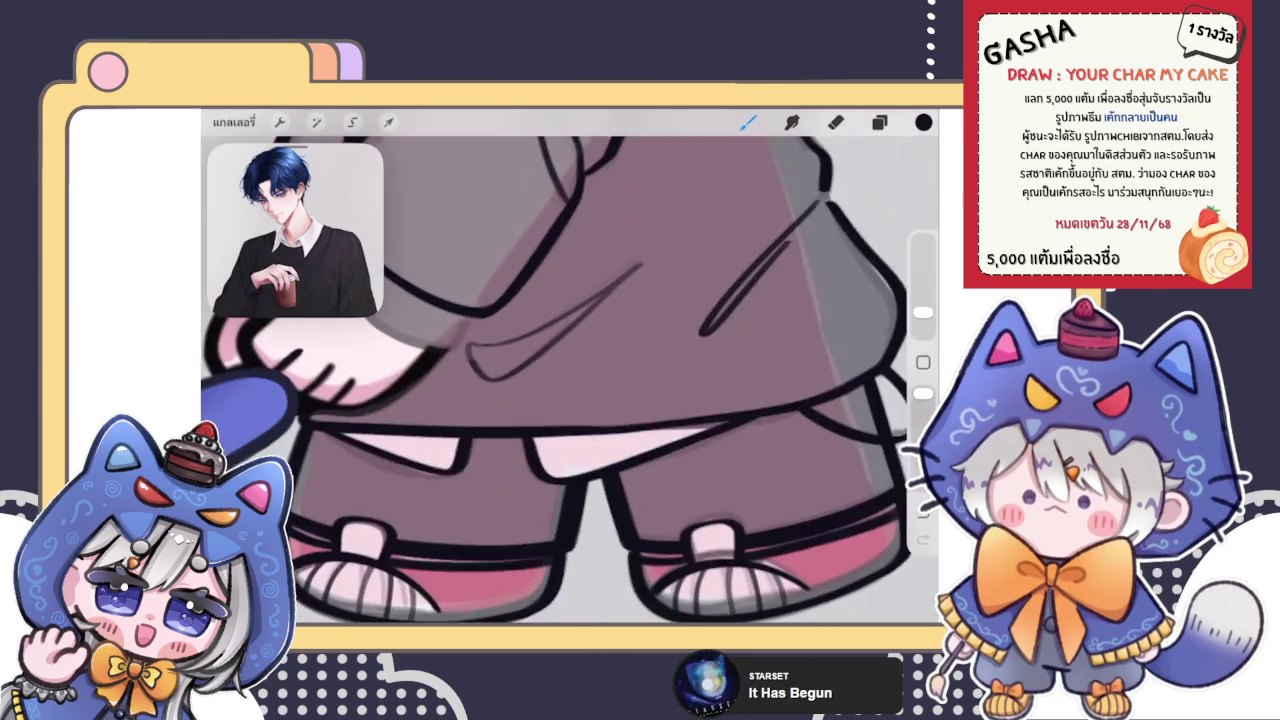
{"action": "scroll", "coordinate": [570, 380], "scroll_direction": "up", "scroll_amount": 3}
{"action": "scroll", "coordinate": [570, 380], "scroll_direction": "up", "scroll_amount": 2}
Thicken the crease corner with short black brush strokes
{"action": "key", "text": "e"}
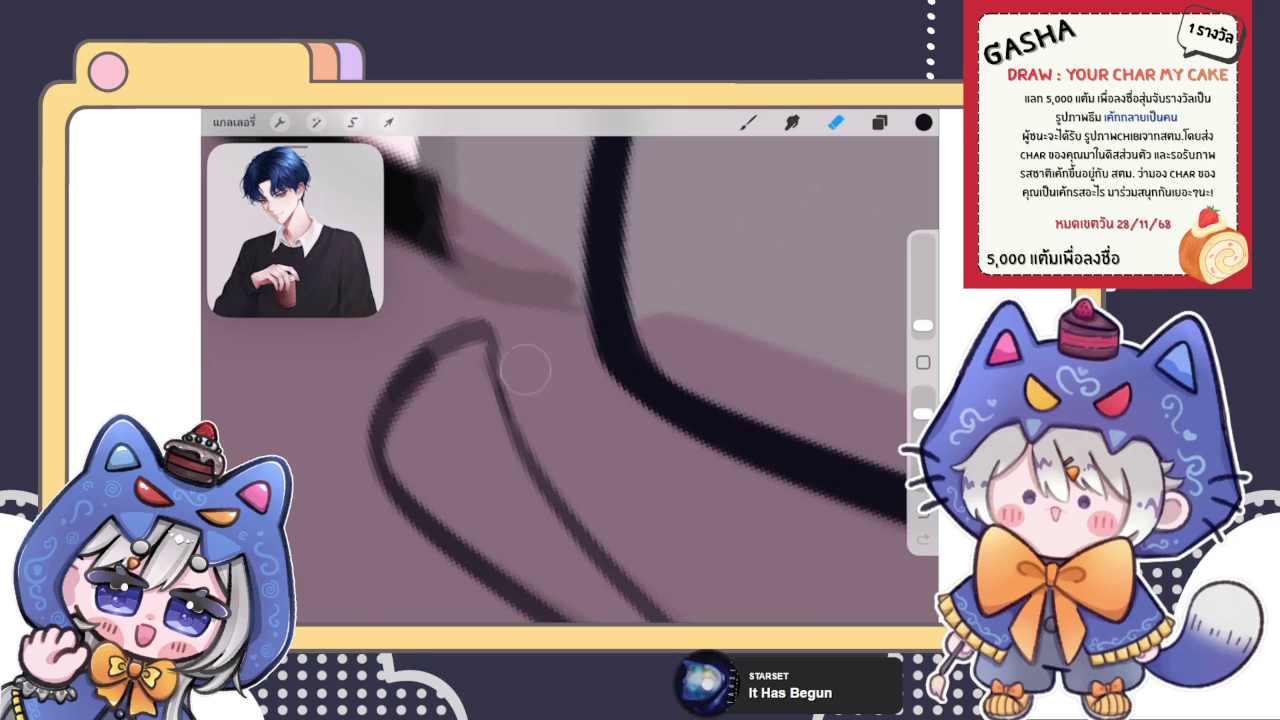
{"action": "left_click_drag", "start_coordinate": [537, 390], "coordinate": [600, 330]}
{"action": "key", "text": "b"}
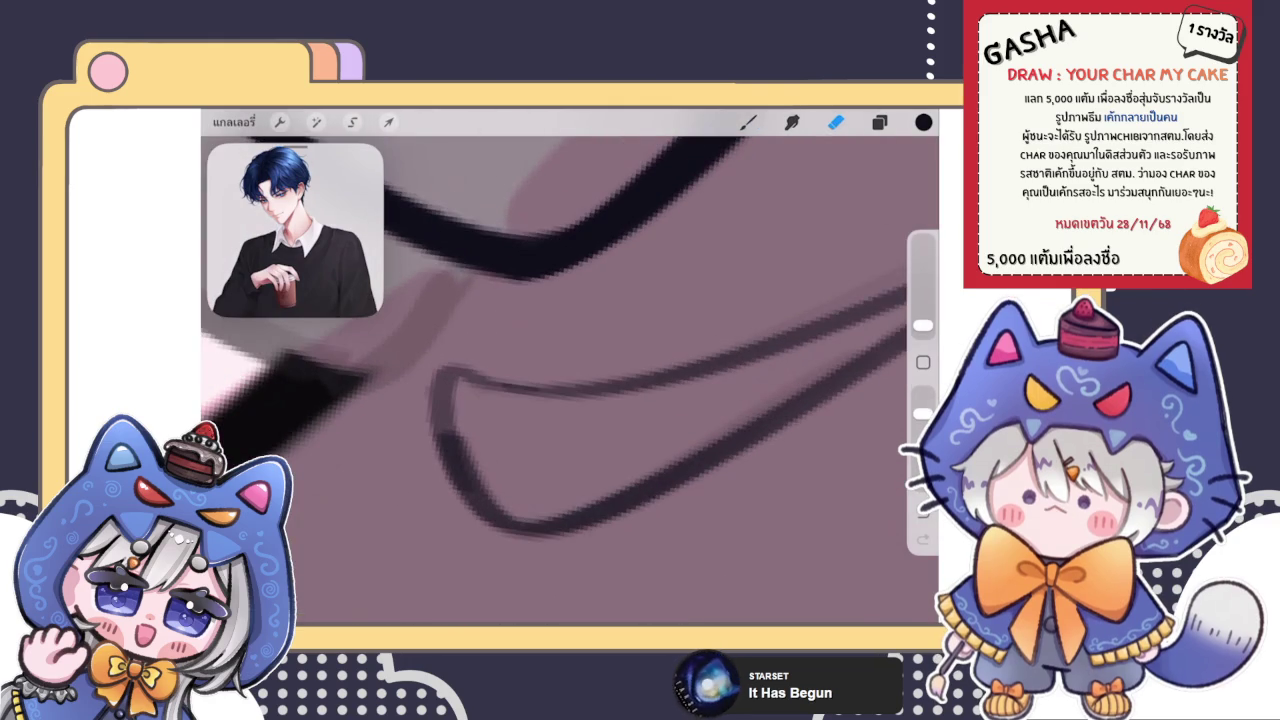
{"action": "mouse_move", "coordinate": [445, 430]}
{"action": "left_mouse_down"}
{"action": "mouse_move", "coordinate": [480, 385]}
{"action": "mouse_move", "coordinate": [455, 435]}
{"action": "mouse_move", "coordinate": [455, 380]}
{"action": "left_mouse_up"}
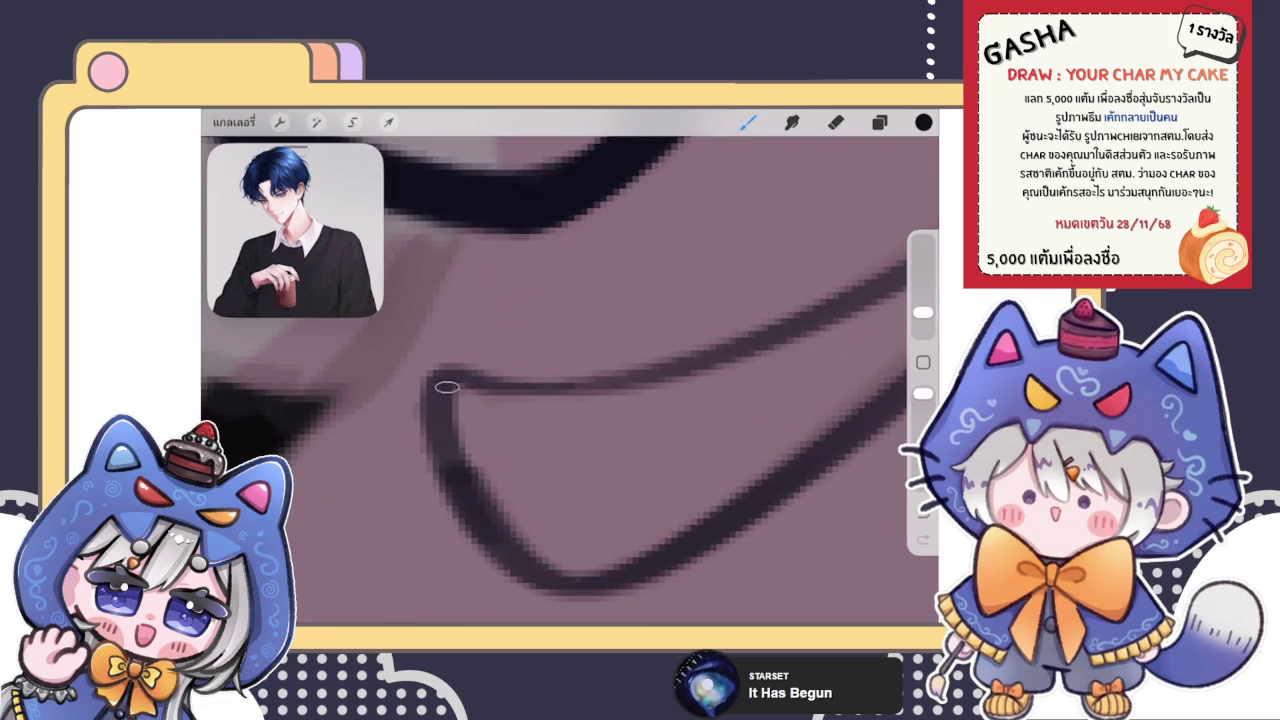
{"action": "left_click_drag", "start_coordinate": [445, 455], "coordinate": [460, 385]}
{"action": "scroll", "coordinate": [570, 366], "scroll_direction": "down", "scroll_amount": 10}
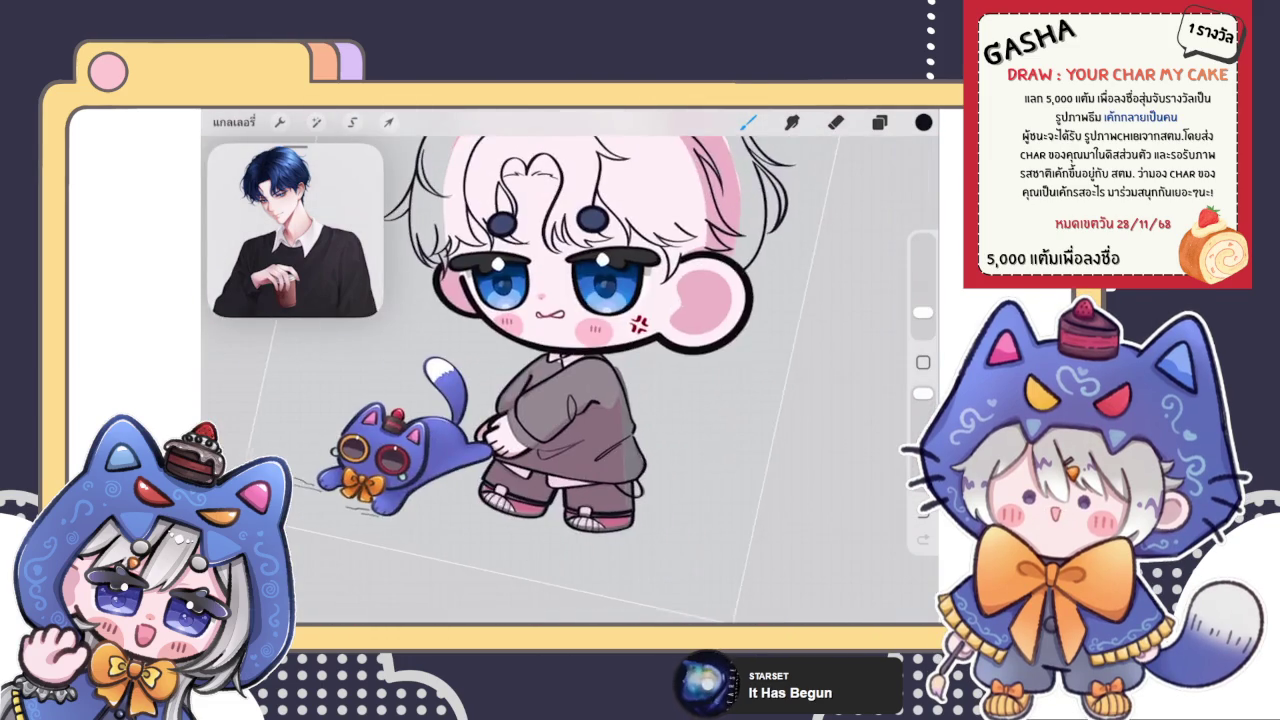
{"action": "scroll", "coordinate": [490, 440], "scroll_direction": "up", "scroll_amount": 5}
{"action": "scroll", "coordinate": [490, 440], "scroll_direction": "up", "scroll_amount": 5}
{"action": "scroll", "coordinate": [490, 440], "scroll_direction": "up", "scroll_amount": 3}
{"action": "scroll", "coordinate": [490, 440], "scroll_direction": "up", "scroll_amount": 2}
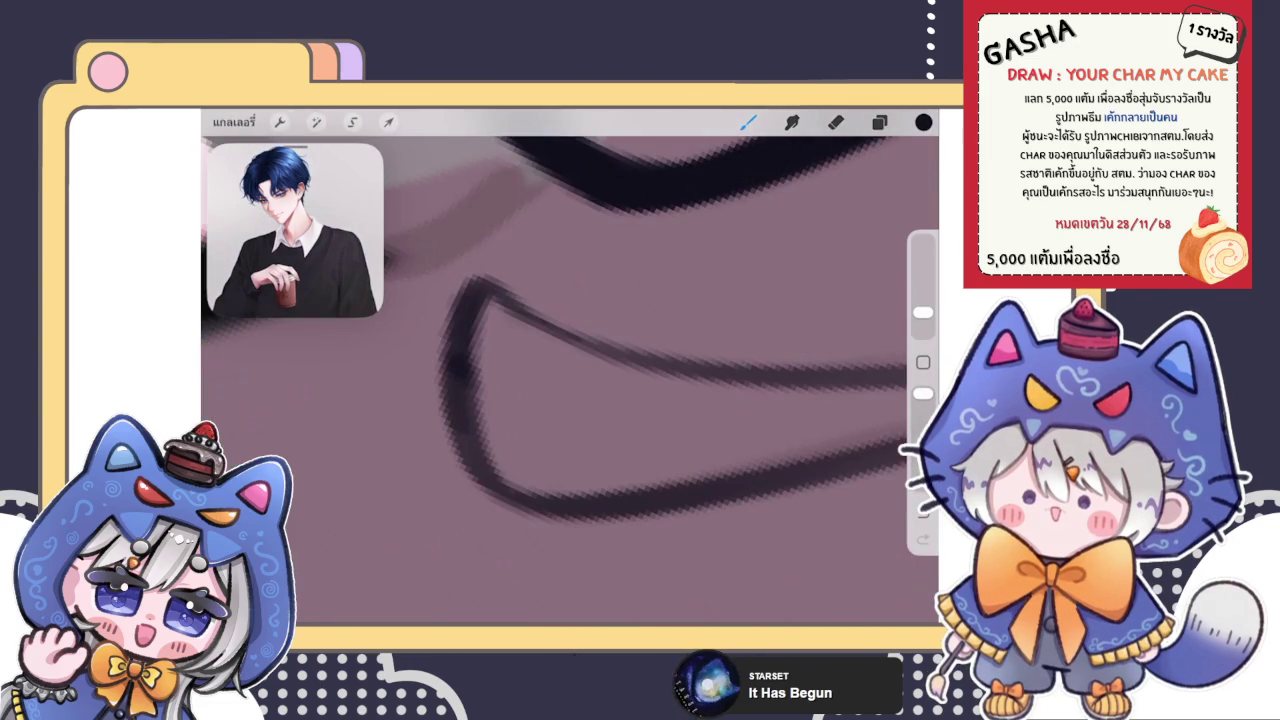
Reduce the eraser size, then return to the brush
{"action": "left_click", "coordinate": [835, 121]}
{"action": "left_click_drag", "start_coordinate": [922, 313], "coordinate": [922, 327]}
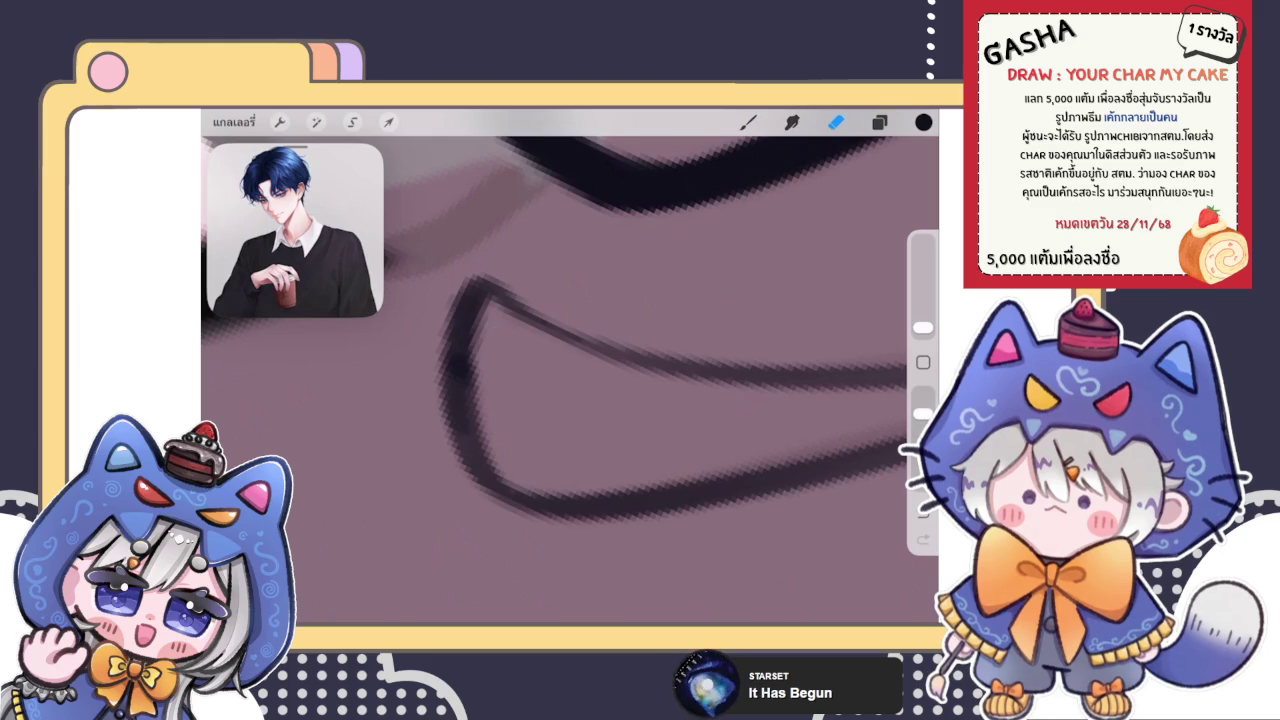
{"action": "left_click", "coordinate": [748, 121]}
{"action": "left_click", "coordinate": [748, 121]}
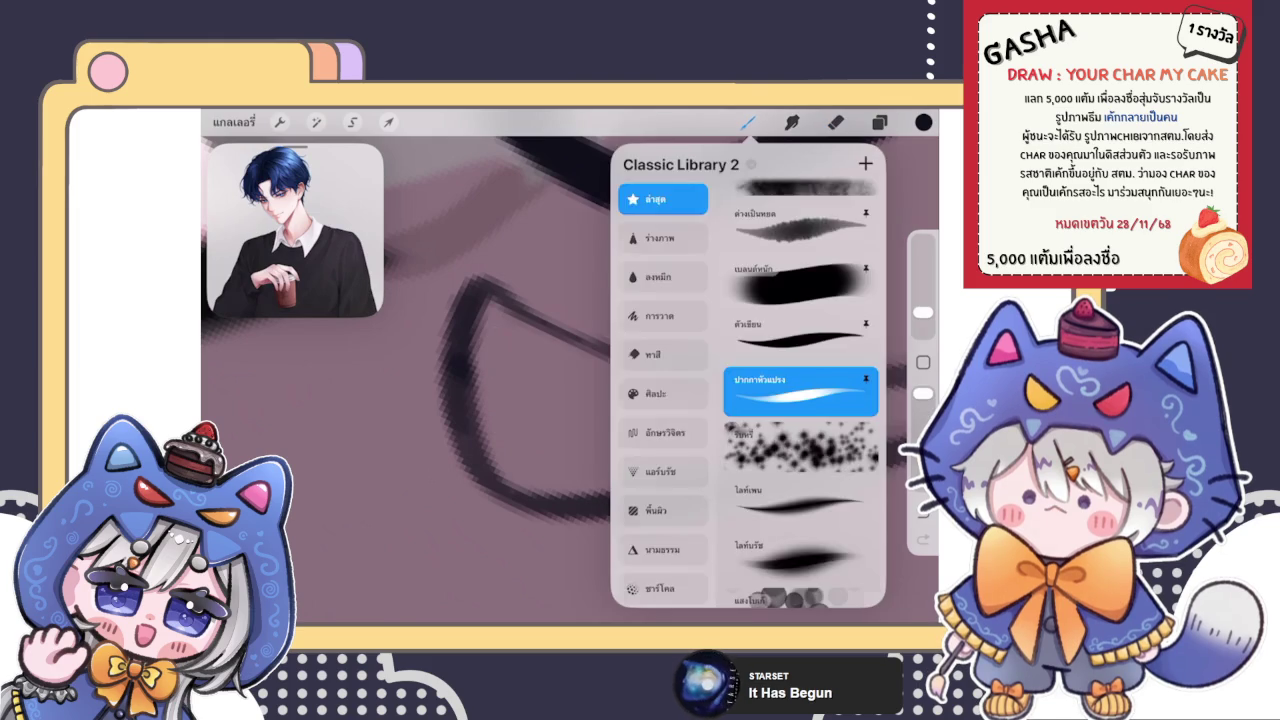
{"action": "left_click", "coordinate": [748, 121]}
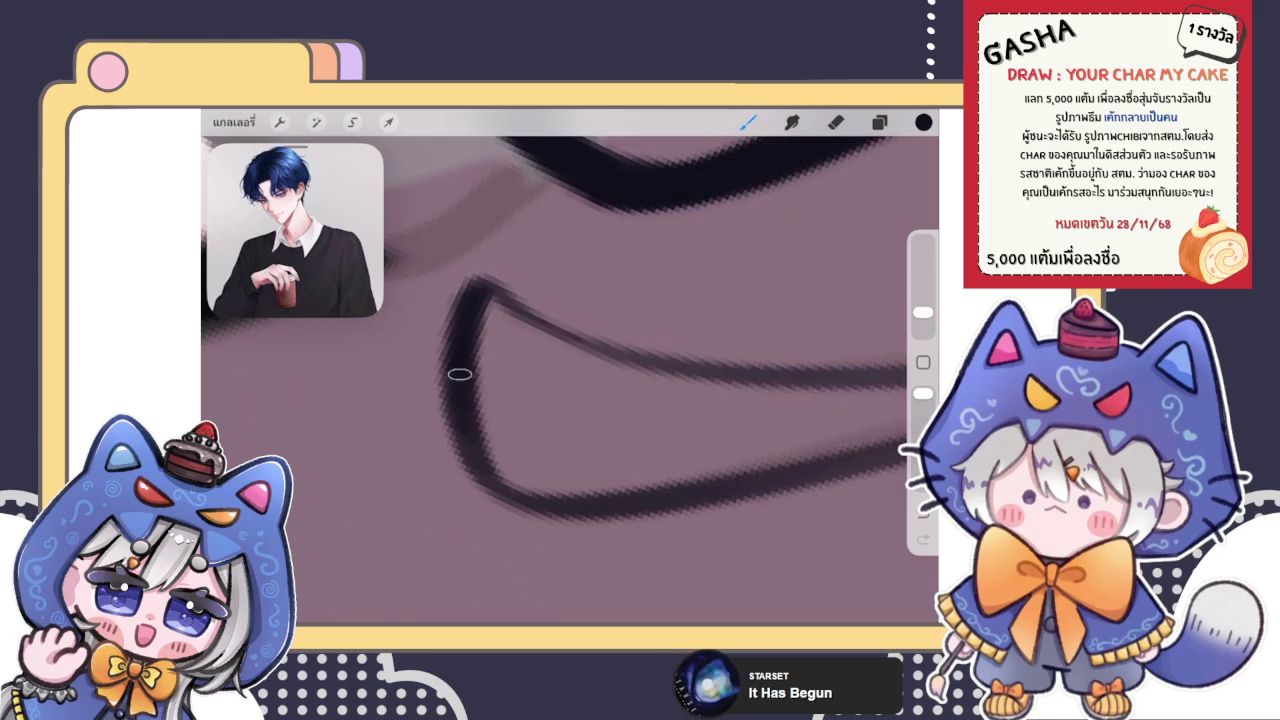
{"action": "scroll", "coordinate": [570, 380], "scroll_direction": "down", "scroll_amount": 3}
{"action": "scroll", "coordinate": [570, 380], "scroll_direction": "down", "scroll_amount": 2}
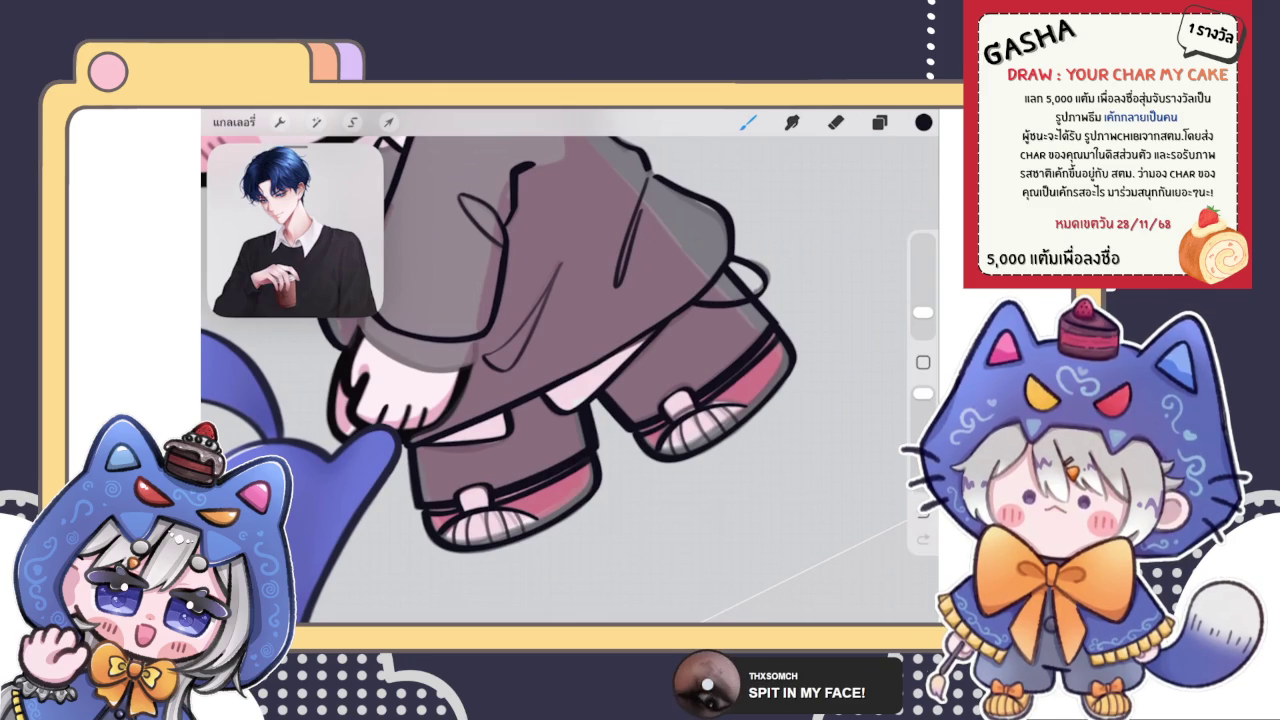
{"action": "scroll", "coordinate": [570, 370], "scroll_direction": "up", "scroll_amount": 5}
{"action": "key", "text": "e"}
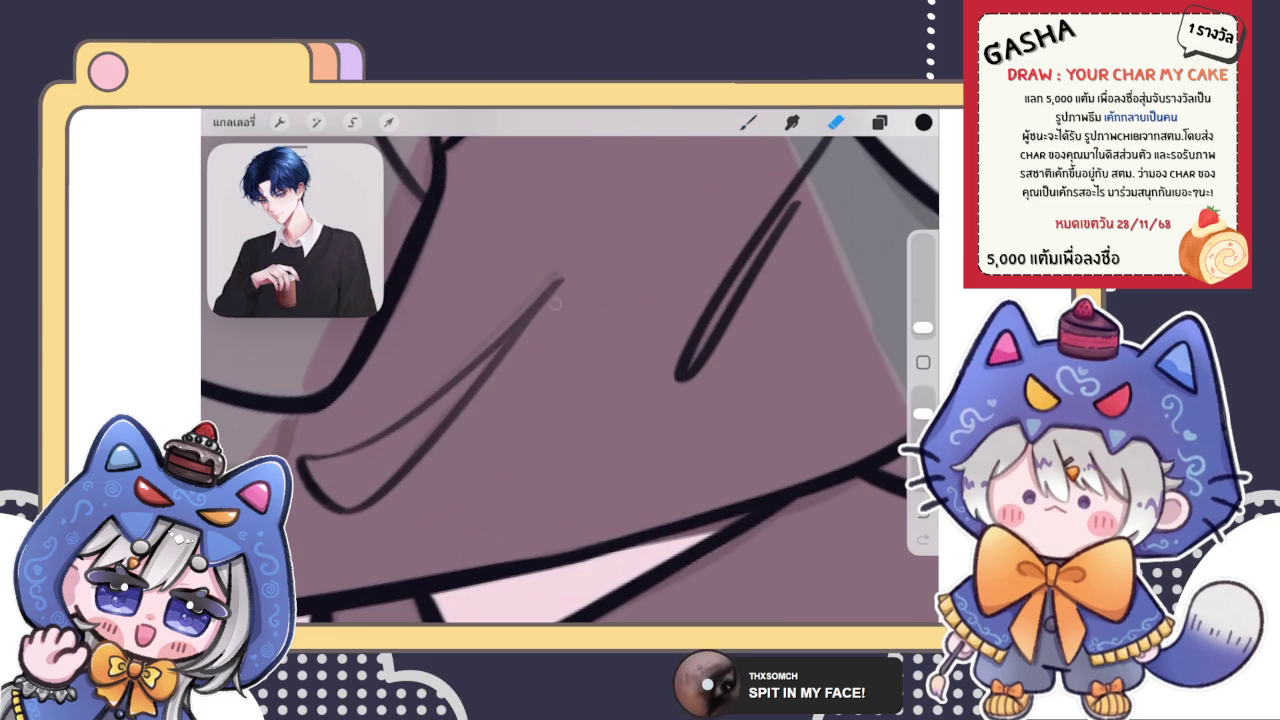
{"action": "scroll", "coordinate": [586, 260], "scroll_direction": "down", "scroll_amount": 3}
{"action": "scroll", "coordinate": [586, 260], "scroll_direction": "down", "scroll_amount": 2}
{"action": "scroll", "coordinate": [586, 260], "scroll_direction": "down", "scroll_amount": 2}
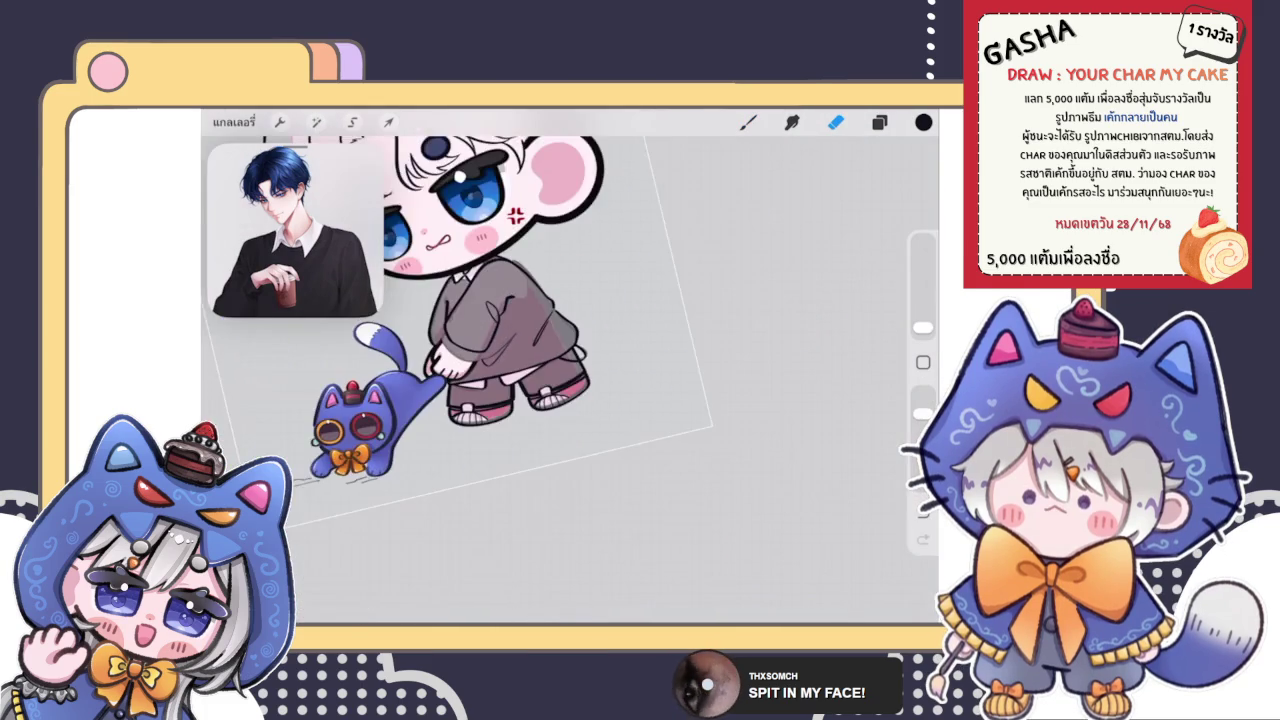
{"action": "scroll", "coordinate": [460, 350], "scroll_direction": "up", "scroll_amount": 2}
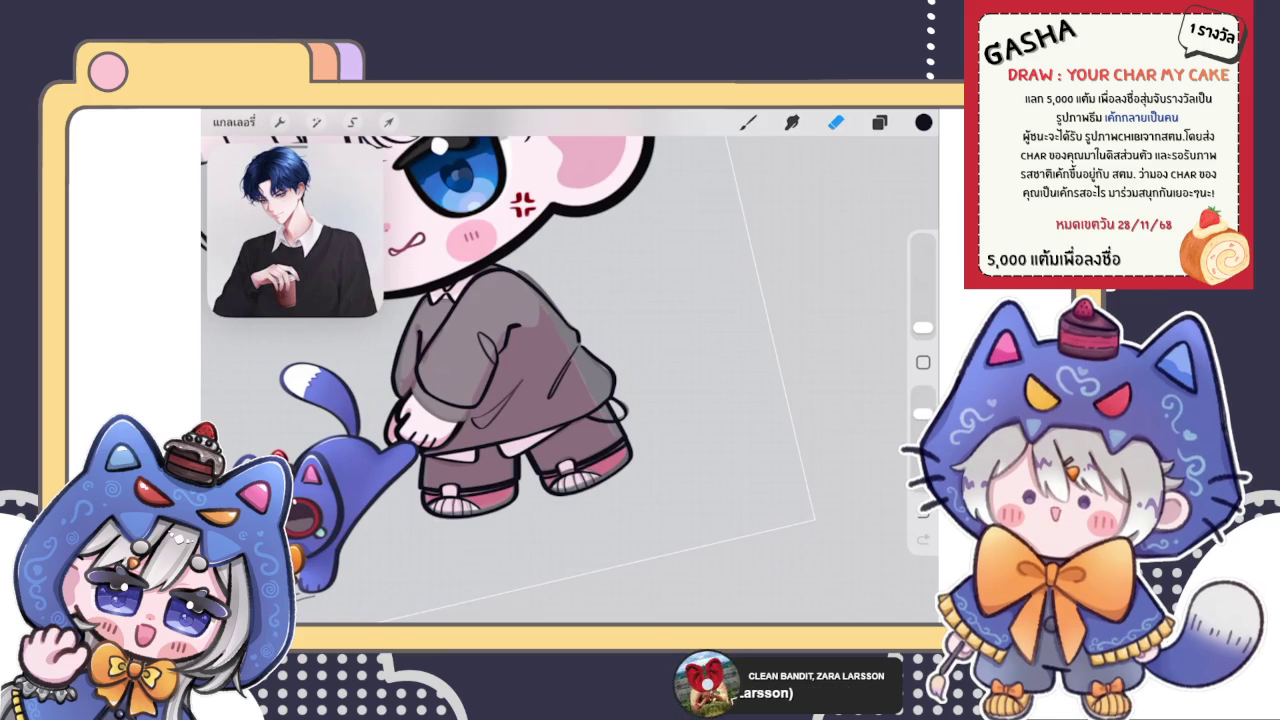
Thicken the lineart where the sweater sleeve lines meet with a short stroke
{"action": "scroll", "coordinate": [570, 366], "scroll_direction": "down", "scroll_amount": 2}
{"action": "scroll", "coordinate": [570, 366], "scroll_direction": "up", "scroll_amount": 10}
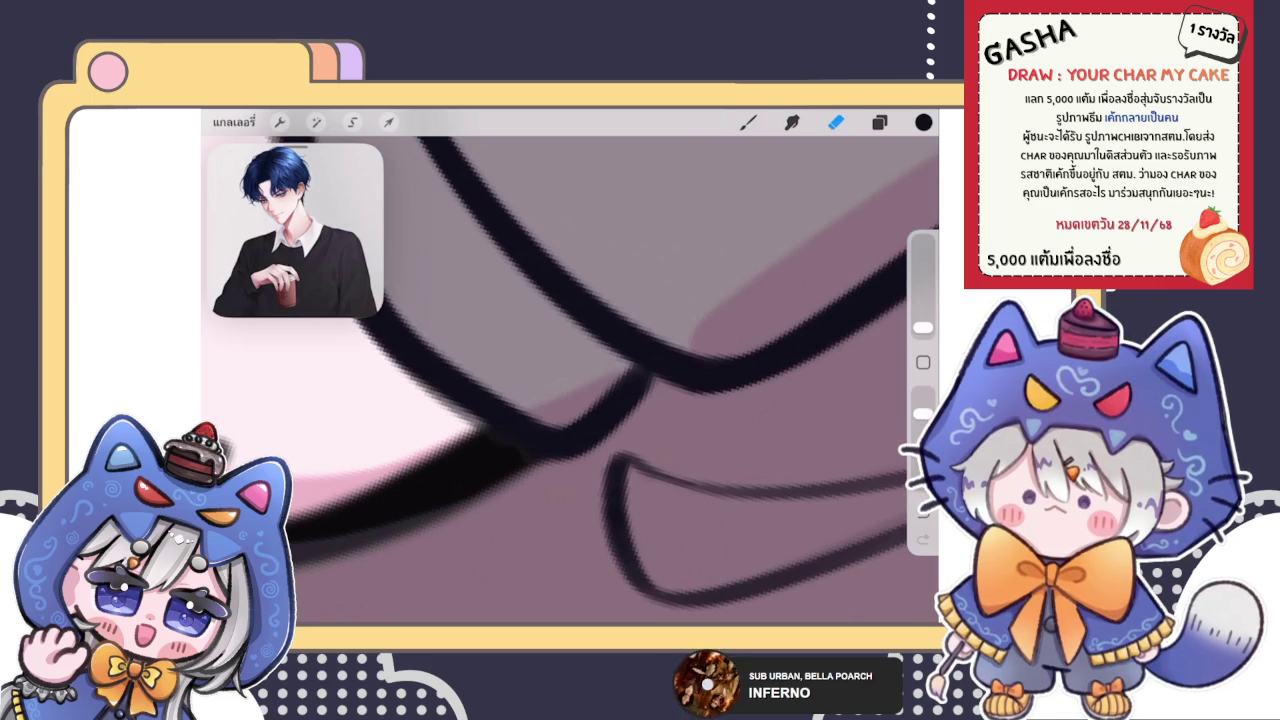
{"action": "left_click", "coordinate": [748, 122]}
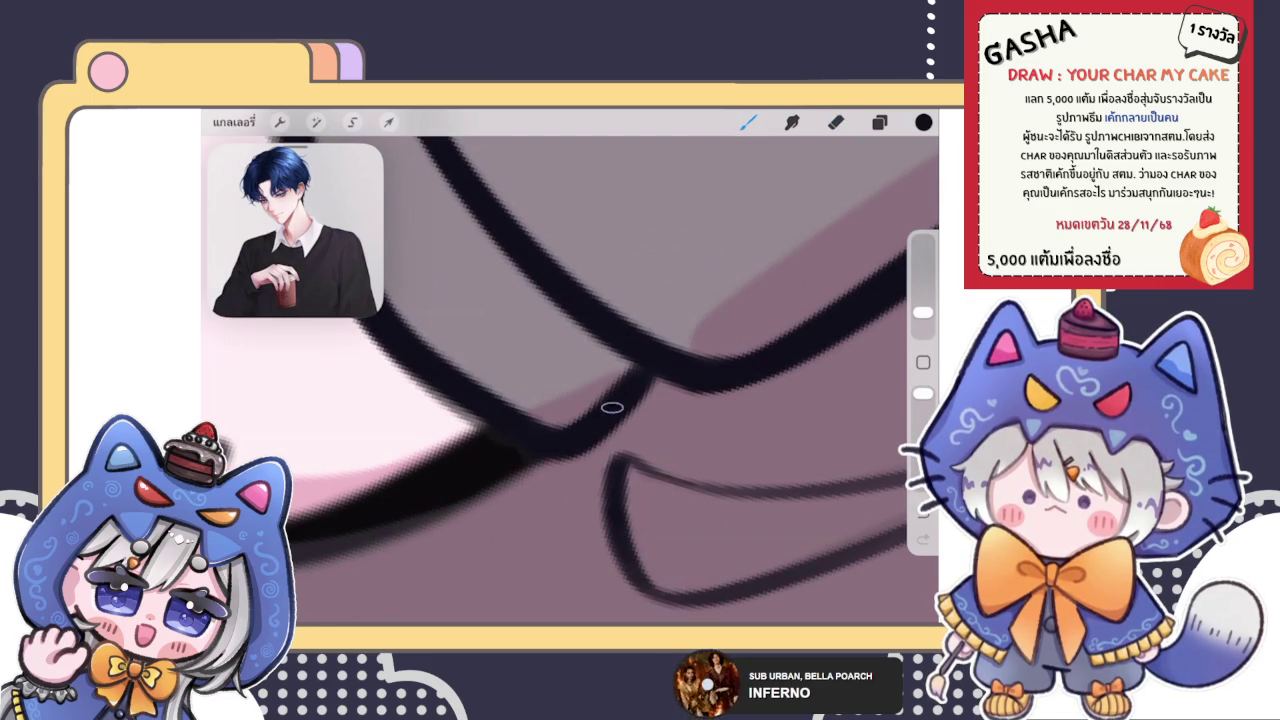
{"action": "left_click_drag", "start_coordinate": [612, 432], "coordinate": [676, 366]}
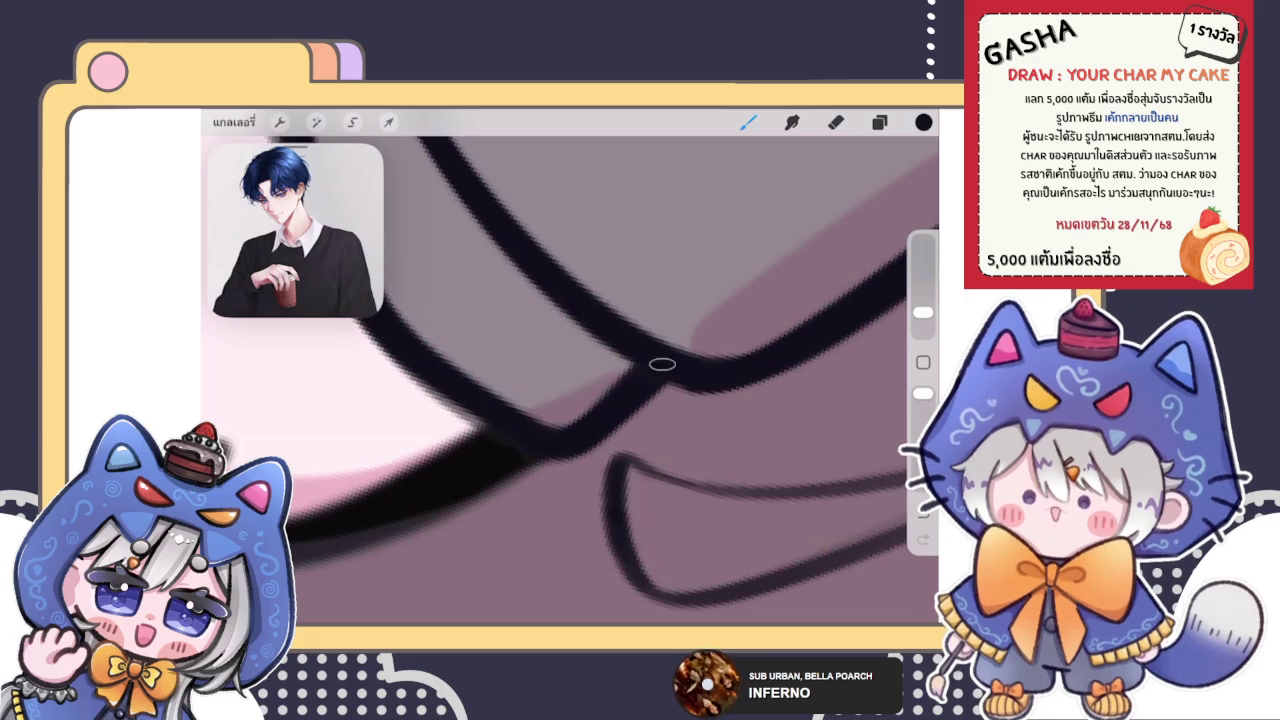
{"action": "scroll", "coordinate": [570, 380], "scroll_direction": "down", "scroll_amount": 5}
{"action": "scroll", "coordinate": [570, 366], "scroll_direction": "up", "scroll_amount": 5}
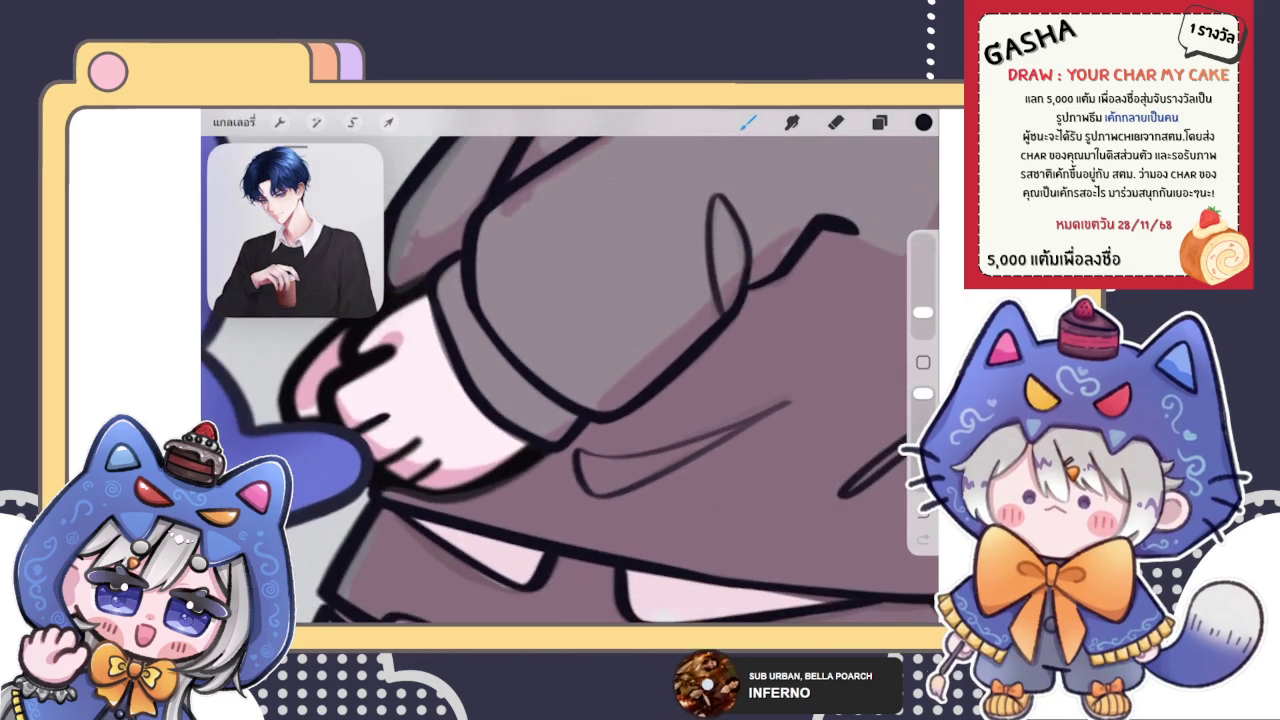
{"action": "scroll", "coordinate": [570, 366], "scroll_direction": "down", "scroll_amount": 5}
{"action": "scroll", "coordinate": [570, 366], "scroll_direction": "down", "scroll_amount": 3}
{"action": "scroll", "coordinate": [570, 366], "scroll_direction": "up", "scroll_amount": 5}
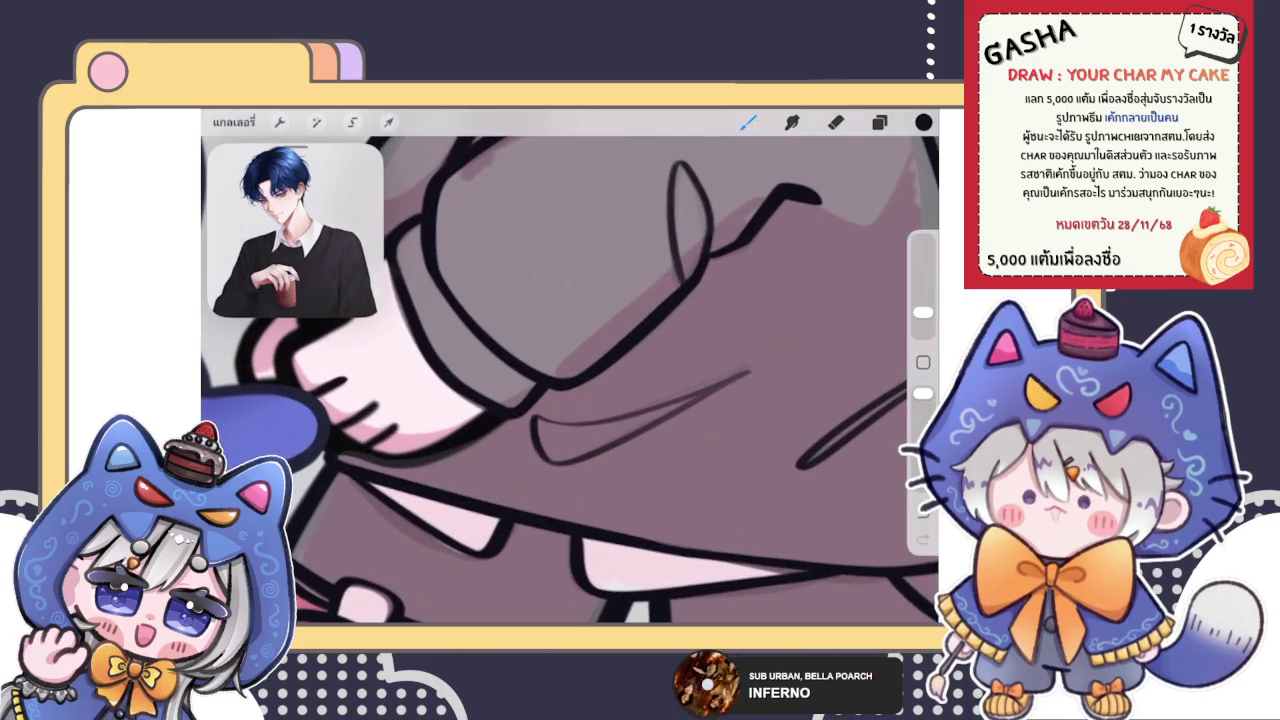
Use Liquify to push the sleeve lines slightly into a cleaner shape
{"action": "left_click", "coordinate": [316, 122]}
{"action": "left_click", "coordinate": [320, 570]}
{"action": "left_click_drag", "start_coordinate": [520, 395], "coordinate": [545, 410]}
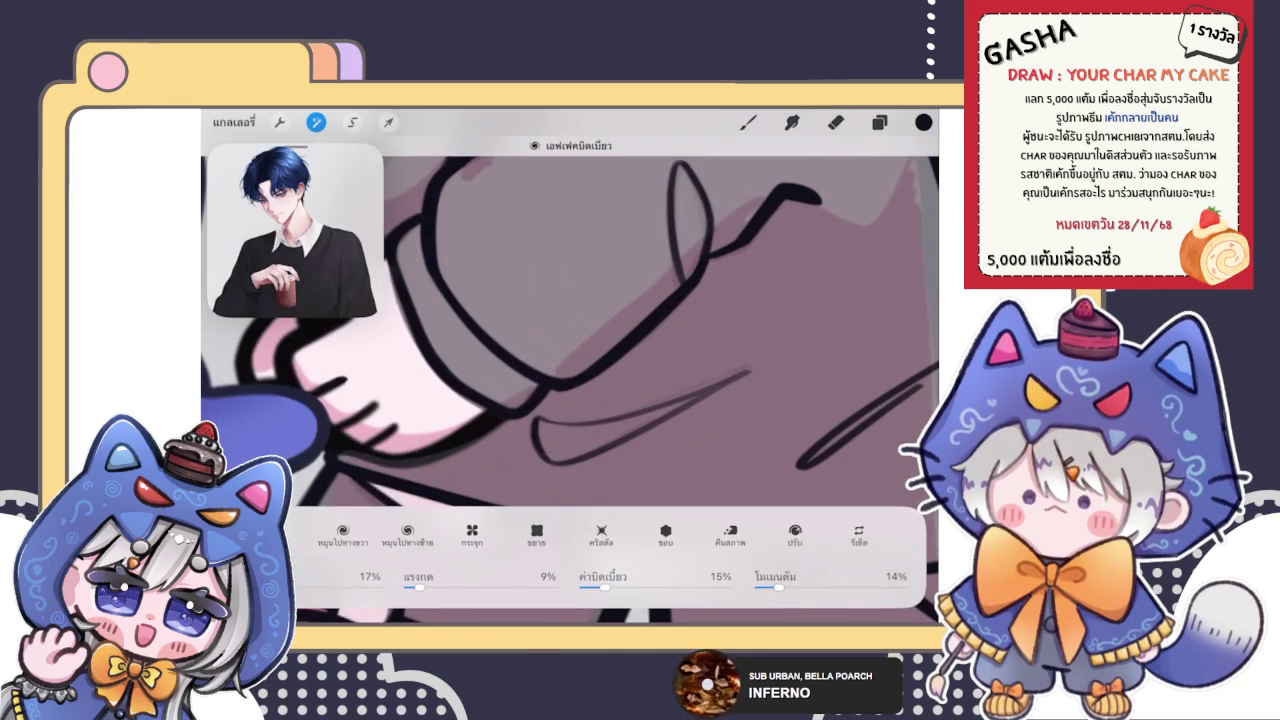
{"action": "left_click", "coordinate": [748, 122]}
{"action": "scroll", "coordinate": [570, 366], "scroll_direction": "down", "scroll_amount": 3}
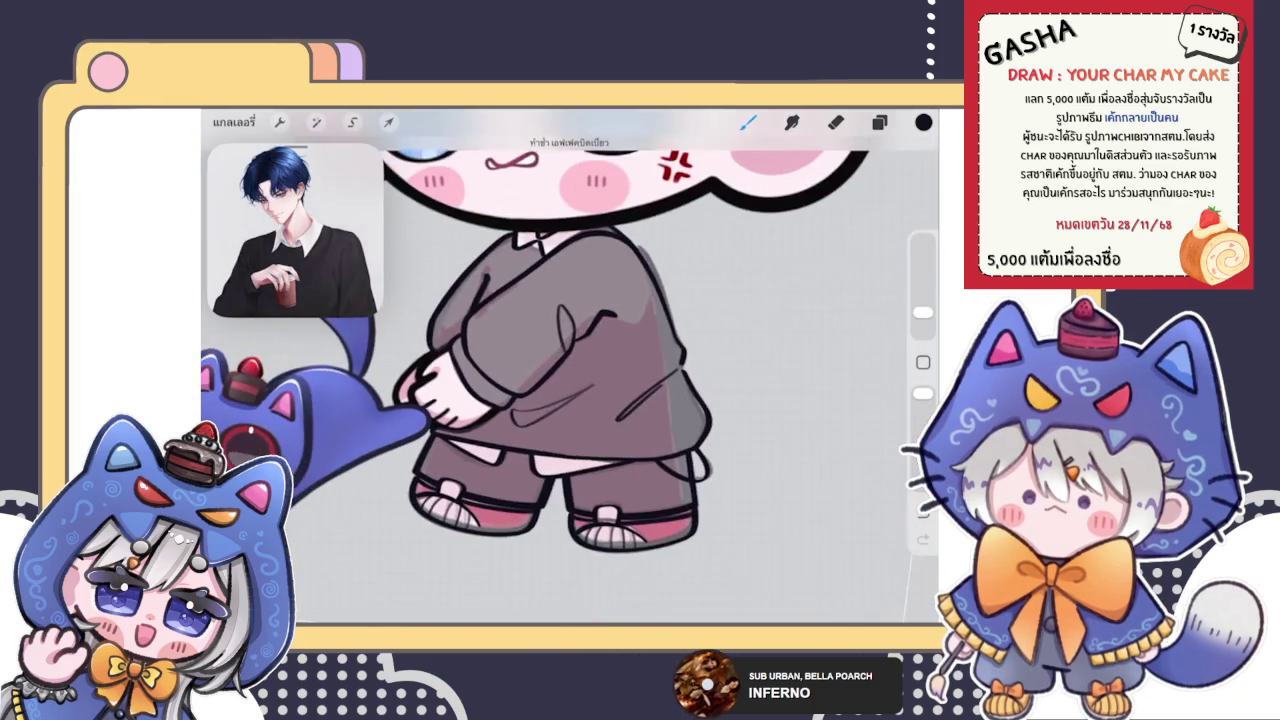
{"action": "scroll", "coordinate": [560, 370], "scroll_direction": "down", "scroll_amount": 3}
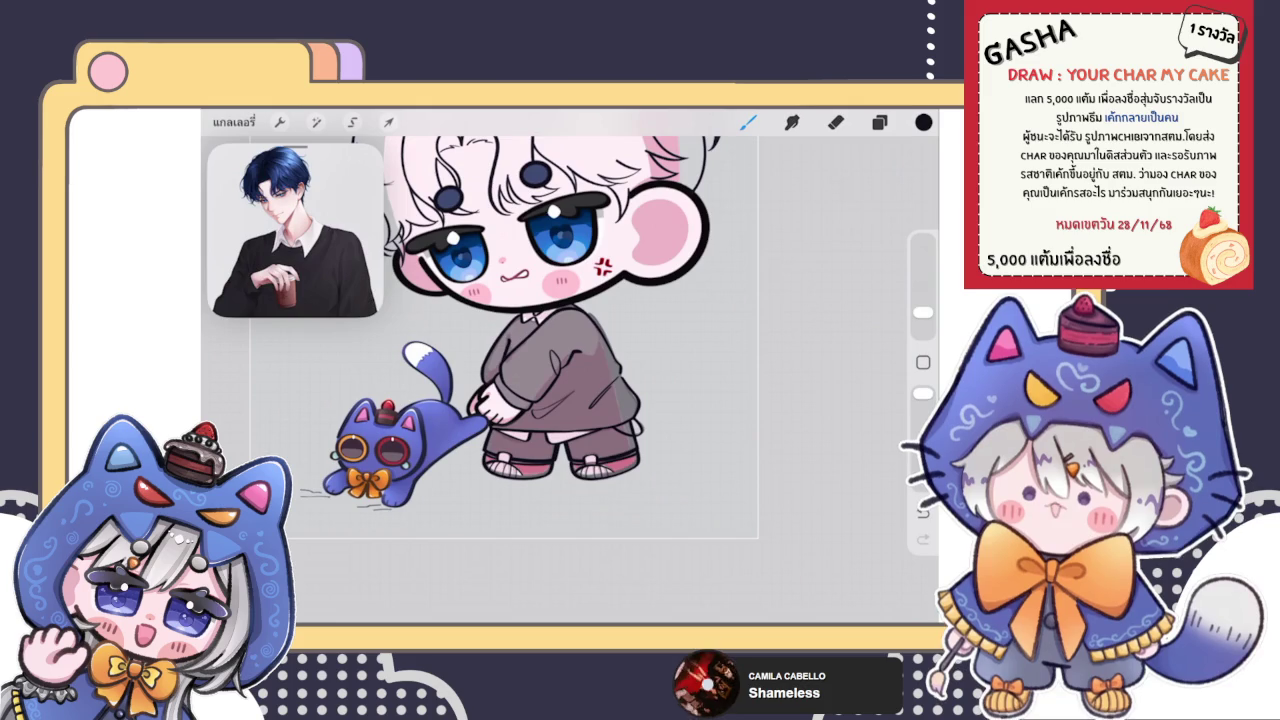
Move the scribble sketch layer lower in the layer stack
{"action": "left_click", "coordinate": [879, 122]}
{"action": "scroll", "coordinate": [480, 320], "scroll_direction": "down", "scroll_amount": 3}
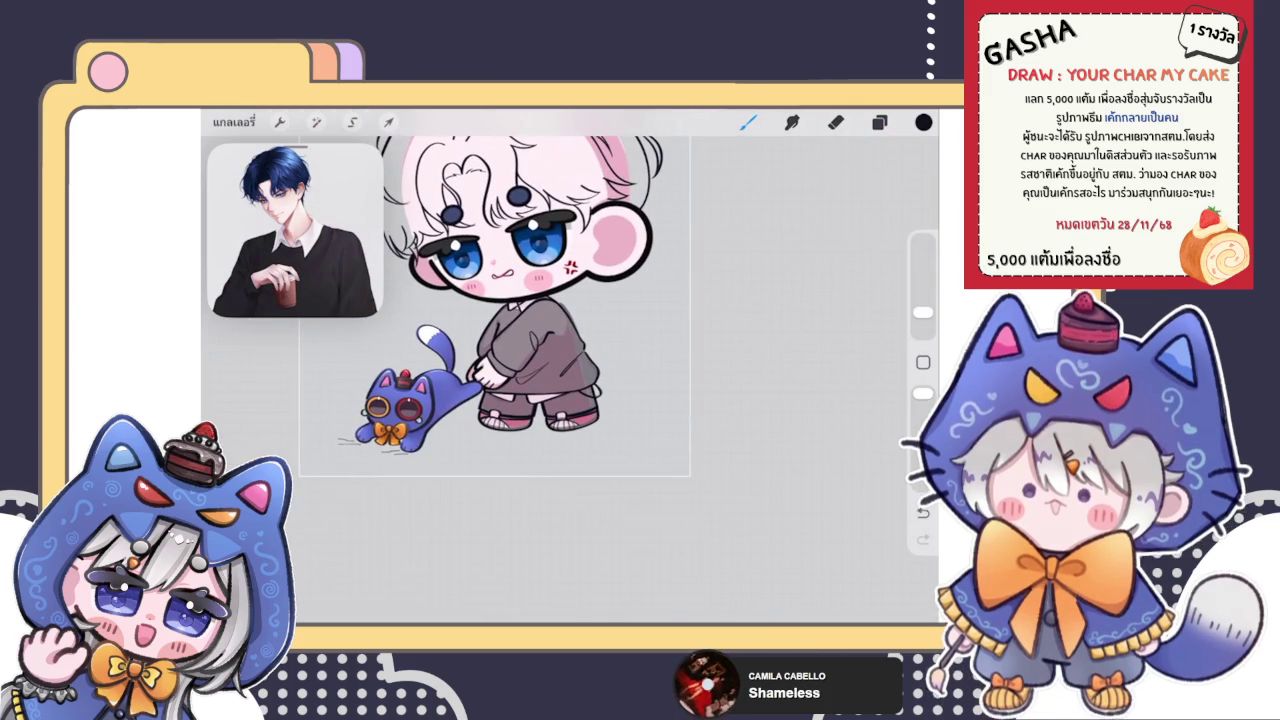
{"action": "left_click", "coordinate": [879, 122]}
{"action": "left_click", "coordinate": [879, 122]}
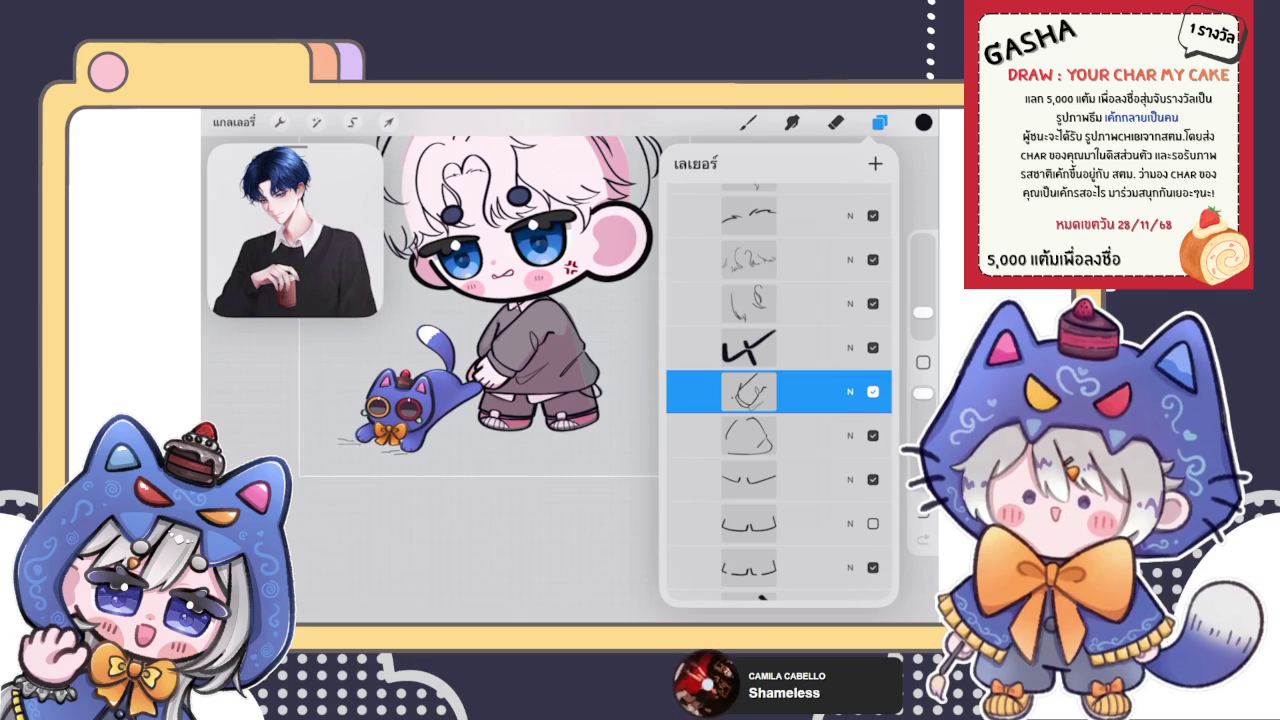
{"action": "scroll", "coordinate": [779, 400], "scroll_direction": "up", "scroll_amount": 3}
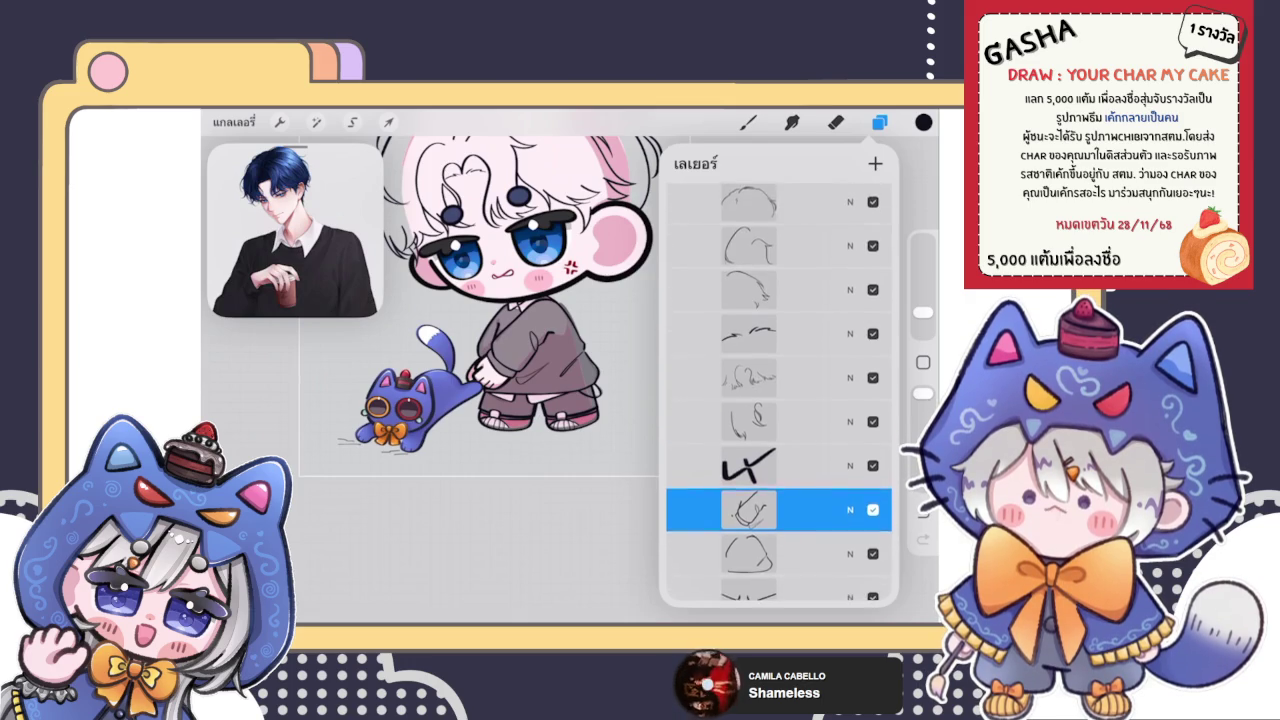
{"action": "left_click", "coordinate": [748, 122]}
{"action": "scroll", "coordinate": [520, 330], "scroll_direction": "down", "scroll_amount": 5}
{"action": "scroll", "coordinate": [518, 380], "scroll_direction": "up", "scroll_amount": 3}
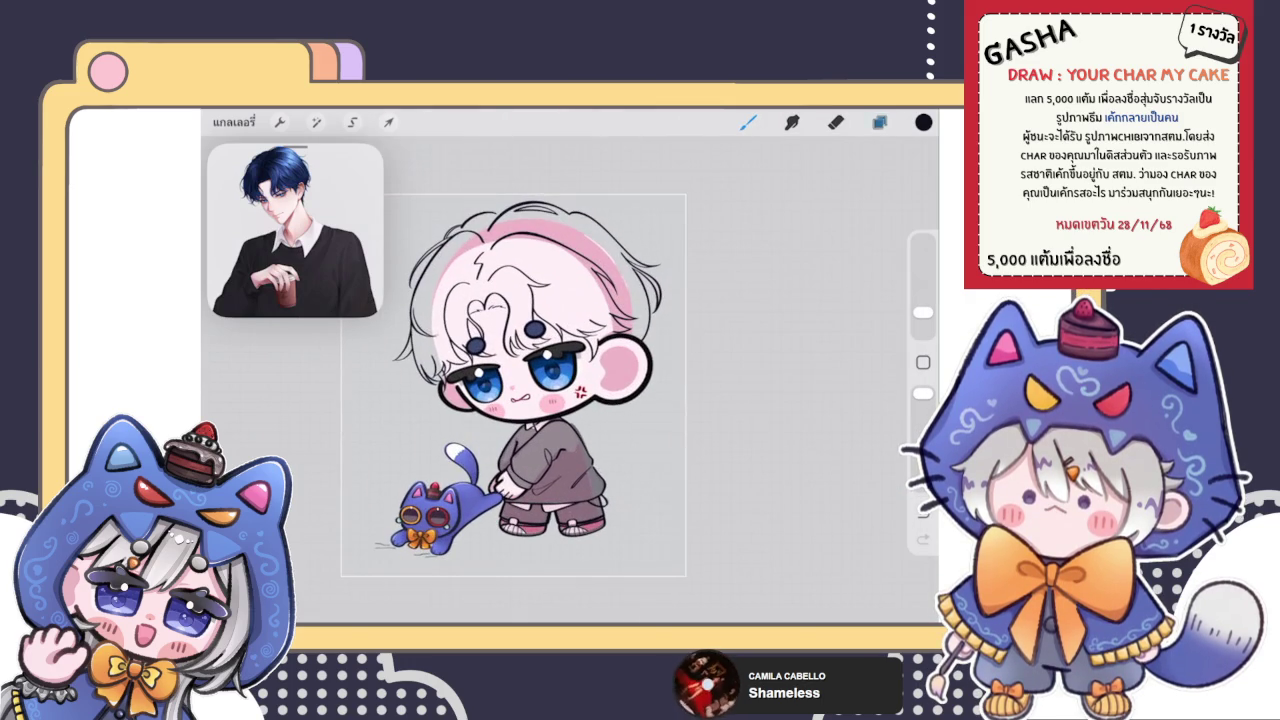
{"action": "left_click", "coordinate": [879, 122]}
{"action": "left_click", "coordinate": [749, 391]}
{"action": "left_click_drag", "start_coordinate": [749, 391], "coordinate": [749, 436]}
{"action": "left_click", "coordinate": [749, 436]}
{"action": "mouse_move", "coordinate": [840, 479]}
{"action": "left_mouse_down"}
{"action": "mouse_move", "coordinate": [740, 479]}
{"action": "mouse_move", "coordinate": [840, 479]}
{"action": "left_mouse_up"}
Group the scribble layer with the lineart layers below it, then close the drawing
{"action": "left_click", "coordinate": [749, 391]}
{"action": "left_click_drag", "start_coordinate": [780, 520], "coordinate": [780, 412]}
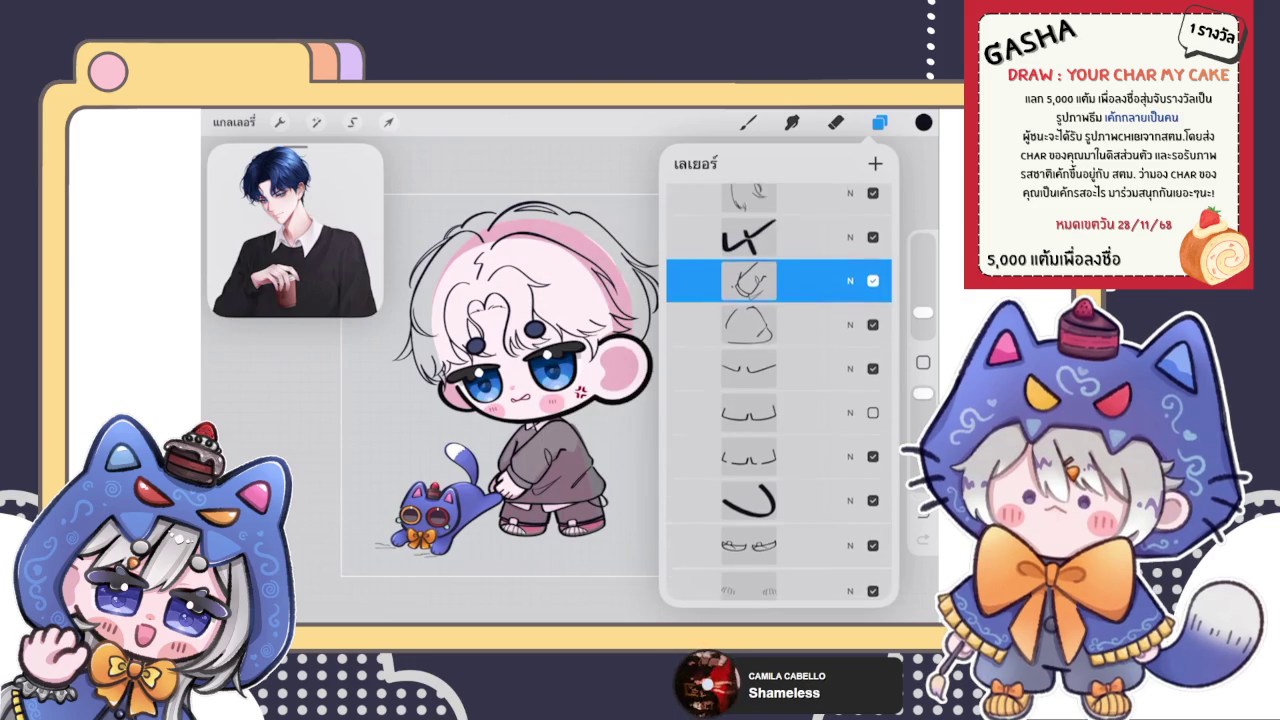
{"action": "left_click_drag", "start_coordinate": [720, 309], "coordinate": [800, 309]}
{"action": "left_click_drag", "start_coordinate": [720, 353], "coordinate": [800, 353]}
{"action": "left_click_drag", "start_coordinate": [720, 397], "coordinate": [800, 397]}
{"action": "left_click_drag", "start_coordinate": [720, 441], "coordinate": [800, 441]}
{"action": "left_click_drag", "start_coordinate": [720, 485], "coordinate": [800, 485]}
{"action": "mouse_move", "coordinate": [780, 540]}
{"action": "left_mouse_down"}
{"action": "mouse_move", "coordinate": [780, 422]}
{"action": "mouse_move", "coordinate": [800, 411]}
{"action": "left_mouse_up"}
{"action": "left_click_drag", "start_coordinate": [720, 455], "coordinate": [800, 455]}
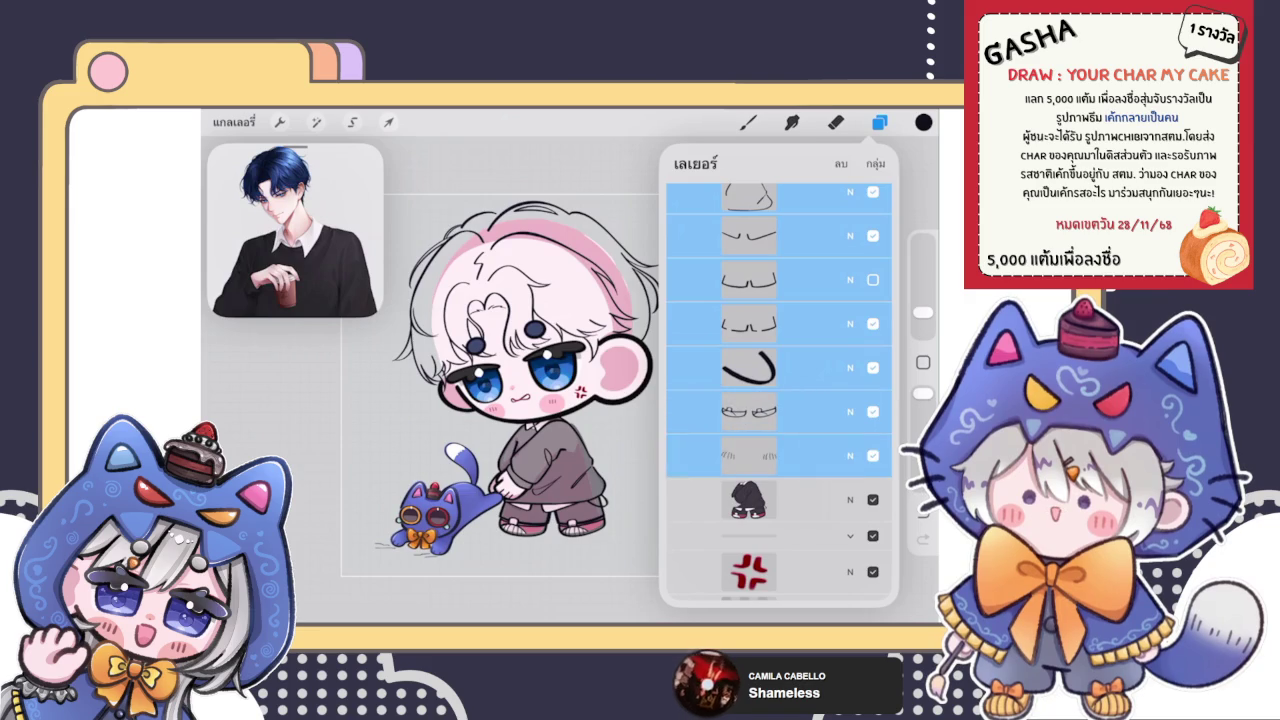
{"action": "left_click_drag", "start_coordinate": [780, 300], "coordinate": [780, 508]}
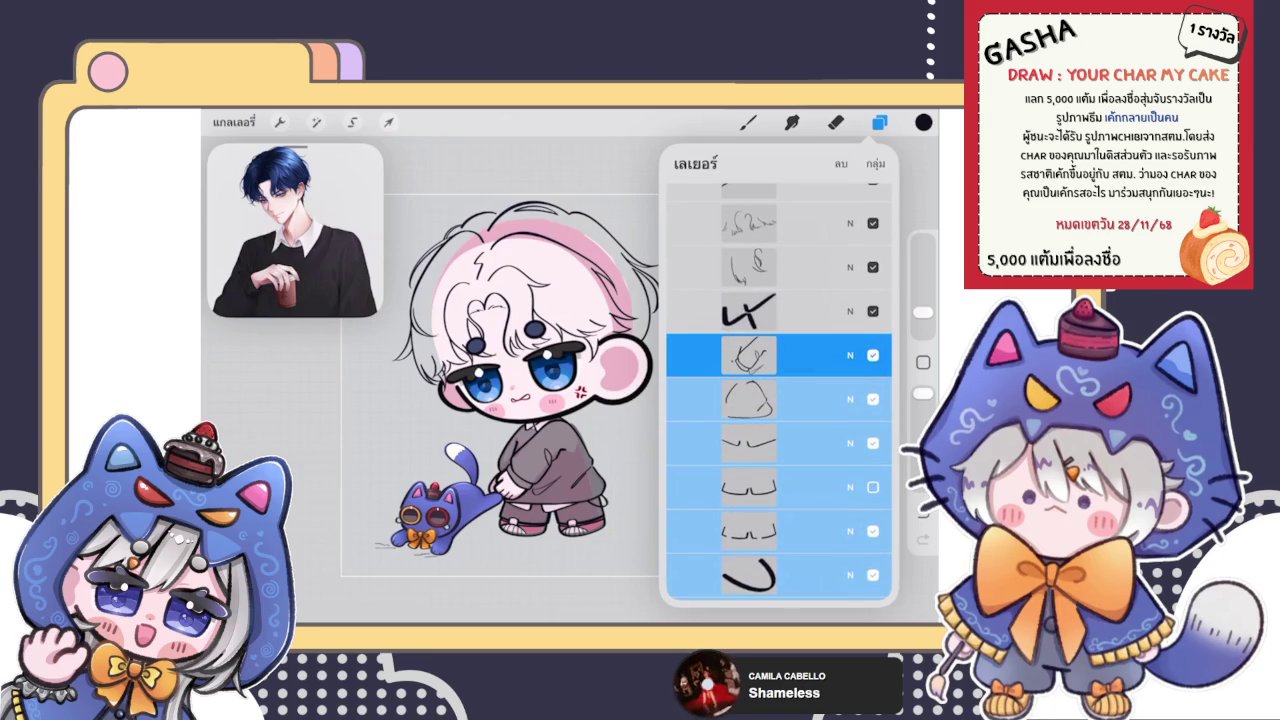
{"action": "left_click", "coordinate": [876, 163]}
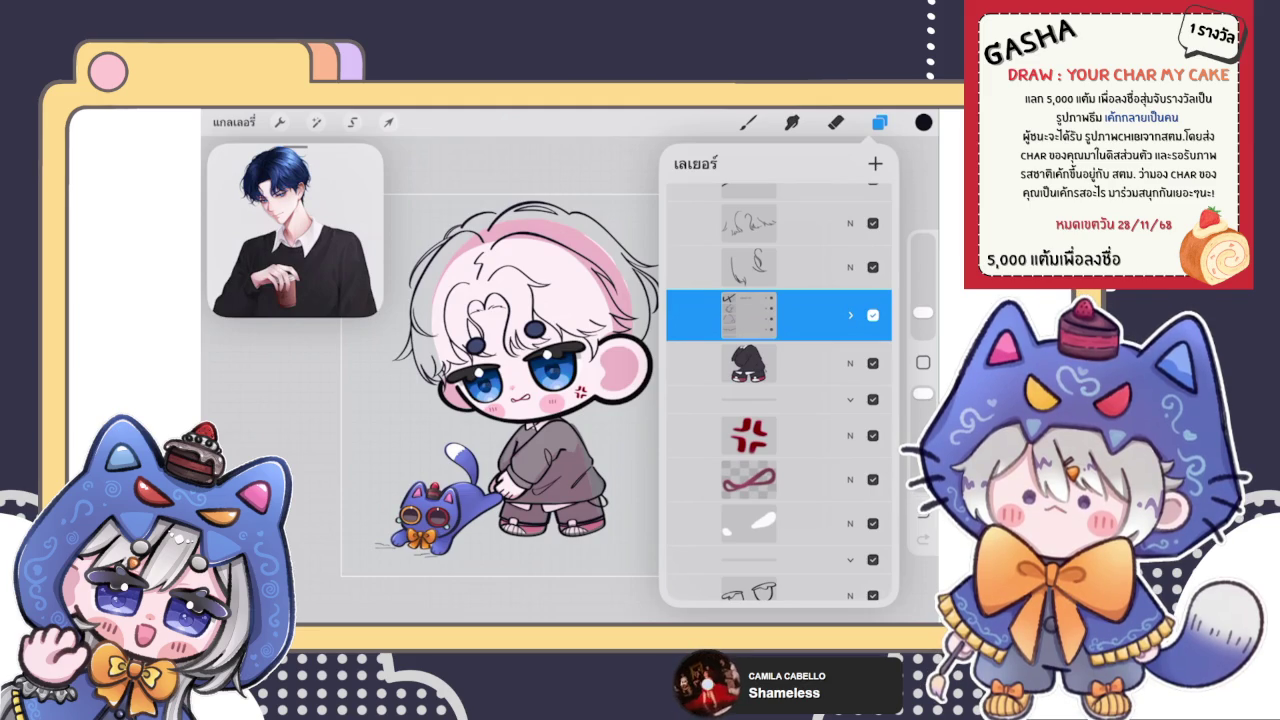
{"action": "left_click", "coordinate": [233, 121]}
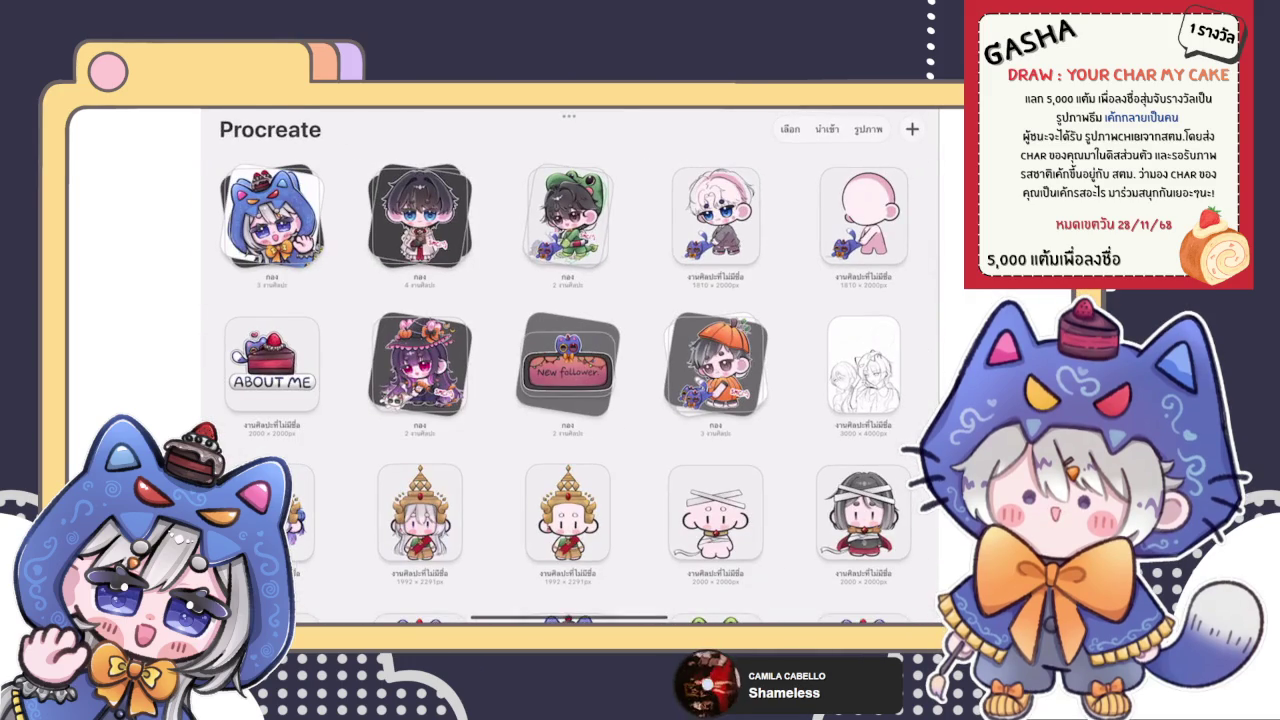
View the blue-cat hood artwork from its stack, then return to the full gallery
{"action": "left_click", "coordinate": [272, 215]}
{"action": "left_click", "coordinate": [272, 225]}
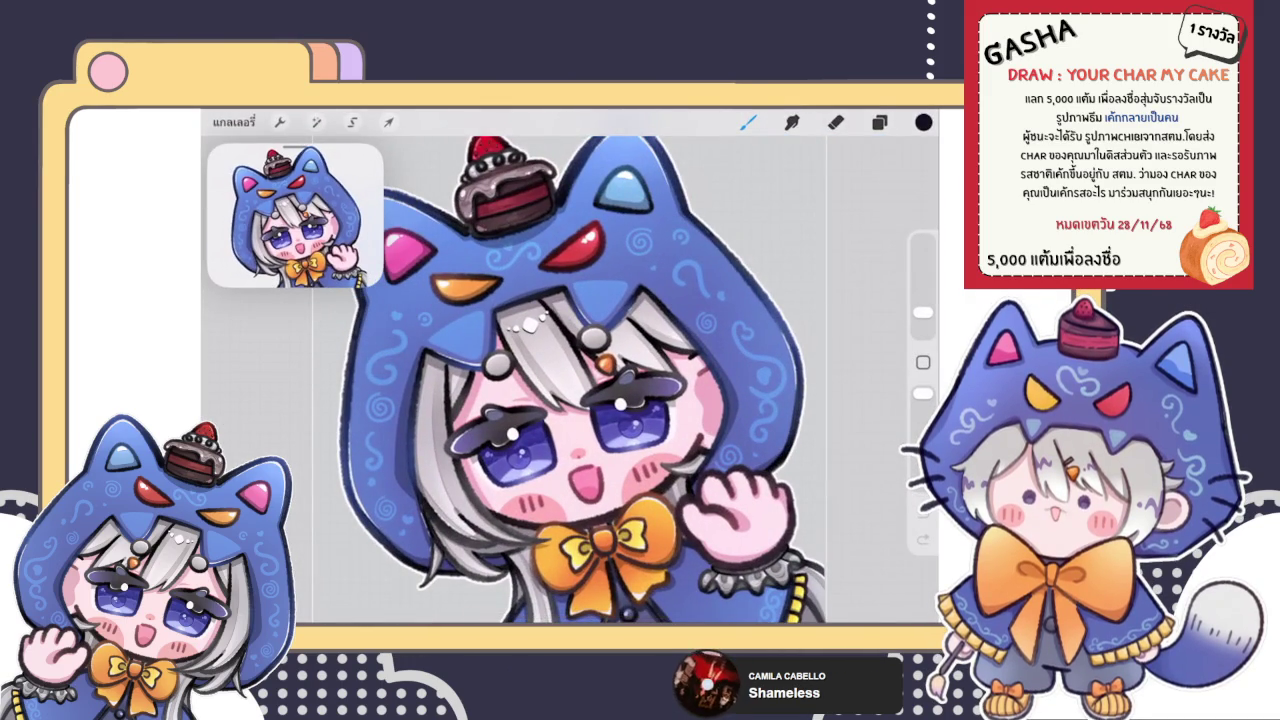
{"action": "scroll", "coordinate": [582, 379], "scroll_direction": "down", "scroll_amount": 3}
{"action": "scroll", "coordinate": [600, 370], "scroll_direction": "up", "scroll_amount": 3}
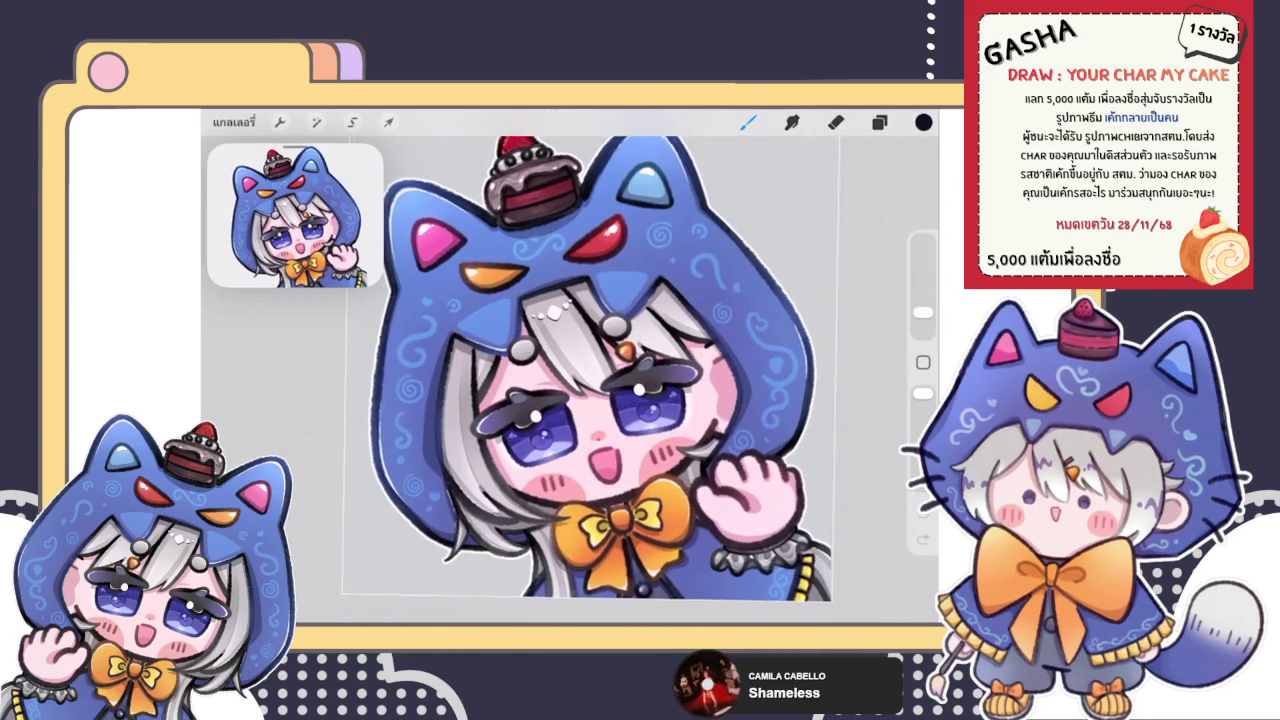
{"action": "scroll", "coordinate": [605, 367], "scroll_direction": "up", "scroll_amount": 2}
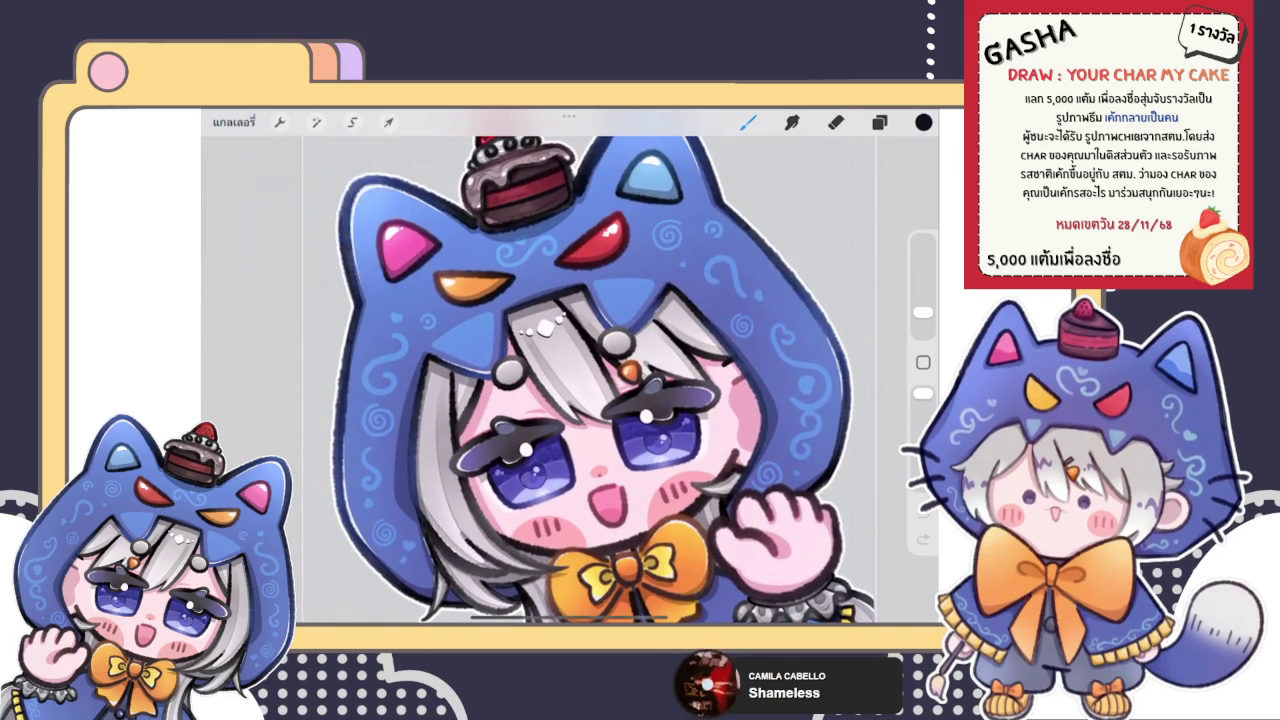
{"action": "left_click", "coordinate": [234, 121]}
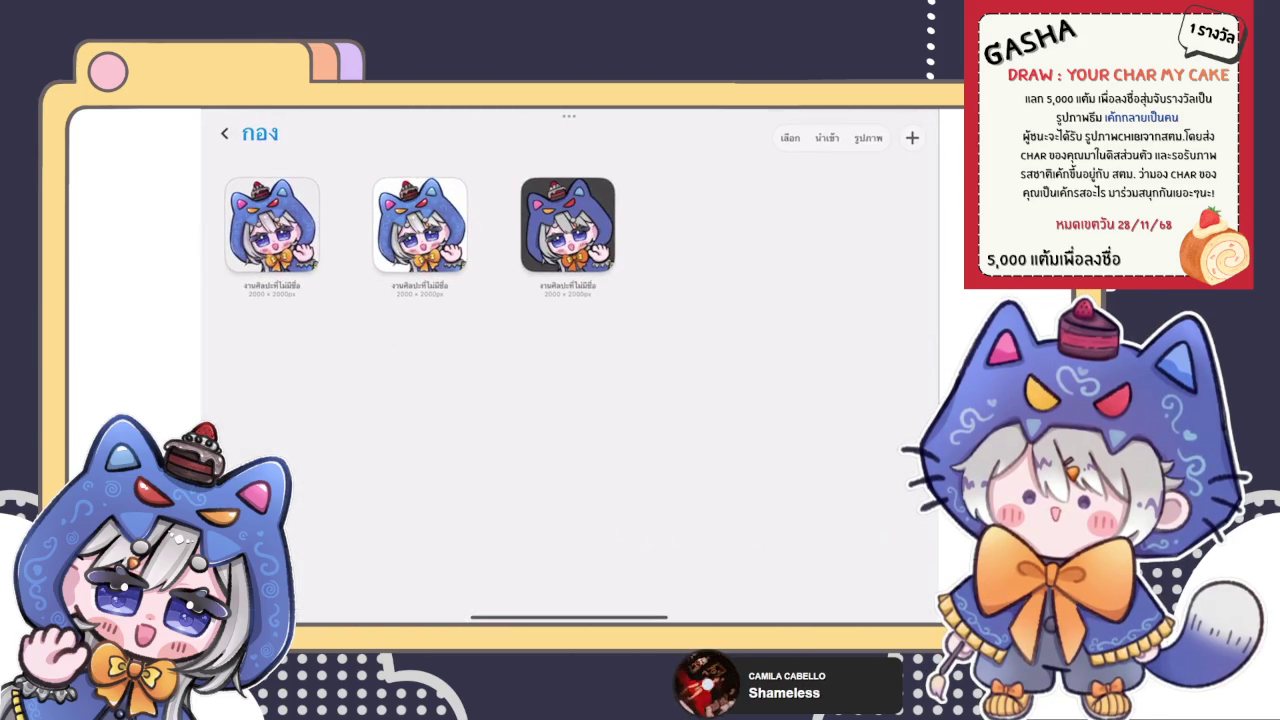
{"action": "left_click", "coordinate": [224, 133]}
View the Muhaha artwork in the emotes stack, then reopen the chibi boy artwork
{"action": "scroll", "coordinate": [568, 368], "scroll_direction": "down", "scroll_amount": 3}
{"action": "scroll", "coordinate": [568, 368], "scroll_direction": "down", "scroll_amount": 3}
{"action": "scroll", "coordinate": [568, 368], "scroll_direction": "down", "scroll_amount": 2}
{"action": "scroll", "coordinate": [568, 368], "scroll_direction": "down", "scroll_amount": 2}
{"action": "scroll", "coordinate": [568, 368], "scroll_direction": "down", "scroll_amount": 2}
{"action": "scroll", "coordinate": [568, 368], "scroll_direction": "down", "scroll_amount": 1}
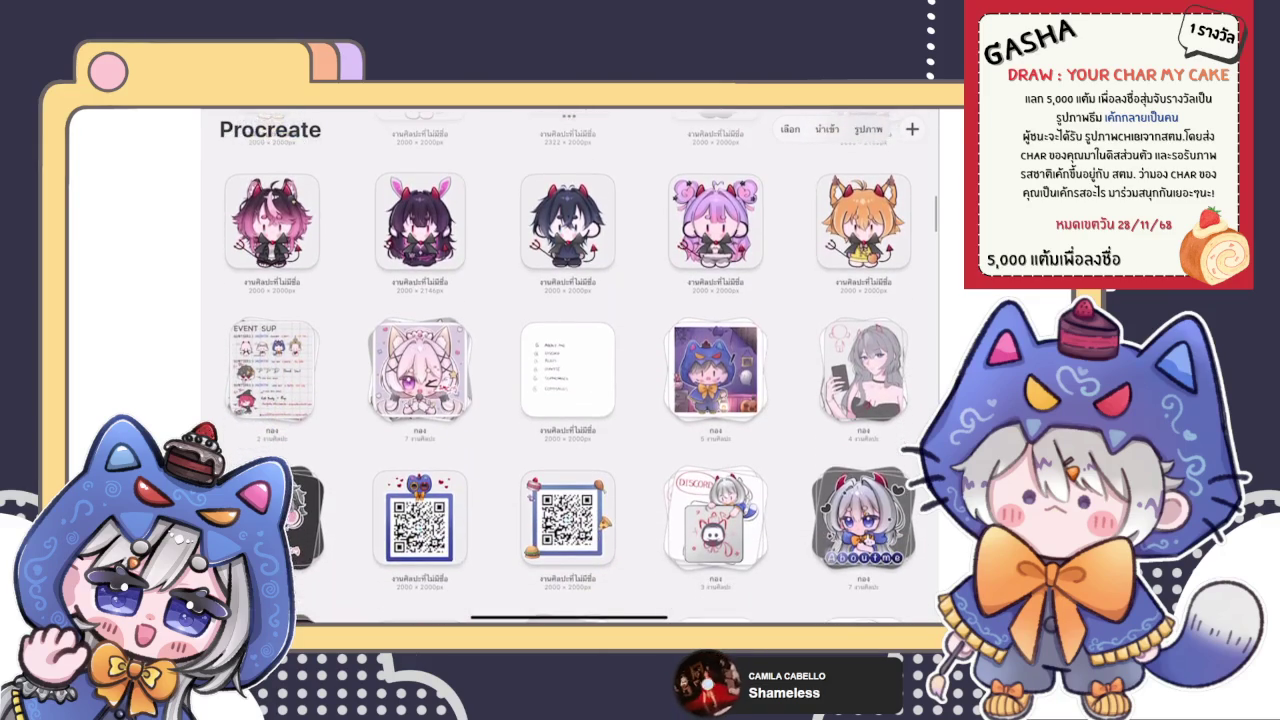
{"action": "scroll", "coordinate": [568, 368], "scroll_direction": "down", "scroll_amount": 3}
{"action": "scroll", "coordinate": [568, 368], "scroll_direction": "down", "scroll_amount": 2}
{"action": "scroll", "coordinate": [568, 368], "scroll_direction": "down", "scroll_amount": 10}
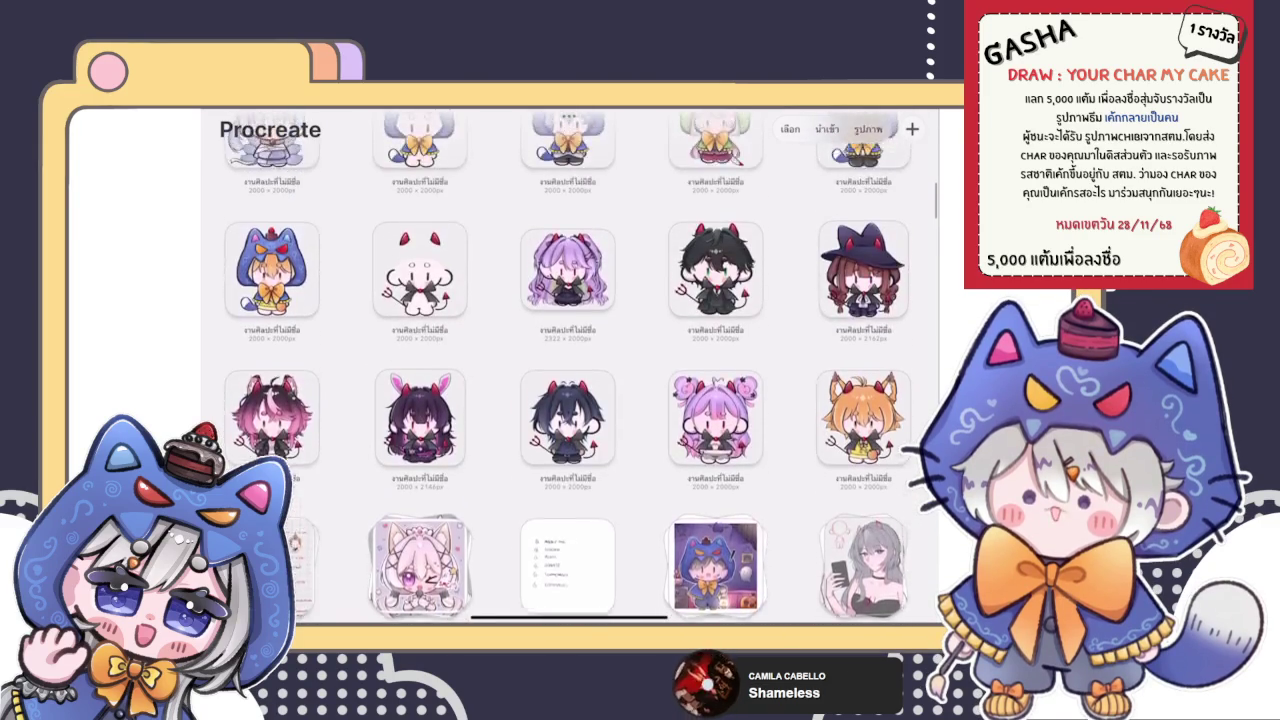
{"action": "scroll", "coordinate": [568, 368], "scroll_direction": "up", "scroll_amount": 1}
{"action": "scroll", "coordinate": [568, 368], "scroll_direction": "up", "scroll_amount": 8}
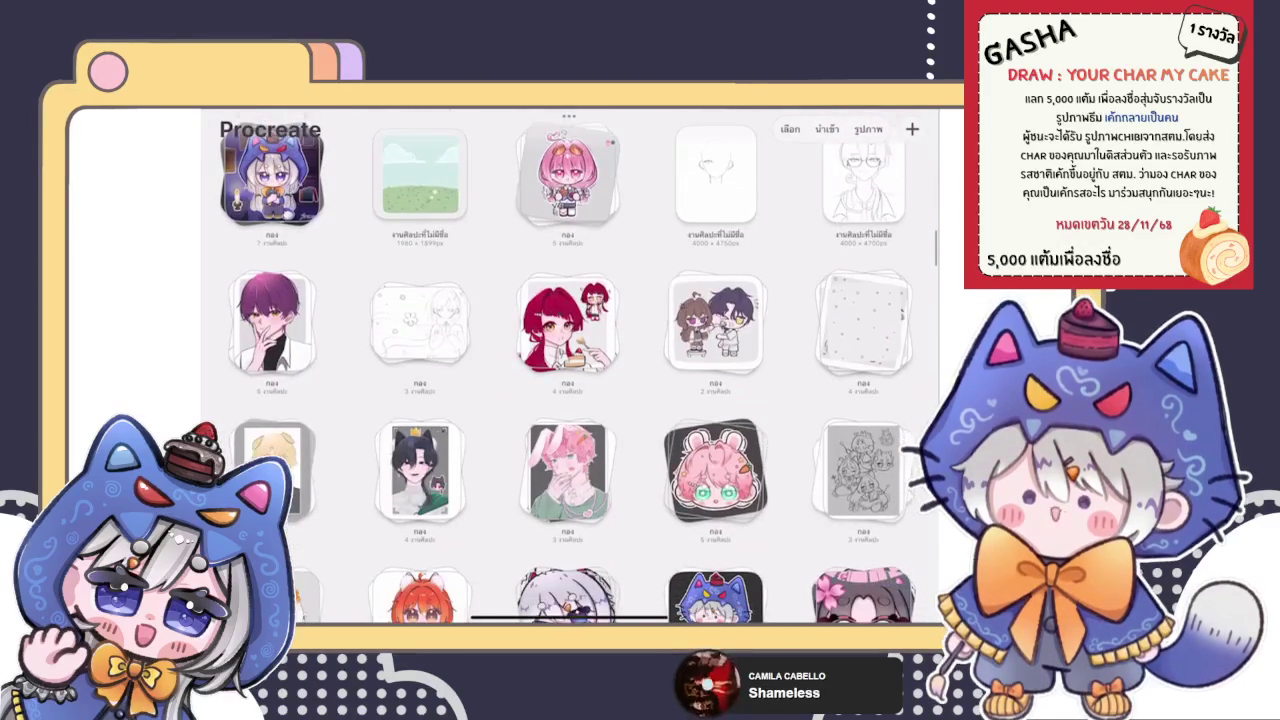
{"action": "scroll", "coordinate": [568, 368], "scroll_direction": "up", "scroll_amount": 5}
{"action": "scroll", "coordinate": [568, 368], "scroll_direction": "up", "scroll_amount": 2}
{"action": "scroll", "coordinate": [568, 368], "scroll_direction": "down", "scroll_amount": 8}
{"action": "scroll", "coordinate": [568, 368], "scroll_direction": "down", "scroll_amount": 1}
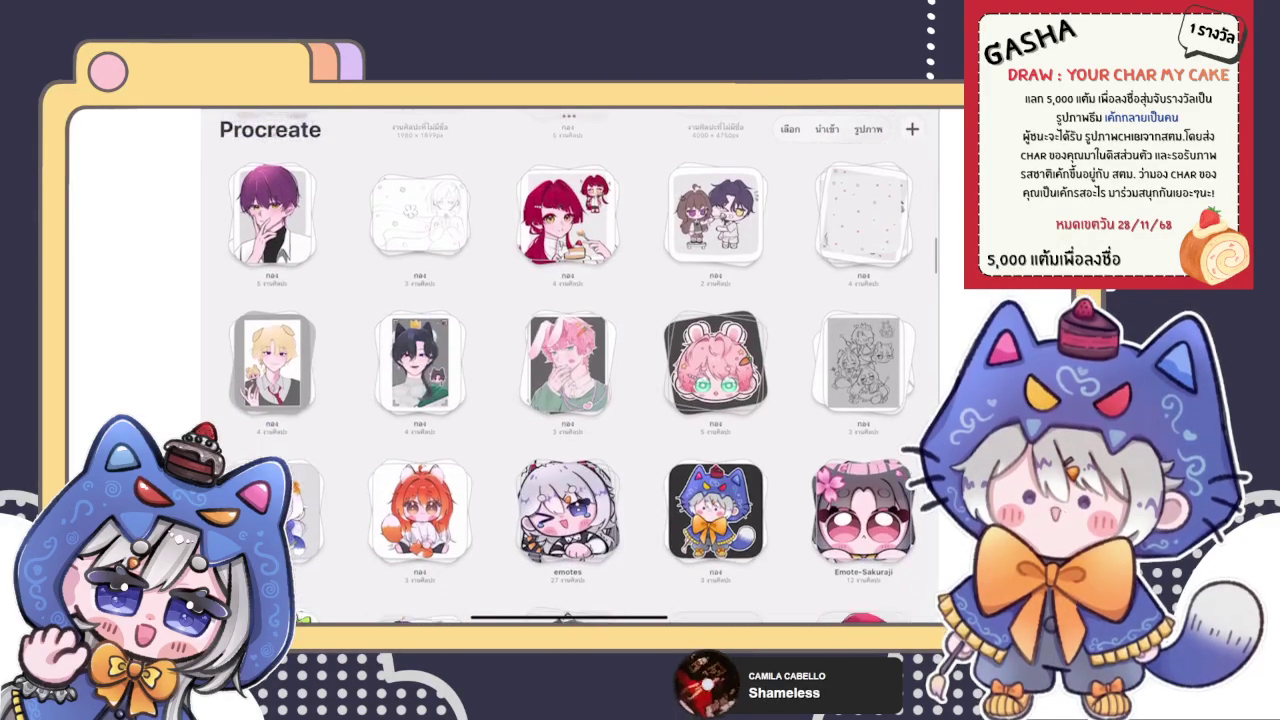
{"action": "scroll", "coordinate": [568, 368], "scroll_direction": "down", "scroll_amount": 2}
{"action": "left_click", "coordinate": [567, 414]}
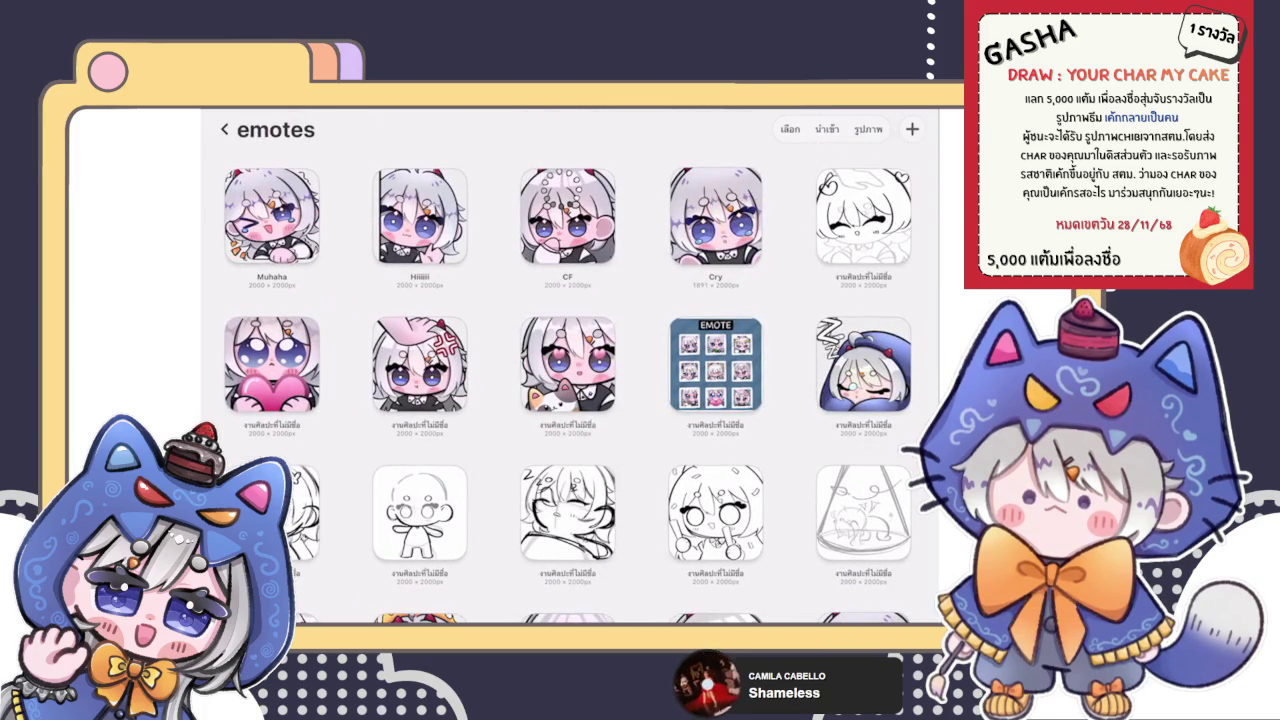
{"action": "left_click", "coordinate": [272, 215]}
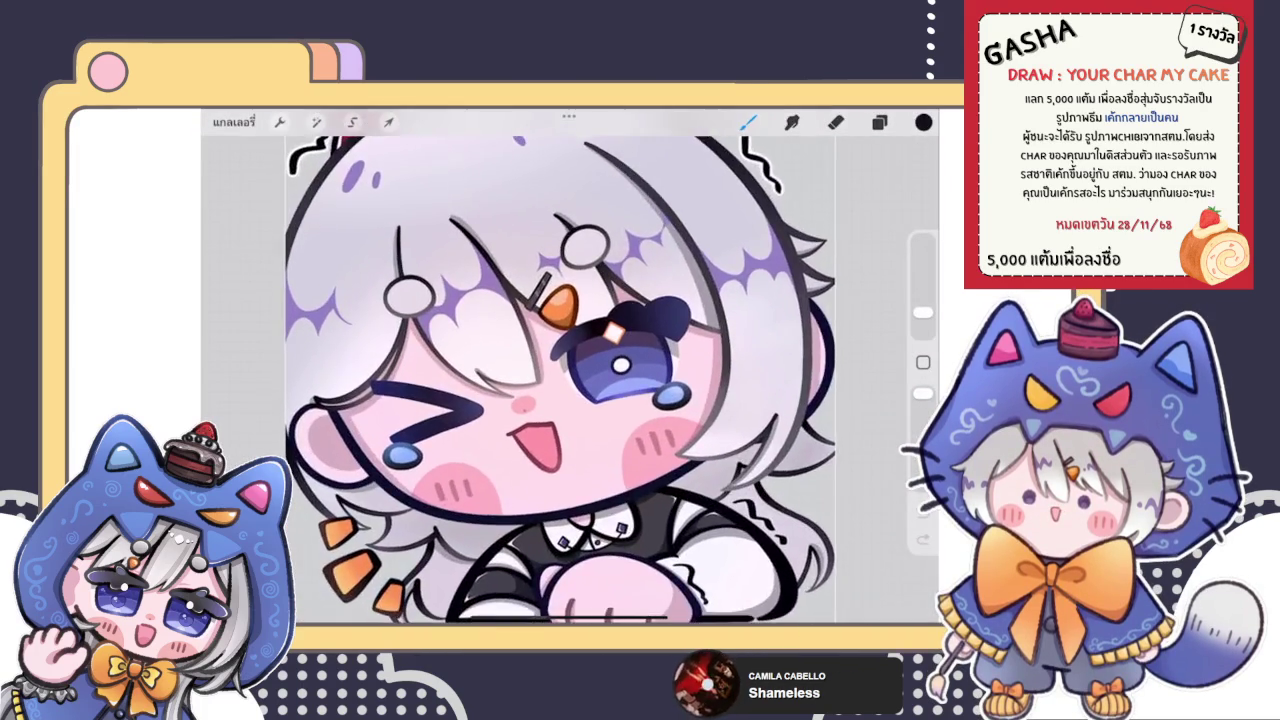
{"action": "left_click", "coordinate": [234, 121]}
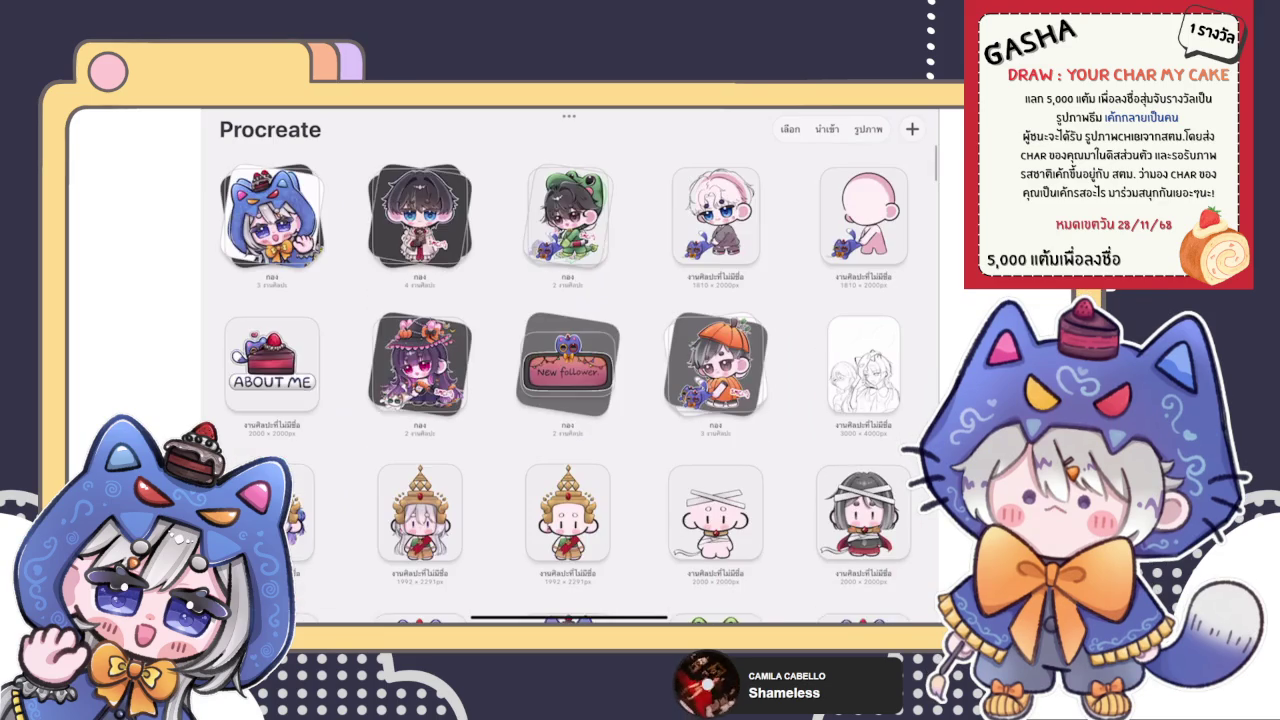
{"action": "left_click", "coordinate": [716, 215]}
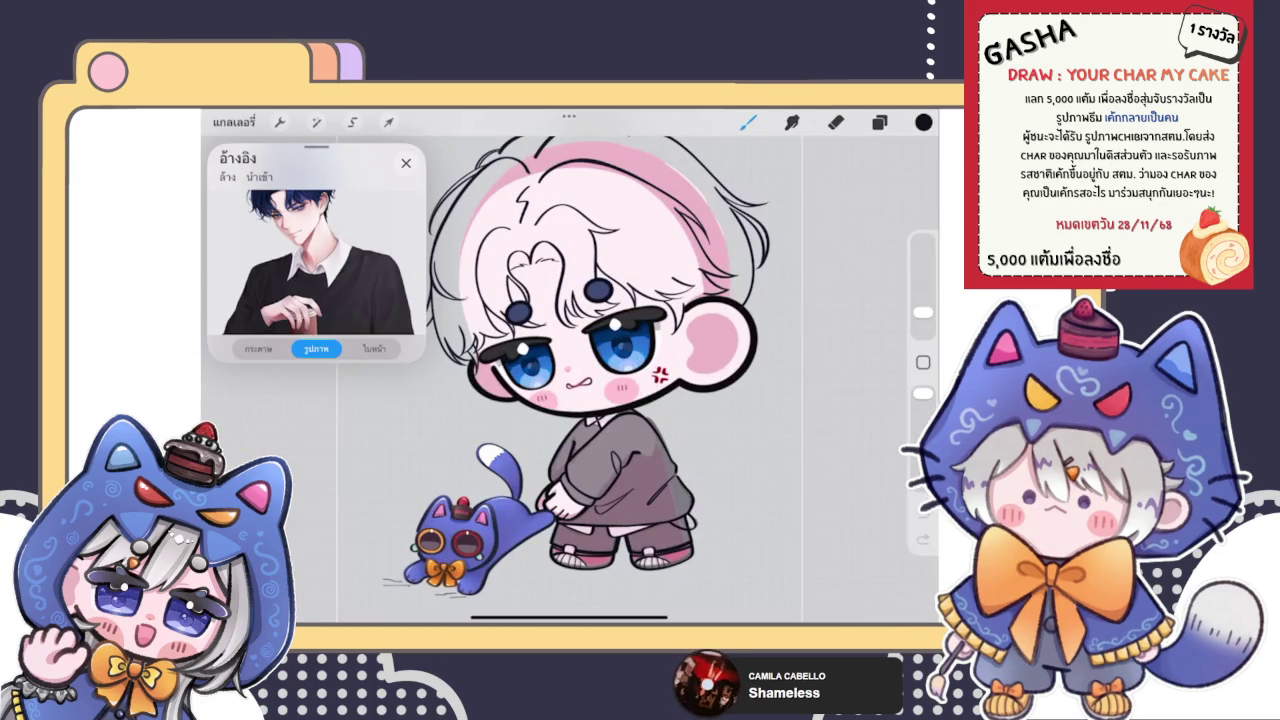
Make the pink cheek-blush layer the active layer
{"action": "left_click", "coordinate": [879, 122]}
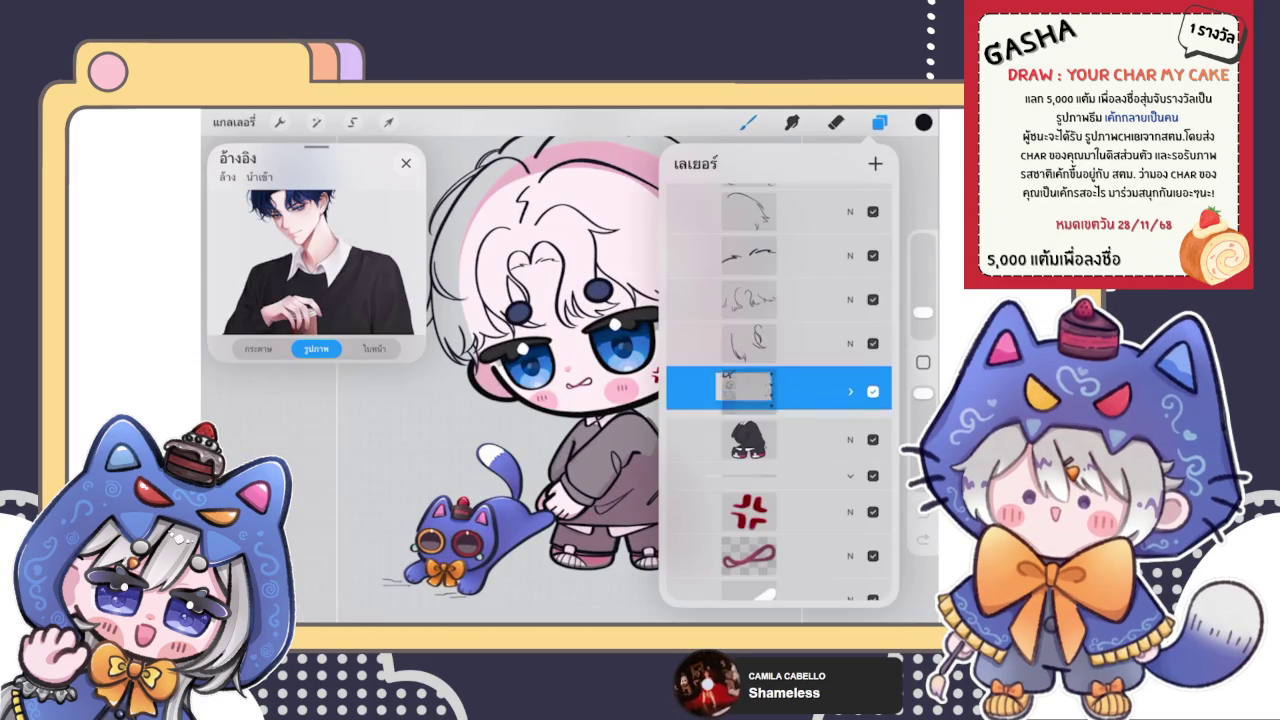
{"action": "scroll", "coordinate": [779, 390], "scroll_direction": "up", "scroll_amount": 5}
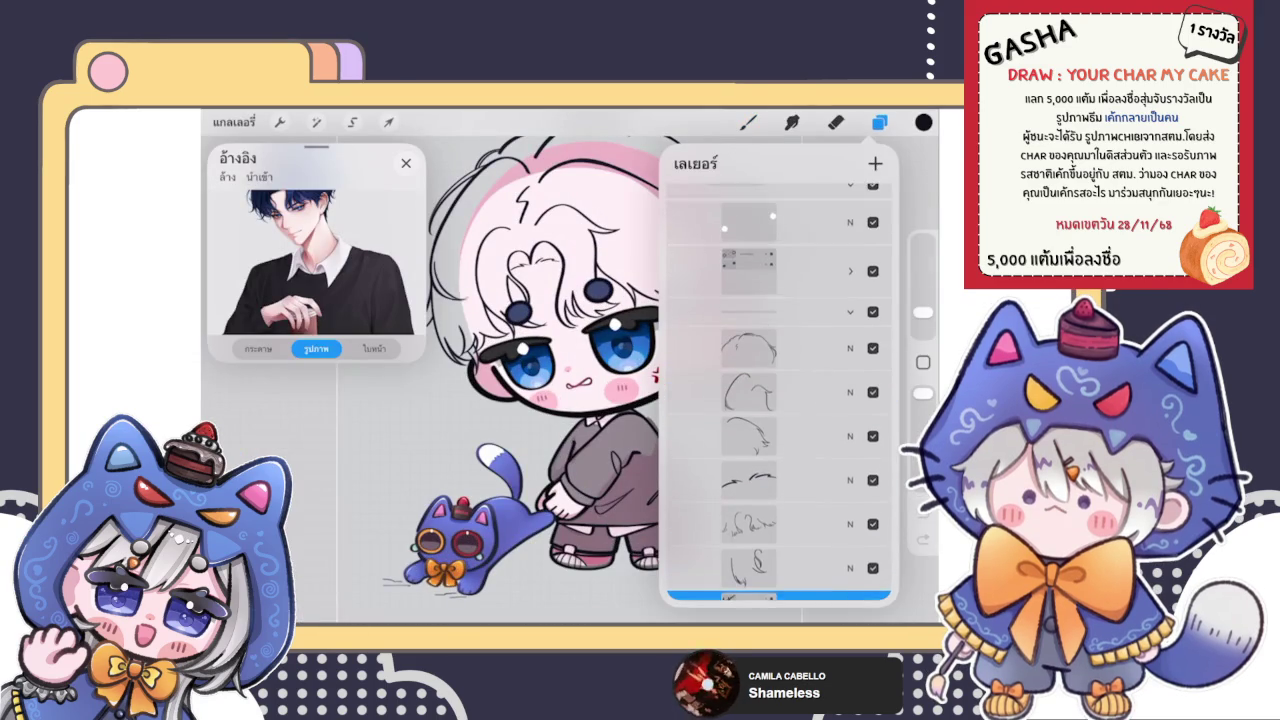
{"action": "scroll", "coordinate": [570, 360], "scroll_direction": "down", "scroll_amount": 5}
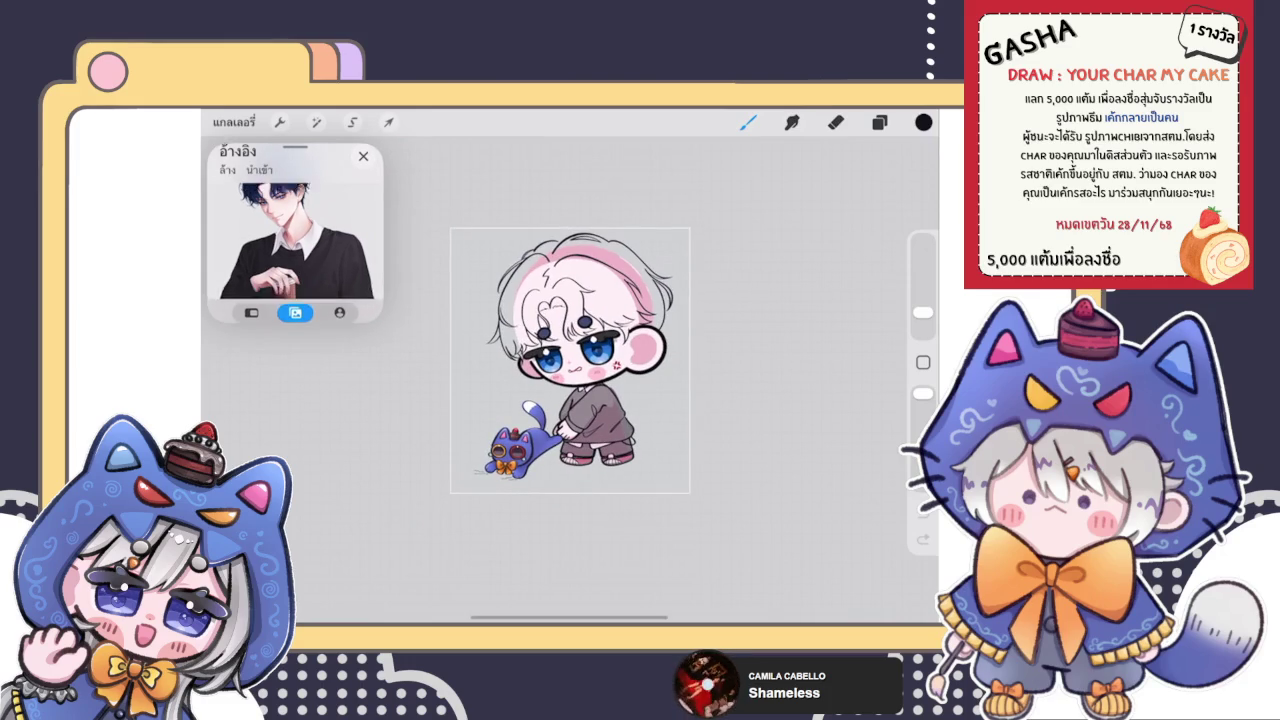
{"action": "scroll", "coordinate": [557, 284], "scroll_direction": "up", "scroll_amount": 5}
{"action": "left_click", "coordinate": [879, 122]}
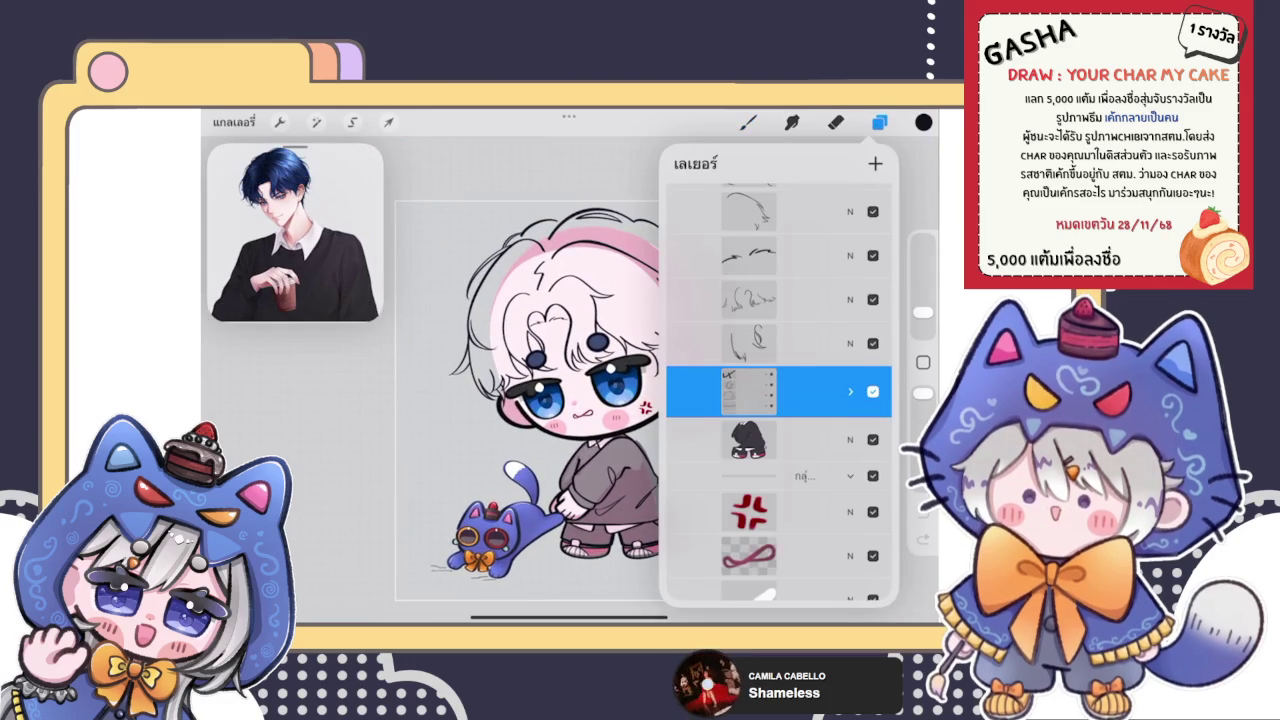
{"action": "scroll", "coordinate": [779, 390], "scroll_direction": "down", "scroll_amount": 5}
{"action": "scroll", "coordinate": [779, 390], "scroll_direction": "down", "scroll_amount": 3}
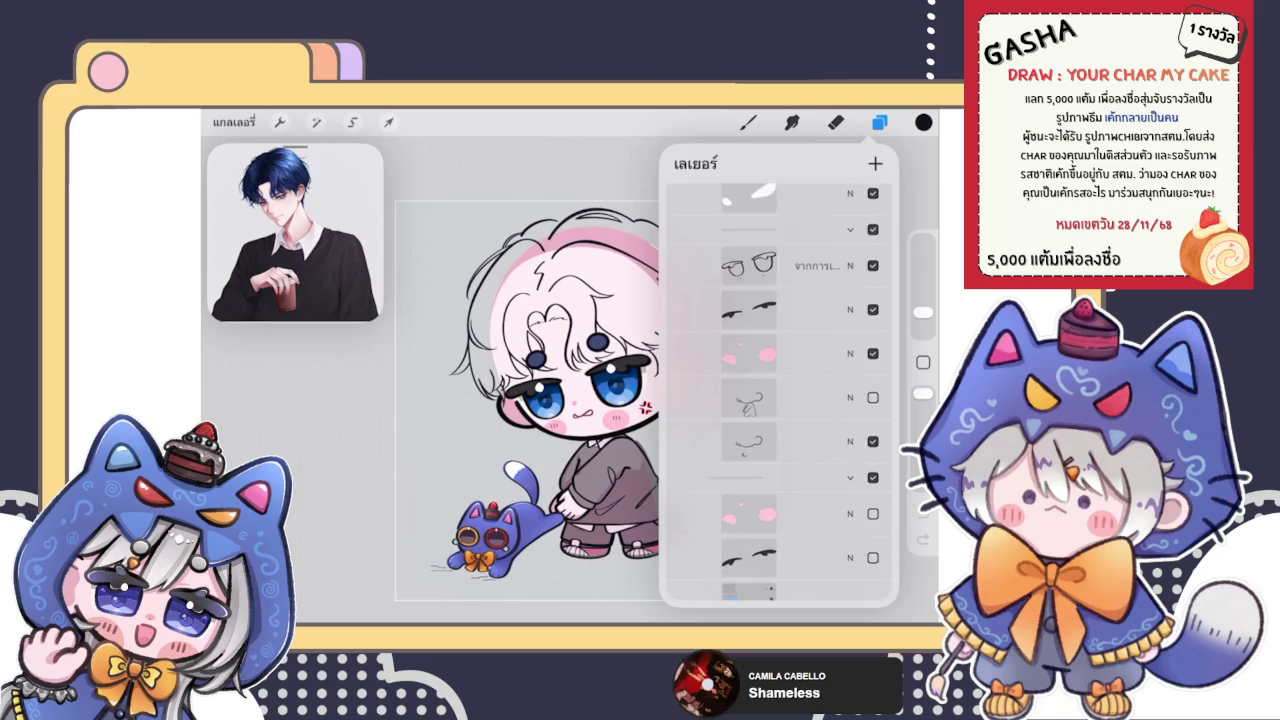
{"action": "scroll", "coordinate": [779, 390], "scroll_direction": "down", "scroll_amount": 3}
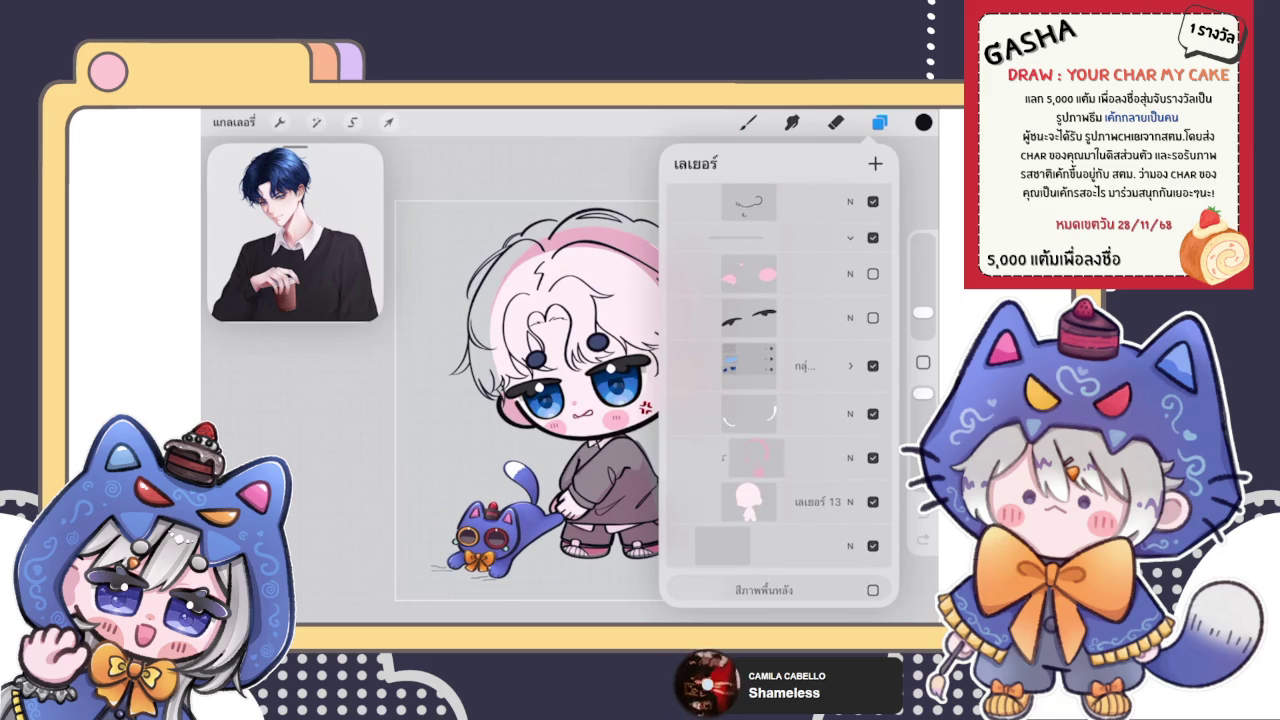
{"action": "scroll", "coordinate": [430, 390], "scroll_direction": "up", "scroll_amount": 3}
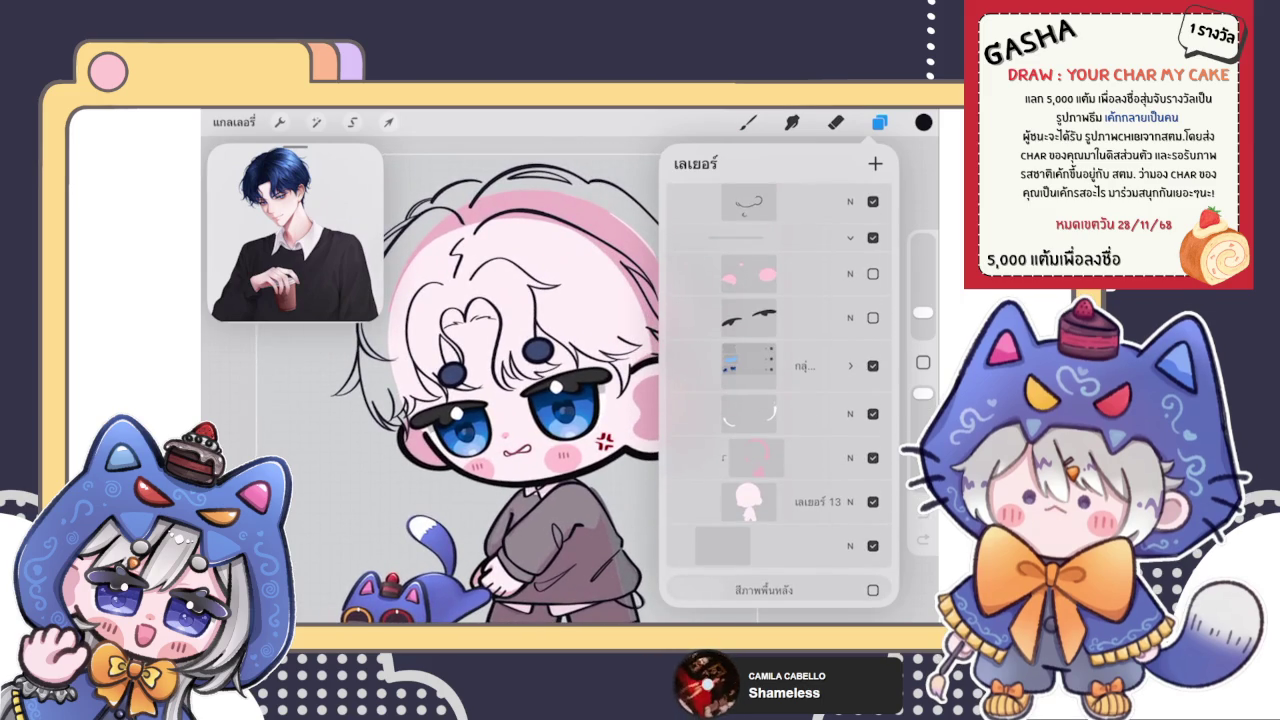
{"action": "left_click", "coordinate": [790, 273]}
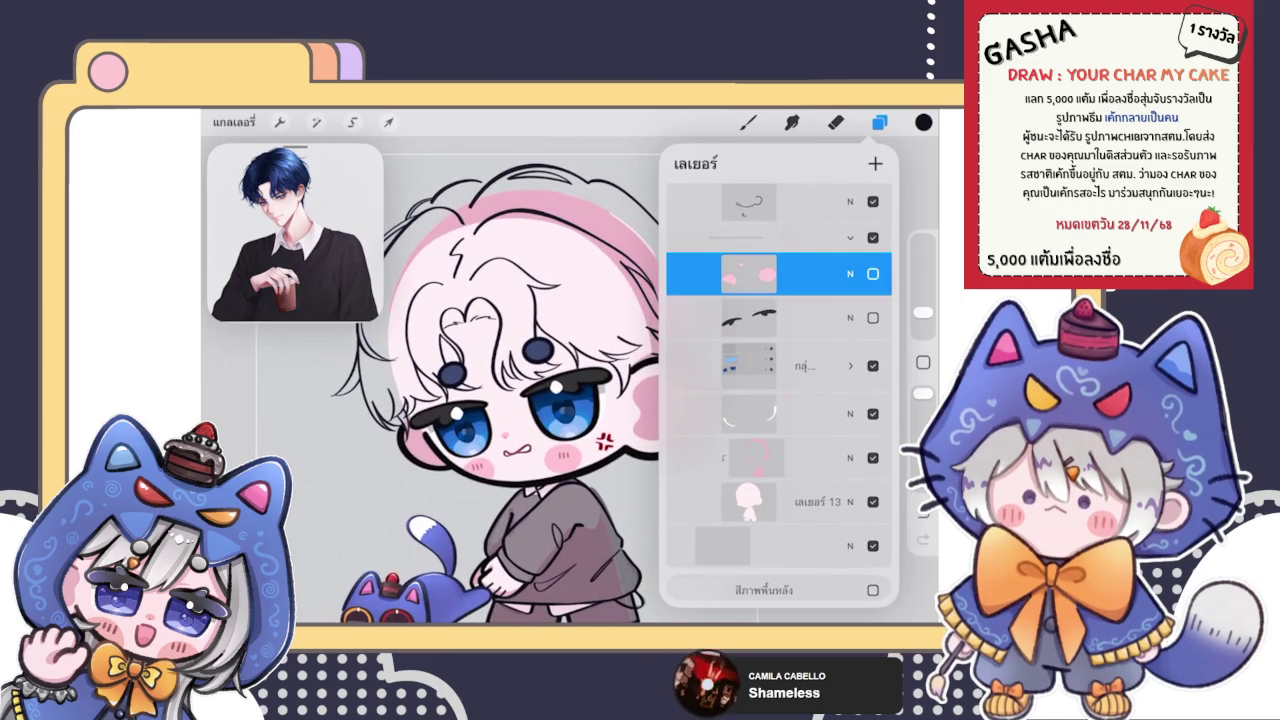
{"action": "left_click_drag", "start_coordinate": [850, 273], "coordinate": [730, 273]}
{"action": "scroll", "coordinate": [780, 400], "scroll_direction": "up", "scroll_amount": 1}
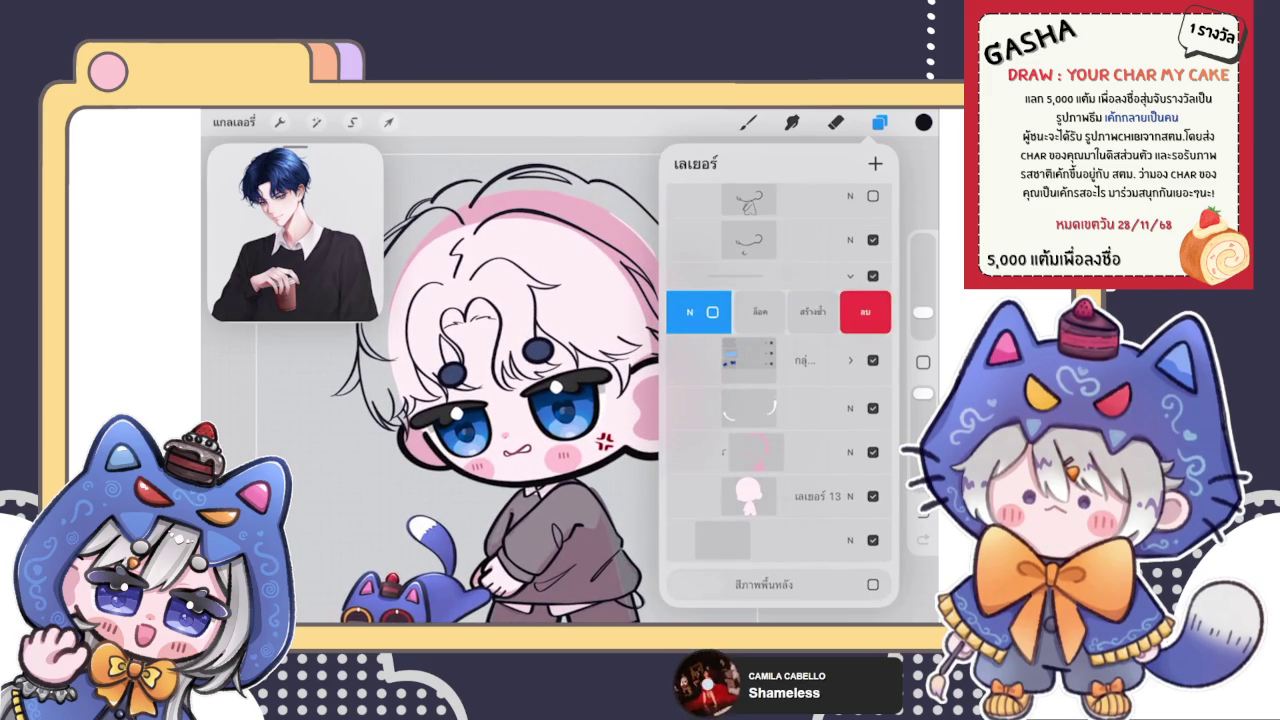
{"action": "left_click", "coordinate": [748, 122]}
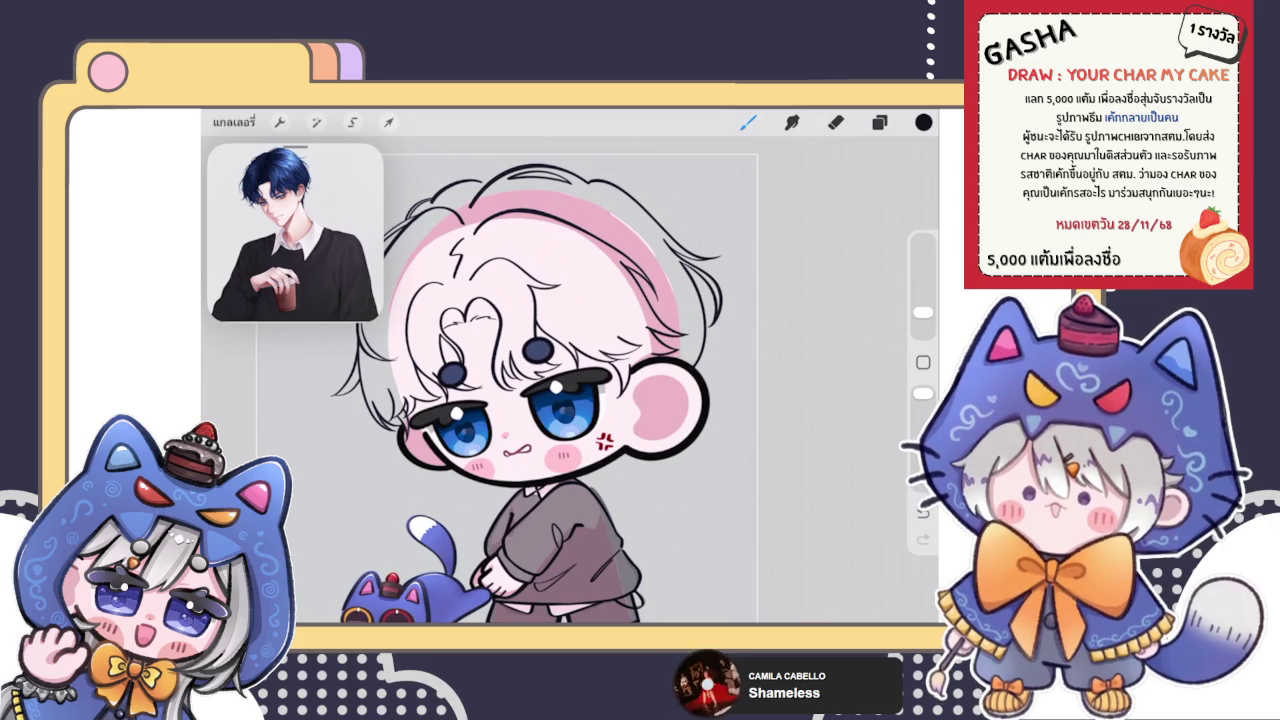
Switch to the Eraser with the E shortcut
{"action": "key", "text": "e"}
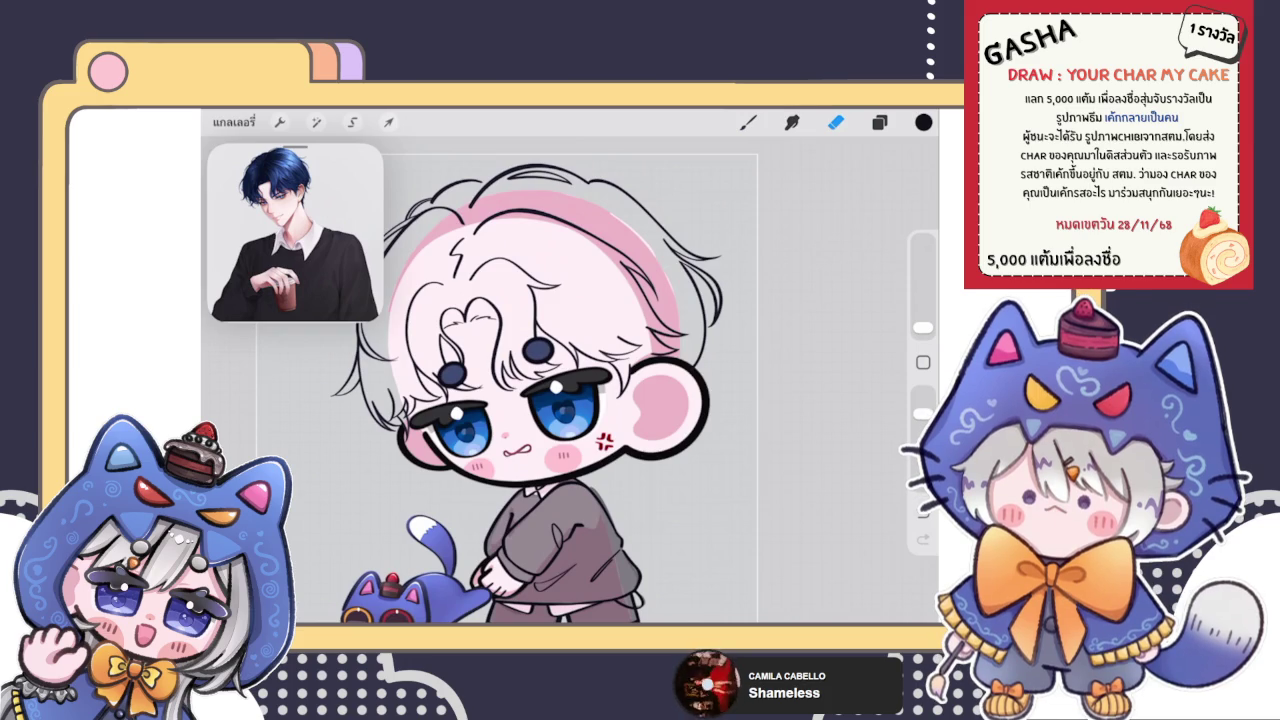
Add a new layer for the hair colour and pick a smooth pen brush
{"action": "left_click", "coordinate": [879, 122]}
{"action": "left_click", "coordinate": [879, 122]}
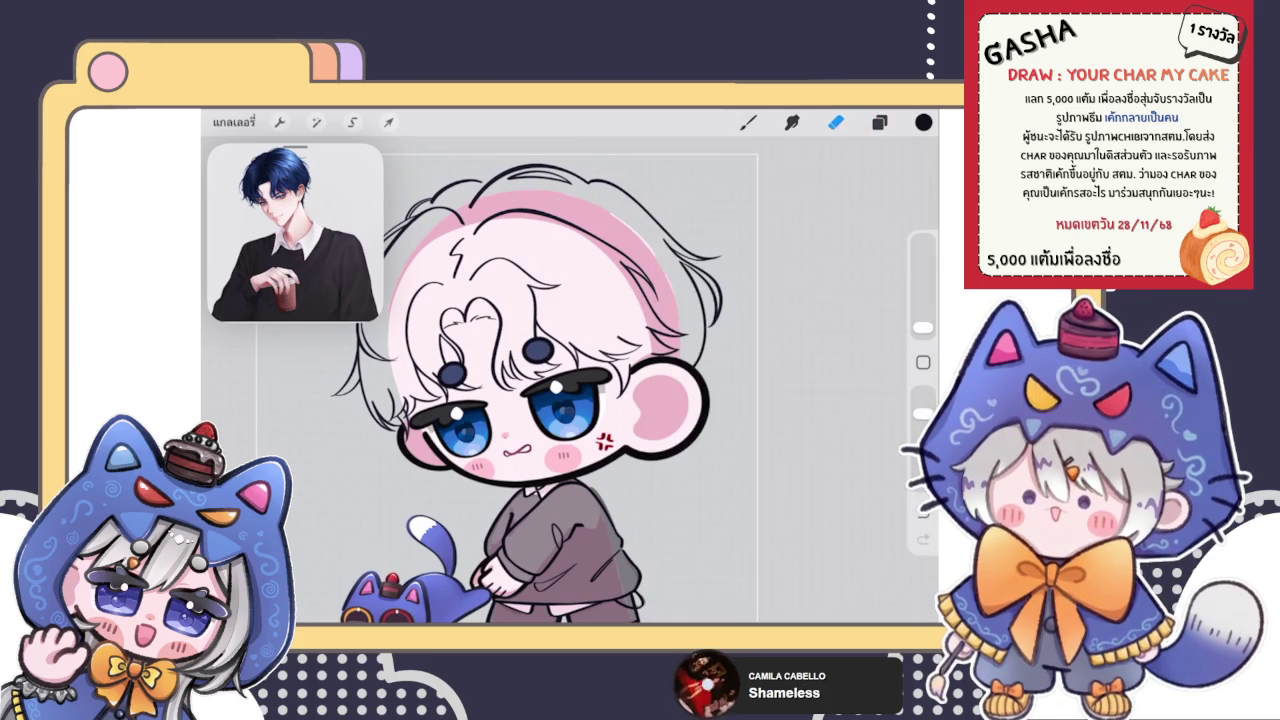
{"action": "left_click", "coordinate": [879, 122]}
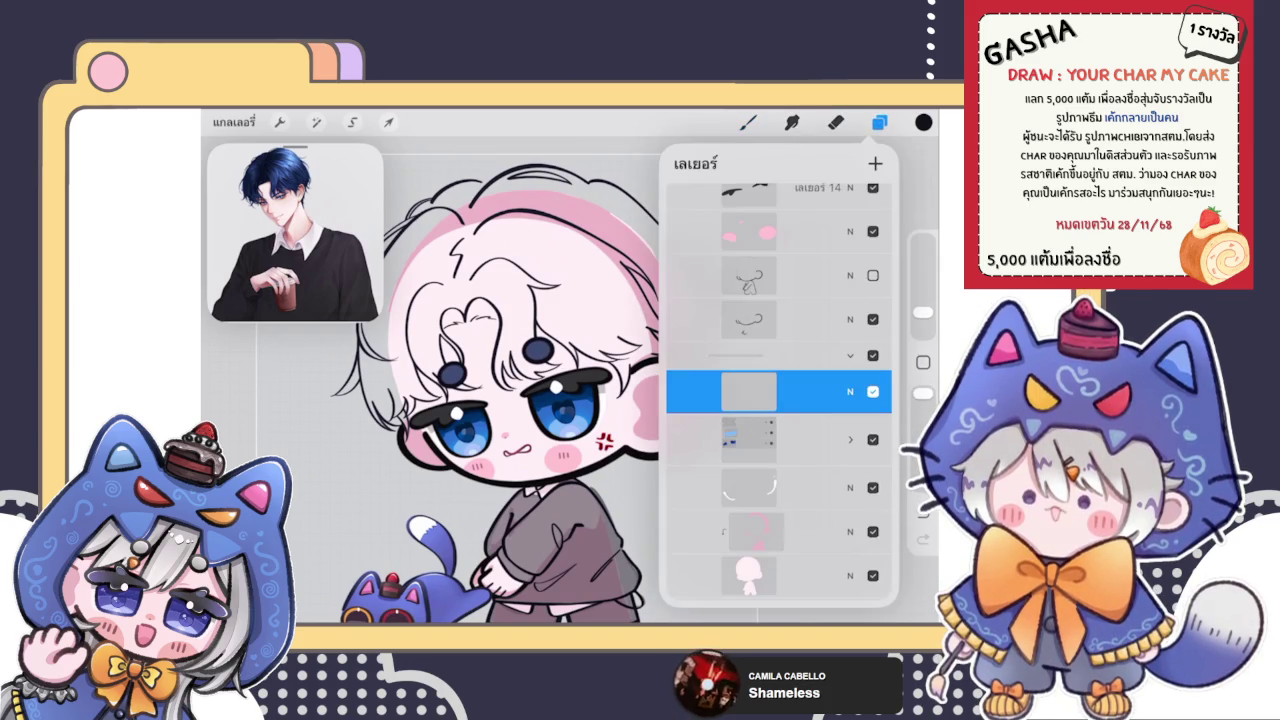
{"action": "left_click", "coordinate": [879, 122]}
{"action": "left_click", "coordinate": [879, 122]}
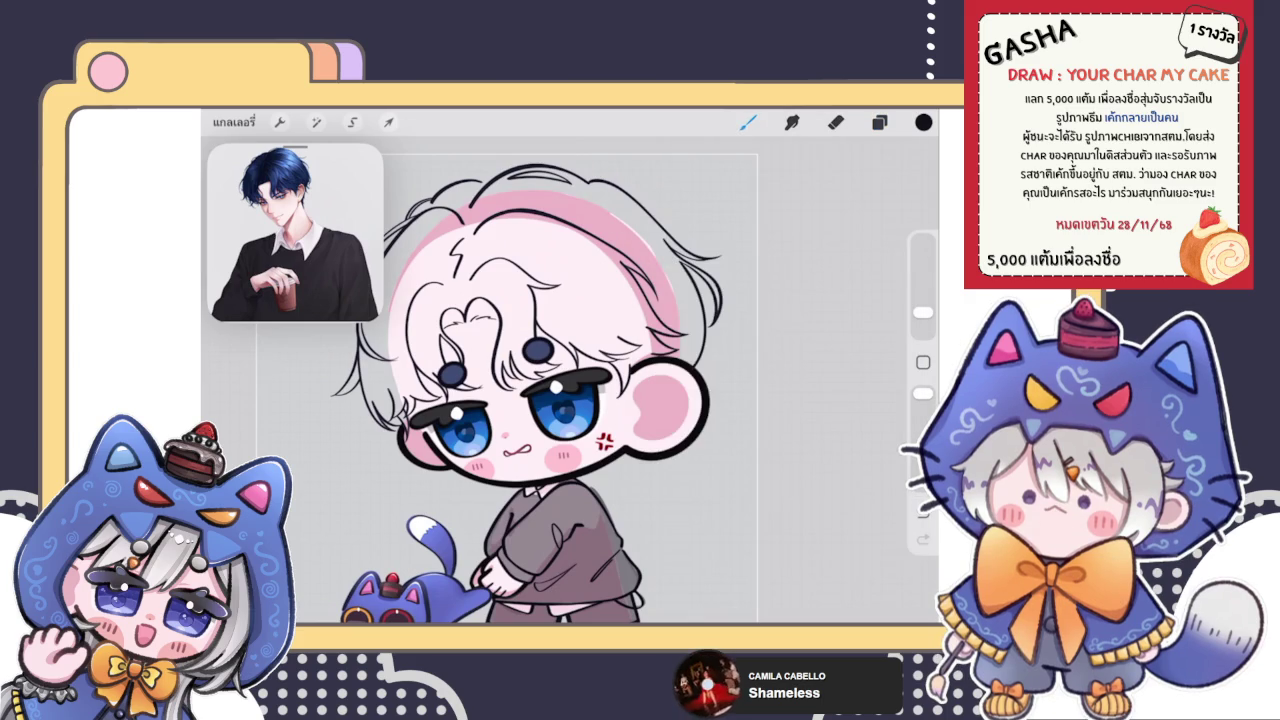
{"action": "left_click", "coordinate": [879, 122]}
{"action": "left_click", "coordinate": [748, 122]}
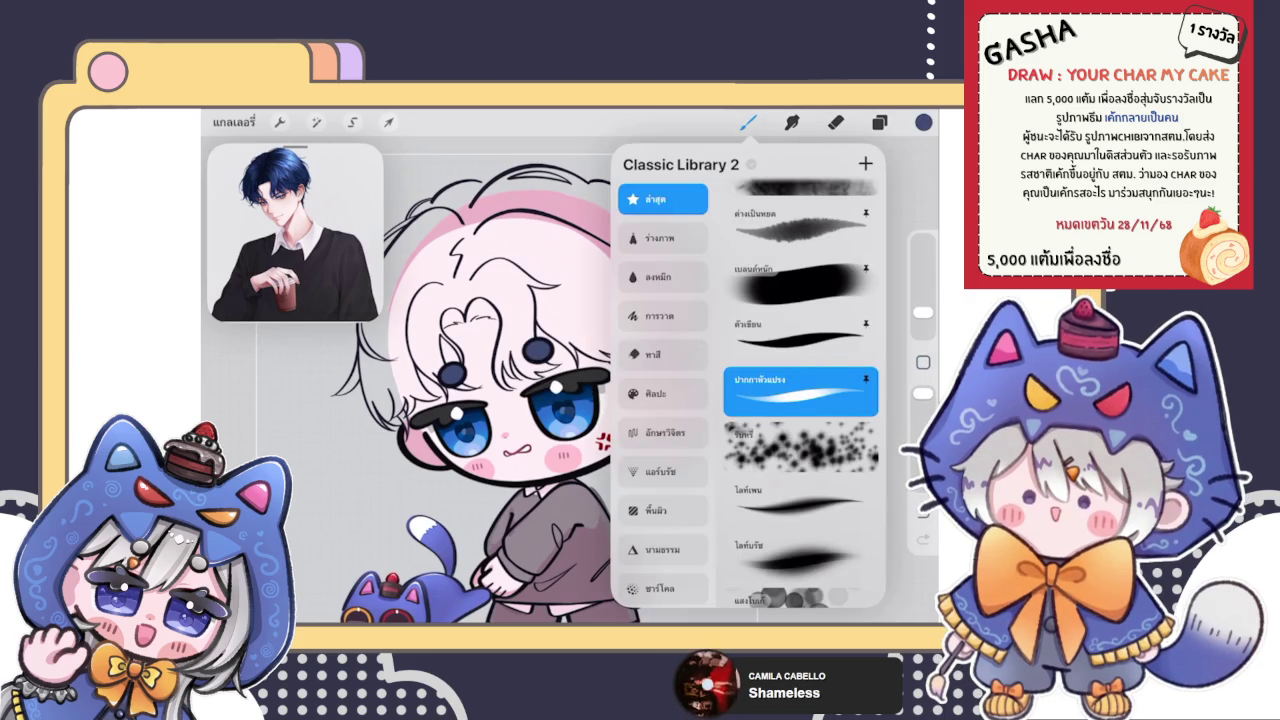
{"action": "left_click", "coordinate": [800, 336]}
{"action": "scroll", "coordinate": [570, 370], "scroll_direction": "up", "scroll_amount": 5}
Paint dark navy into the gaps between the left hair strands
{"action": "left_click_drag", "start_coordinate": [405, 442], "coordinate": [500, 385]}
{"action": "scroll", "coordinate": [570, 370], "scroll_direction": "up", "scroll_amount": 3}
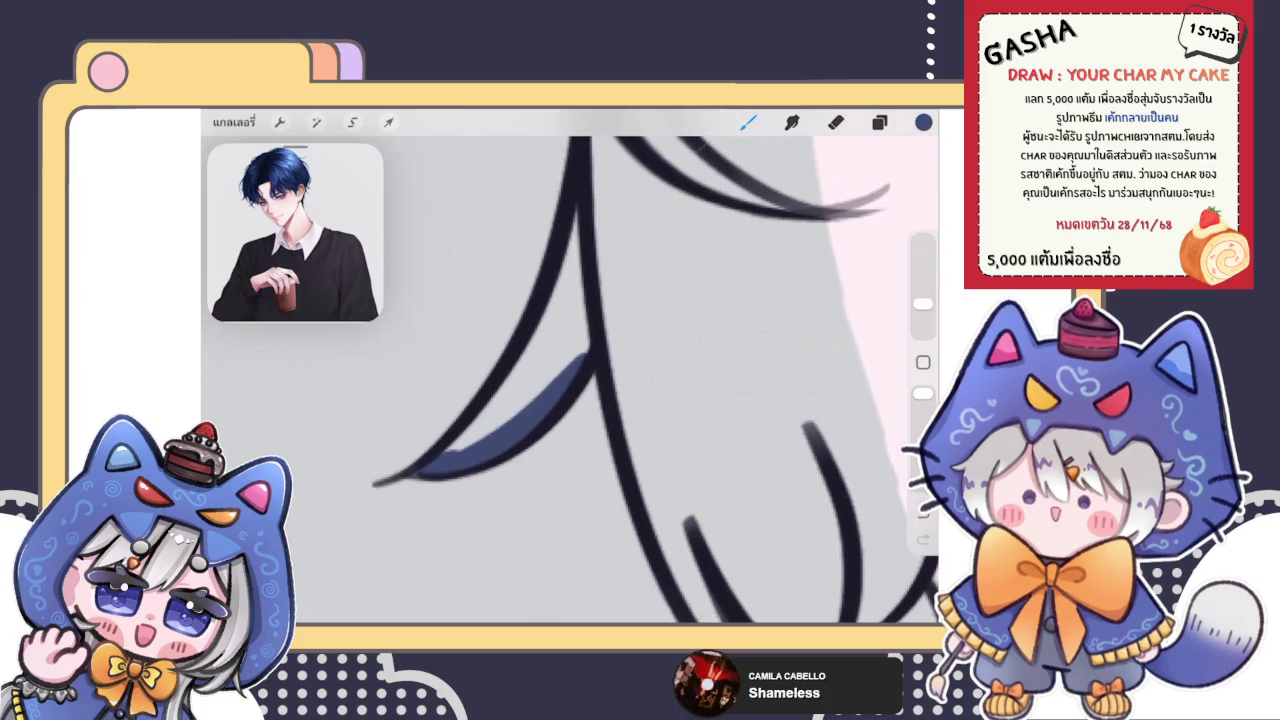
{"action": "left_click_drag", "start_coordinate": [425, 470], "coordinate": [625, 285]}
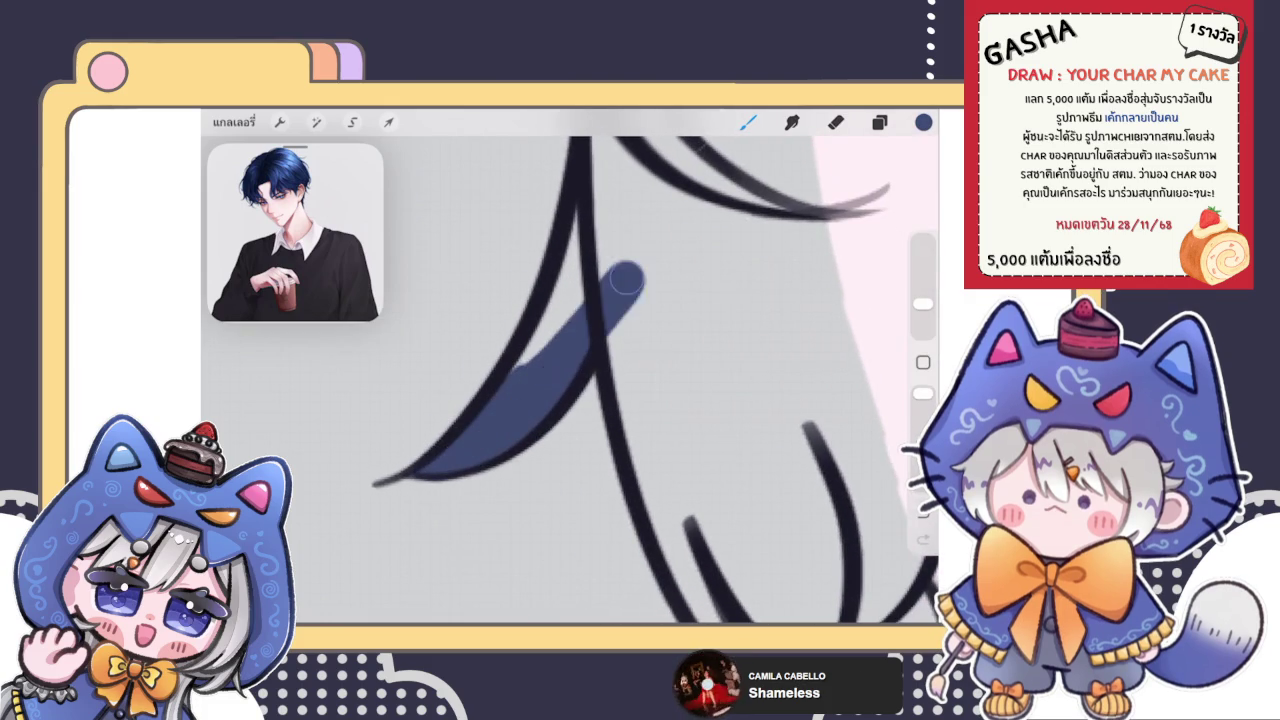
{"action": "mouse_move", "coordinate": [590, 195]}
{"action": "left_mouse_down"}
{"action": "mouse_move", "coordinate": [660, 490]}
{"action": "mouse_move", "coordinate": [655, 530]}
{"action": "left_mouse_up"}
{"action": "scroll", "coordinate": [570, 380], "scroll_direction": "down", "scroll_amount": 3}
{"action": "scroll", "coordinate": [570, 380], "scroll_direction": "down", "scroll_amount": 1}
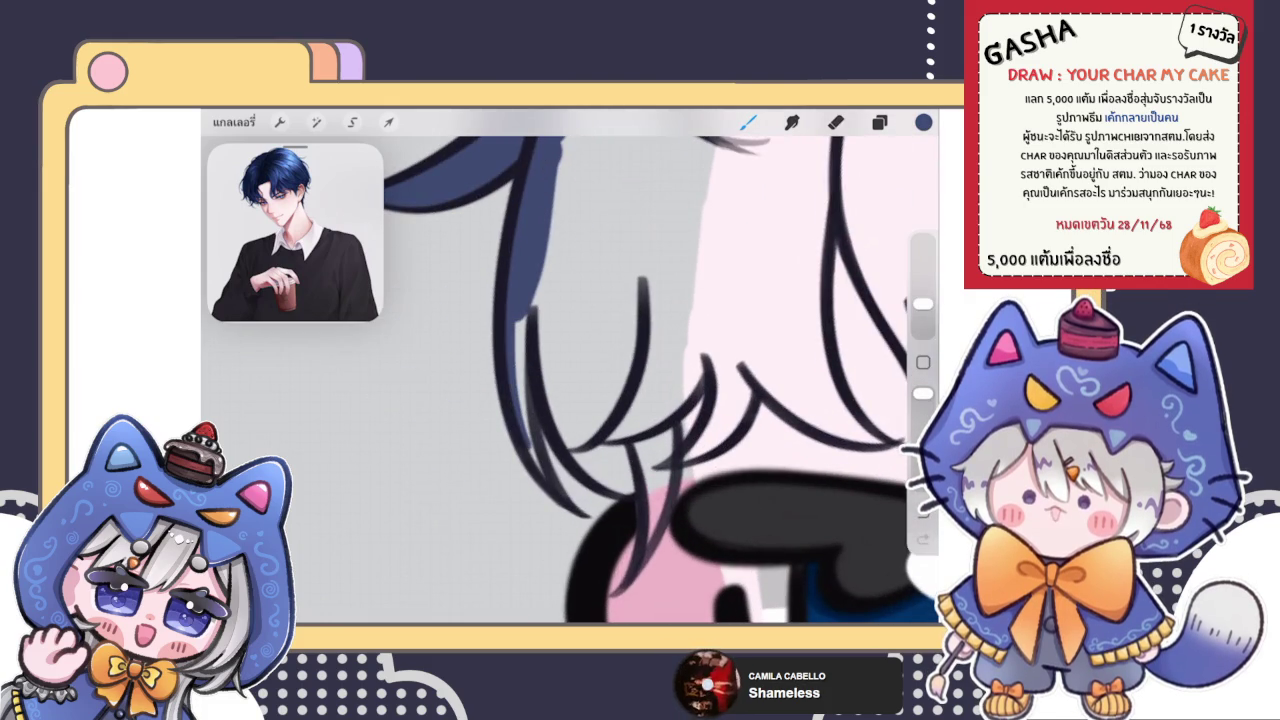
{"action": "mouse_move", "coordinate": [540, 465]}
{"action": "left_mouse_down"}
{"action": "mouse_move", "coordinate": [525, 285]}
{"action": "mouse_move", "coordinate": [532, 318]}
{"action": "left_mouse_up"}
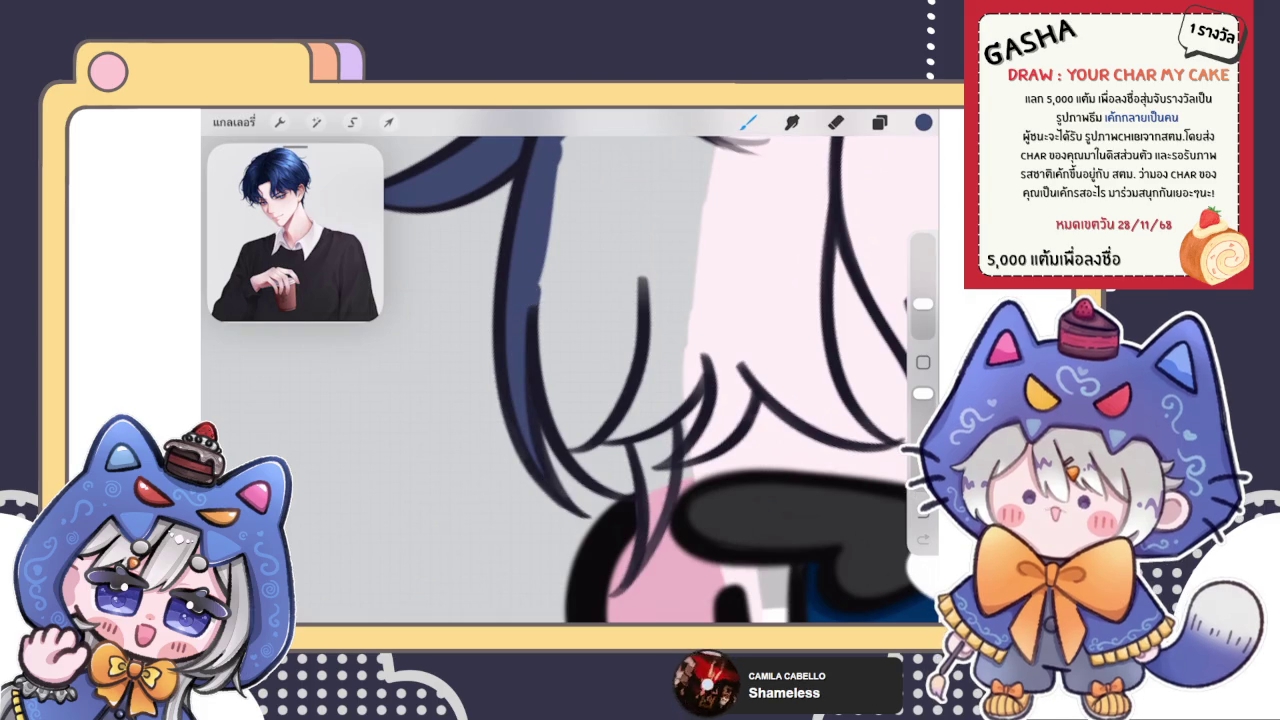
{"action": "mouse_move", "coordinate": [585, 462]}
{"action": "left_mouse_down"}
{"action": "mouse_move", "coordinate": [635, 495]}
{"action": "mouse_move", "coordinate": [565, 407]}
{"action": "left_mouse_up"}
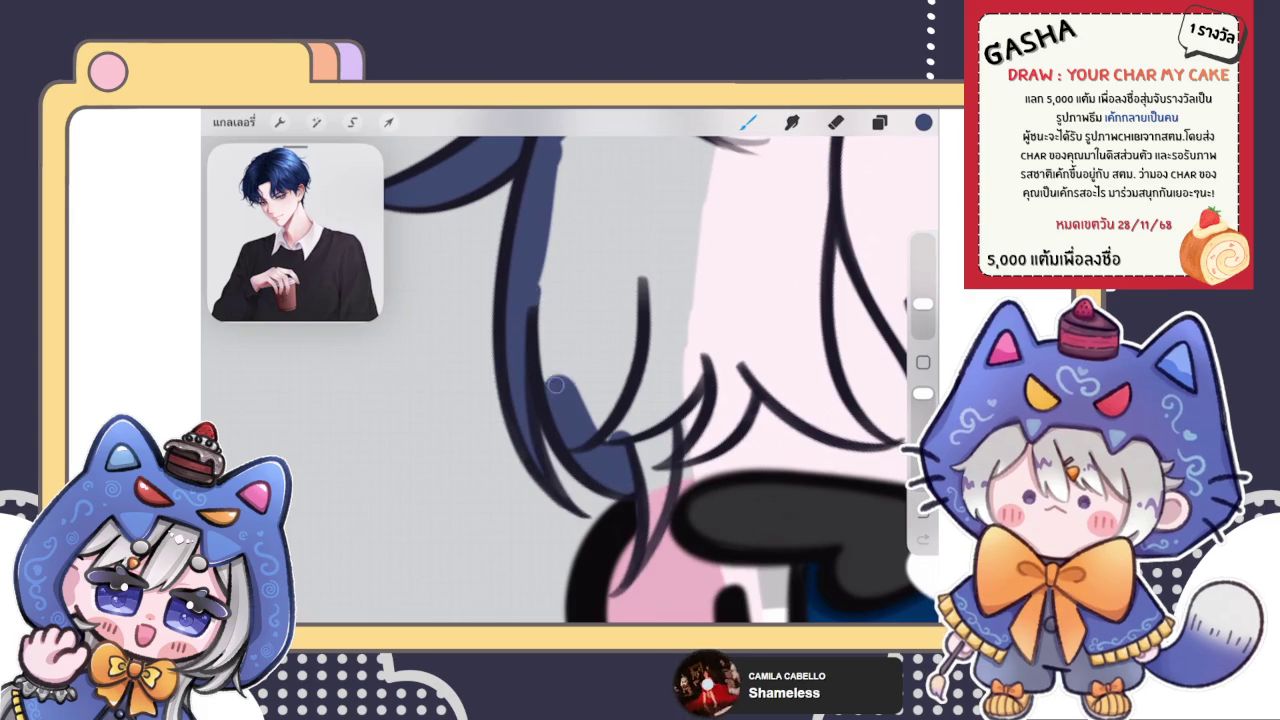
{"action": "scroll", "coordinate": [565, 407], "scroll_direction": "down", "scroll_amount": 2}
{"action": "scroll", "coordinate": [565, 407], "scroll_direction": "down", "scroll_amount": 2}
{"action": "scroll", "coordinate": [565, 407], "scroll_direction": "down", "scroll_amount": 2}
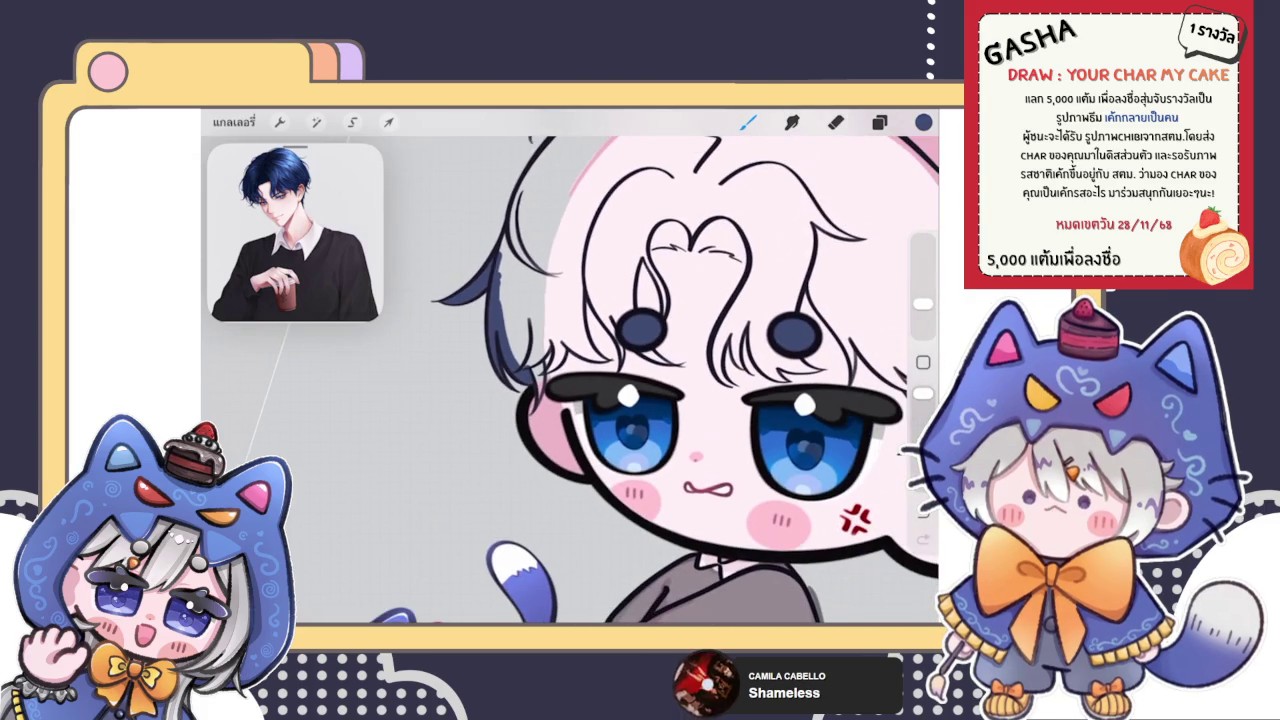
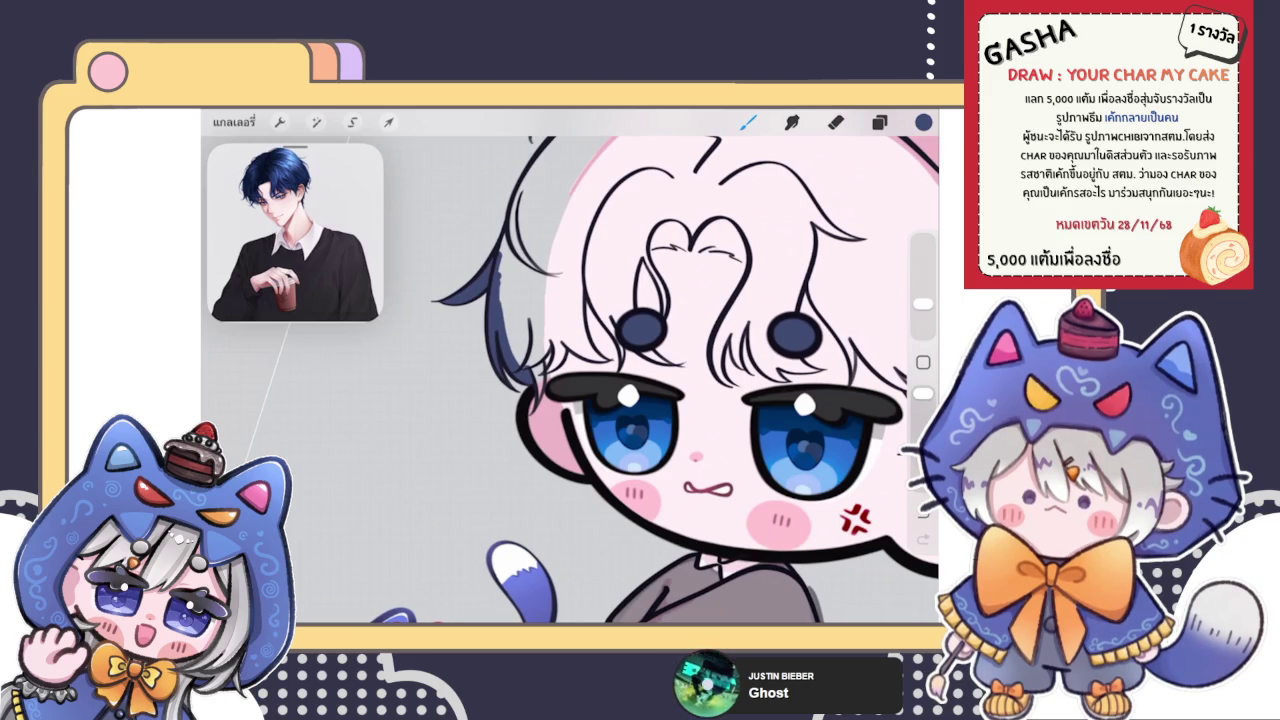
Switch briefly to the eraser, then return to the brush with the Classic Library 2 brushes showing
{"action": "key", "text": "e"}
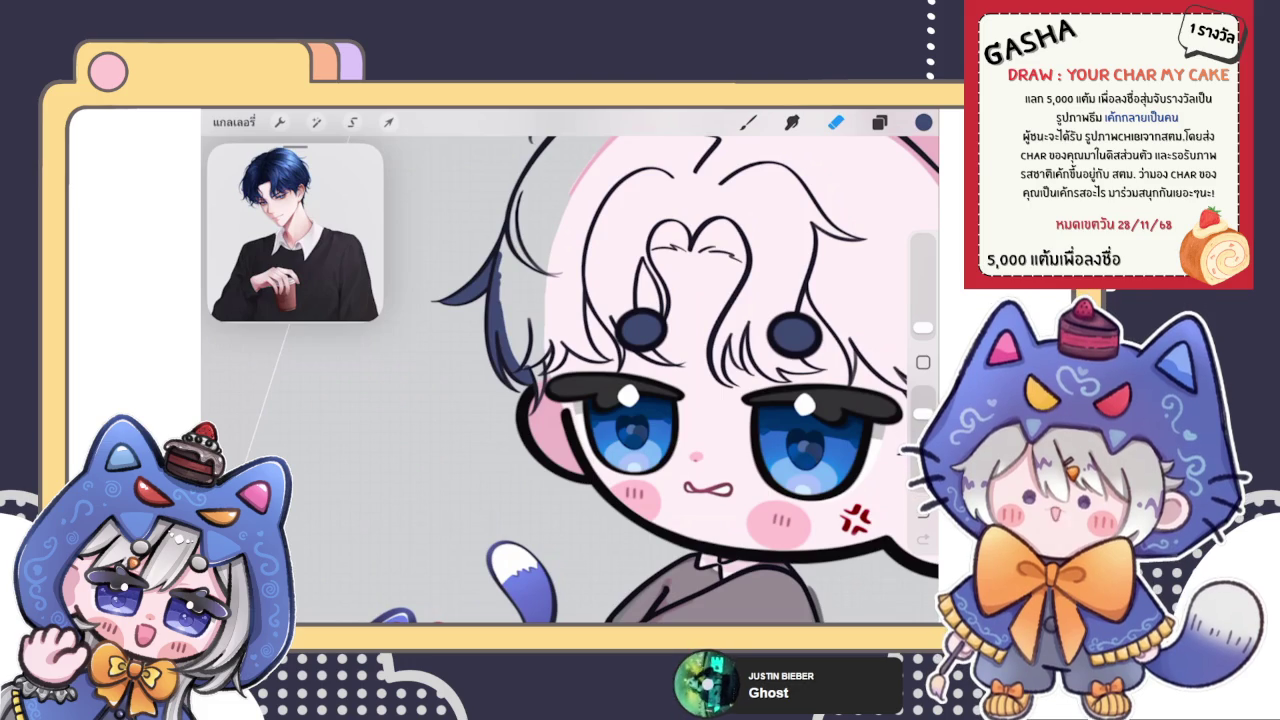
{"action": "left_click", "coordinate": [748, 122]}
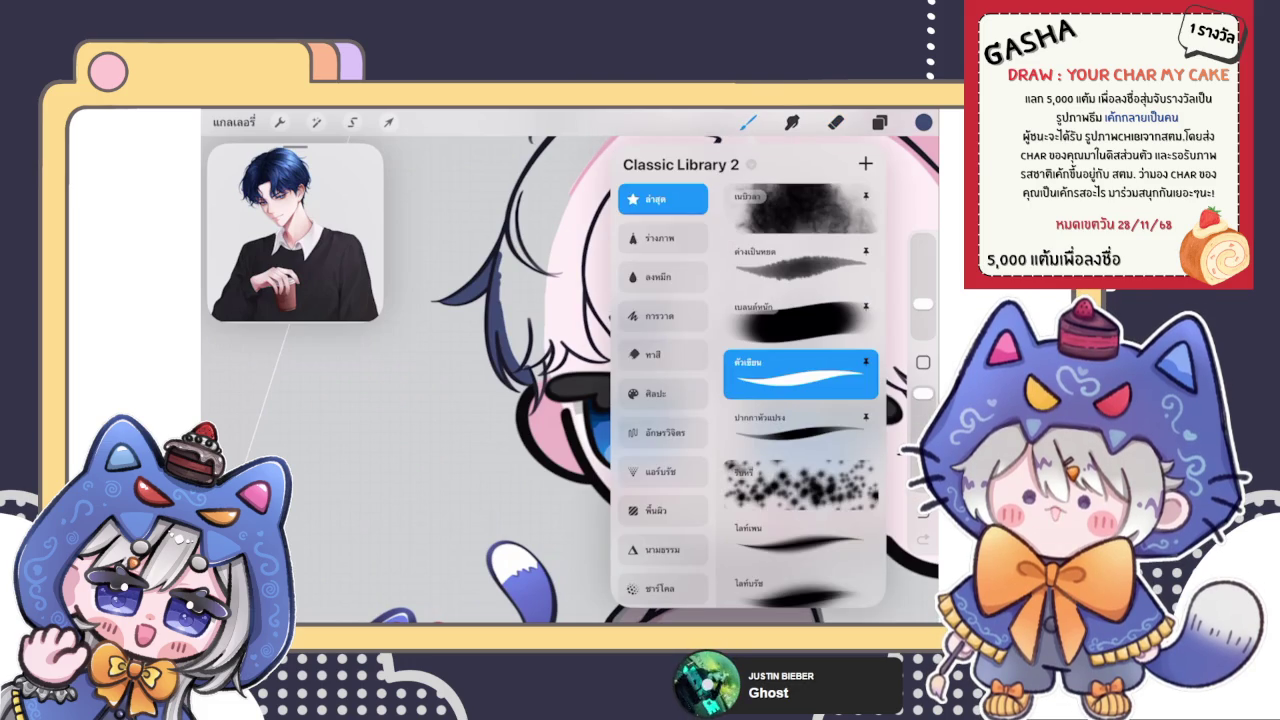
{"action": "scroll", "coordinate": [570, 380], "scroll_direction": "up", "scroll_amount": 5}
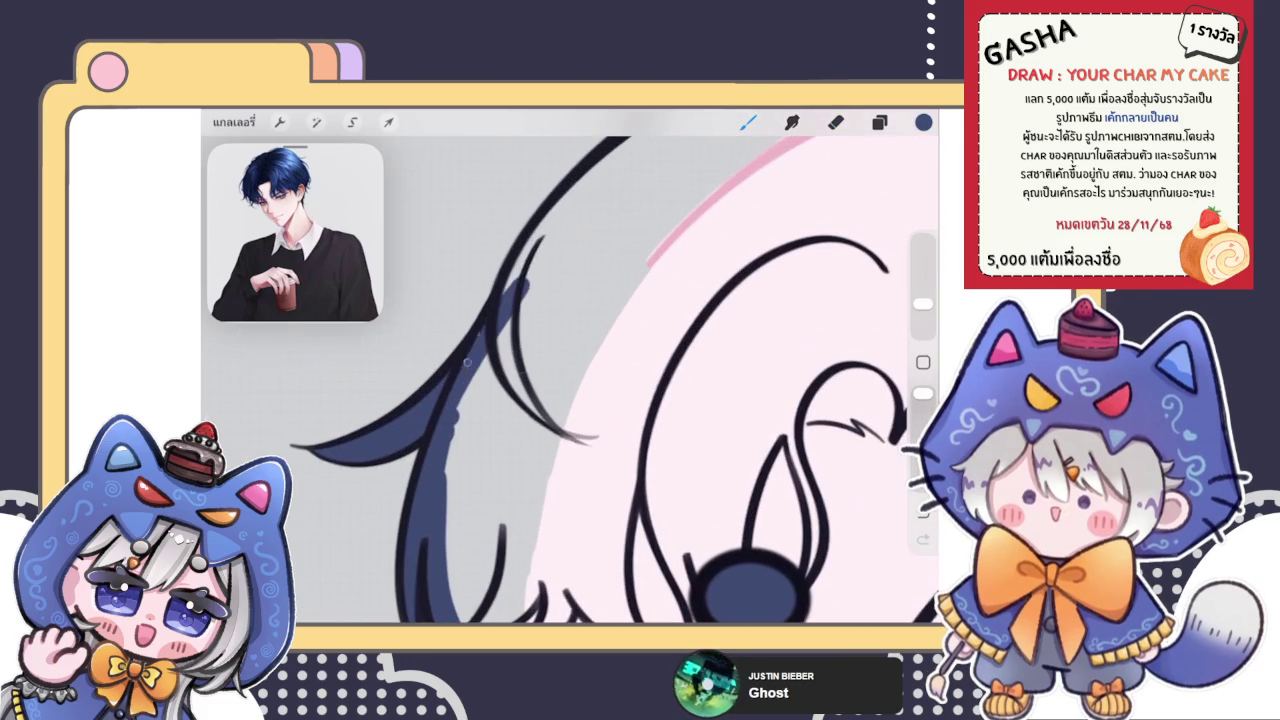
Thicken the left navy hair strand and paint a new navy strand beside it
{"action": "left_click_drag", "start_coordinate": [515, 285], "coordinate": [635, 140]}
{"action": "left_click_drag", "start_coordinate": [560, 250], "coordinate": [445, 470]}
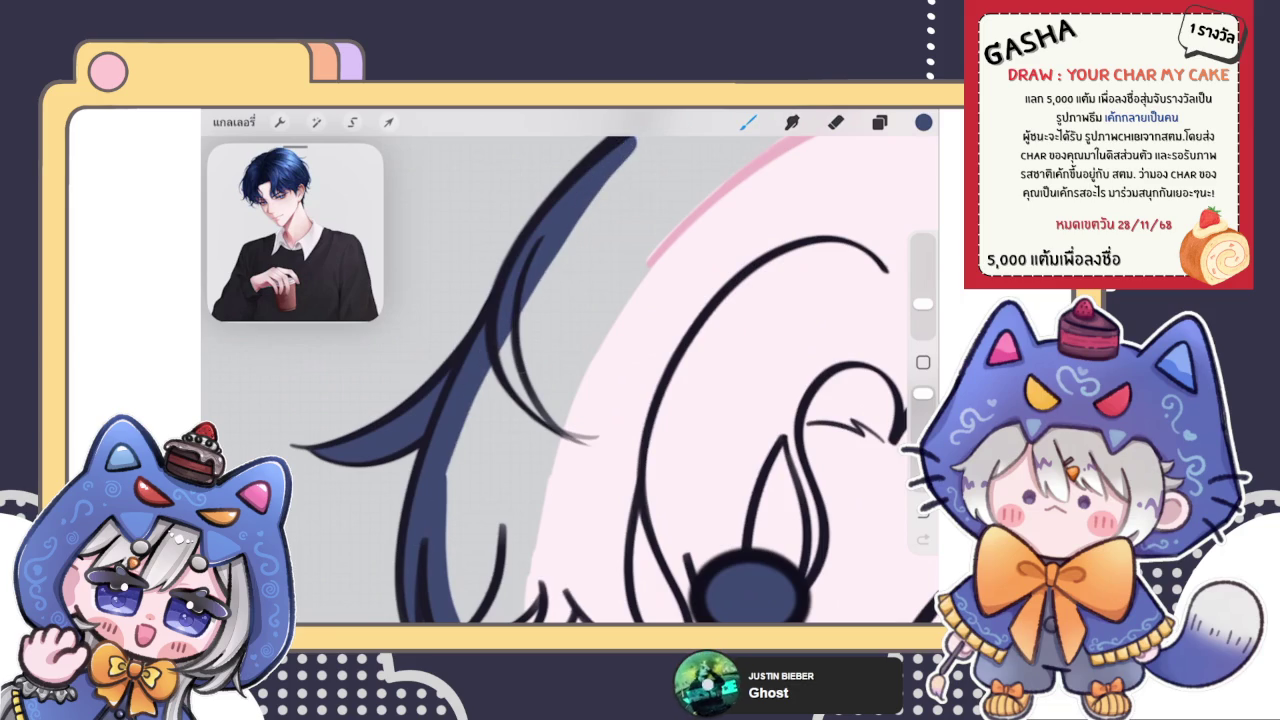
{"action": "scroll", "coordinate": [570, 380], "scroll_direction": "down", "scroll_amount": 3}
{"action": "scroll", "coordinate": [570, 380], "scroll_direction": "up", "scroll_amount": 5}
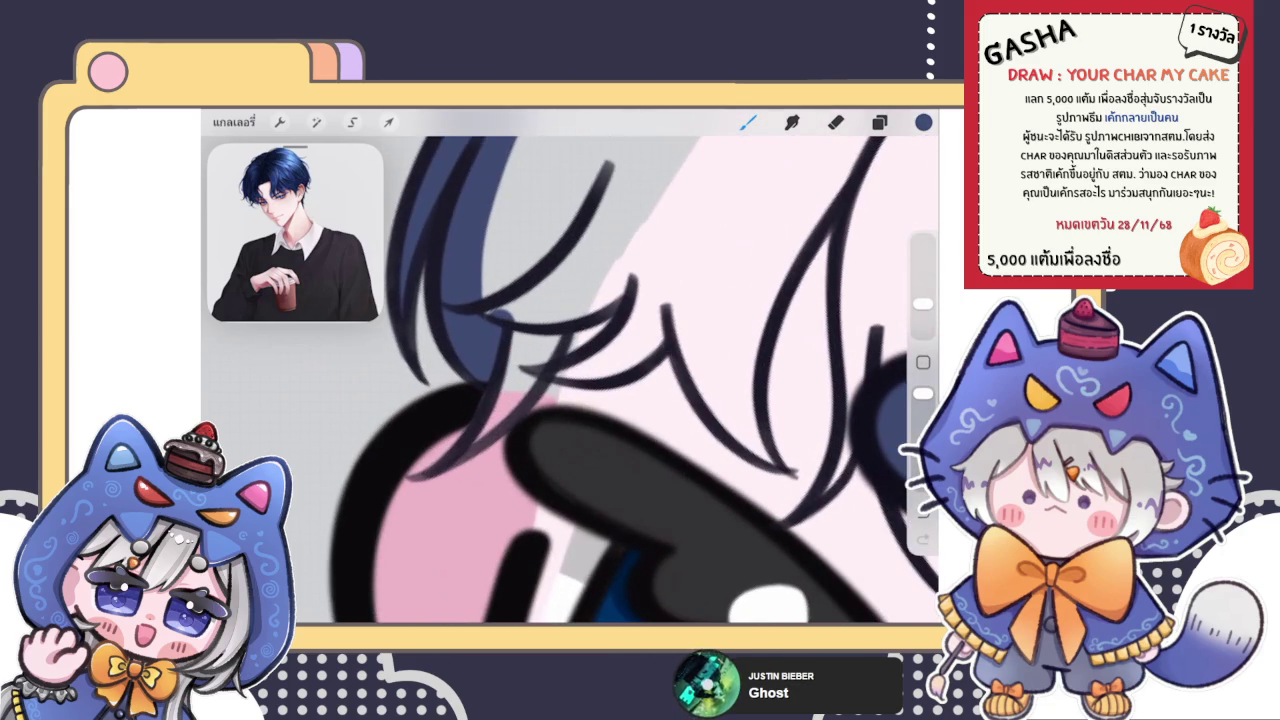
{"action": "mouse_move", "coordinate": [455, 465]}
{"action": "left_mouse_down"}
{"action": "mouse_move", "coordinate": [562, 317]}
{"action": "mouse_move", "coordinate": [508, 405]}
{"action": "mouse_move", "coordinate": [512, 285]}
{"action": "mouse_move", "coordinate": [495, 190]}
{"action": "left_mouse_up"}
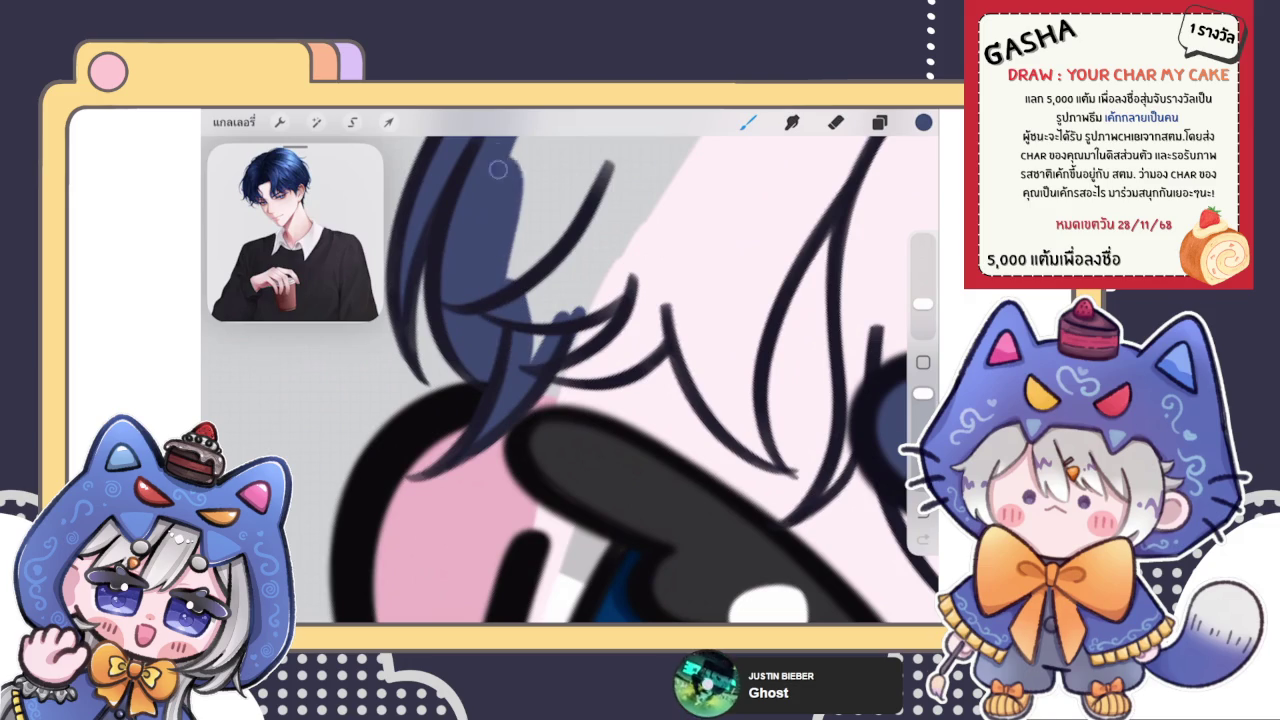
{"action": "mouse_move", "coordinate": [529, 357]}
{"action": "left_mouse_down"}
{"action": "mouse_move", "coordinate": [615, 258]}
{"action": "mouse_move", "coordinate": [560, 335]}
{"action": "mouse_move", "coordinate": [580, 367]}
{"action": "mouse_move", "coordinate": [700, 280]}
{"action": "mouse_move", "coordinate": [600, 365]}
{"action": "mouse_move", "coordinate": [634, 289]}
{"action": "mouse_move", "coordinate": [560, 262]}
{"action": "mouse_move", "coordinate": [730, 290]}
{"action": "mouse_move", "coordinate": [702, 390]}
{"action": "left_mouse_up"}
Extend the navy fill along the hair strand that crosses over the eye
{"action": "left_click_drag", "start_coordinate": [570, 400], "coordinate": [700, 330]}
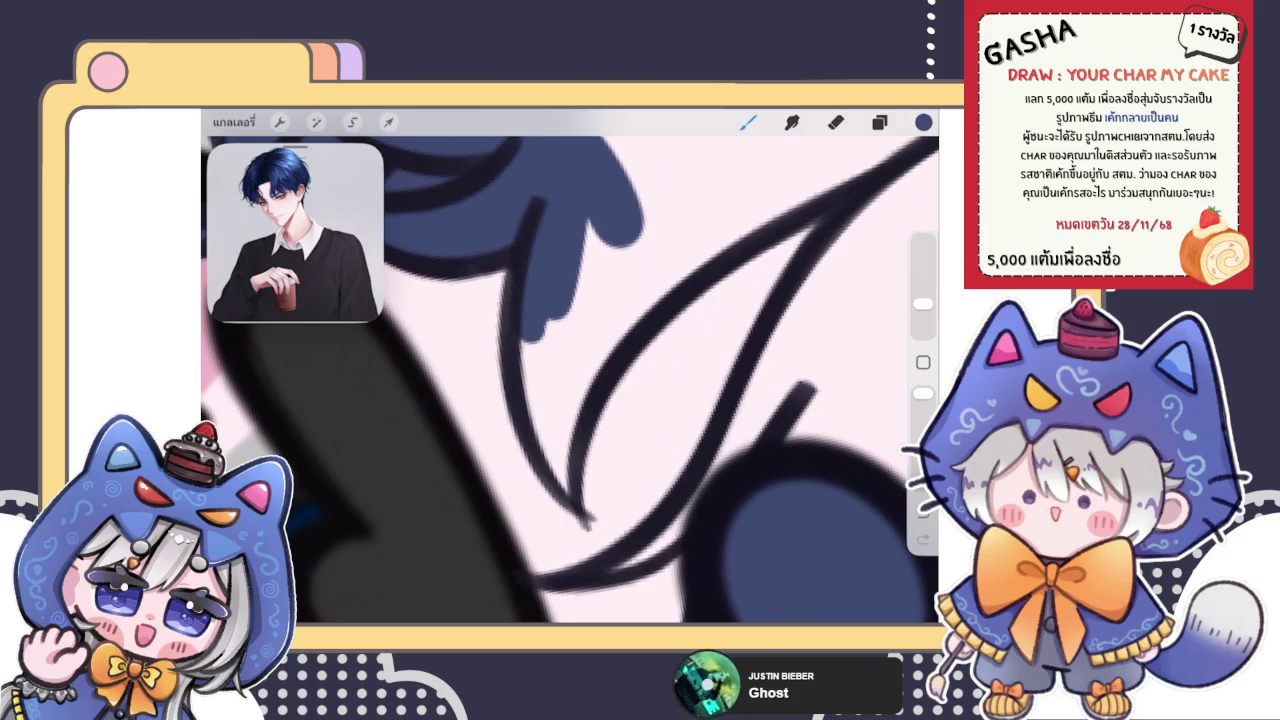
{"action": "mouse_move", "coordinate": [538, 338]}
{"action": "left_mouse_down"}
{"action": "mouse_move", "coordinate": [542, 456]}
{"action": "mouse_move", "coordinate": [620, 300]}
{"action": "mouse_move", "coordinate": [880, 150]}
{"action": "mouse_move", "coordinate": [545, 420]}
{"action": "mouse_move", "coordinate": [600, 202]}
{"action": "mouse_move", "coordinate": [755, 200]}
{"action": "left_mouse_up"}
{"action": "scroll", "coordinate": [570, 380], "scroll_direction": "down", "scroll_amount": 3}
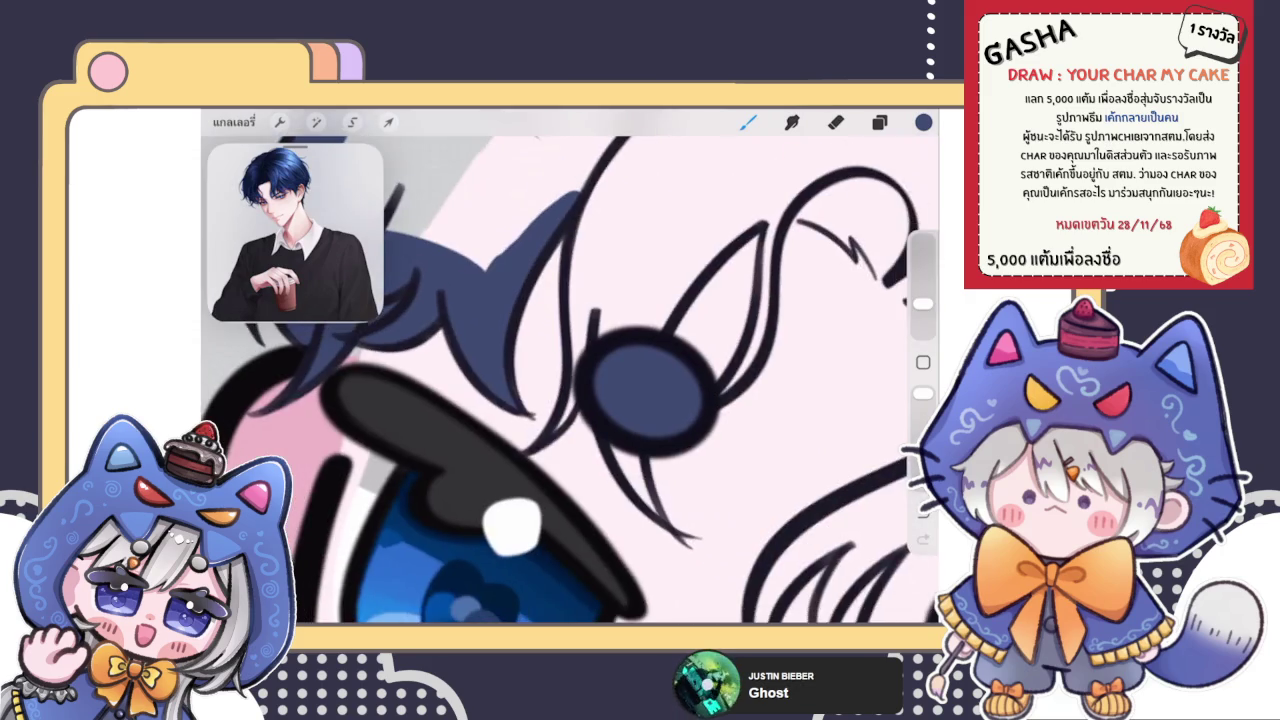
{"action": "left_click_drag", "start_coordinate": [543, 486], "coordinate": [530, 614]}
{"action": "scroll", "coordinate": [570, 380], "scroll_direction": "up", "scroll_amount": 3}
{"action": "scroll", "coordinate": [500, 480], "scroll_direction": "up", "scroll_amount": 2}
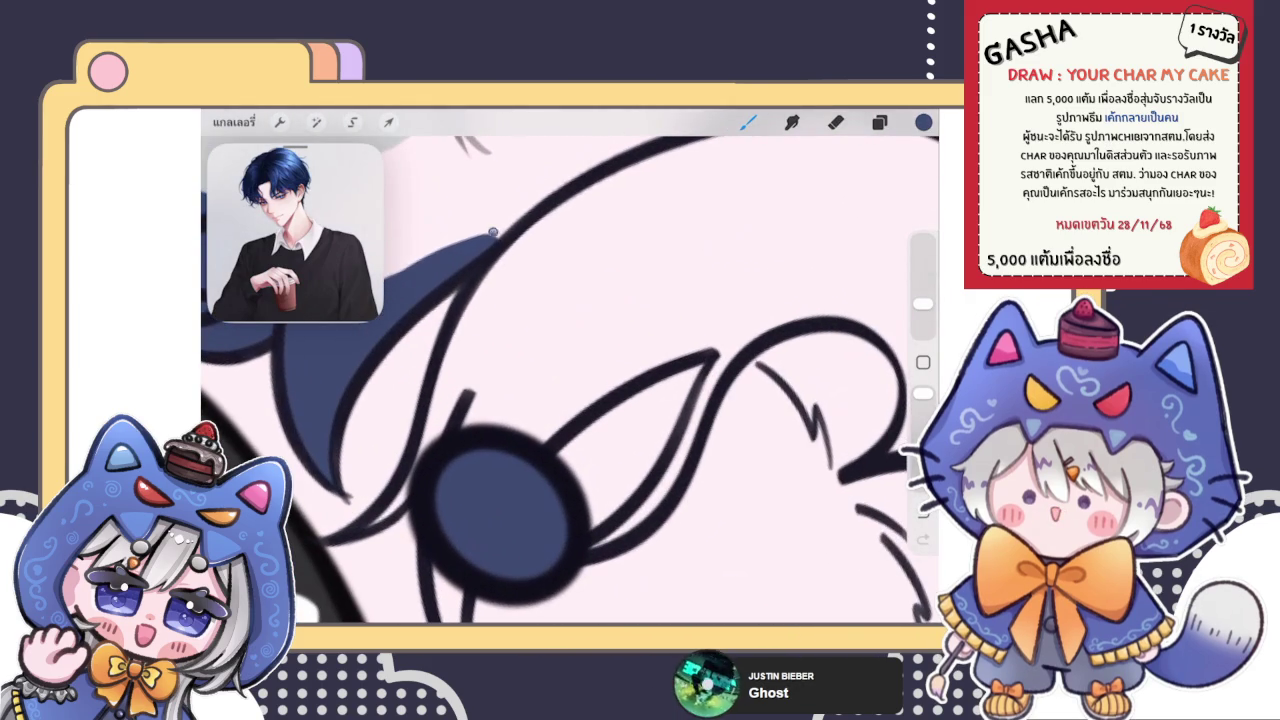
{"action": "scroll", "coordinate": [570, 380], "scroll_direction": "up", "scroll_amount": 3}
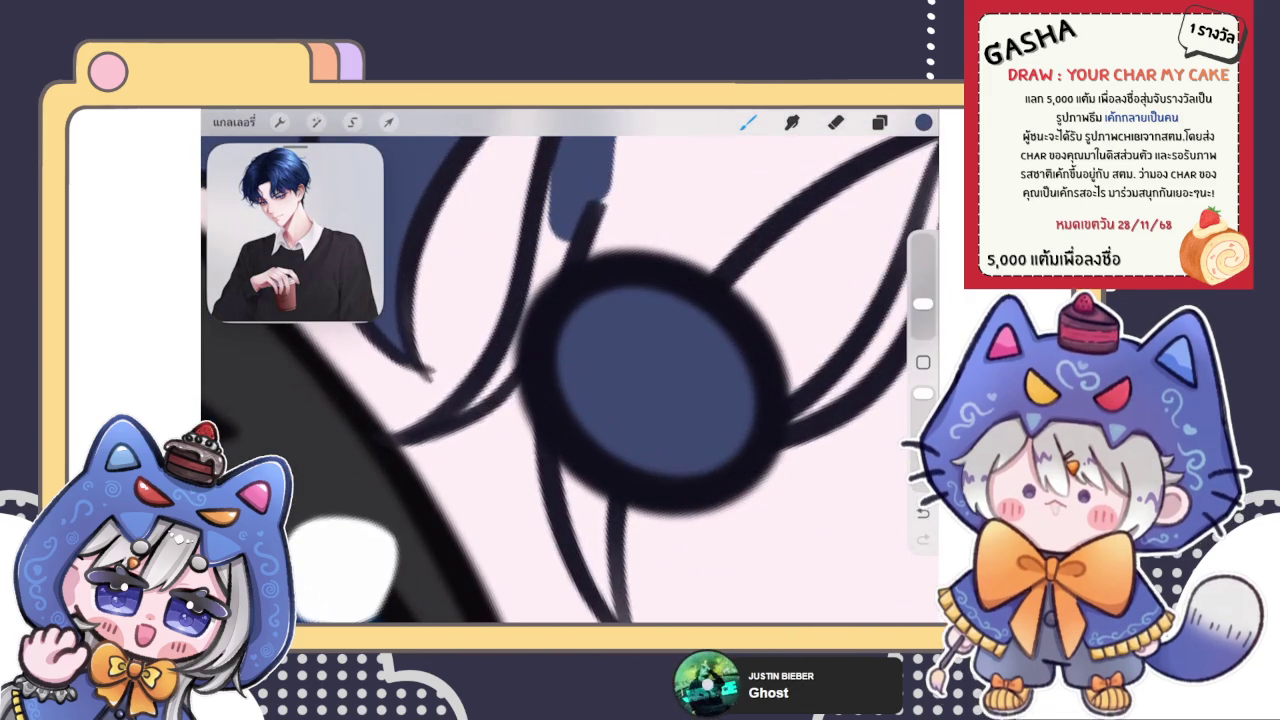
{"action": "mouse_move", "coordinate": [560, 232]}
{"action": "left_mouse_down"}
{"action": "mouse_move", "coordinate": [621, 195]}
{"action": "mouse_move", "coordinate": [690, 250]}
{"action": "mouse_move", "coordinate": [835, 155]}
{"action": "left_mouse_up"}
{"action": "left_click_drag", "start_coordinate": [660, 300], "coordinate": [515, 350]}
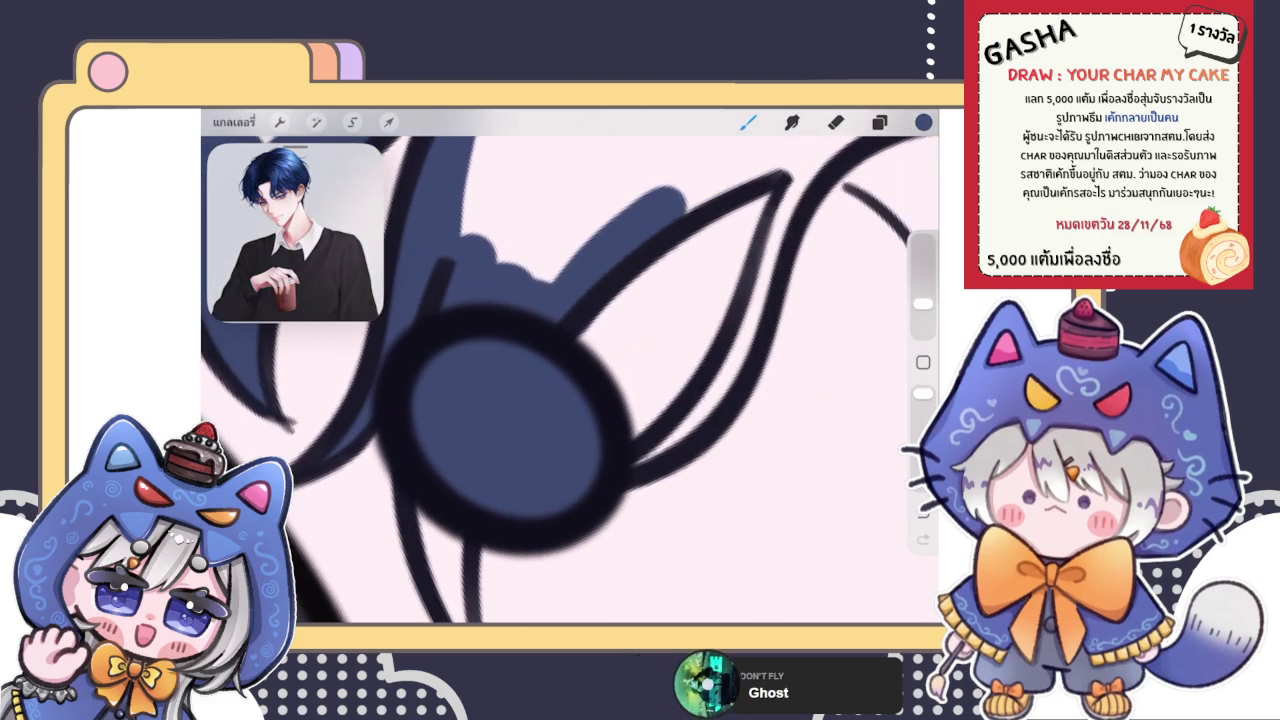
{"action": "mouse_move", "coordinate": [700, 205]}
{"action": "left_mouse_down"}
{"action": "mouse_move", "coordinate": [800, 148]}
{"action": "mouse_move", "coordinate": [498, 203]}
{"action": "left_mouse_up"}
Paint navy along the lower hair strand, filling the gap beside the dark line
{"action": "mouse_move", "coordinate": [500, 420]}
{"action": "left_mouse_down"}
{"action": "mouse_move", "coordinate": [500, 120]}
{"action": "mouse_move", "coordinate": [580, 220]}
{"action": "left_mouse_up"}
{"action": "left_click_drag", "start_coordinate": [452, 262], "coordinate": [495, 462]}
{"action": "mouse_move", "coordinate": [490, 340]}
{"action": "left_mouse_down"}
{"action": "mouse_move", "coordinate": [497, 457]}
{"action": "mouse_move", "coordinate": [486, 318]}
{"action": "mouse_move", "coordinate": [472, 300]}
{"action": "mouse_move", "coordinate": [505, 355]}
{"action": "left_mouse_up"}
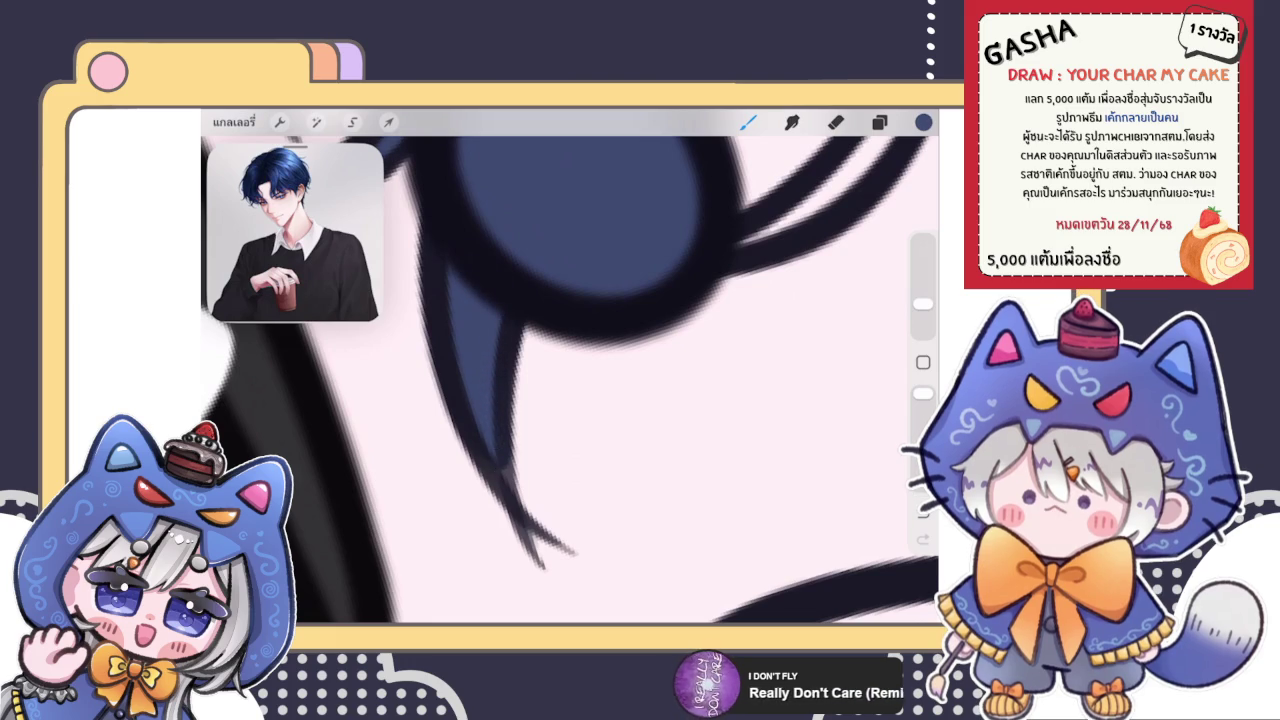
{"action": "scroll", "coordinate": [570, 370], "scroll_direction": "down", "scroll_amount": 3}
{"action": "scroll", "coordinate": [570, 370], "scroll_direction": "down", "scroll_amount": 3}
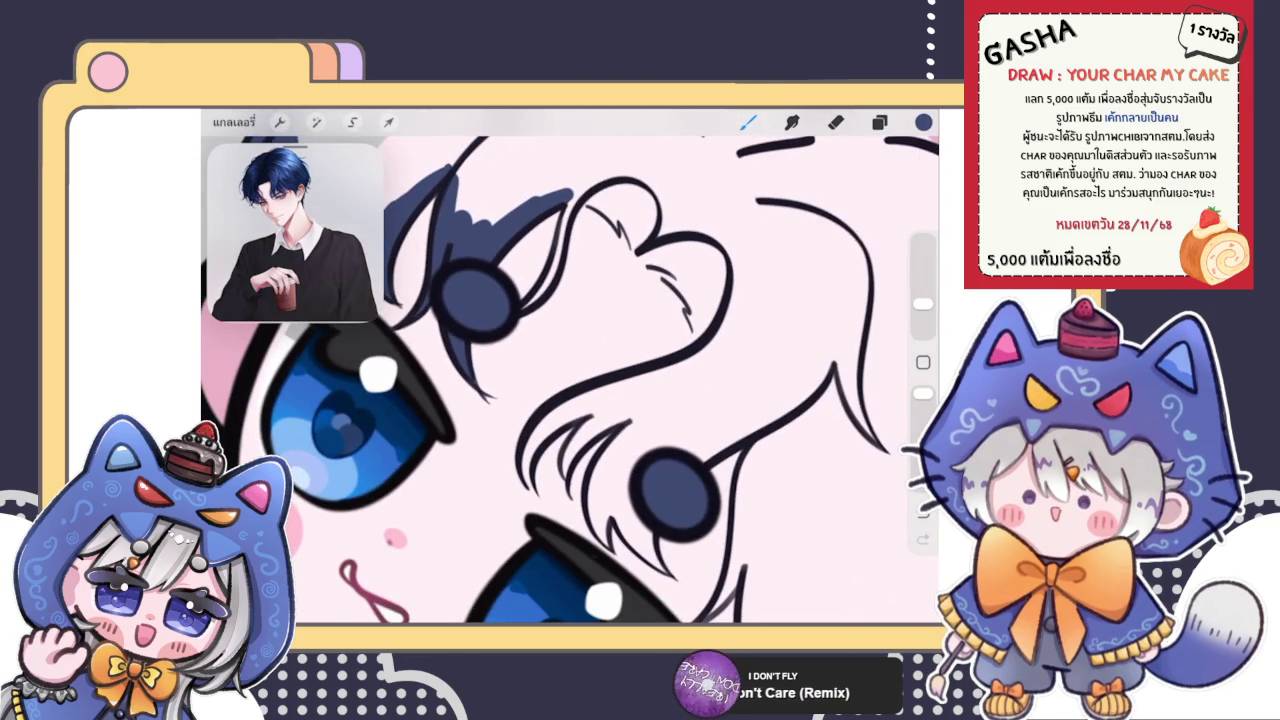
{"action": "scroll", "coordinate": [570, 370], "scroll_direction": "down", "scroll_amount": 3}
{"action": "scroll", "coordinate": [570, 370], "scroll_direction": "up", "scroll_amount": 2}
{"action": "scroll", "coordinate": [570, 370], "scroll_direction": "up", "scroll_amount": 3}
{"action": "scroll", "coordinate": [570, 370], "scroll_direction": "up", "scroll_amount": 3}
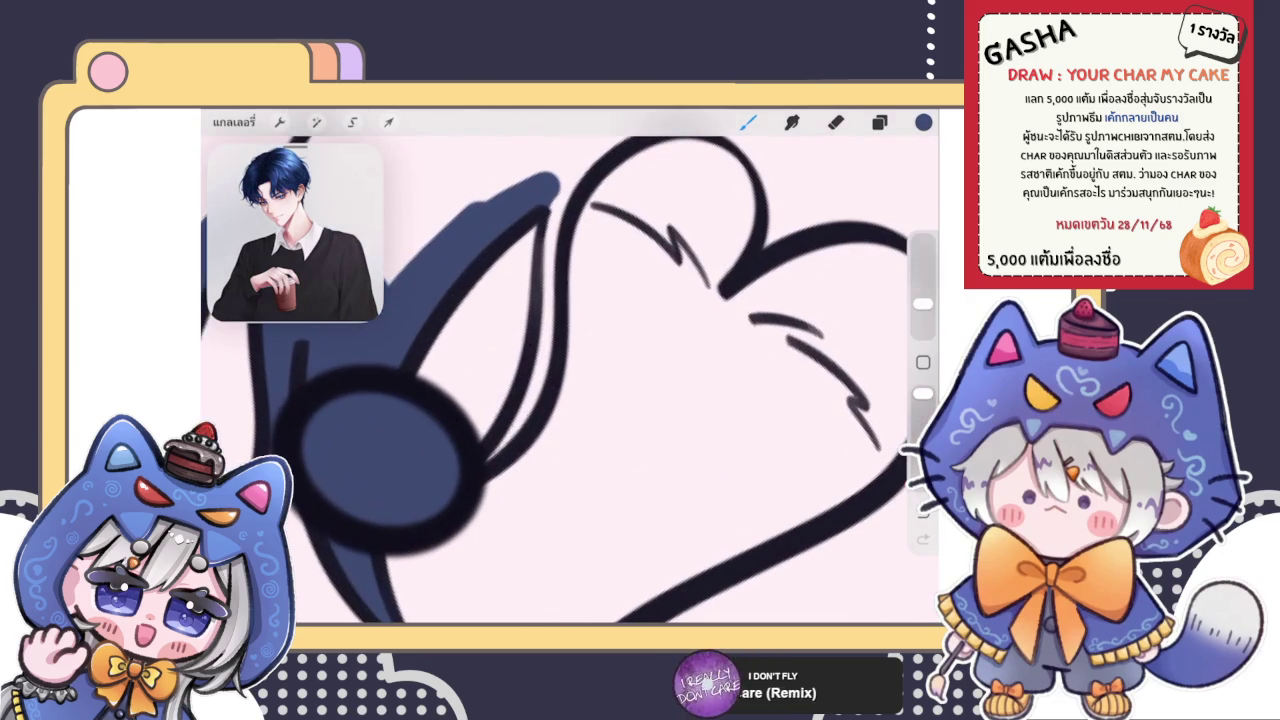
Outline the hair strand edge in dark and return to the artwork gallery
{"action": "mouse_move", "coordinate": [540, 390]}
{"action": "left_mouse_down"}
{"action": "mouse_move", "coordinate": [560, 180]}
{"action": "mouse_move", "coordinate": [592, 158]}
{"action": "mouse_move", "coordinate": [460, 218]}
{"action": "left_mouse_up"}
{"action": "scroll", "coordinate": [570, 370], "scroll_direction": "down", "scroll_amount": 3}
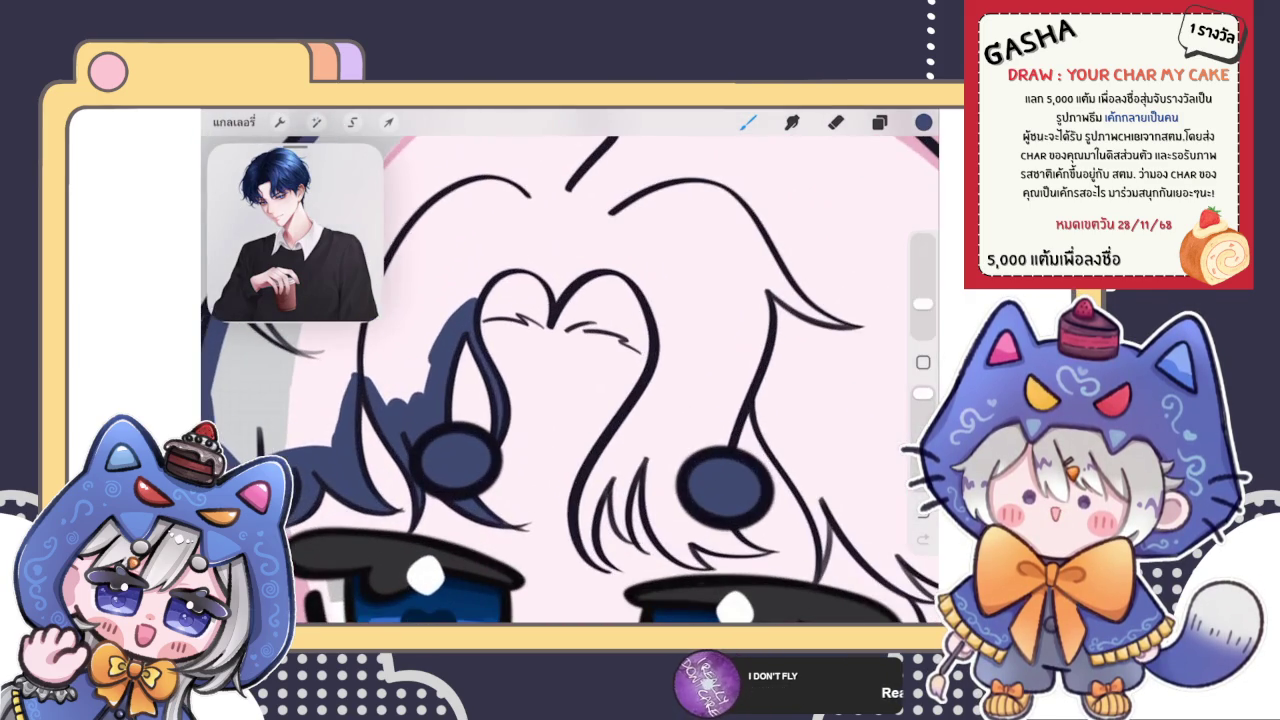
{"action": "left_click", "coordinate": [233, 121]}
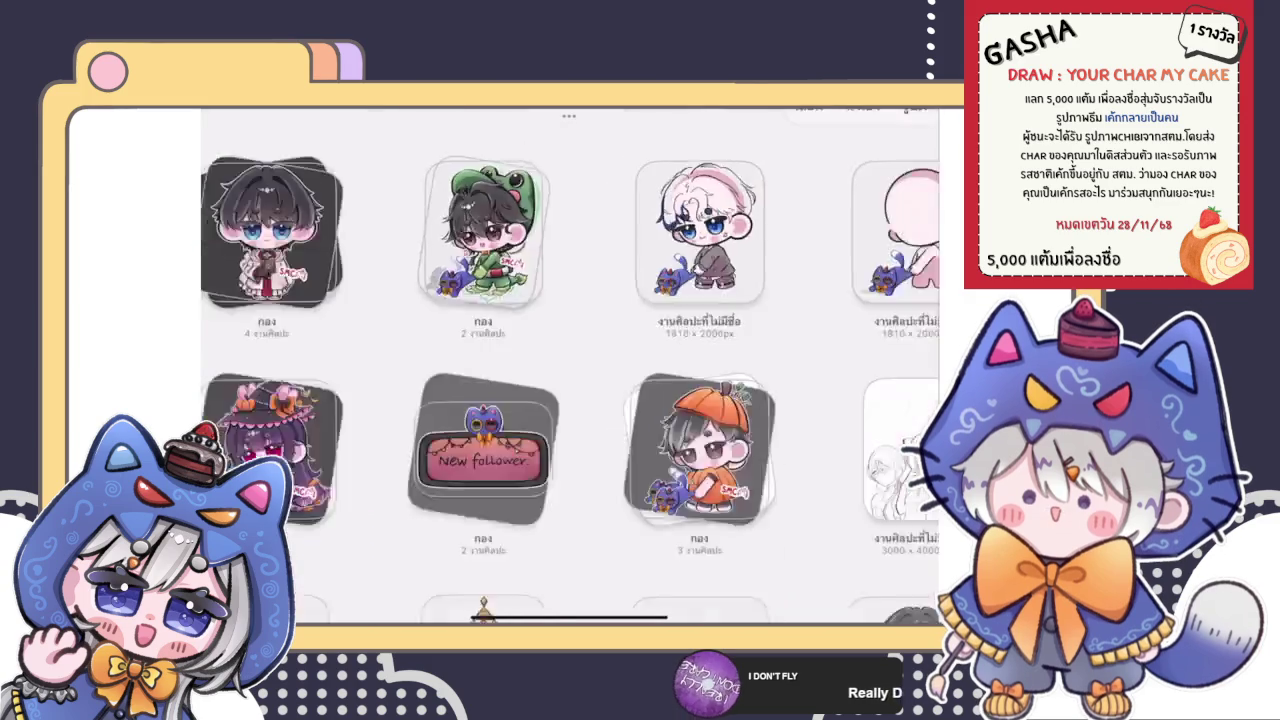
{"action": "left_click", "coordinate": [271, 215]}
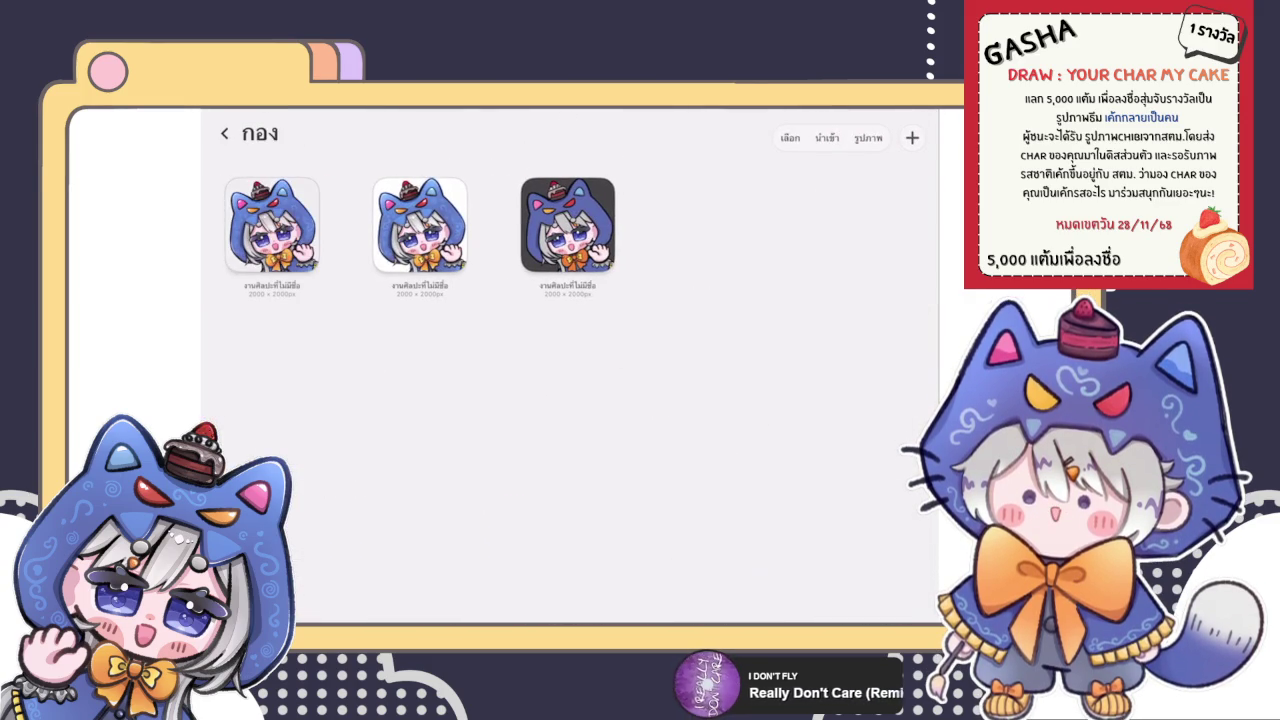
{"action": "left_click", "coordinate": [420, 225]}
{"action": "scroll", "coordinate": [570, 380], "scroll_direction": "down", "scroll_amount": 3}
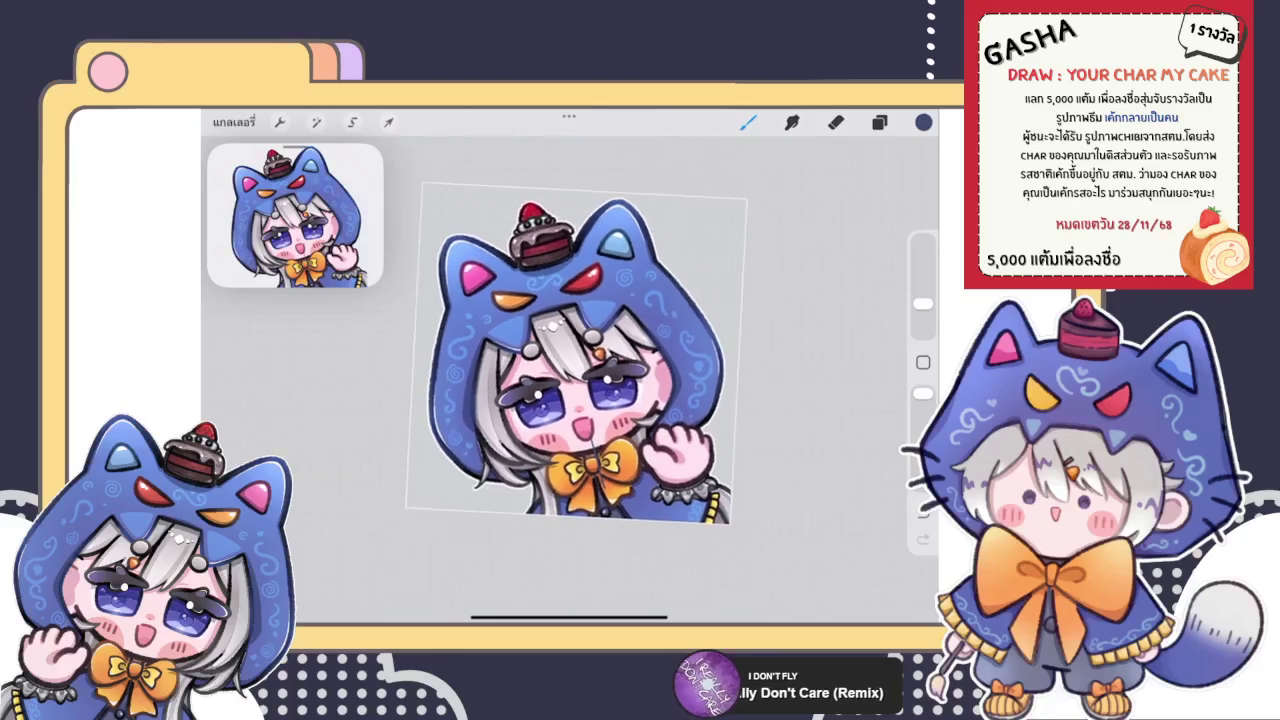
{"action": "key", "text": "ctrl+z"}
{"action": "scroll", "coordinate": [570, 380], "scroll_direction": "up", "scroll_amount": 5}
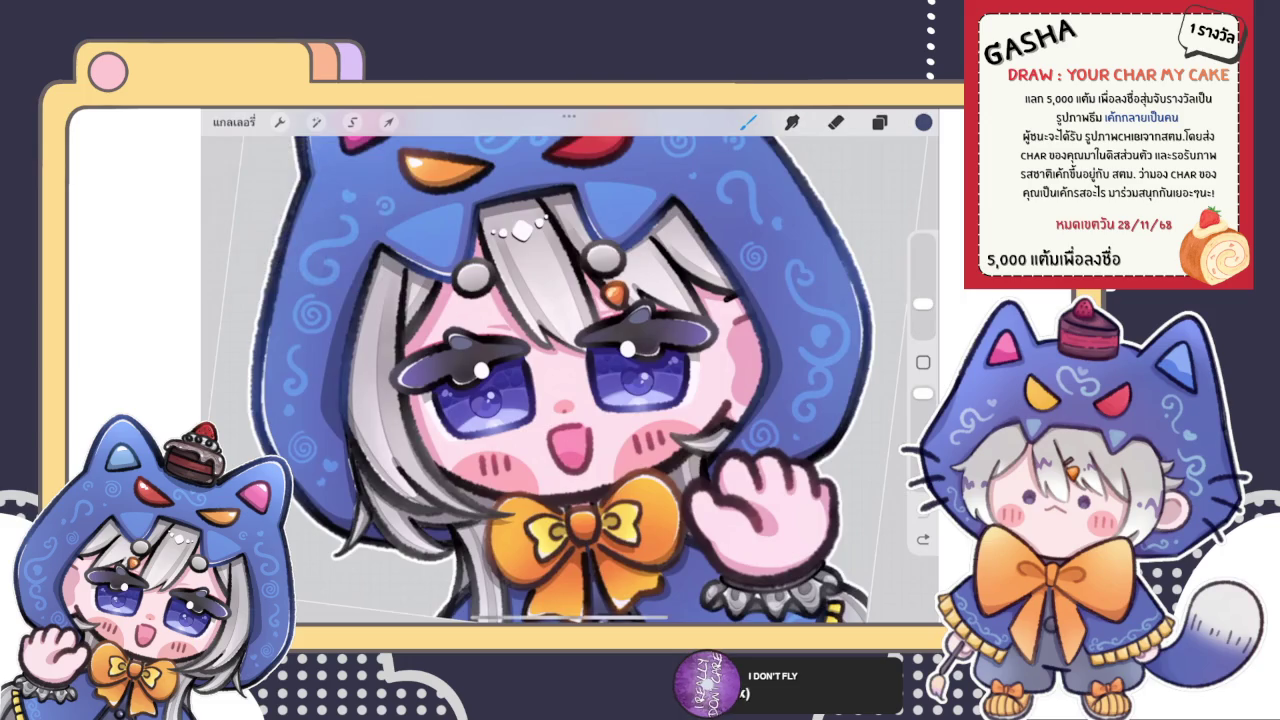
{"action": "left_click", "coordinate": [233, 121]}
{"action": "left_click", "coordinate": [223, 131]}
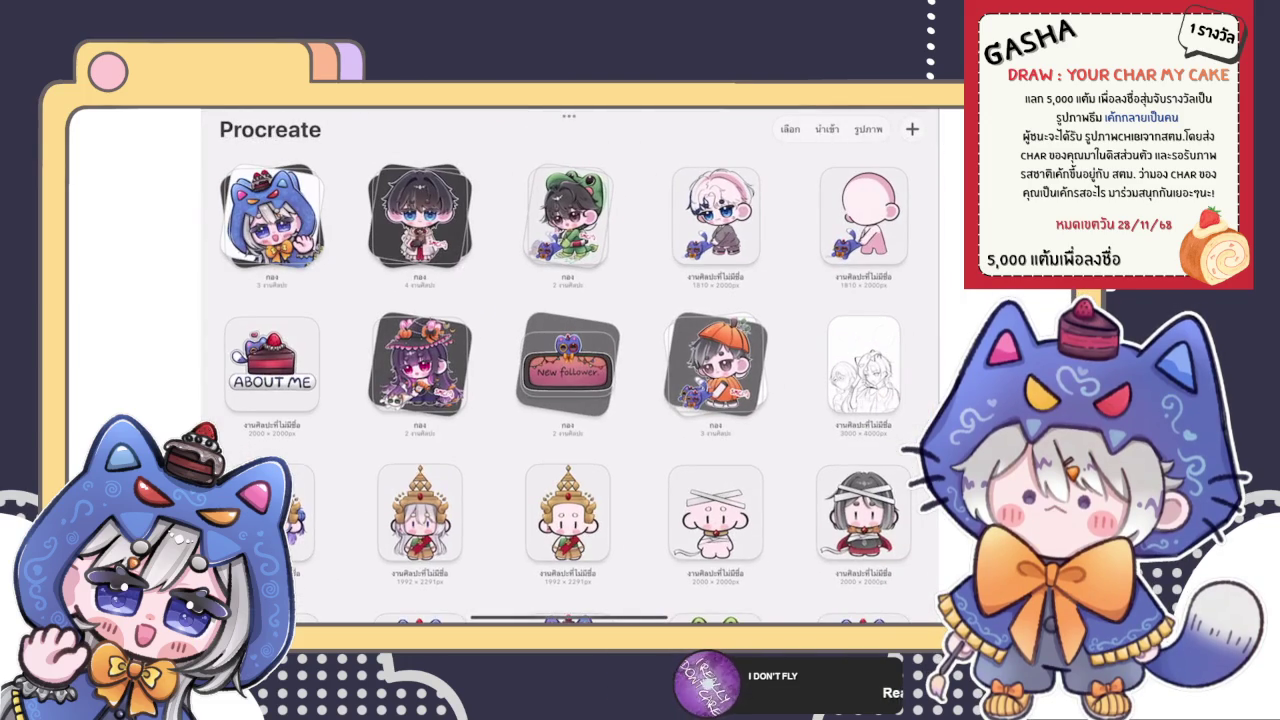
{"action": "left_click", "coordinate": [715, 215]}
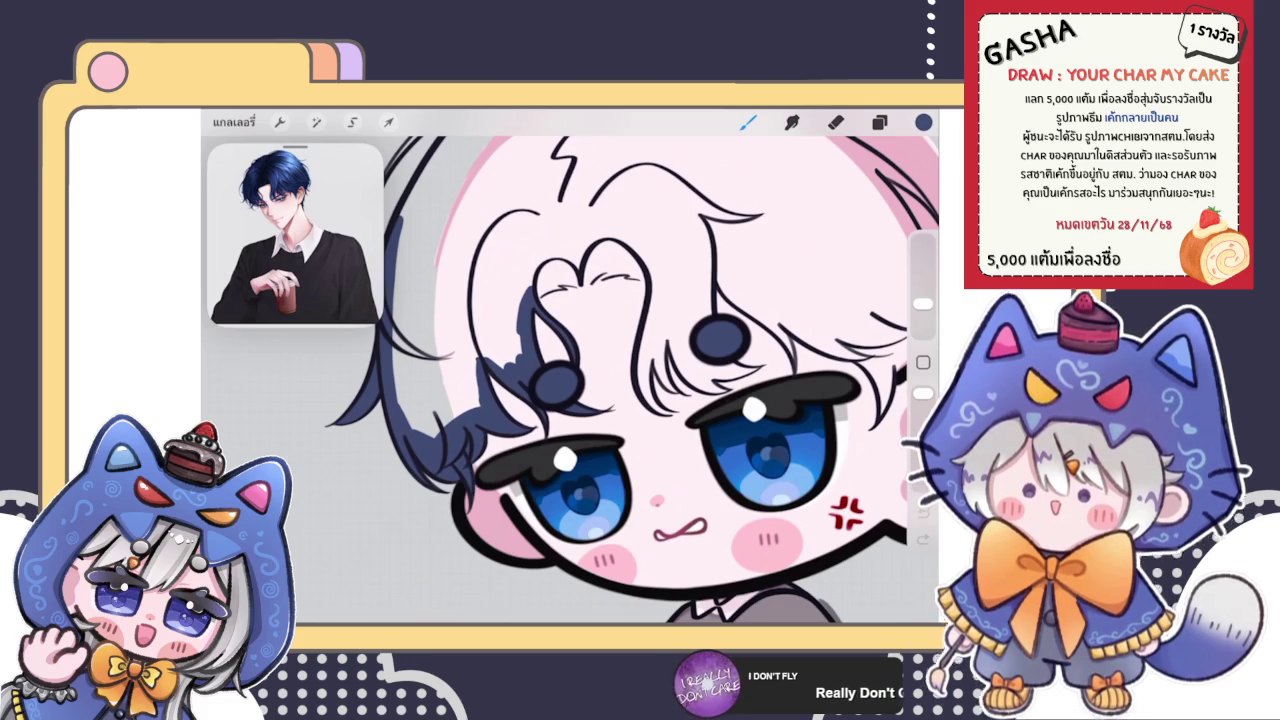
Paint navy along the heart curl's zig-zag strands and arcs, then ColorDrop-fill the hair shape navy
{"action": "scroll", "coordinate": [547, 277], "scroll_direction": "up", "scroll_amount": 5}
{"action": "mouse_move", "coordinate": [530, 358]}
{"action": "left_mouse_down"}
{"action": "mouse_move", "coordinate": [590, 320]}
{"action": "mouse_move", "coordinate": [700, 284]}
{"action": "mouse_move", "coordinate": [648, 225]}
{"action": "mouse_move", "coordinate": [560, 205]}
{"action": "mouse_move", "coordinate": [495, 340]}
{"action": "left_mouse_up"}
{"action": "left_click_drag", "start_coordinate": [921, 121], "coordinate": [600, 280]}
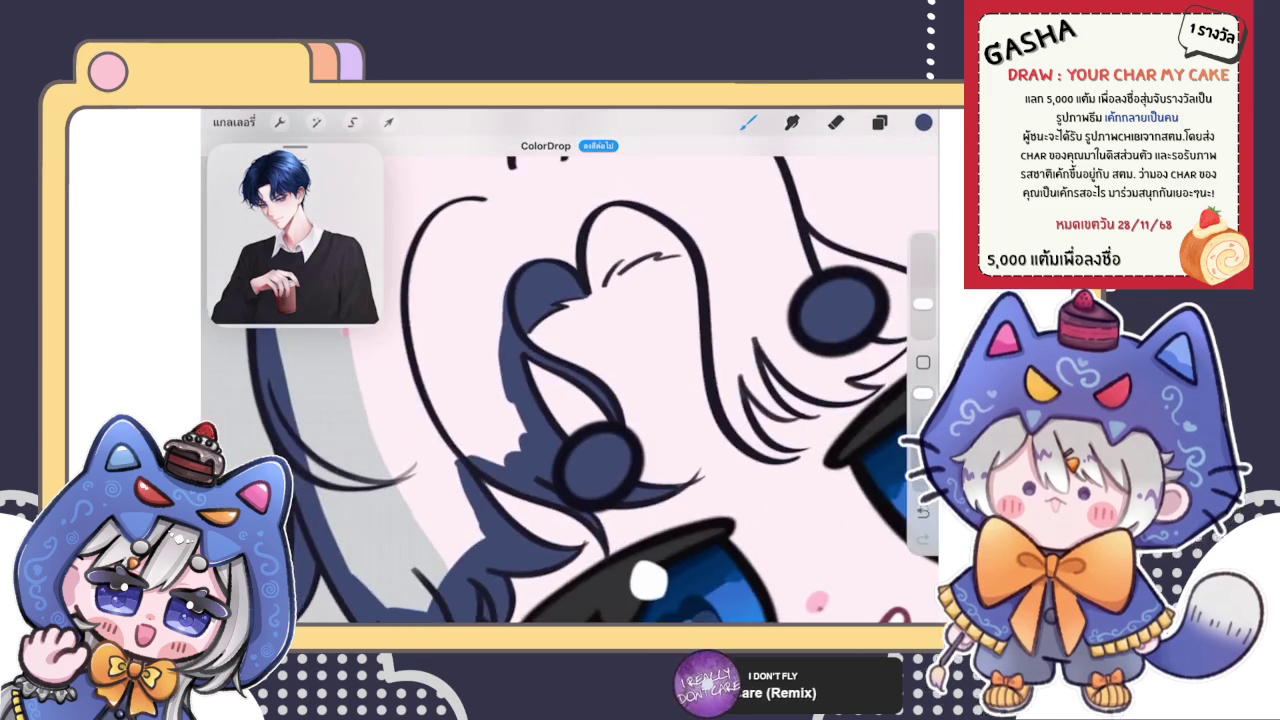
{"action": "mouse_move", "coordinate": [508, 394]}
{"action": "left_mouse_down"}
{"action": "mouse_move", "coordinate": [620, 310]}
{"action": "mouse_move", "coordinate": [735, 256]}
{"action": "mouse_move", "coordinate": [732, 277]}
{"action": "mouse_move", "coordinate": [826, 262]}
{"action": "mouse_move", "coordinate": [571, 323]}
{"action": "mouse_move", "coordinate": [503, 383]}
{"action": "mouse_move", "coordinate": [497, 260]}
{"action": "mouse_move", "coordinate": [728, 166]}
{"action": "mouse_move", "coordinate": [808, 229]}
{"action": "mouse_move", "coordinate": [758, 236]}
{"action": "left_mouse_up"}
{"action": "left_click_drag", "start_coordinate": [923, 121], "coordinate": [568, 277]}
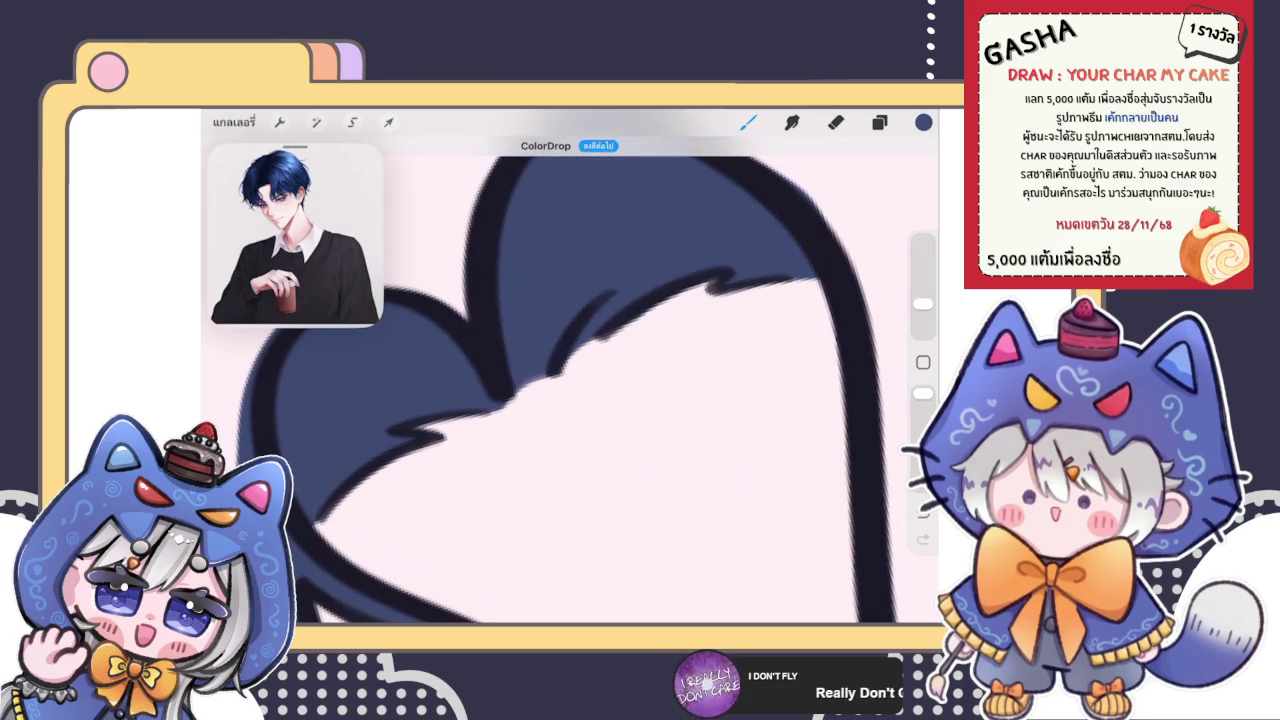
{"action": "scroll", "coordinate": [570, 380], "scroll_direction": "down", "scroll_amount": 5}
{"action": "scroll", "coordinate": [570, 380], "scroll_direction": "down", "scroll_amount": 3}
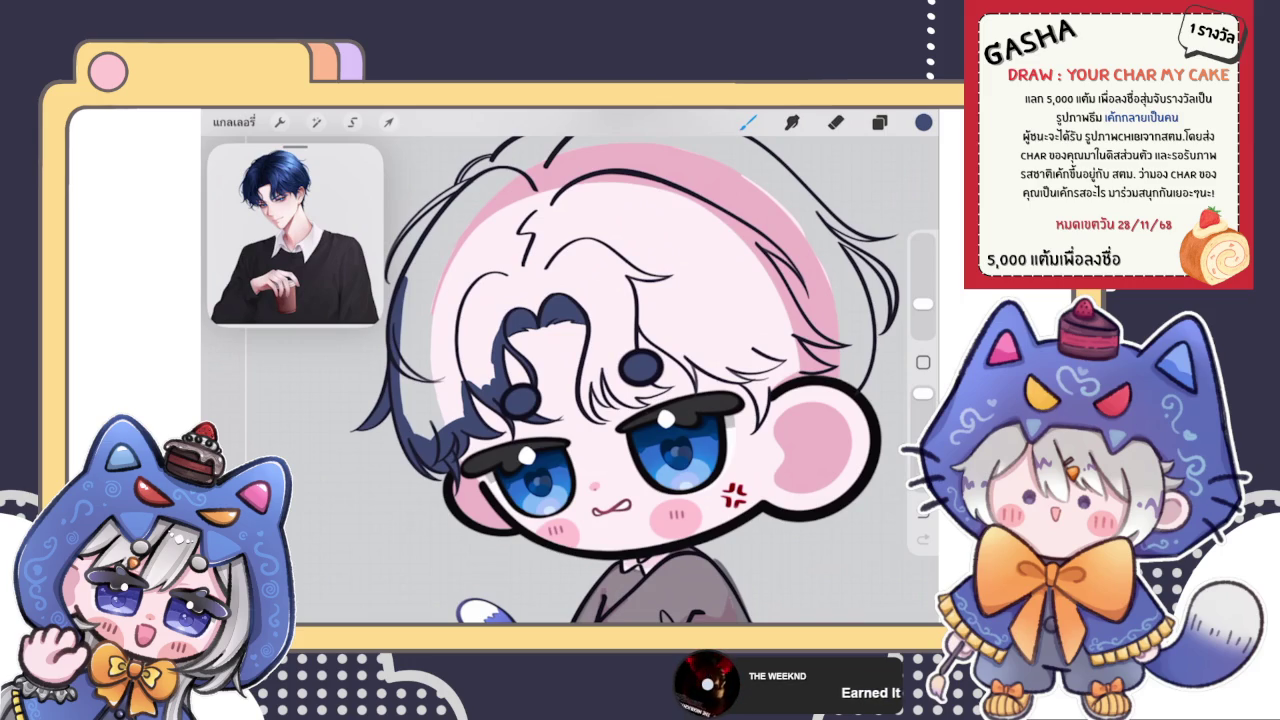
Paint navy strokes along the hair outline and fill the gap in the double-line strand
{"action": "scroll", "coordinate": [480, 290], "scroll_direction": "up", "scroll_amount": 5}
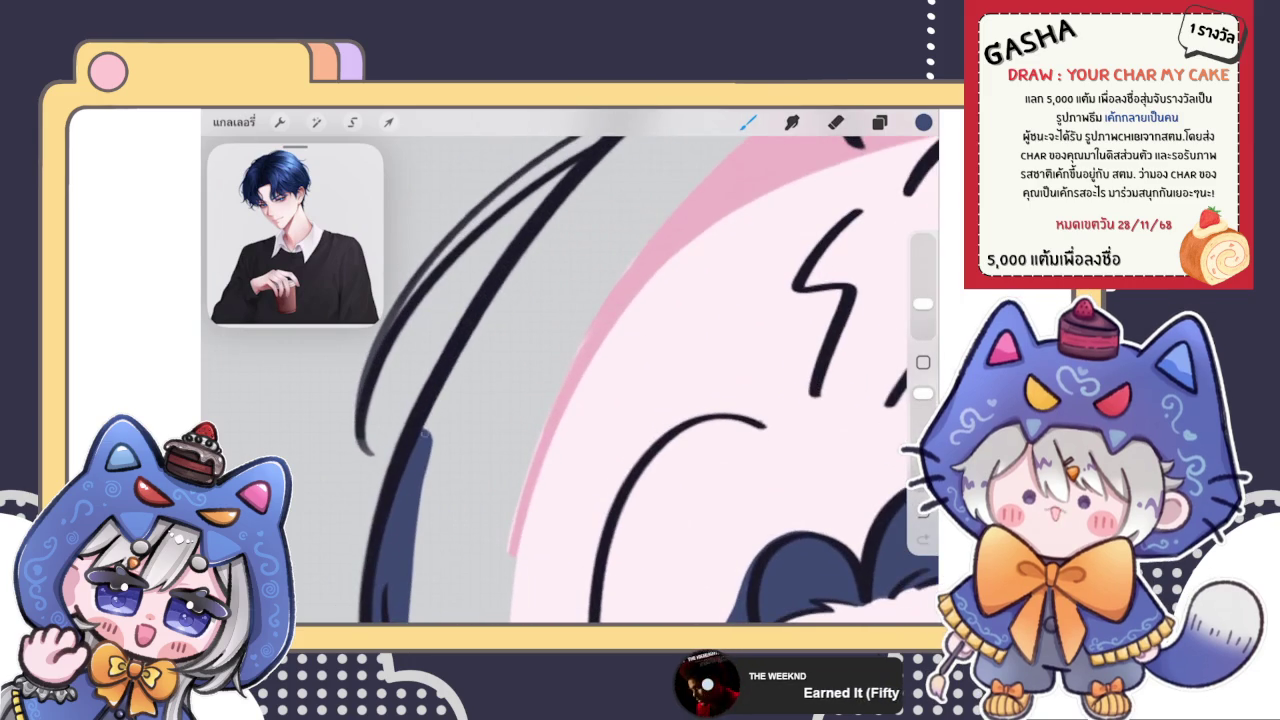
{"action": "left_click_drag", "start_coordinate": [530, 255], "coordinate": [428, 460]}
{"action": "left_click_drag", "start_coordinate": [463, 366], "coordinate": [615, 150]}
{"action": "scroll", "coordinate": [570, 370], "scroll_direction": "left", "scroll_amount": 3}
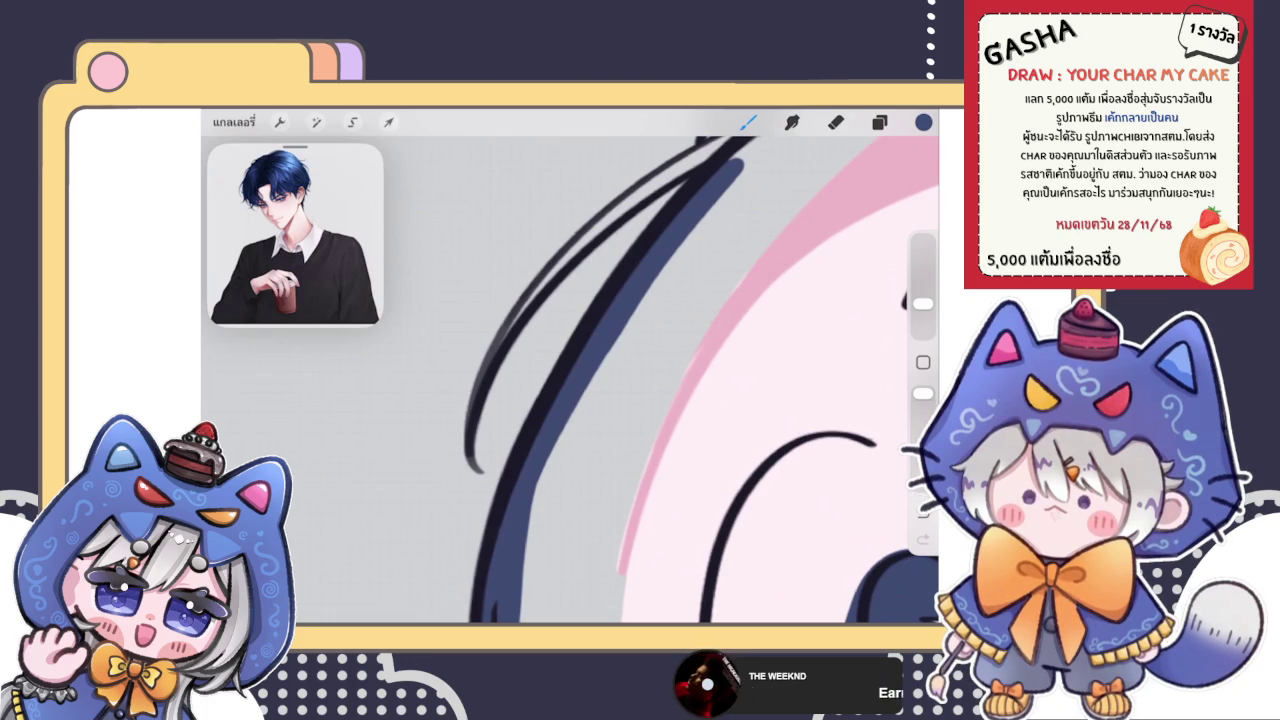
{"action": "scroll", "coordinate": [684, 366], "scroll_direction": "up", "scroll_amount": 2}
{"action": "mouse_move", "coordinate": [440, 438]}
{"action": "left_mouse_down"}
{"action": "mouse_move", "coordinate": [570, 266]}
{"action": "mouse_move", "coordinate": [692, 178]}
{"action": "left_mouse_up"}
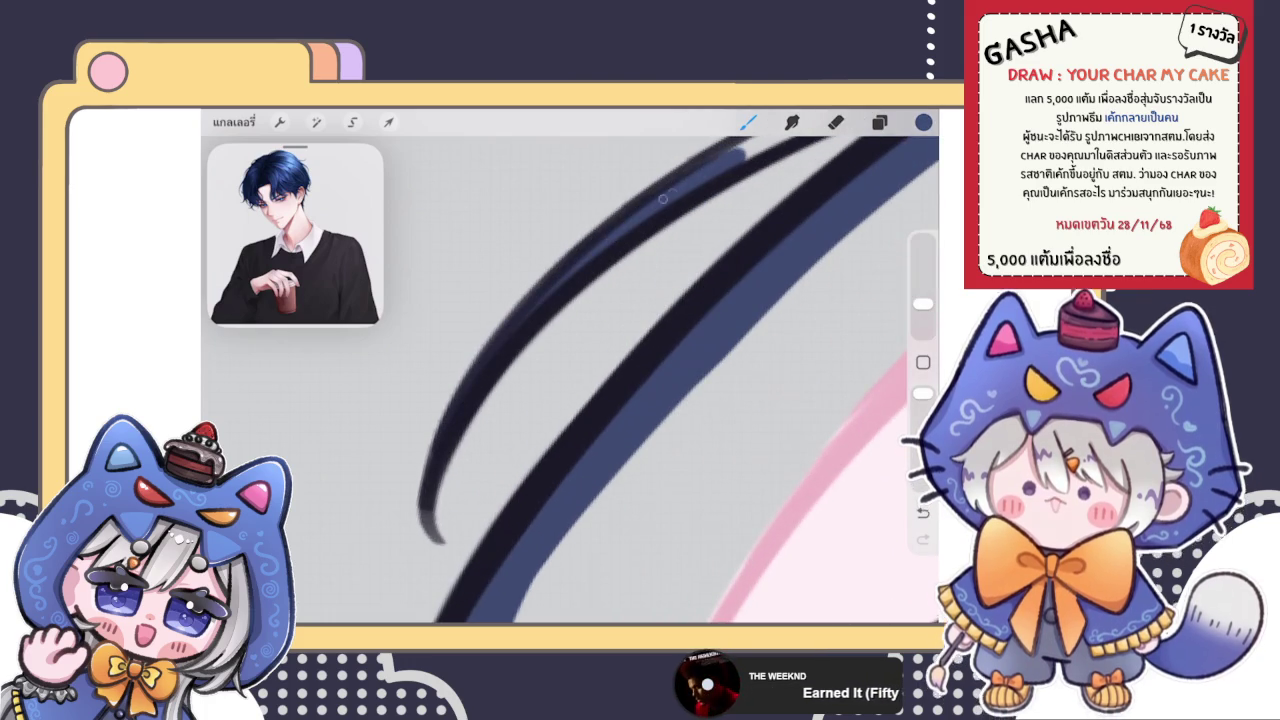
Cover the upper strand's light streak with dark navy and extend it along the upper arc
{"action": "scroll", "coordinate": [570, 380], "scroll_direction": "up", "scroll_amount": 2}
{"action": "left_click_drag", "start_coordinate": [460, 416], "coordinate": [600, 270]}
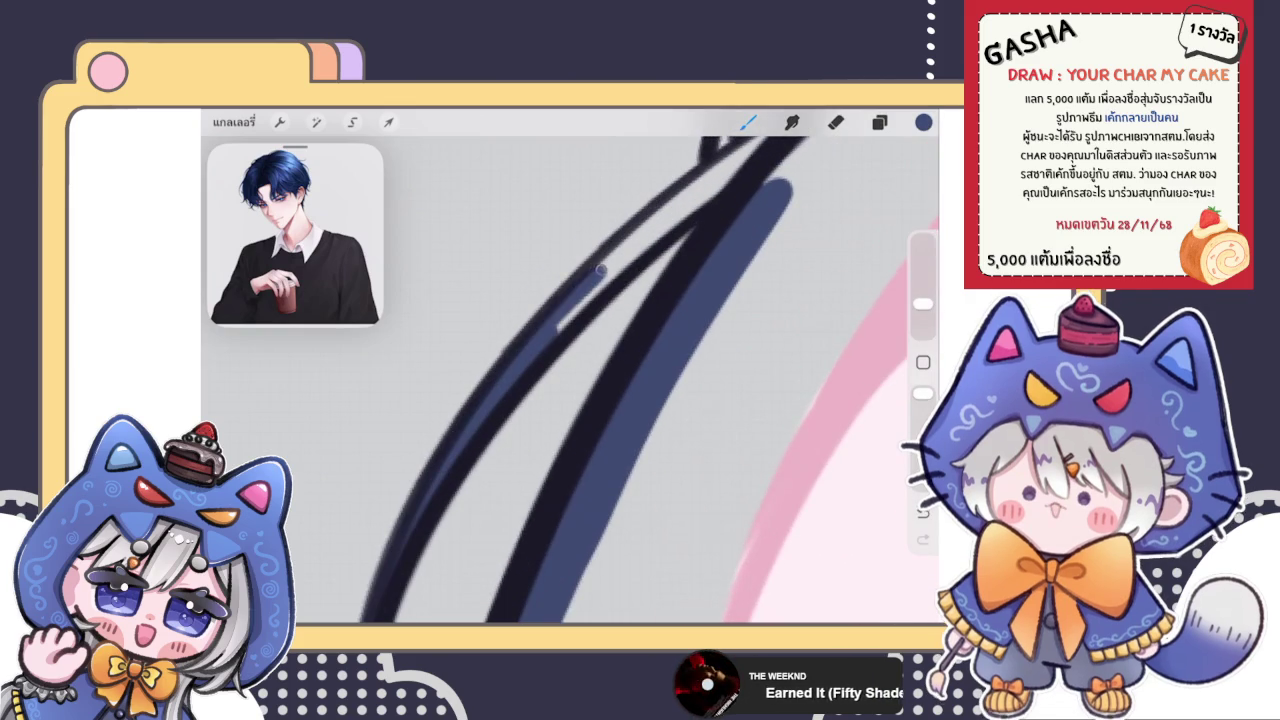
{"action": "left_click_drag", "start_coordinate": [556, 326], "coordinate": [765, 140]}
{"action": "left_click_drag", "start_coordinate": [552, 332], "coordinate": [626, 270]}
{"action": "scroll", "coordinate": [570, 380], "scroll_direction": "up", "scroll_amount": 2}
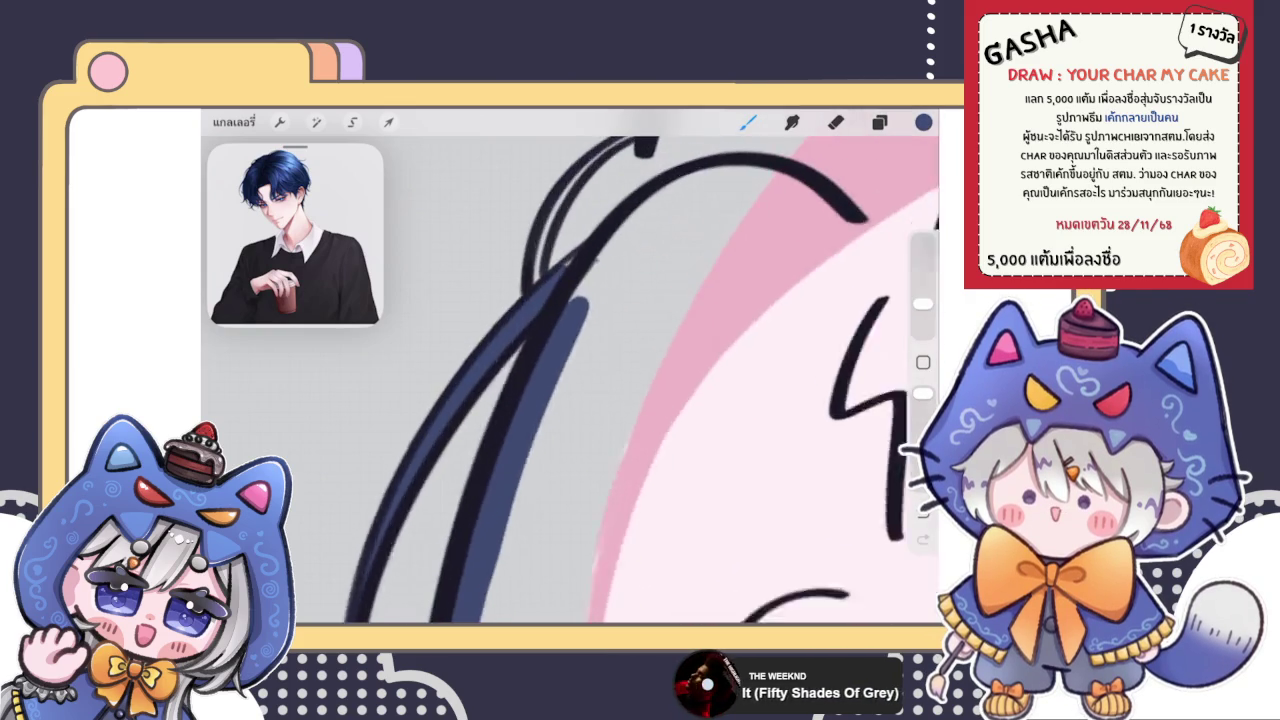
{"action": "left_click_drag", "start_coordinate": [513, 321], "coordinate": [650, 215]}
{"action": "mouse_move", "coordinate": [528, 351]}
{"action": "left_mouse_down"}
{"action": "mouse_move", "coordinate": [663, 213]}
{"action": "mouse_move", "coordinate": [780, 170]}
{"action": "mouse_move", "coordinate": [850, 185]}
{"action": "mouse_move", "coordinate": [905, 240]}
{"action": "left_mouse_up"}
{"action": "scroll", "coordinate": [570, 380], "scroll_direction": "down", "scroll_amount": 2}
{"action": "scroll", "coordinate": [570, 380], "scroll_direction": "down", "scroll_amount": 2}
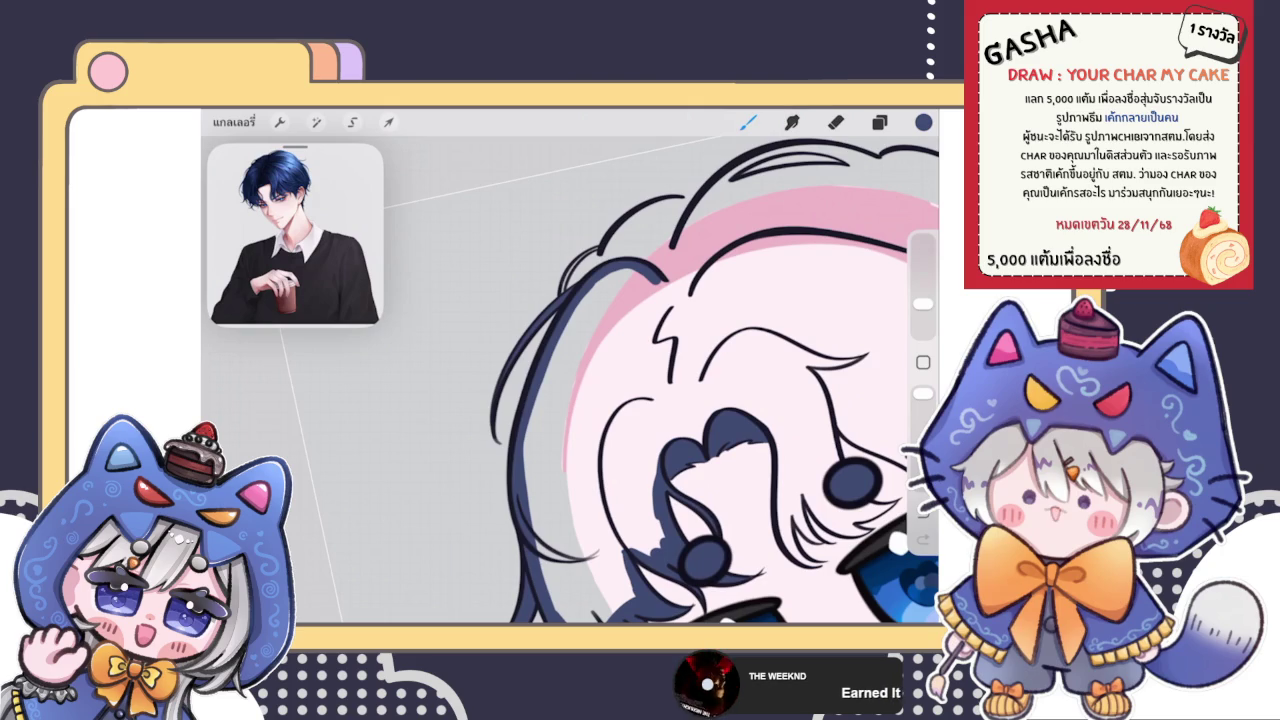
Switch to the Eraser tool with the E shortcut
{"action": "key", "text": "e"}
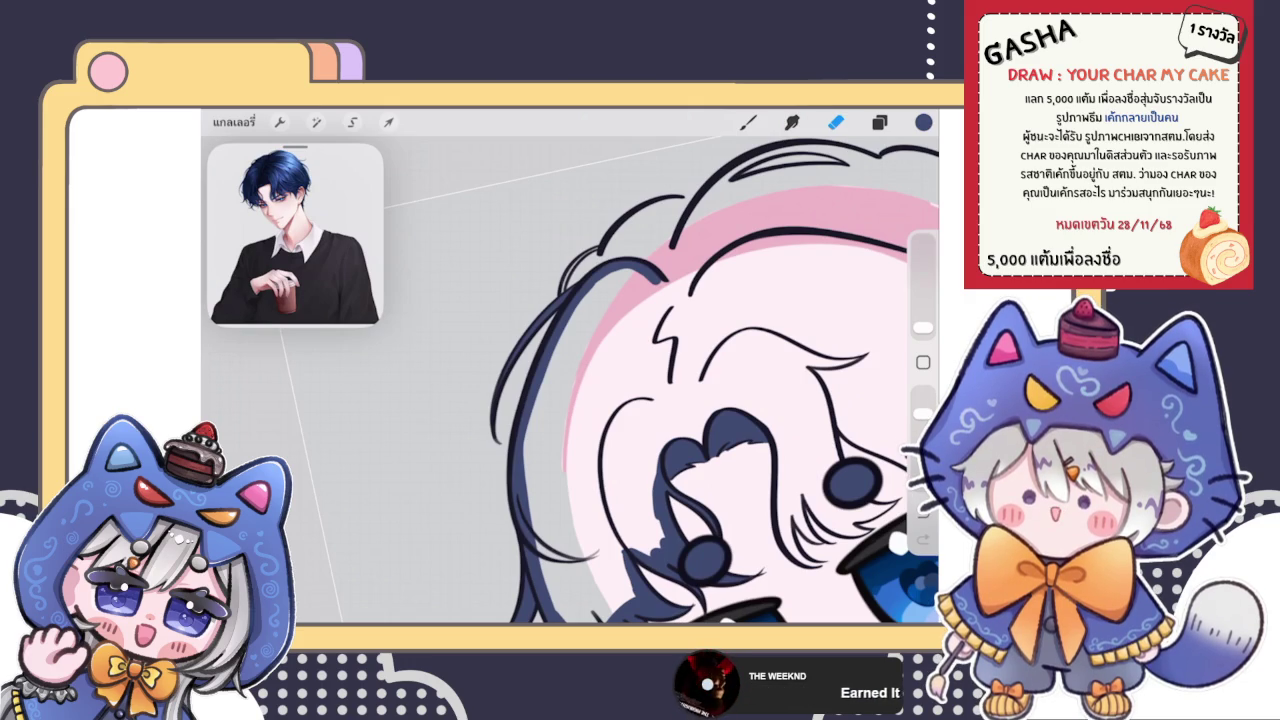
Return to the brush and redraw a forehead hair strand as one dark curve
{"action": "key", "text": "b"}
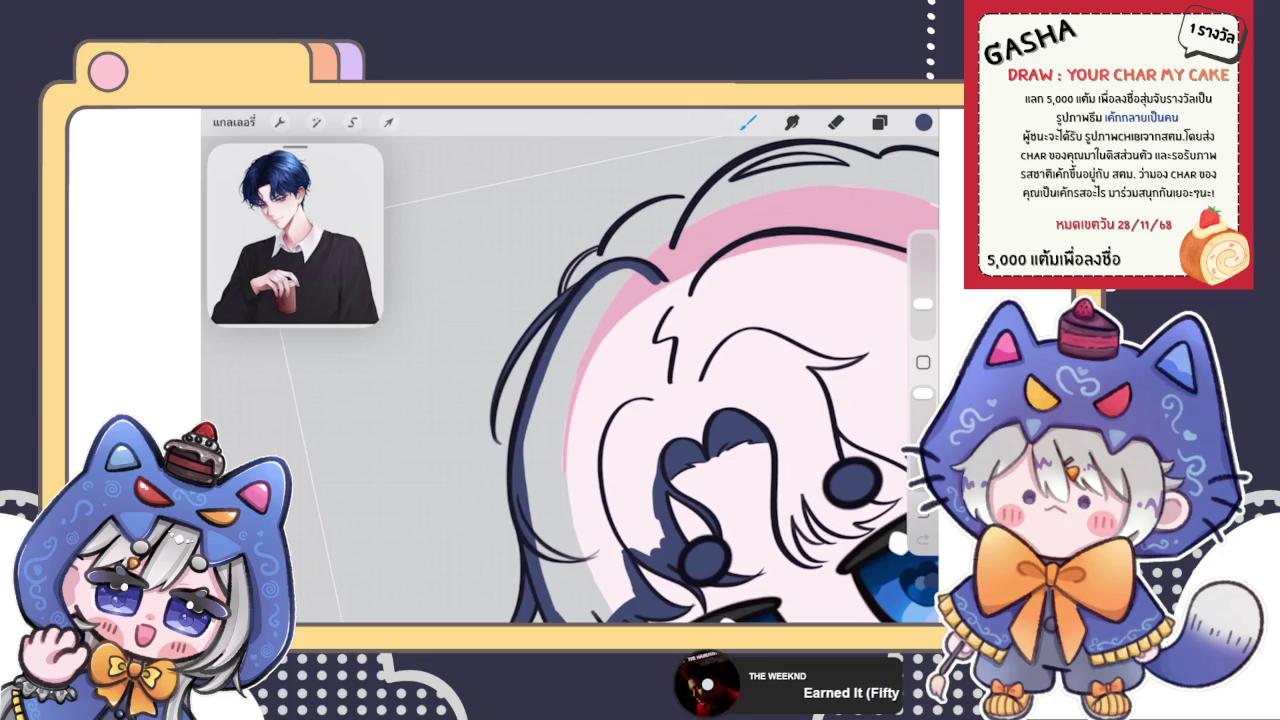
{"action": "scroll", "coordinate": [580, 290], "scroll_direction": "up", "scroll_amount": 5}
{"action": "scroll", "coordinate": [580, 290], "scroll_direction": "up", "scroll_amount": 3}
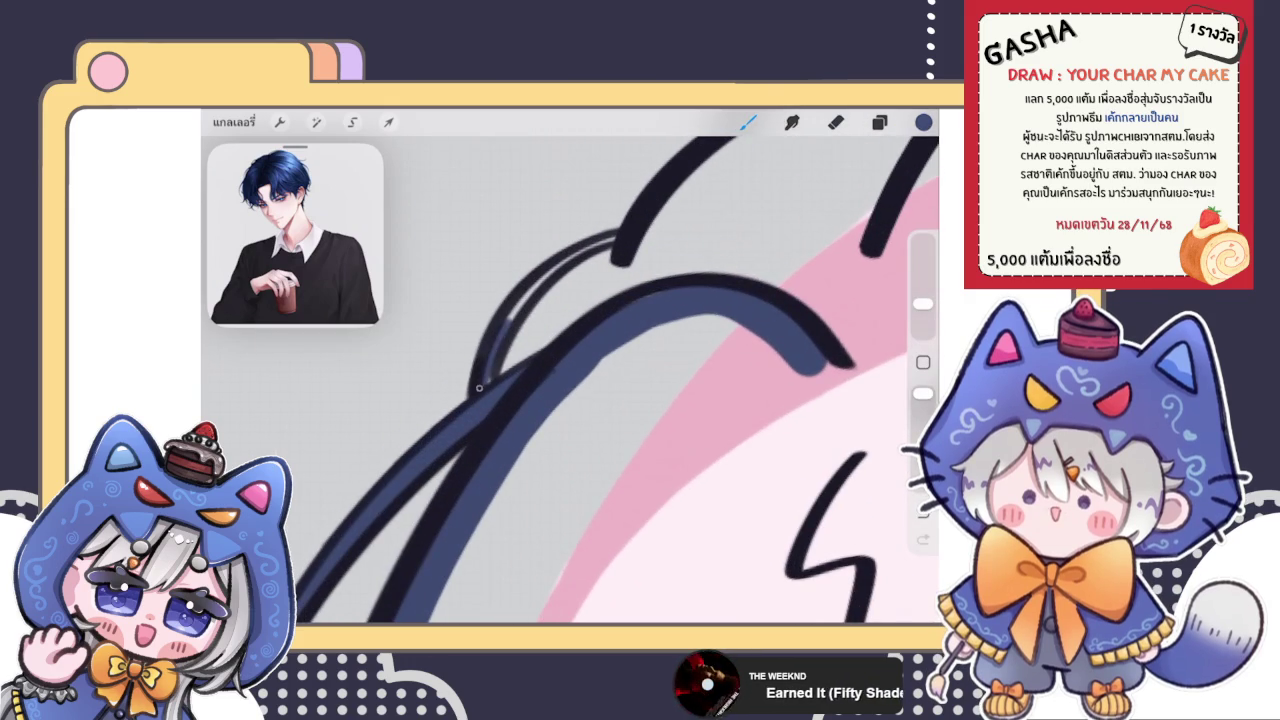
{"action": "left_click_drag", "start_coordinate": [472, 392], "coordinate": [615, 235]}
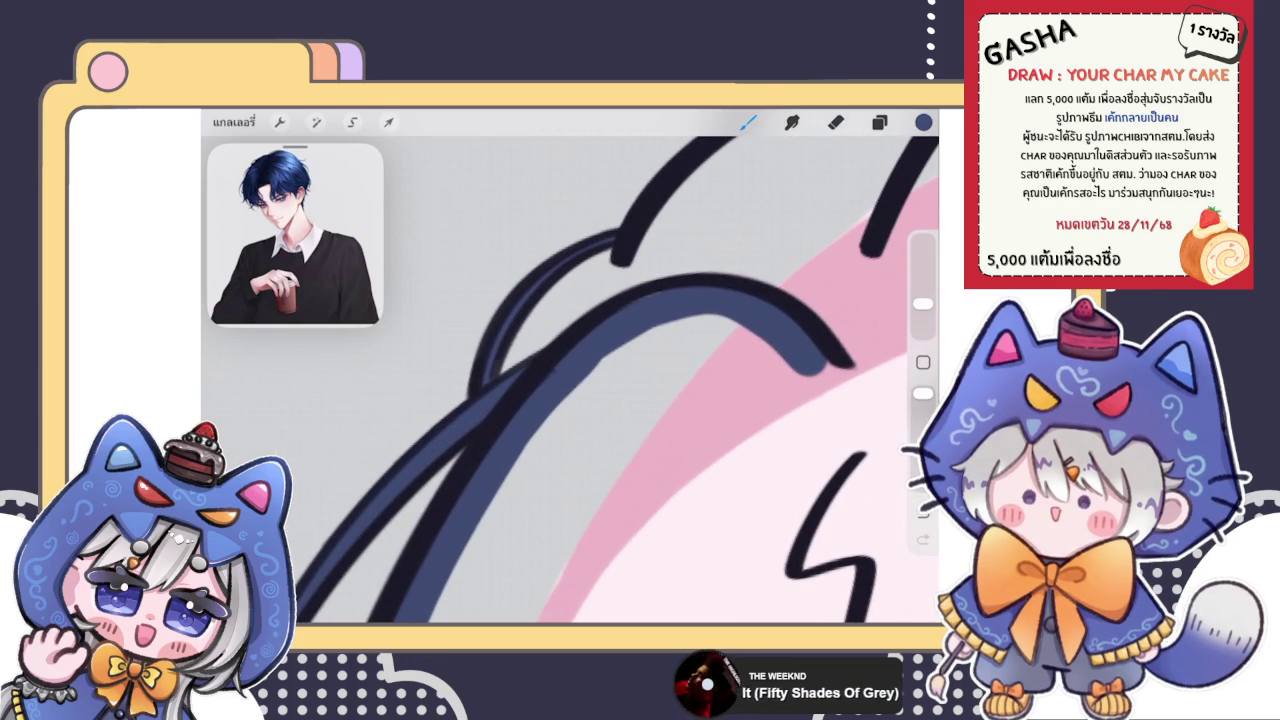
Fill the gap between the hair outlines with blue-grey along the band's length
{"action": "mouse_move", "coordinate": [655, 210]}
{"action": "left_mouse_down"}
{"action": "mouse_move", "coordinate": [610, 300]}
{"action": "mouse_move", "coordinate": [650, 300]}
{"action": "mouse_move", "coordinate": [727, 162]}
{"action": "left_mouse_up"}
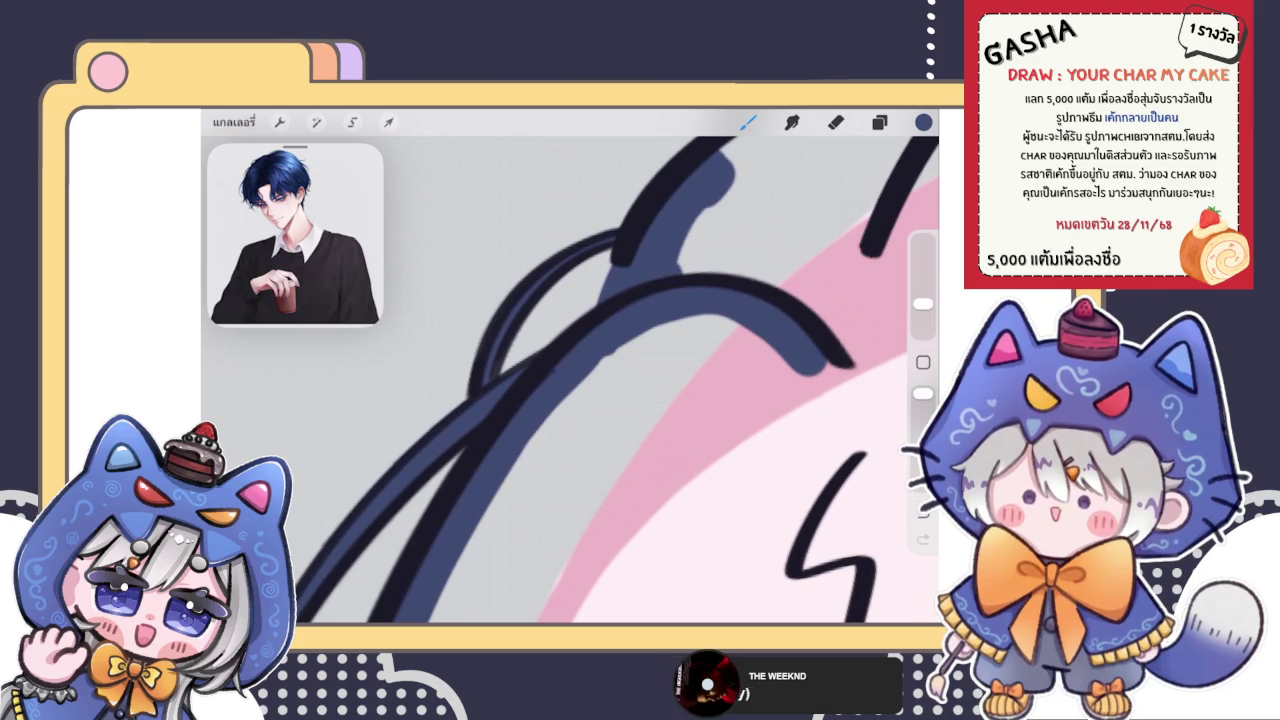
{"action": "scroll", "coordinate": [570, 380], "scroll_direction": "up", "scroll_amount": 5}
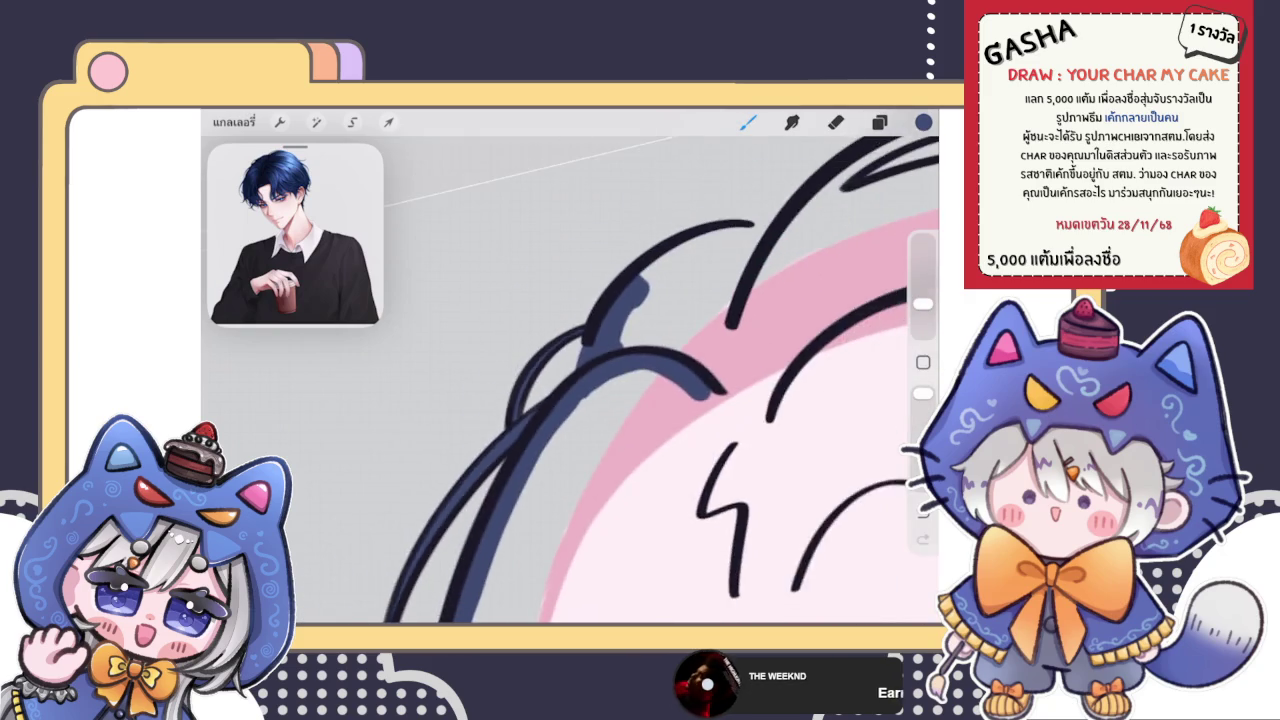
{"action": "mouse_move", "coordinate": [640, 280]}
{"action": "left_mouse_down"}
{"action": "mouse_move", "coordinate": [550, 370]}
{"action": "mouse_move", "coordinate": [765, 250]}
{"action": "left_mouse_up"}
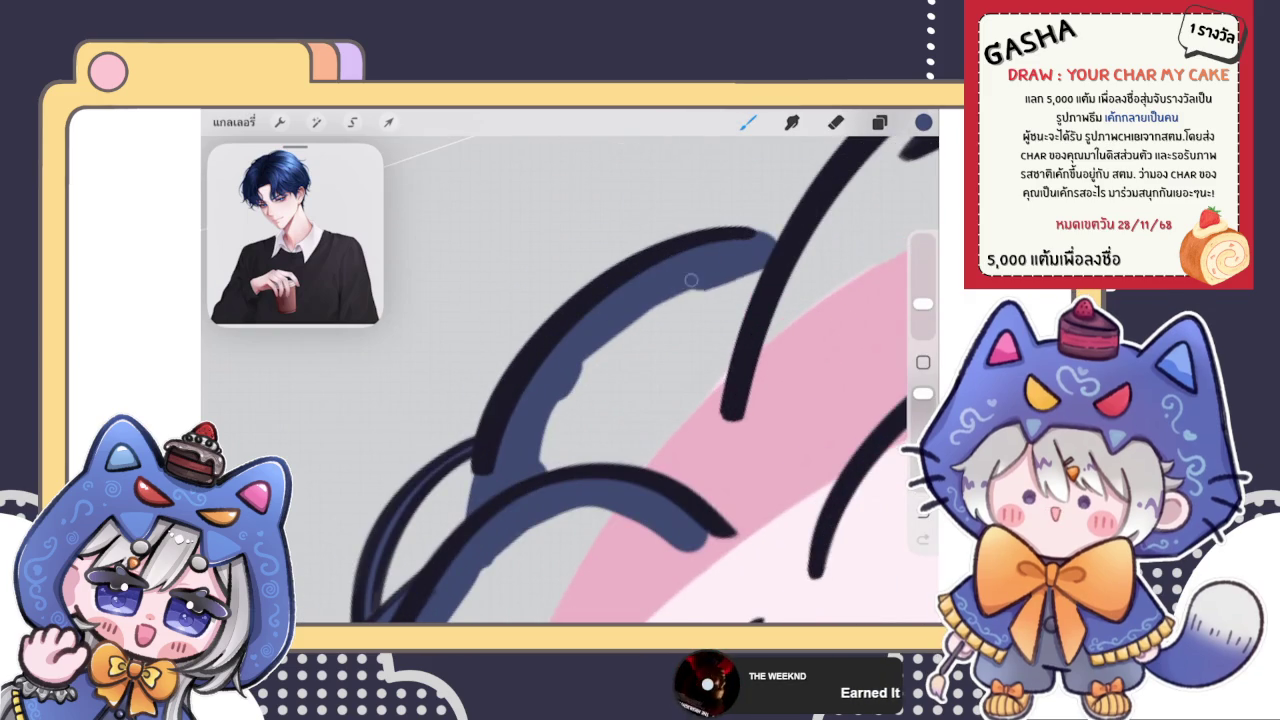
{"action": "scroll", "coordinate": [570, 380], "scroll_direction": "up", "scroll_amount": 3}
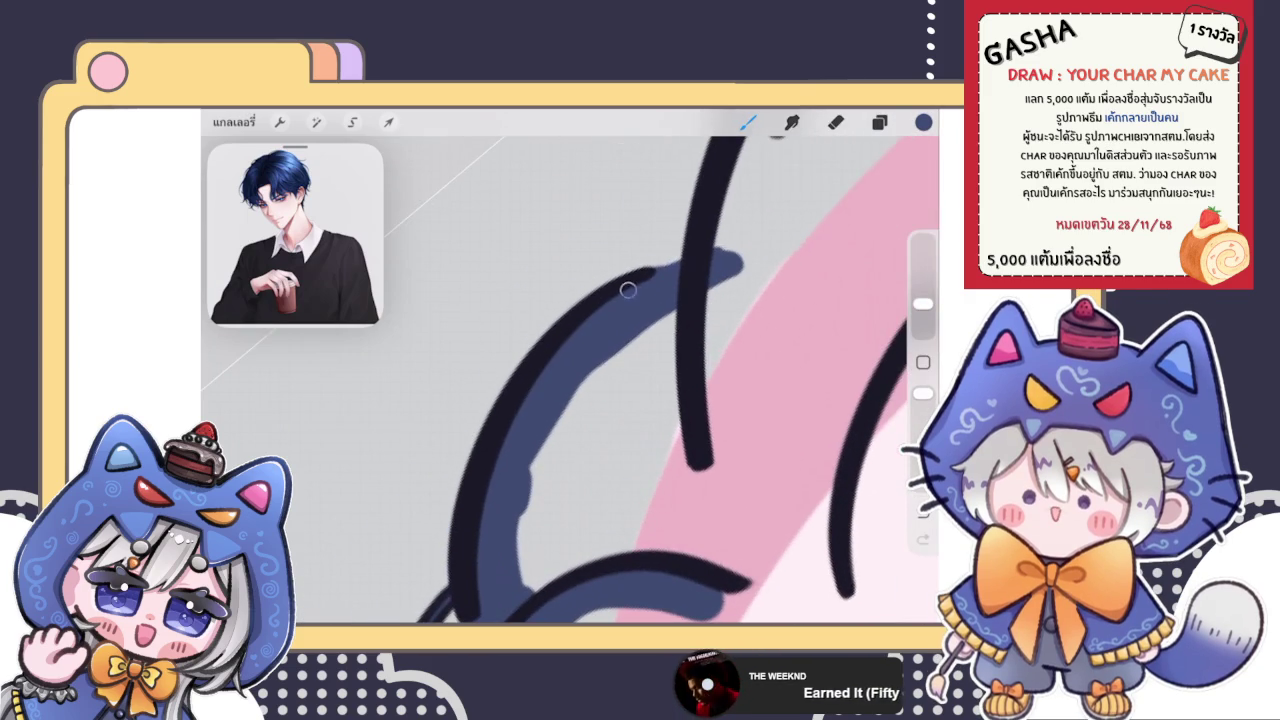
{"action": "mouse_move", "coordinate": [740, 255]}
{"action": "left_mouse_down"}
{"action": "mouse_move", "coordinate": [695, 292]}
{"action": "mouse_move", "coordinate": [521, 593]}
{"action": "mouse_move", "coordinate": [545, 495]}
{"action": "mouse_move", "coordinate": [740, 270]}
{"action": "mouse_move", "coordinate": [740, 175]}
{"action": "left_mouse_up"}
{"action": "scroll", "coordinate": [600, 400], "scroll_direction": "down", "scroll_amount": 2}
{"action": "scroll", "coordinate": [570, 380], "scroll_direction": "down", "scroll_amount": 2}
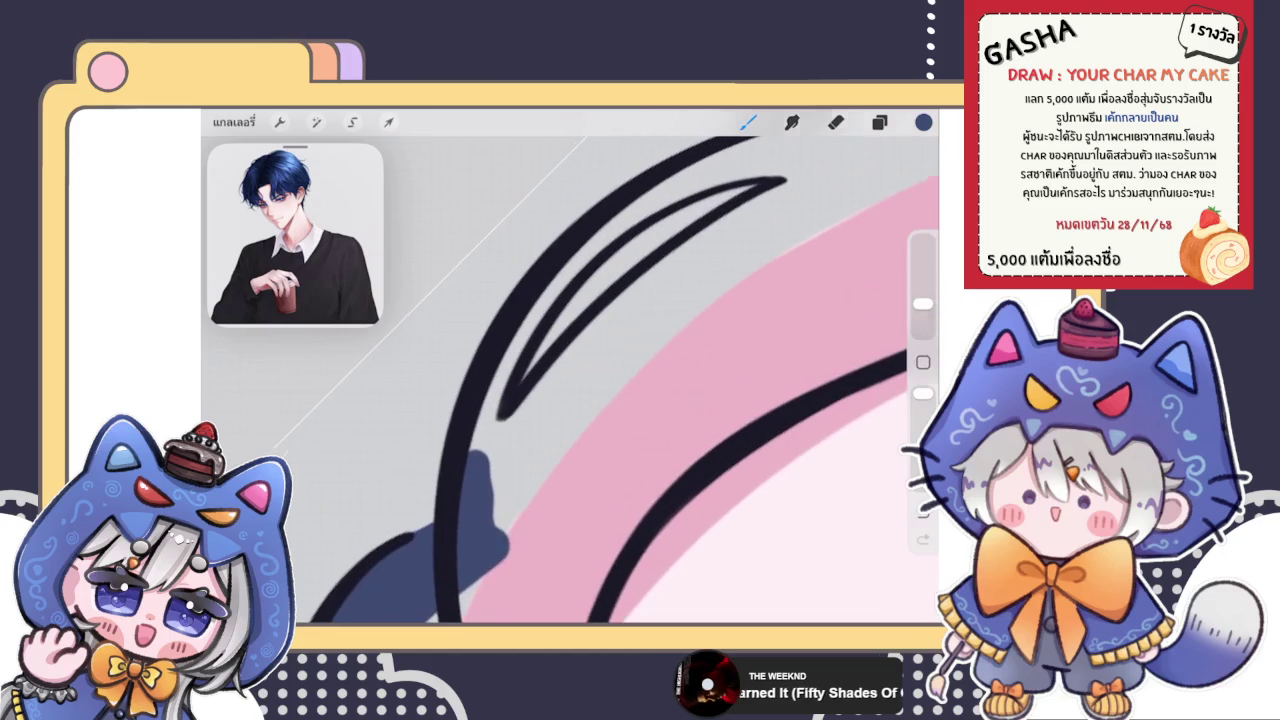
{"action": "mouse_move", "coordinate": [550, 295]}
{"action": "left_mouse_down"}
{"action": "mouse_move", "coordinate": [459, 480]}
{"action": "mouse_move", "coordinate": [650, 200]}
{"action": "mouse_move", "coordinate": [790, 140]}
{"action": "mouse_move", "coordinate": [700, 160]}
{"action": "mouse_move", "coordinate": [802, 160]}
{"action": "mouse_move", "coordinate": [790, 195]}
{"action": "mouse_move", "coordinate": [630, 305]}
{"action": "mouse_move", "coordinate": [513, 418]}
{"action": "mouse_move", "coordinate": [495, 465]}
{"action": "left_mouse_up"}
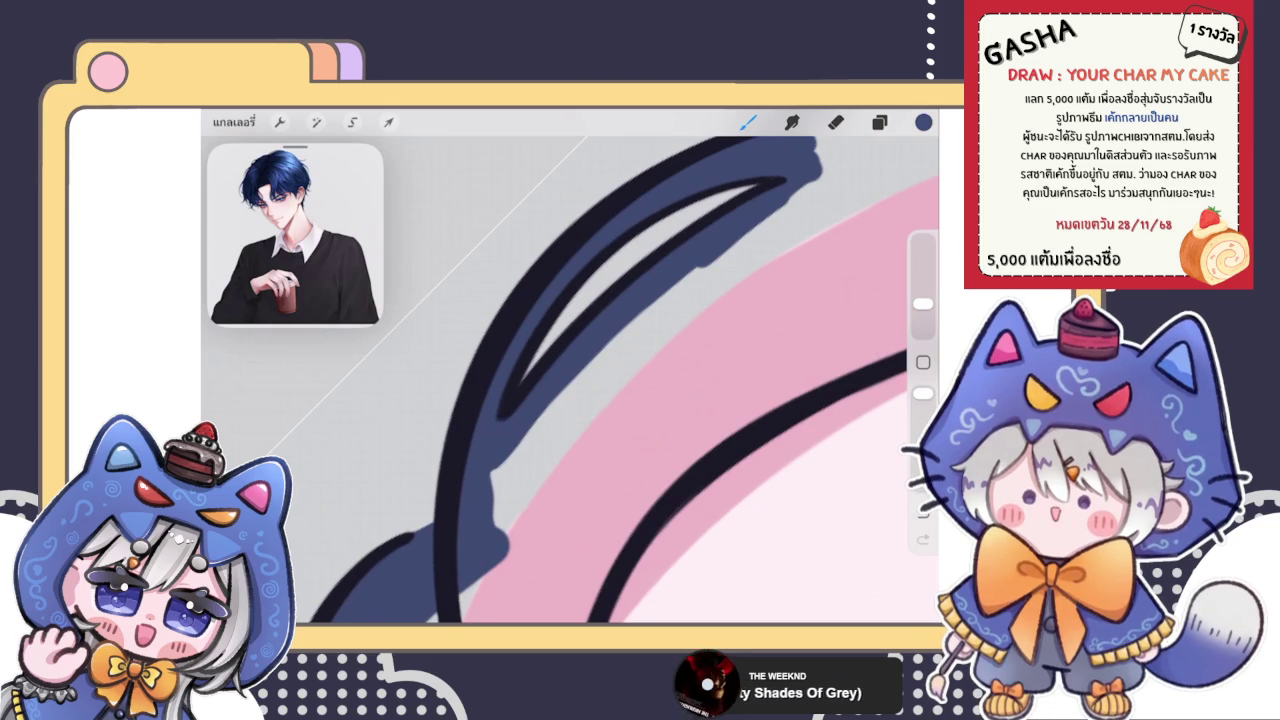
Paint navy fill up along the black strand outlines
{"action": "mouse_move", "coordinate": [495, 515]}
{"action": "left_mouse_down"}
{"action": "mouse_move", "coordinate": [807, 190]}
{"action": "mouse_move", "coordinate": [490, 495]}
{"action": "left_mouse_up"}
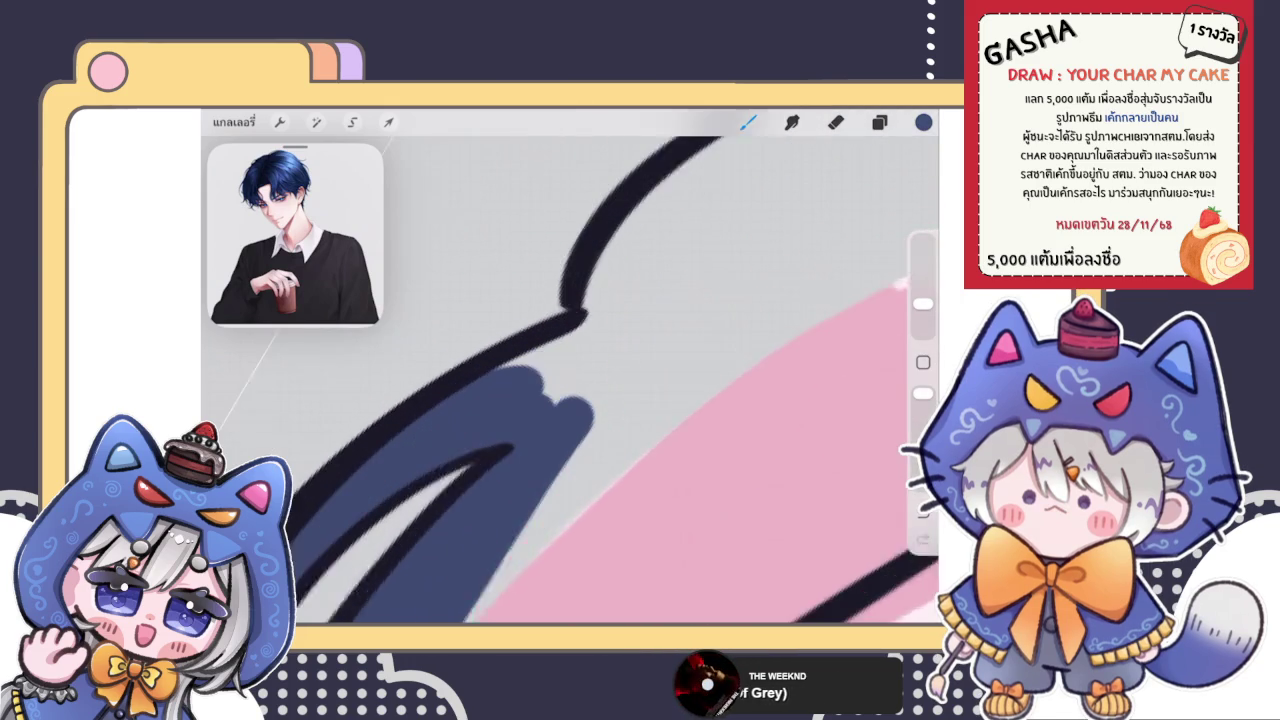
{"action": "mouse_move", "coordinate": [540, 395]}
{"action": "left_mouse_down"}
{"action": "mouse_move", "coordinate": [630, 300]}
{"action": "mouse_move", "coordinate": [615, 220]}
{"action": "mouse_move", "coordinate": [647, 193]}
{"action": "mouse_move", "coordinate": [700, 200]}
{"action": "mouse_move", "coordinate": [571, 428]}
{"action": "left_mouse_up"}
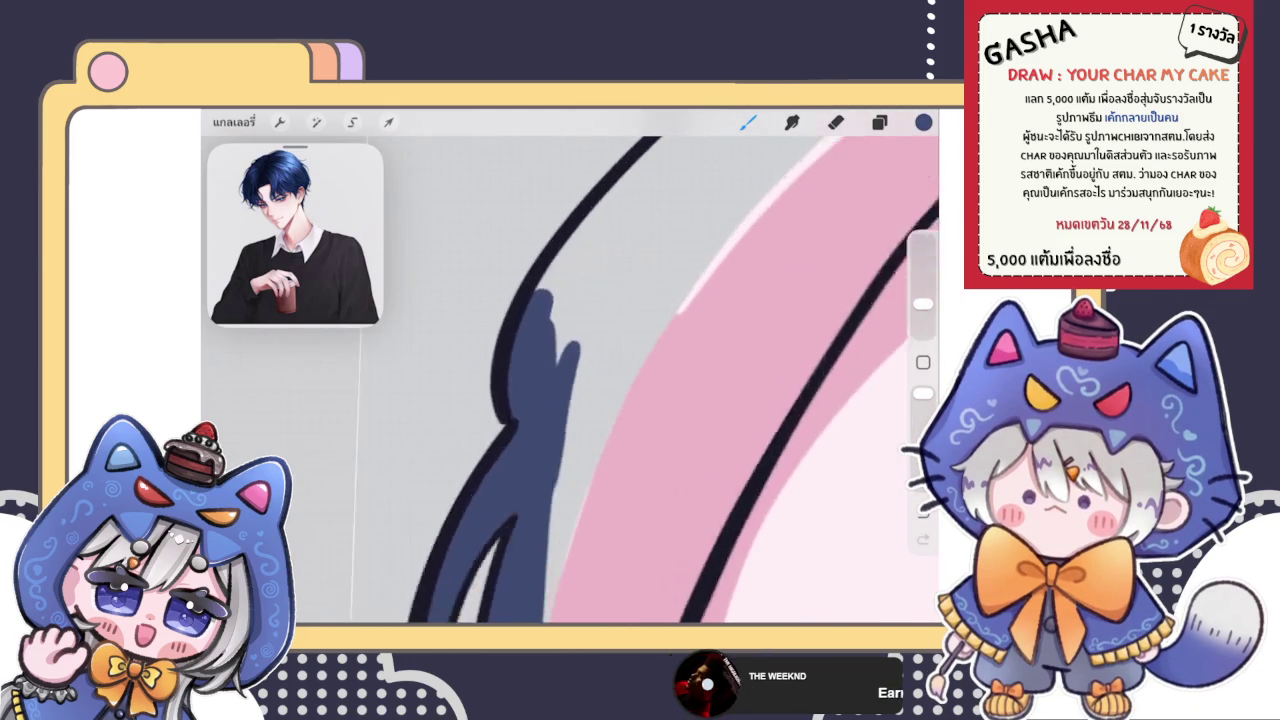
{"action": "mouse_move", "coordinate": [470, 430]}
{"action": "left_mouse_down"}
{"action": "mouse_move", "coordinate": [640, 190]}
{"action": "mouse_move", "coordinate": [694, 146]}
{"action": "mouse_move", "coordinate": [480, 490]}
{"action": "mouse_move", "coordinate": [700, 145]}
{"action": "left_mouse_up"}
{"action": "left_click_drag", "start_coordinate": [600, 300], "coordinate": [560, 420]}
{"action": "mouse_move", "coordinate": [440, 465]}
{"action": "left_mouse_down"}
{"action": "mouse_move", "coordinate": [560, 305]}
{"action": "mouse_move", "coordinate": [603, 174]}
{"action": "left_mouse_up"}
{"action": "left_click_drag", "start_coordinate": [596, 258], "coordinate": [600, 195]}
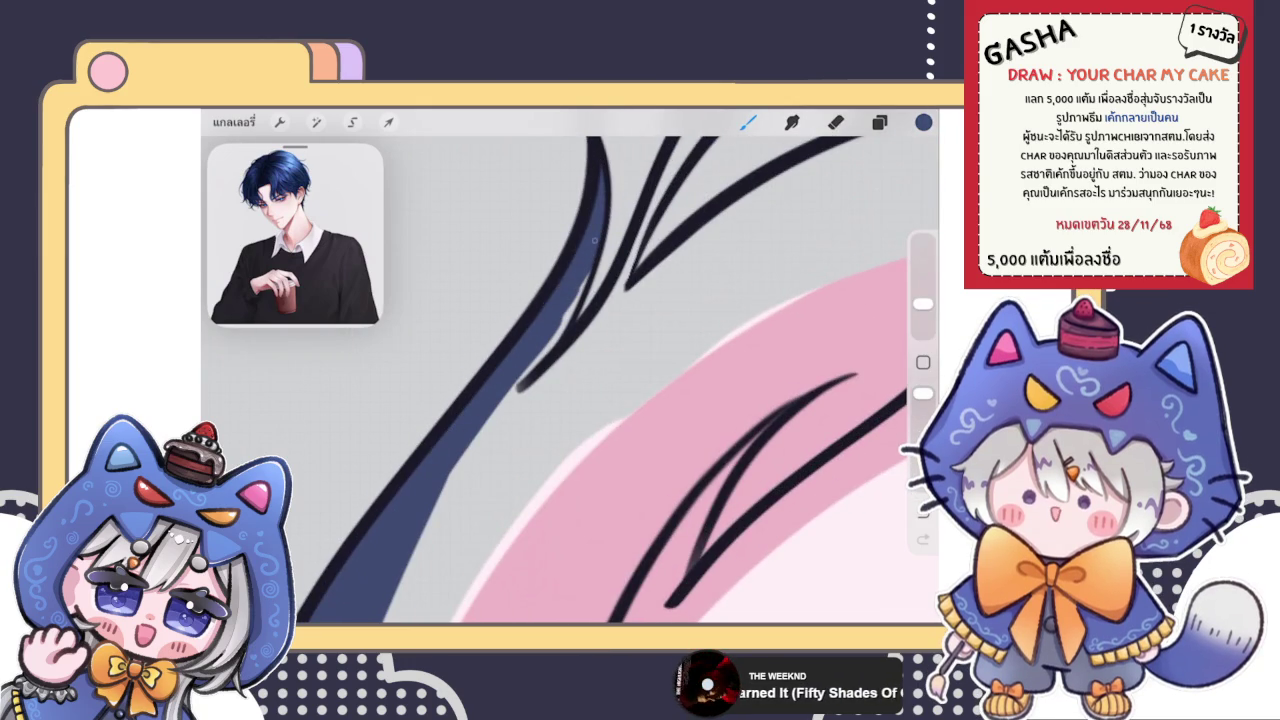
Fill navy toward the strand tips and cover the remaining light gaps between outlines
{"action": "left_click_drag", "start_coordinate": [585, 285], "coordinate": [490, 430]}
{"action": "mouse_move", "coordinate": [500, 400]}
{"action": "left_mouse_down"}
{"action": "mouse_move", "coordinate": [637, 282]}
{"action": "mouse_move", "coordinate": [595, 340]}
{"action": "left_mouse_up"}
{"action": "mouse_move", "coordinate": [645, 290]}
{"action": "left_mouse_down"}
{"action": "mouse_move", "coordinate": [825, 160]}
{"action": "mouse_move", "coordinate": [544, 378]}
{"action": "mouse_move", "coordinate": [478, 448]}
{"action": "left_mouse_up"}
{"action": "left_click_drag", "start_coordinate": [752, 238], "coordinate": [822, 180]}
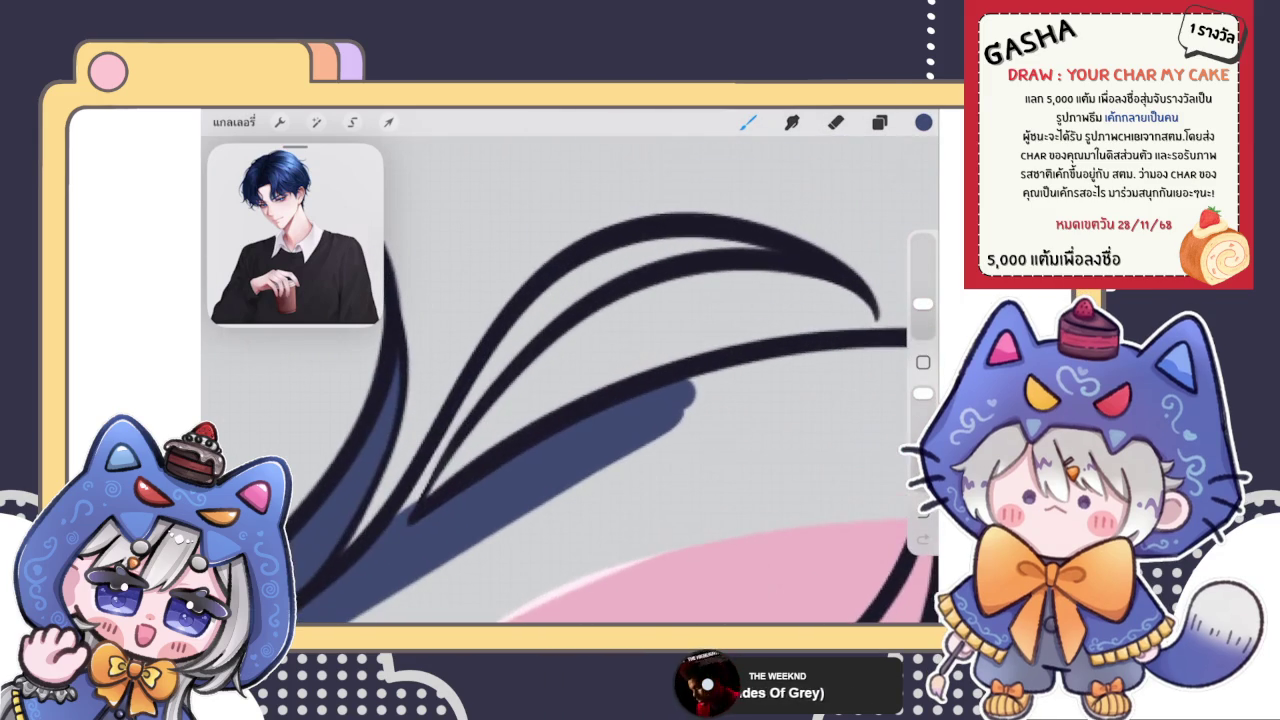
{"action": "mouse_move", "coordinate": [404, 510]}
{"action": "left_mouse_down"}
{"action": "mouse_move", "coordinate": [478, 392]}
{"action": "mouse_move", "coordinate": [580, 285]}
{"action": "left_mouse_up"}
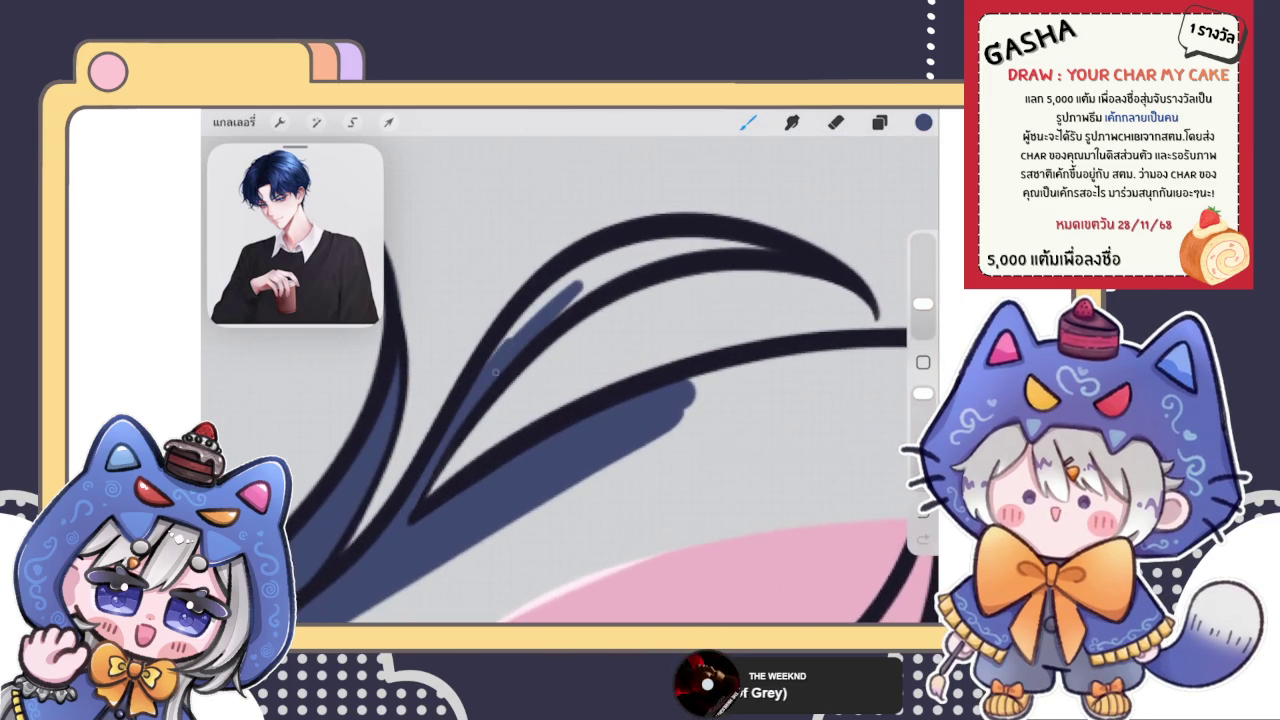
{"action": "mouse_move", "coordinate": [528, 335]}
{"action": "left_mouse_down"}
{"action": "mouse_move", "coordinate": [600, 258]}
{"action": "mouse_move", "coordinate": [665, 236]}
{"action": "left_mouse_up"}
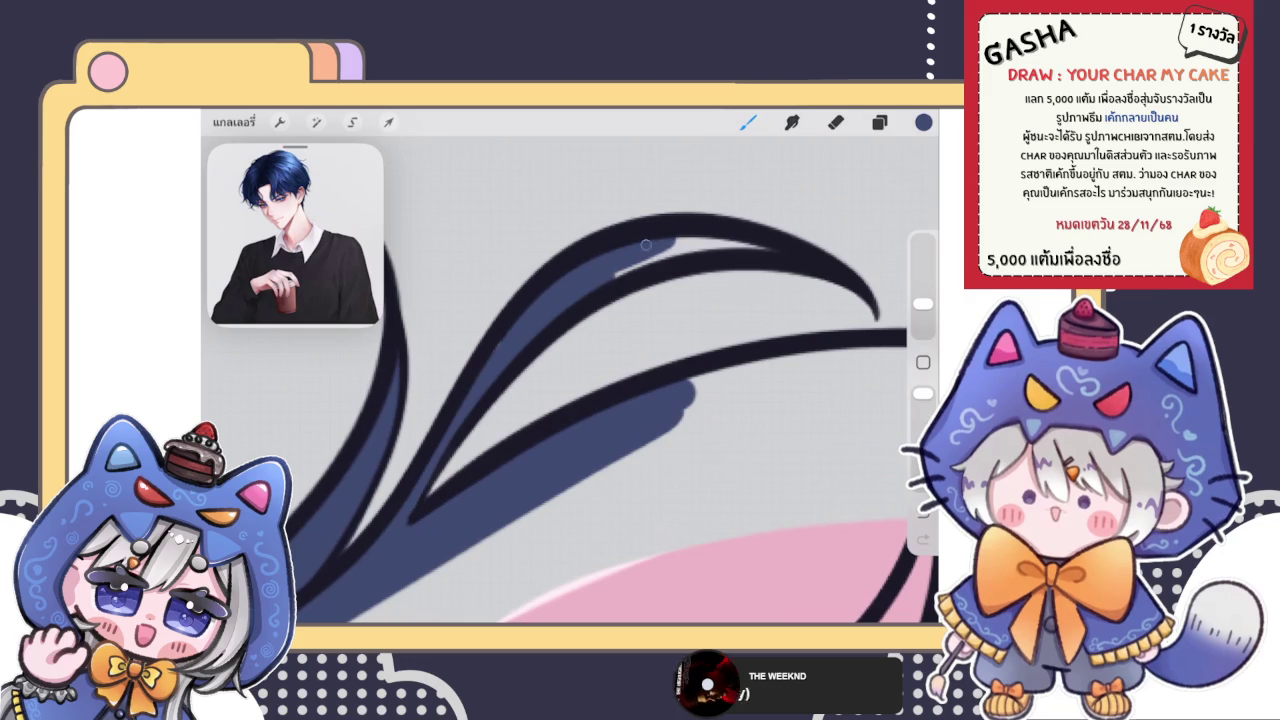
{"action": "mouse_move", "coordinate": [570, 276]}
{"action": "left_mouse_down"}
{"action": "mouse_move", "coordinate": [685, 238]}
{"action": "mouse_move", "coordinate": [770, 246]}
{"action": "left_mouse_up"}
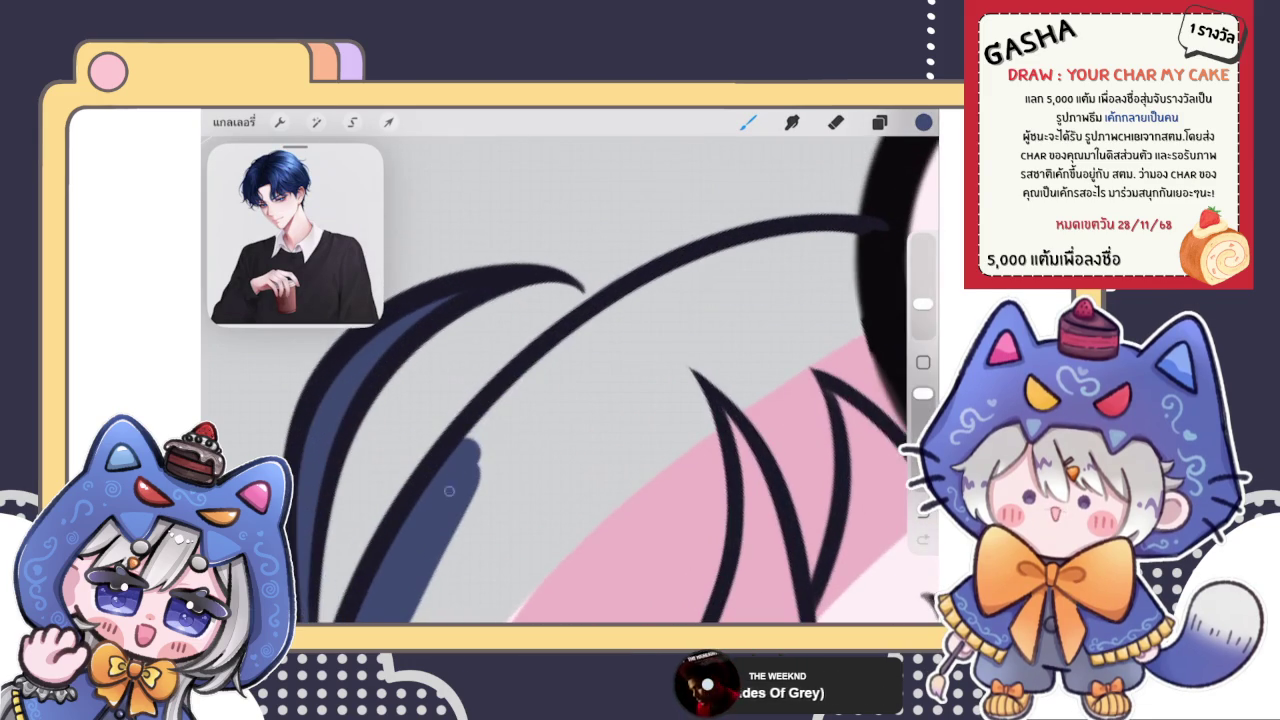
Fill another hair strand with blue and shade the strand over the eye dark blue
{"action": "left_click_drag", "start_coordinate": [660, 300], "coordinate": [485, 435]}
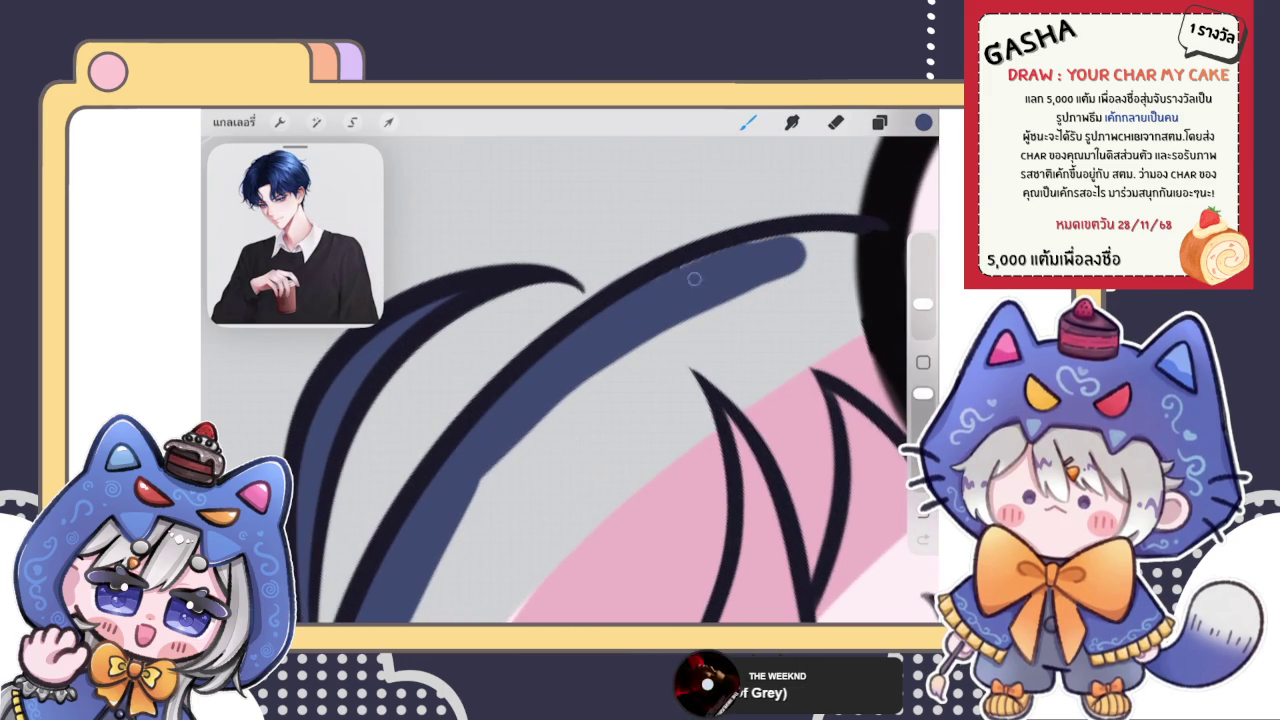
{"action": "mouse_move", "coordinate": [845, 295]}
{"action": "left_mouse_down"}
{"action": "mouse_move", "coordinate": [820, 237]}
{"action": "mouse_move", "coordinate": [837, 272]}
{"action": "left_mouse_up"}
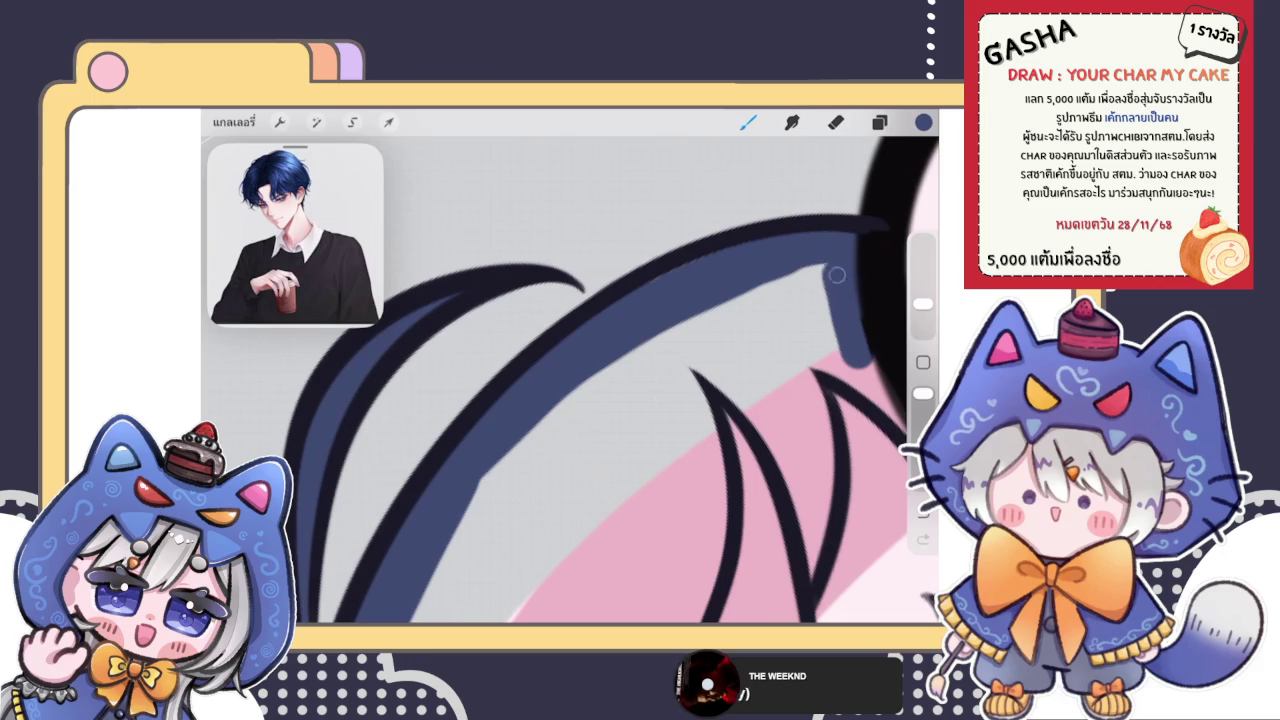
{"action": "scroll", "coordinate": [570, 366], "scroll_direction": "down", "scroll_amount": 5}
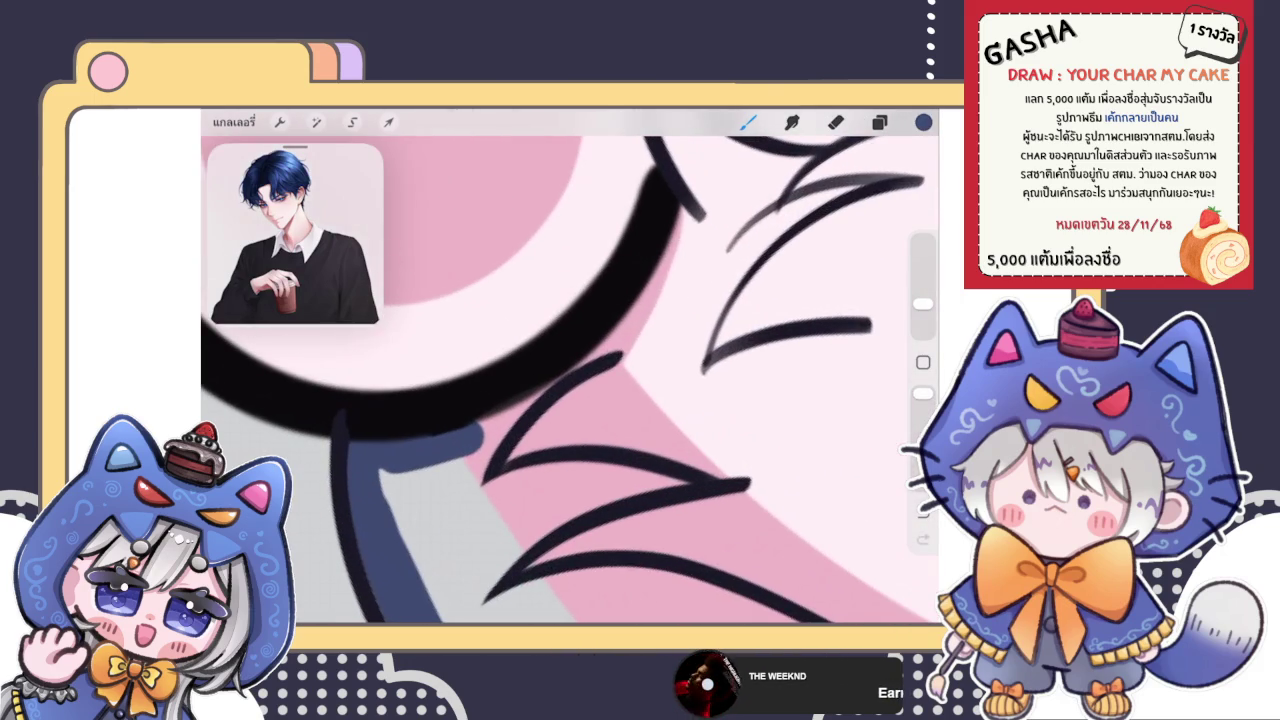
{"action": "left_click_drag", "start_coordinate": [643, 286], "coordinate": [690, 190]}
{"action": "scroll", "coordinate": [570, 366], "scroll_direction": "down", "scroll_amount": 5}
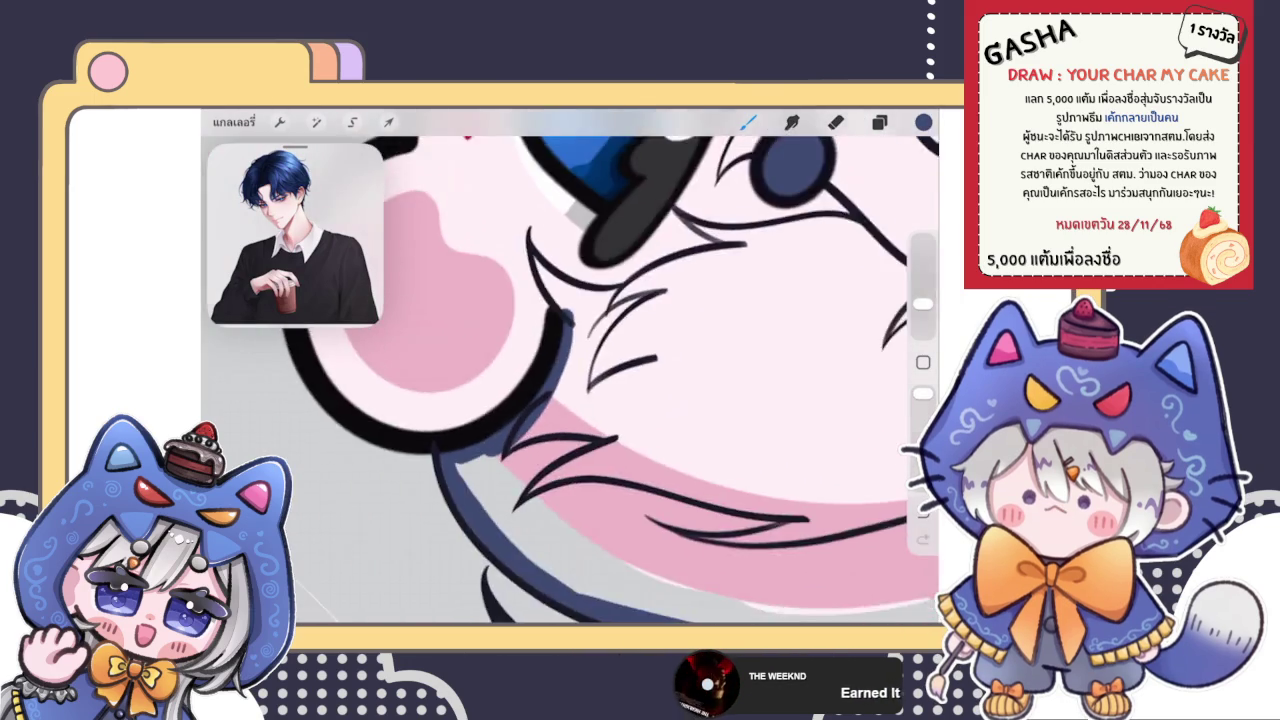
{"action": "mouse_move", "coordinate": [490, 450]}
{"action": "left_mouse_down"}
{"action": "mouse_move", "coordinate": [500, 309]}
{"action": "mouse_move", "coordinate": [685, 540]}
{"action": "left_mouse_up"}
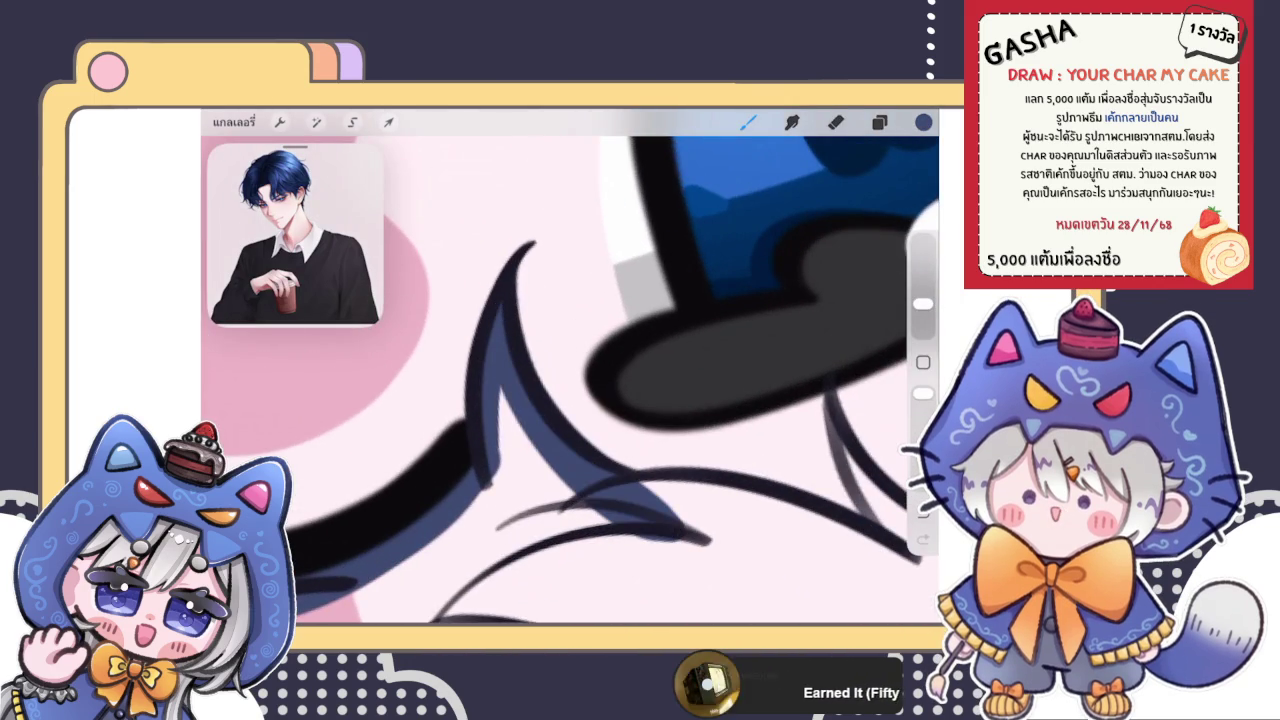
{"action": "left_click_drag", "start_coordinate": [500, 390], "coordinate": [567, 516]}
{"action": "left_click_drag", "start_coordinate": [505, 478], "coordinate": [482, 528]}
Briefly erase, then extend blue strand shading rightward beside the lower strand
{"action": "key", "text": "e"}
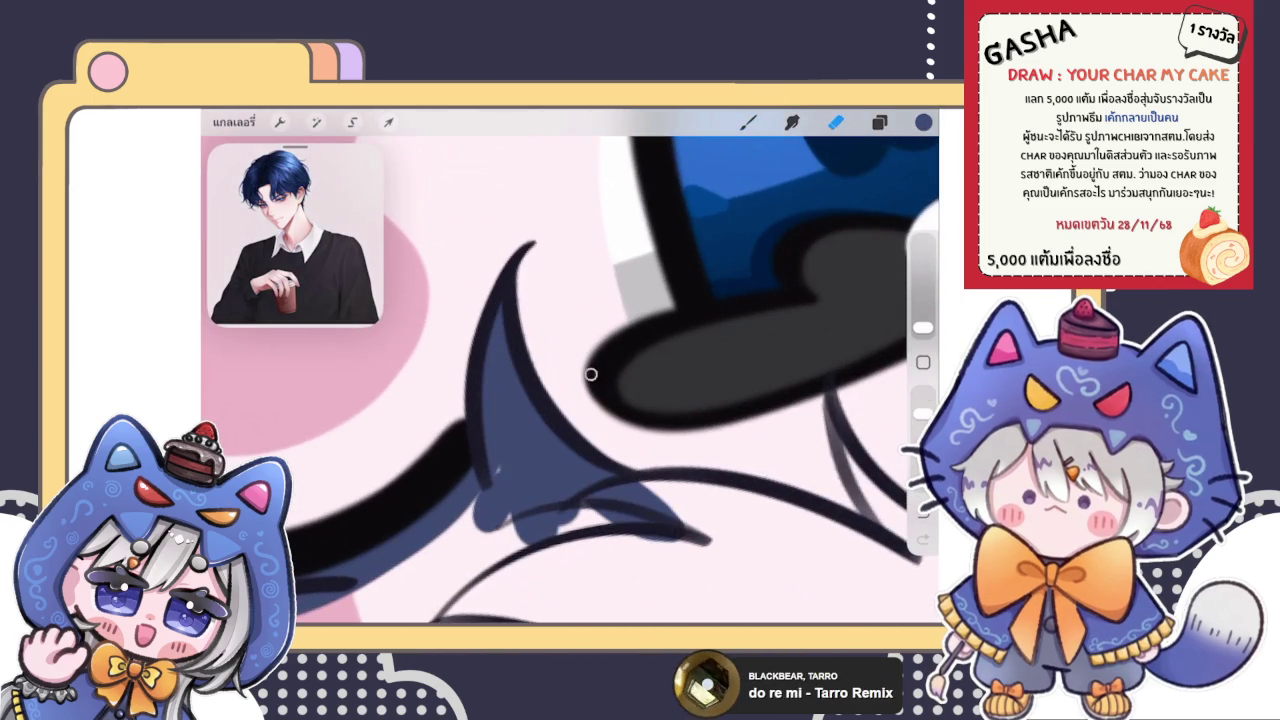
{"action": "key", "text": "b"}
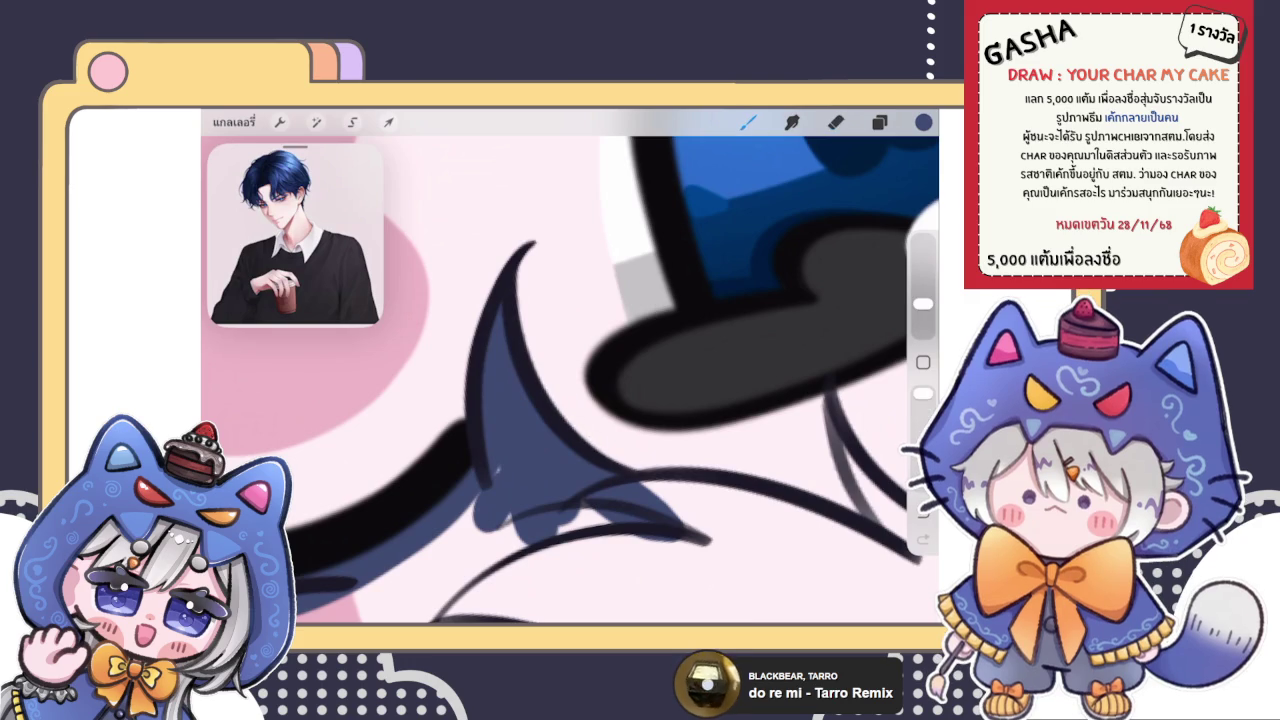
{"action": "mouse_move", "coordinate": [450, 500]}
{"action": "left_mouse_down"}
{"action": "mouse_move", "coordinate": [510, 555]}
{"action": "mouse_move", "coordinate": [745, 520]}
{"action": "left_mouse_up"}
{"action": "scroll", "coordinate": [570, 366], "scroll_direction": "down", "scroll_amount": 3}
{"action": "scroll", "coordinate": [570, 366], "scroll_direction": "up", "scroll_amount": 3}
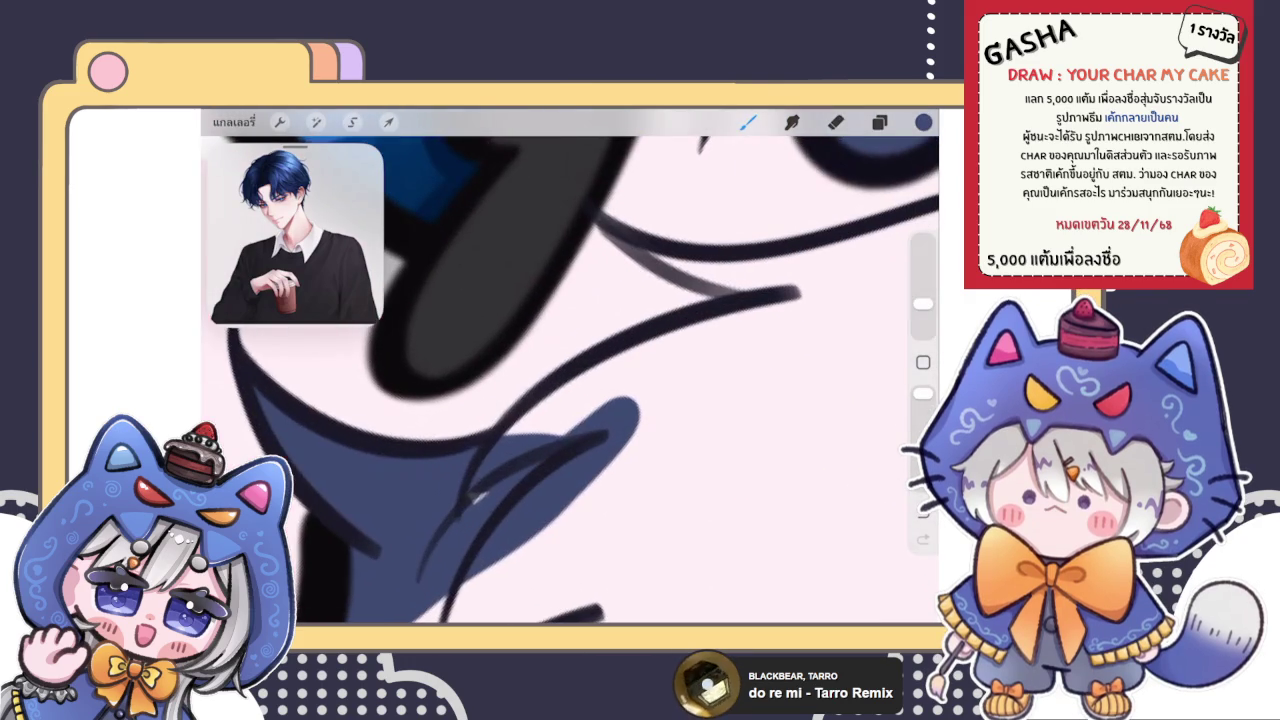
{"action": "left_click_drag", "start_coordinate": [520, 430], "coordinate": [640, 355]}
{"action": "left_click_drag", "start_coordinate": [560, 415], "coordinate": [800, 305]}
{"action": "left_click_drag", "start_coordinate": [640, 390], "coordinate": [800, 300]}
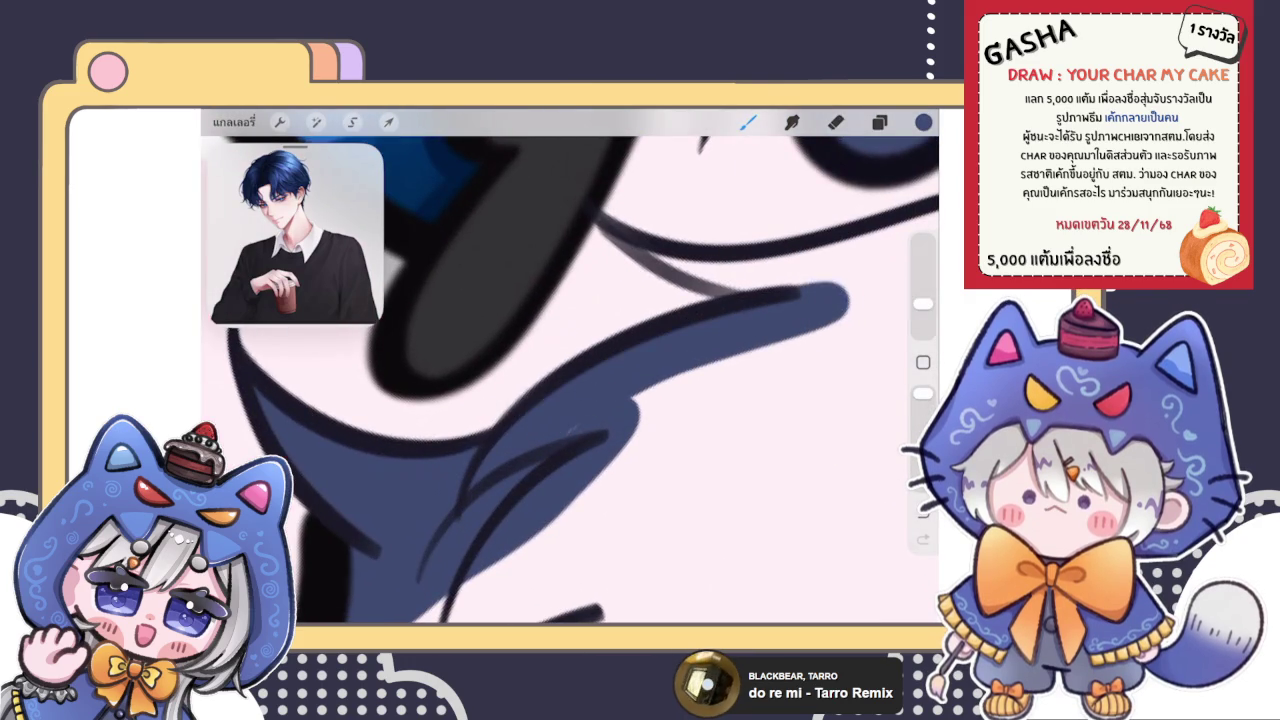
{"action": "scroll", "coordinate": [571, 407], "scroll_direction": "up", "scroll_amount": 3}
Draw a thin dark strand line near the eye and fill blue between the strands around it
{"action": "mouse_move", "coordinate": [555, 240]}
{"action": "left_mouse_down"}
{"action": "mouse_move", "coordinate": [531, 356]}
{"action": "mouse_move", "coordinate": [545, 444]}
{"action": "left_mouse_up"}
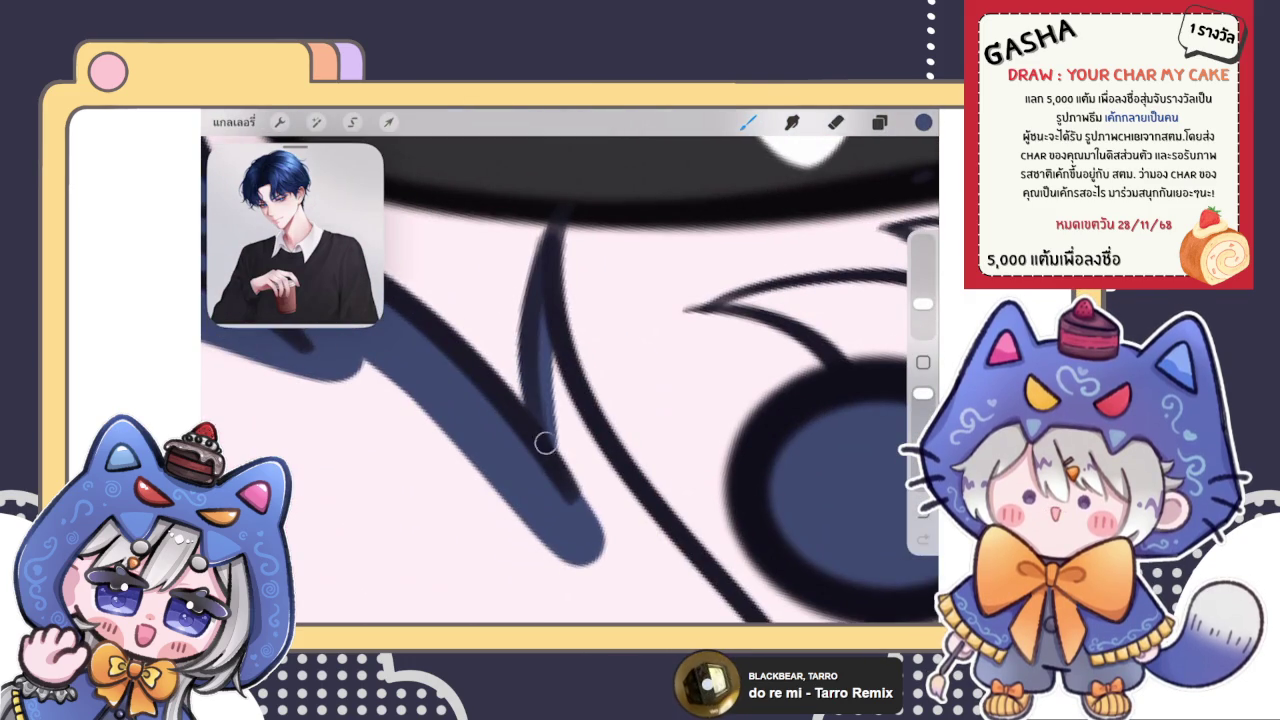
{"action": "left_click_drag", "start_coordinate": [552, 350], "coordinate": [612, 520]}
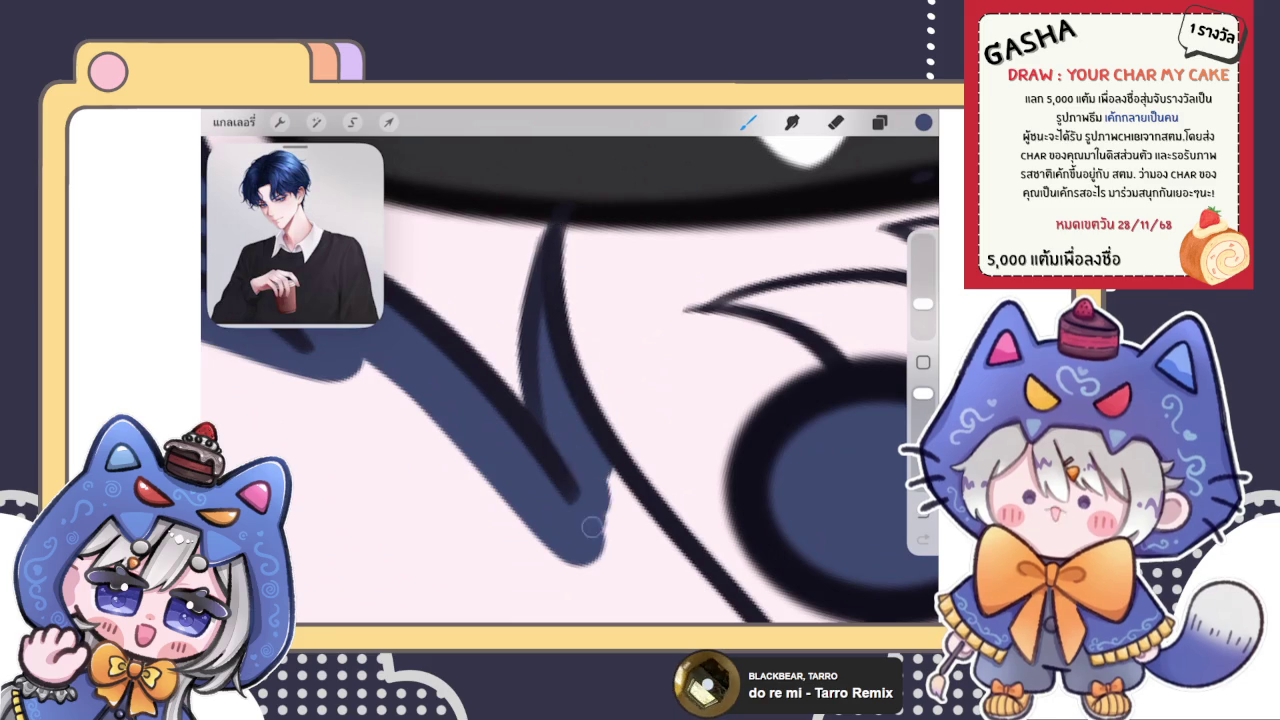
{"action": "left_click_drag", "start_coordinate": [600, 468], "coordinate": [665, 570]}
{"action": "scroll", "coordinate": [570, 370], "scroll_direction": "down", "scroll_amount": 5}
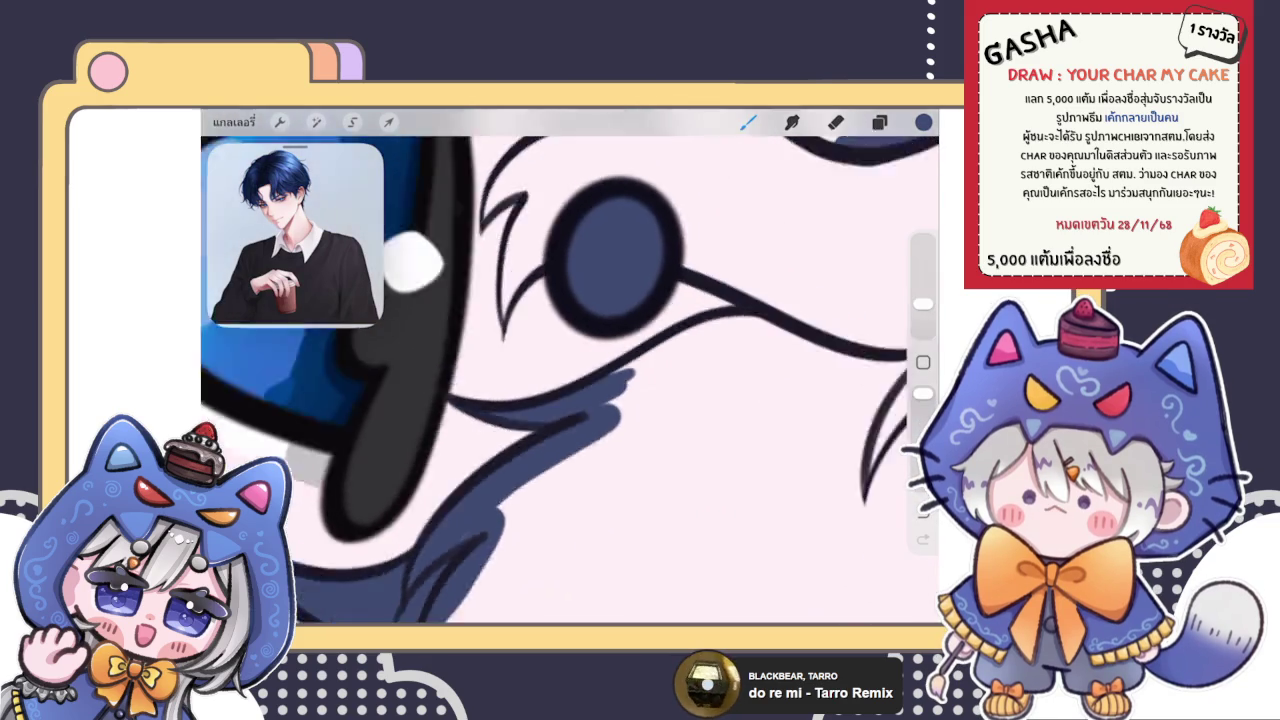
{"action": "mouse_move", "coordinate": [495, 430]}
{"action": "left_mouse_down"}
{"action": "mouse_move", "coordinate": [655, 305]}
{"action": "mouse_move", "coordinate": [770, 286]}
{"action": "mouse_move", "coordinate": [683, 265]}
{"action": "left_mouse_up"}
{"action": "scroll", "coordinate": [570, 370], "scroll_direction": "up", "scroll_amount": 3}
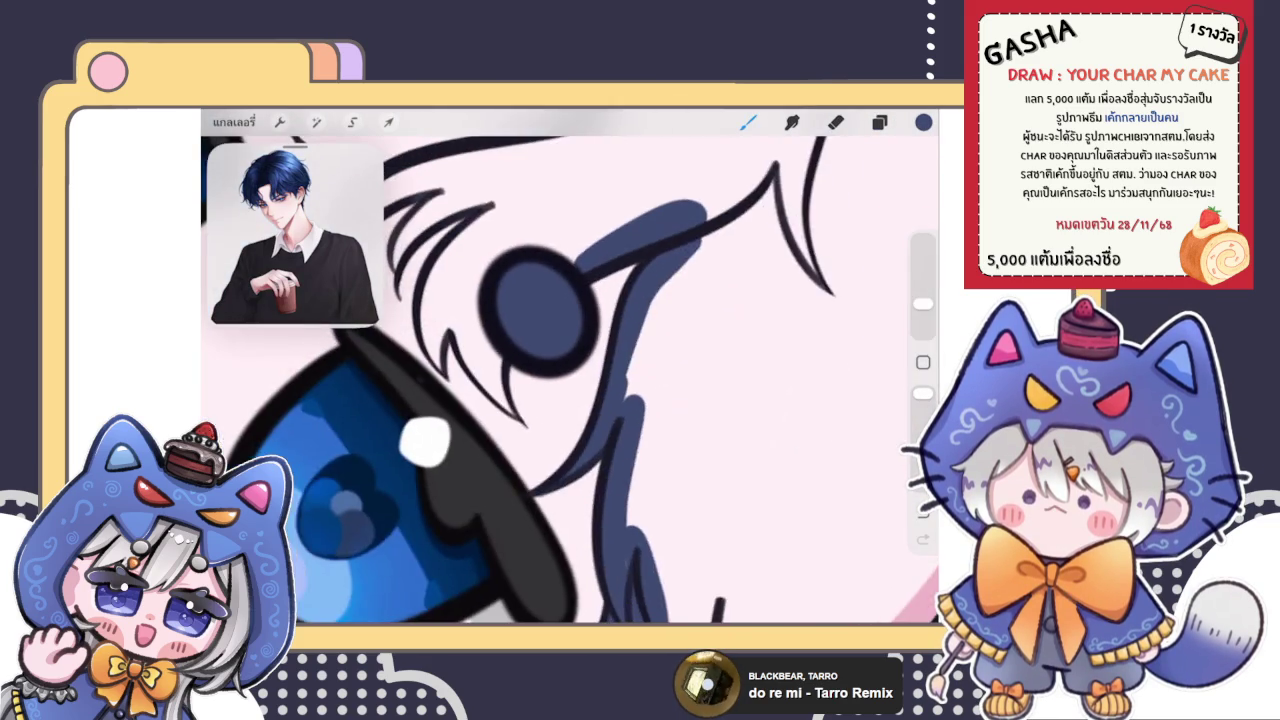
{"action": "mouse_move", "coordinate": [590, 190]}
{"action": "left_mouse_down"}
{"action": "mouse_move", "coordinate": [540, 249]}
{"action": "mouse_move", "coordinate": [472, 440]}
{"action": "left_mouse_up"}
{"action": "mouse_move", "coordinate": [515, 360]}
{"action": "left_mouse_down"}
{"action": "mouse_move", "coordinate": [585, 522]}
{"action": "mouse_move", "coordinate": [588, 445]}
{"action": "mouse_move", "coordinate": [745, 255]}
{"action": "mouse_move", "coordinate": [810, 262]}
{"action": "left_mouse_up"}
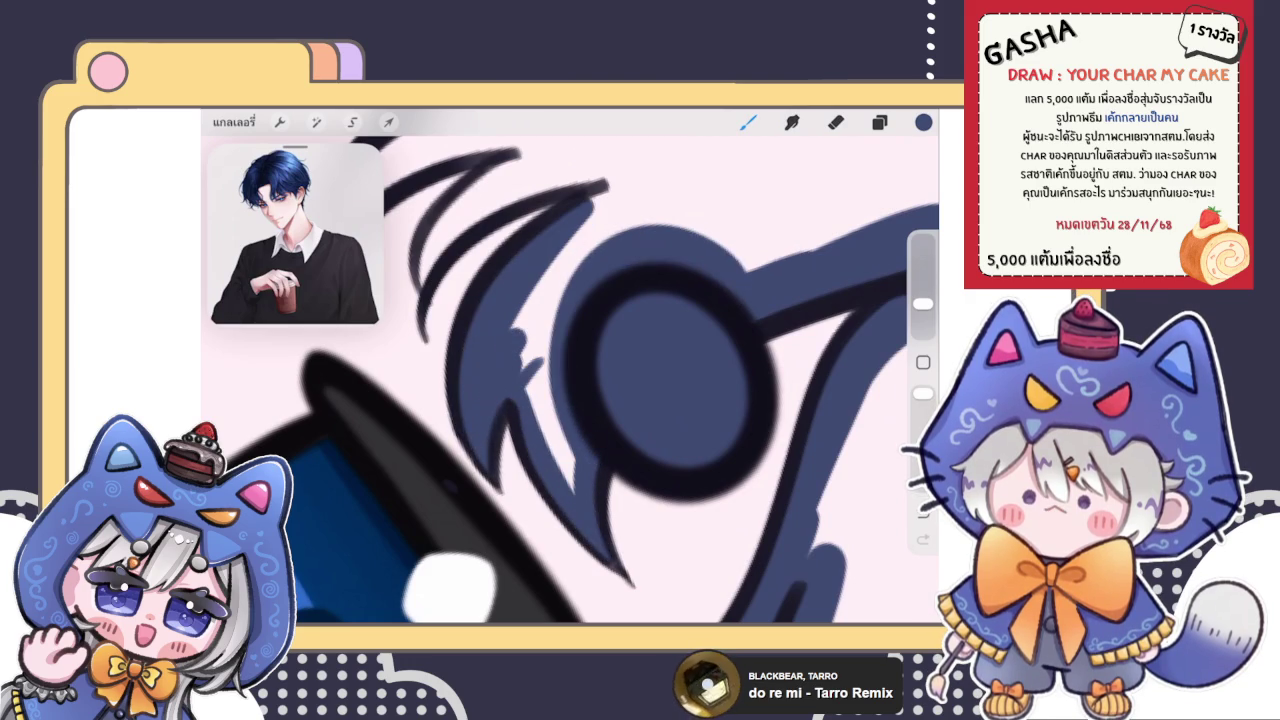
{"action": "mouse_move", "coordinate": [565, 442]}
{"action": "left_mouse_down"}
{"action": "mouse_move", "coordinate": [571, 509]}
{"action": "mouse_move", "coordinate": [631, 214]}
{"action": "mouse_move", "coordinate": [645, 205]}
{"action": "left_mouse_up"}
Touch up with the eraser, then paint navy into the gaps between the left hair strands
{"action": "left_click", "coordinate": [836, 122]}
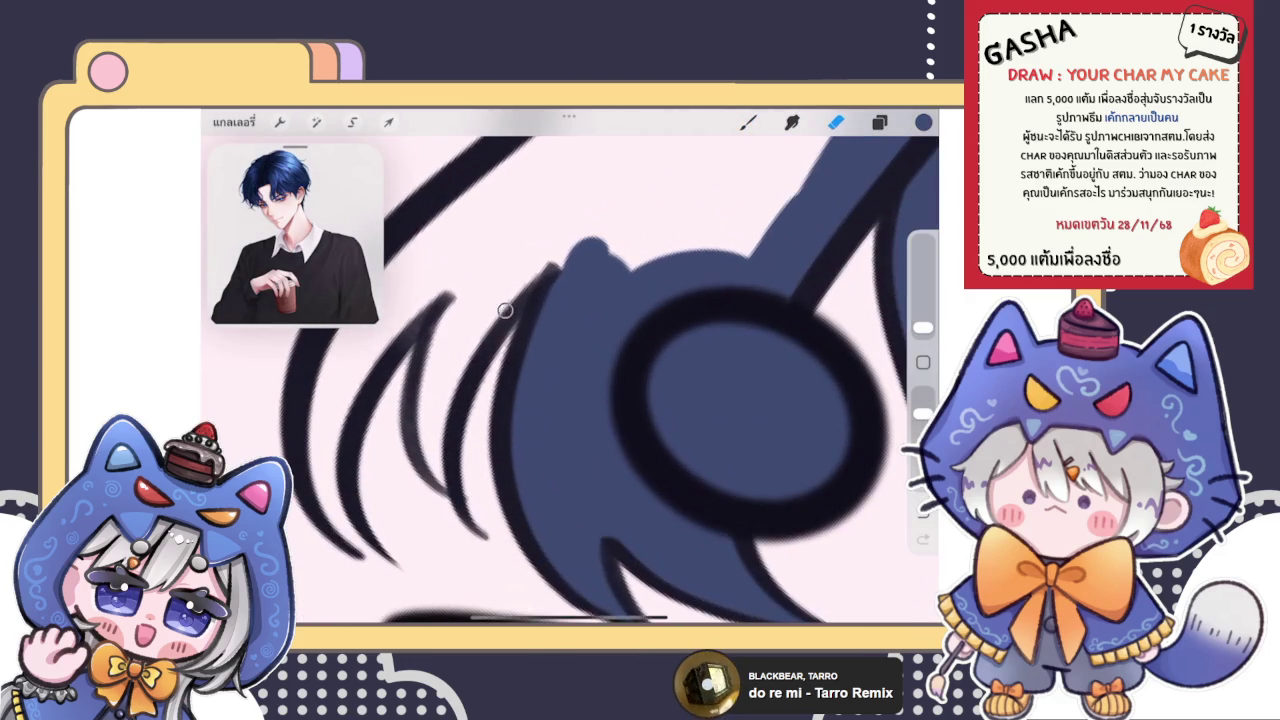
{"action": "left_click", "coordinate": [748, 122]}
{"action": "left_click_drag", "start_coordinate": [650, 400], "coordinate": [820, 370]}
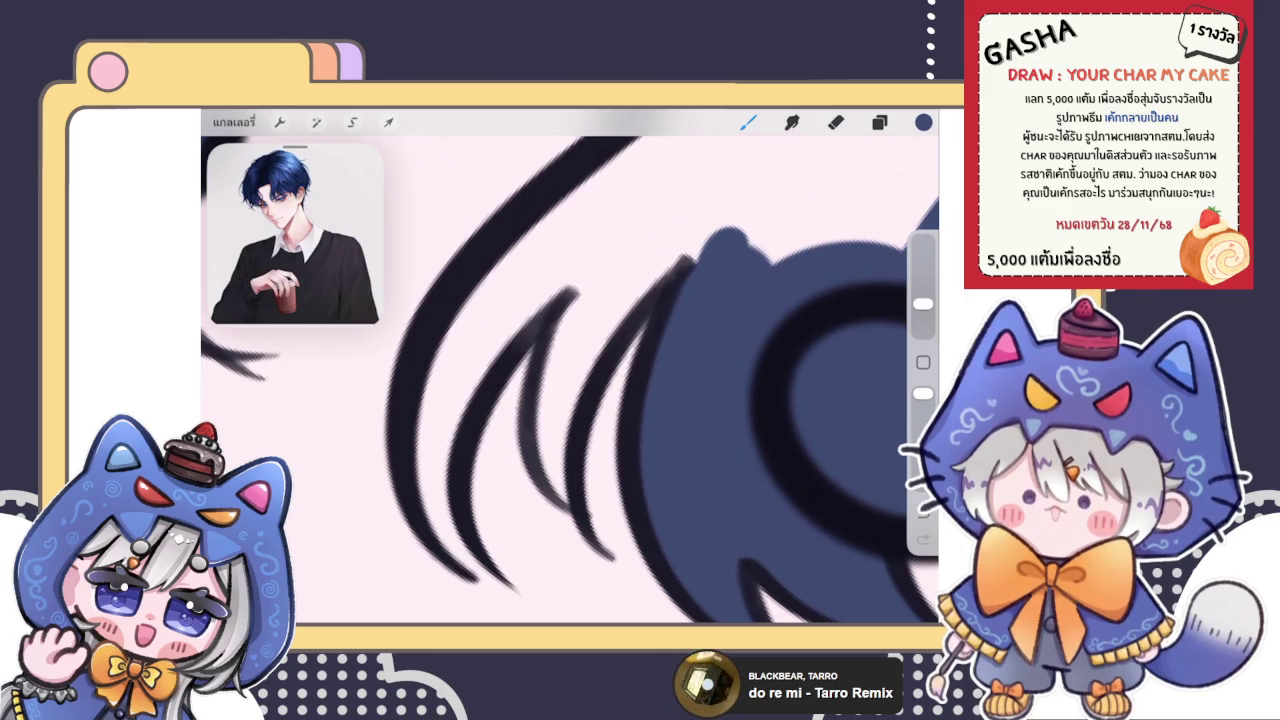
{"action": "mouse_move", "coordinate": [416, 430]}
{"action": "left_mouse_down"}
{"action": "mouse_move", "coordinate": [462, 545]}
{"action": "mouse_move", "coordinate": [500, 315]}
{"action": "left_mouse_up"}
{"action": "mouse_move", "coordinate": [440, 395]}
{"action": "left_mouse_down"}
{"action": "mouse_move", "coordinate": [570, 250]}
{"action": "mouse_move", "coordinate": [497, 347]}
{"action": "left_mouse_up"}
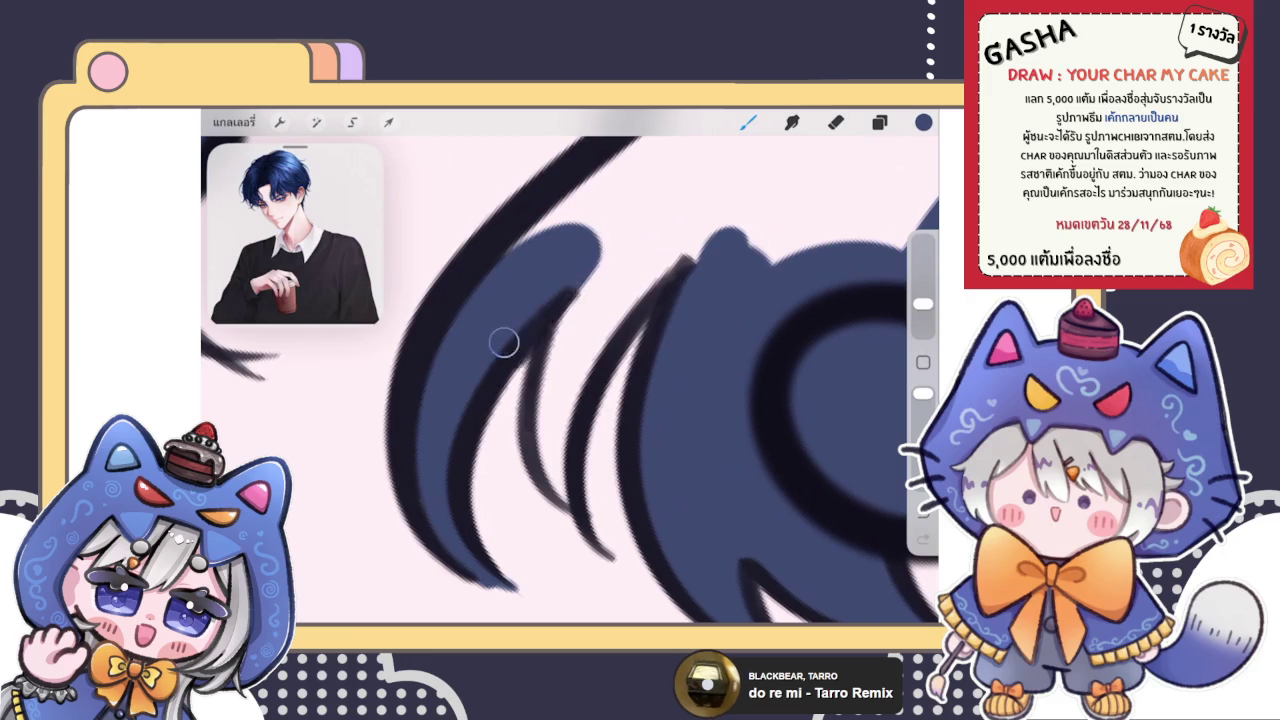
{"action": "left_click_drag", "start_coordinate": [560, 260], "coordinate": [660, 225]}
Add dark strand lines through the hair and ColorDrop navy into the small curl at the top
{"action": "key", "text": "e"}
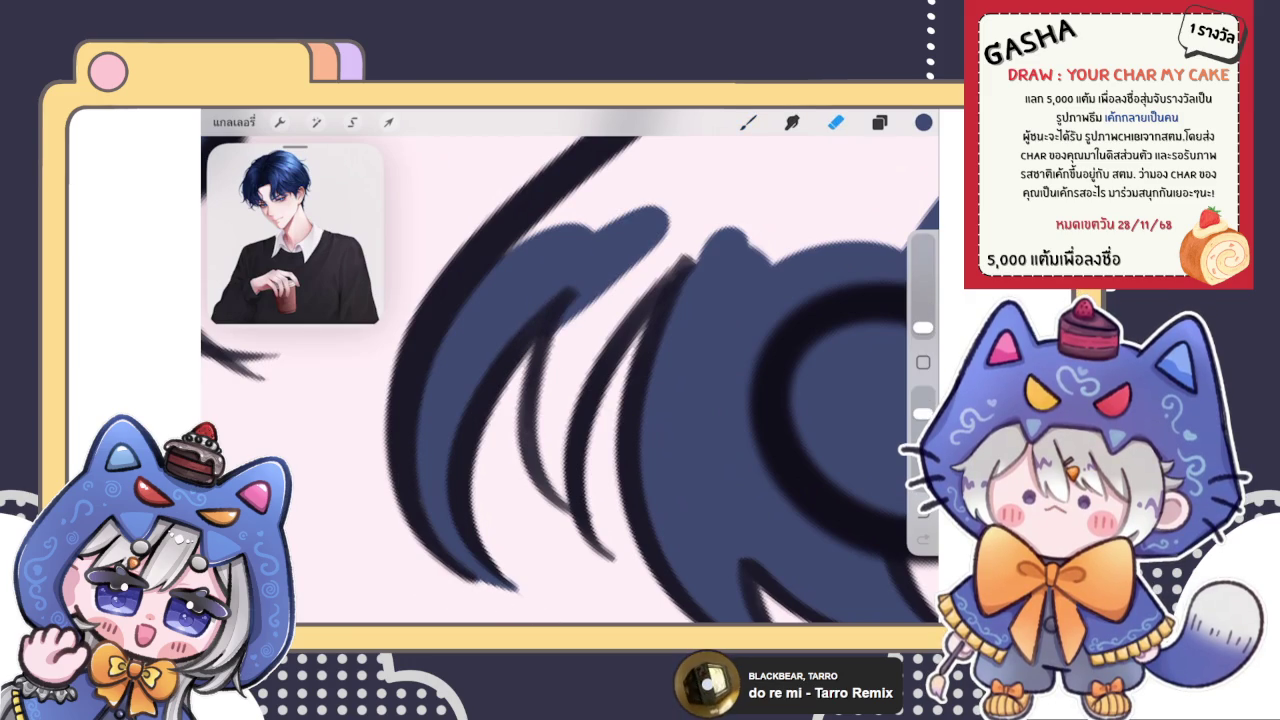
{"action": "key", "text": "b"}
{"action": "left_click_drag", "start_coordinate": [570, 305], "coordinate": [540, 420]}
{"action": "left_click_drag", "start_coordinate": [565, 360], "coordinate": [535, 455]}
{"action": "mouse_move", "coordinate": [560, 390]}
{"action": "left_mouse_down"}
{"action": "mouse_move", "coordinate": [535, 495]}
{"action": "mouse_move", "coordinate": [580, 371]}
{"action": "mouse_move", "coordinate": [720, 220]}
{"action": "mouse_move", "coordinate": [575, 346]}
{"action": "mouse_move", "coordinate": [660, 210]}
{"action": "left_mouse_up"}
{"action": "left_click_drag", "start_coordinate": [700, 130], "coordinate": [490, 270]}
{"action": "scroll", "coordinate": [570, 366], "scroll_direction": "down", "scroll_amount": 5}
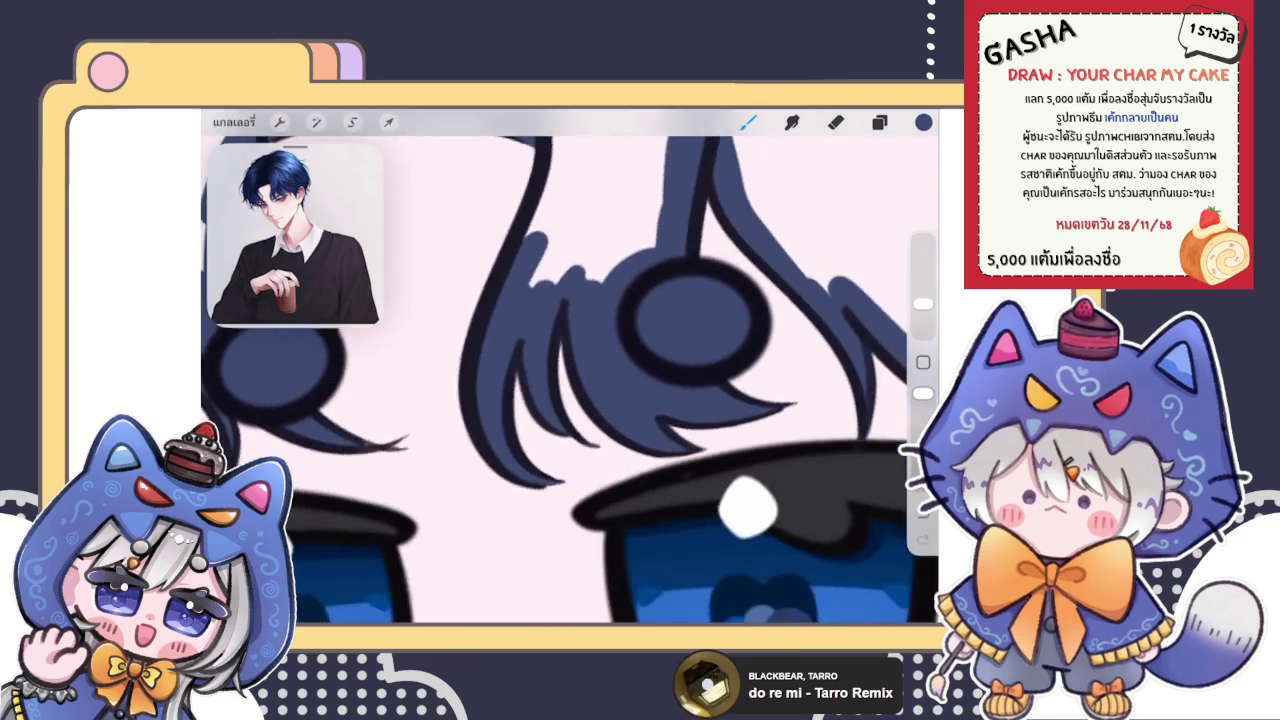
{"action": "scroll", "coordinate": [500, 300], "scroll_direction": "up", "scroll_amount": 5}
{"action": "left_click_drag", "start_coordinate": [632, 440], "coordinate": [618, 366]}
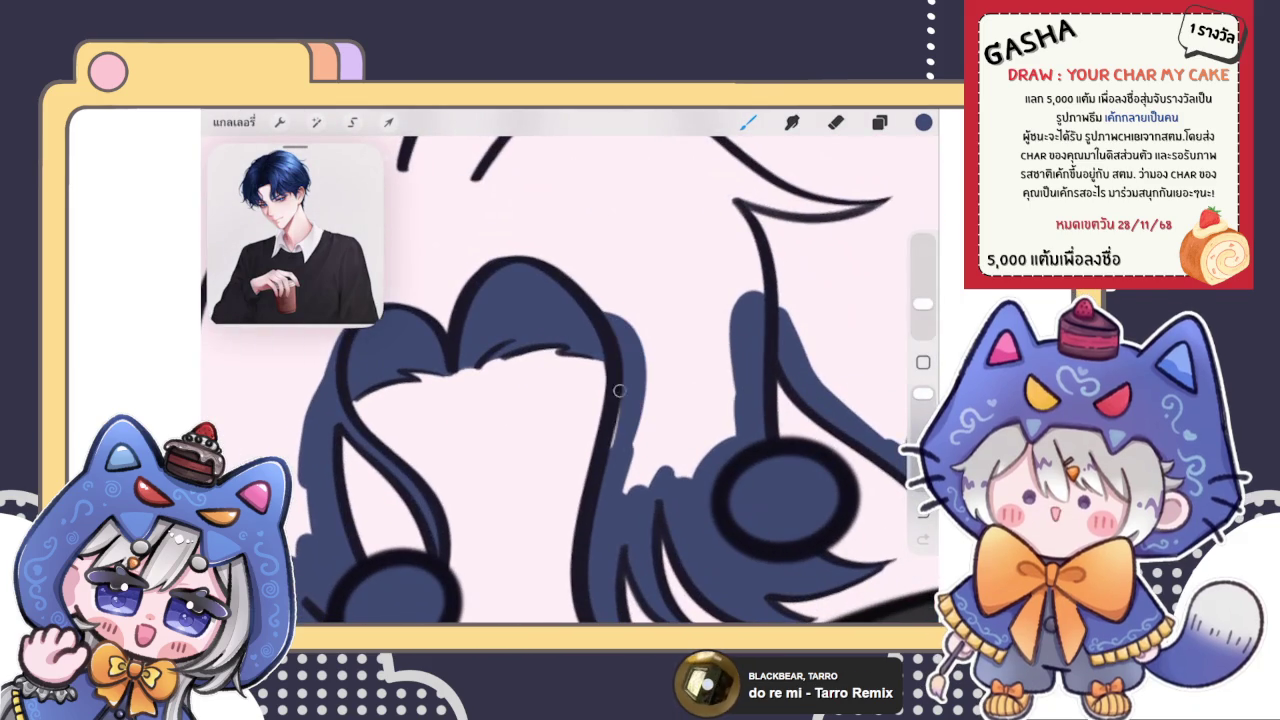
{"action": "left_click_drag", "start_coordinate": [923, 122], "coordinate": [620, 400]}
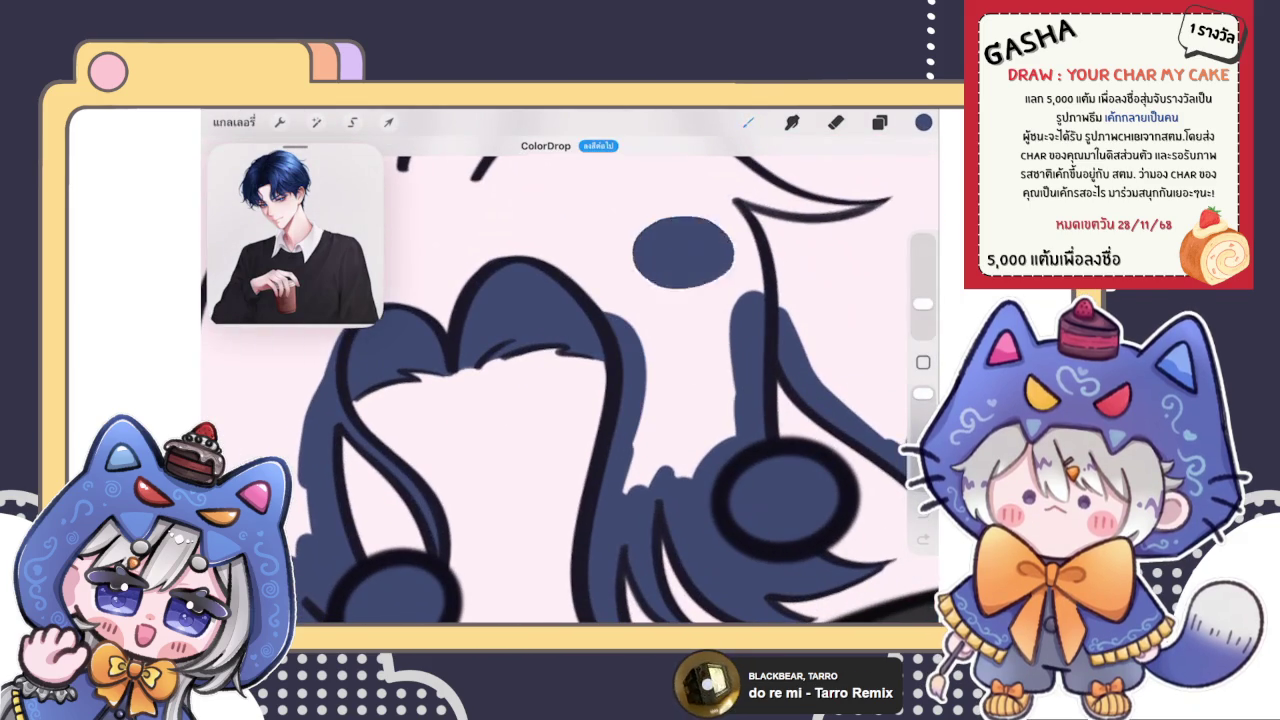
Add a new blank layer above the character's layer group
{"action": "scroll", "coordinate": [570, 380], "scroll_direction": "down", "scroll_amount": 3}
{"action": "scroll", "coordinate": [570, 380], "scroll_direction": "down", "scroll_amount": 2}
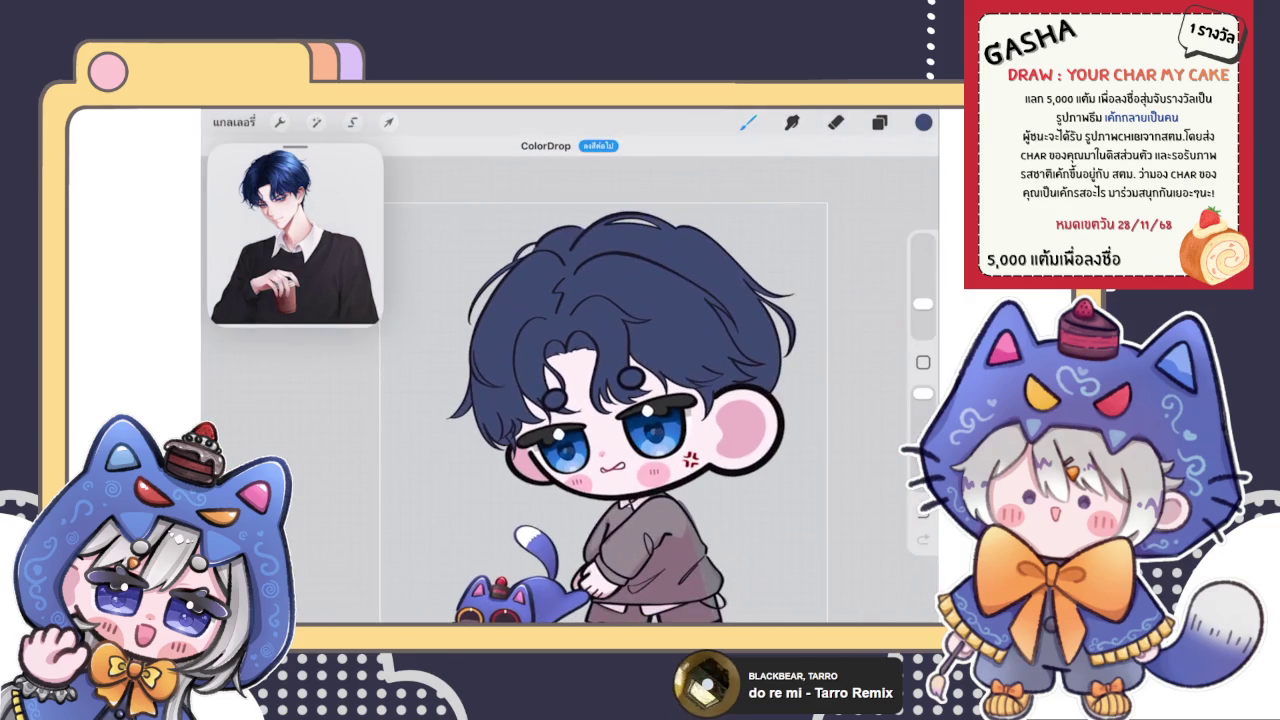
{"action": "scroll", "coordinate": [620, 420], "scroll_direction": "down", "scroll_amount": 3}
{"action": "scroll", "coordinate": [560, 380], "scroll_direction": "up", "scroll_amount": 3}
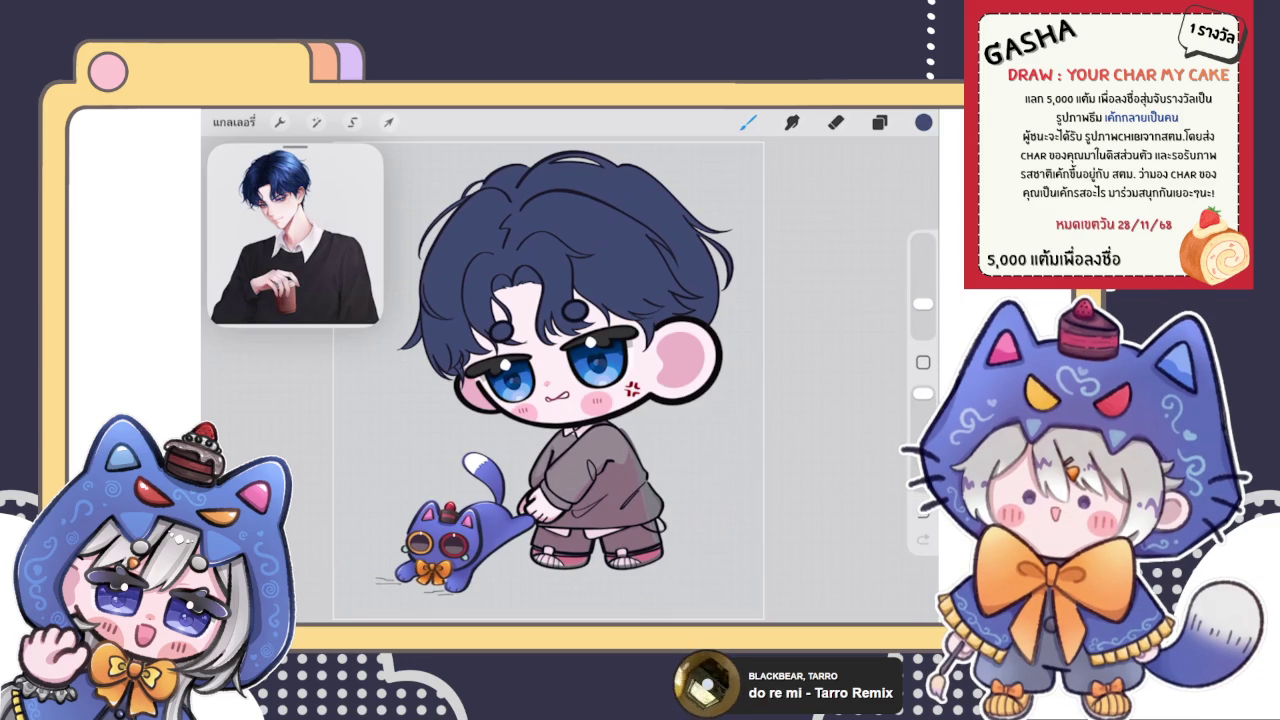
{"action": "key", "text": "e"}
{"action": "key", "text": "l"}
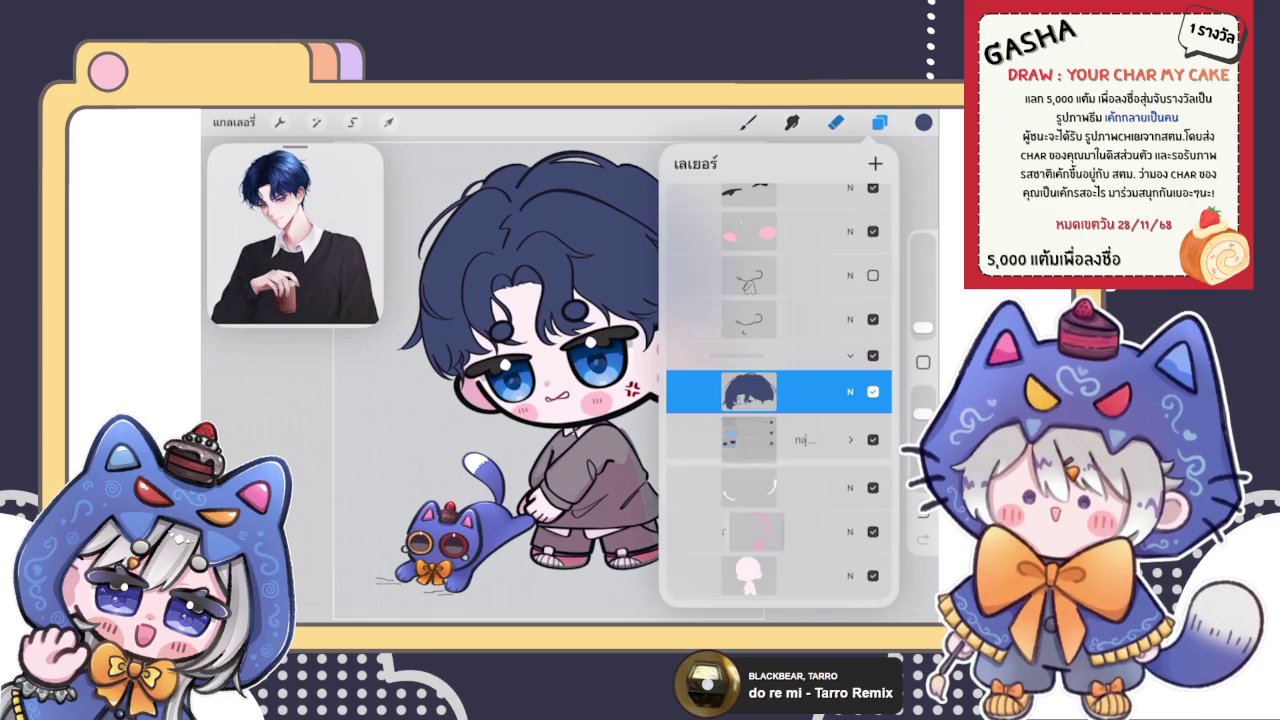
{"action": "left_click", "coordinate": [779, 439]}
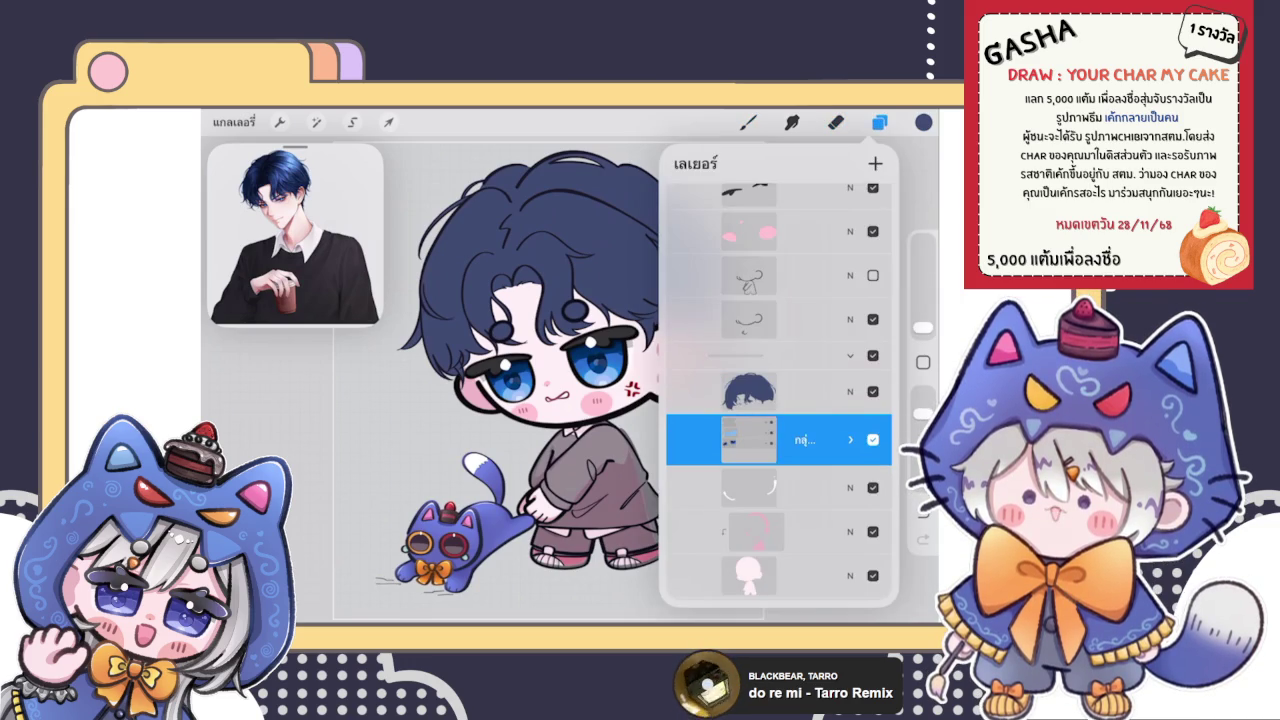
{"action": "left_click", "coordinate": [779, 487]}
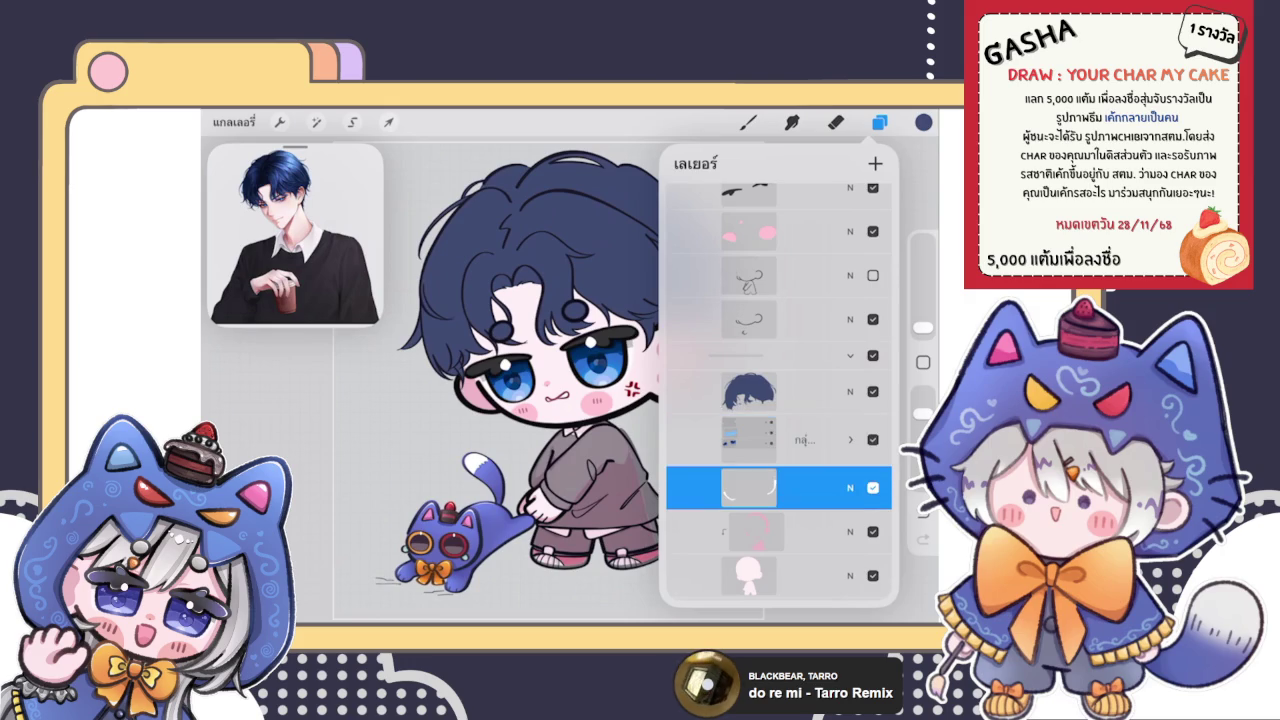
{"action": "left_click", "coordinate": [779, 439]}
{"action": "scroll", "coordinate": [779, 400], "scroll_direction": "down", "scroll_amount": 2}
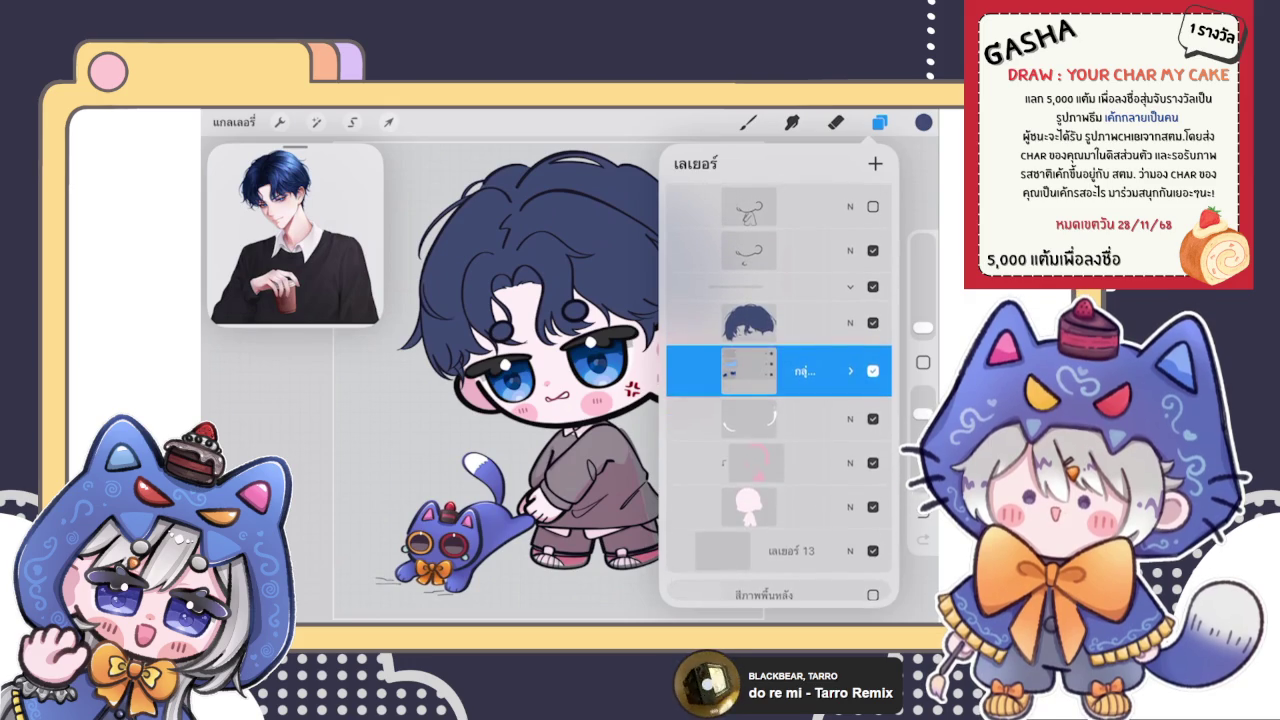
{"action": "left_click", "coordinate": [875, 163]}
{"action": "left_click", "coordinate": [879, 122]}
Pick a near-white colour and return to the paintbrush
{"action": "left_click", "coordinate": [836, 122]}
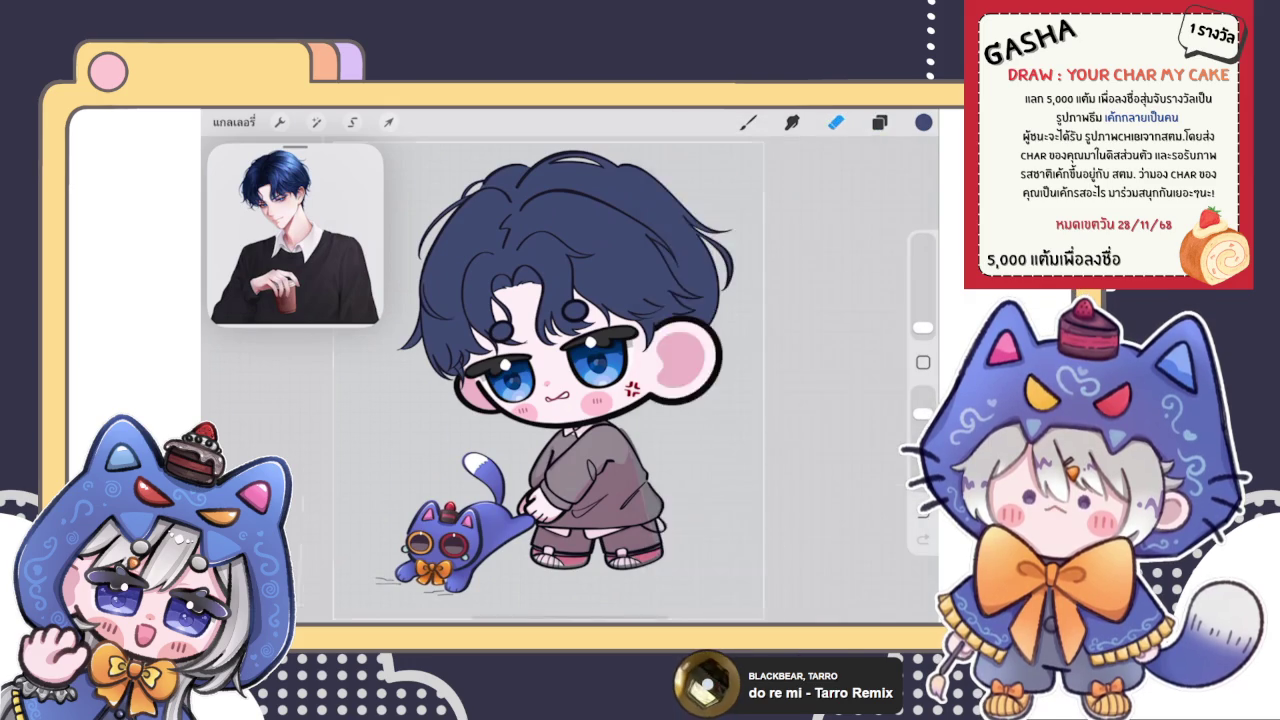
{"action": "scroll", "coordinate": [574, 432], "scroll_direction": "up", "scroll_amount": 5}
{"action": "scroll", "coordinate": [574, 432], "scroll_direction": "up", "scroll_amount": 3}
{"action": "left_click", "coordinate": [923, 122]}
{"action": "left_click_drag", "start_coordinate": [740, 280], "coordinate": [725, 260]}
{"action": "left_click", "coordinate": [748, 122]}
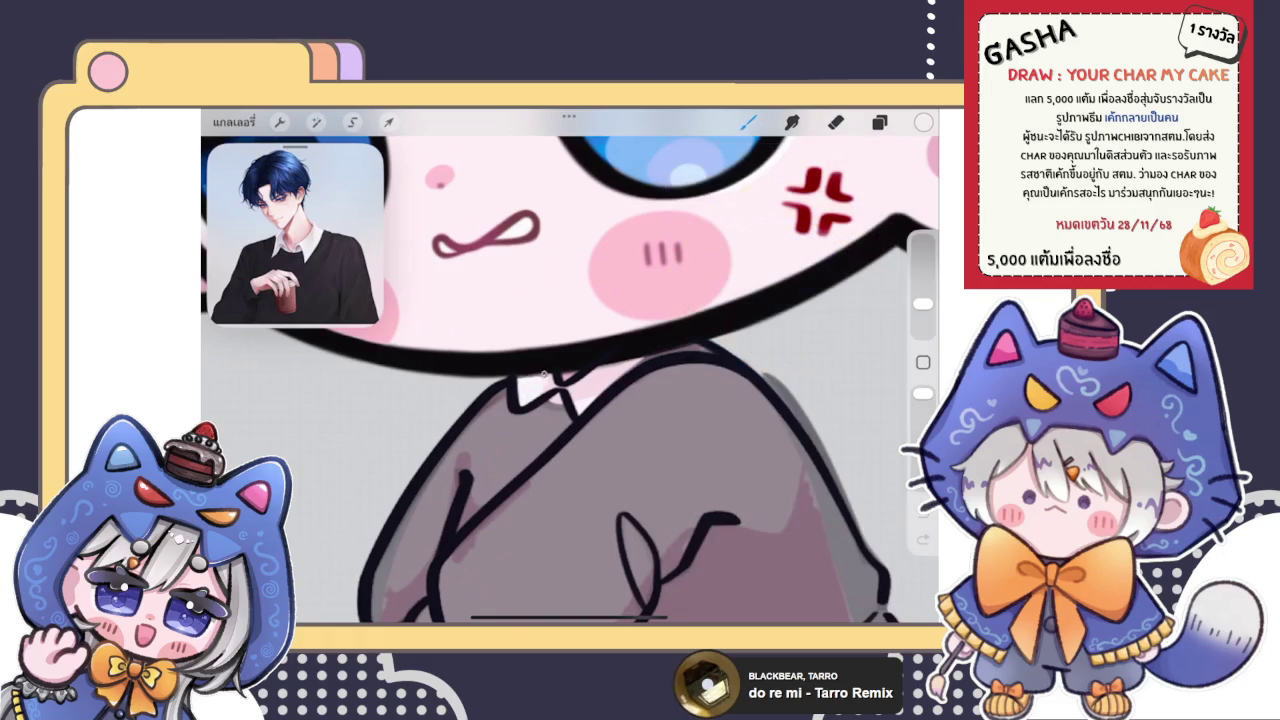
{"action": "scroll", "coordinate": [580, 369], "scroll_direction": "up", "scroll_amount": 3}
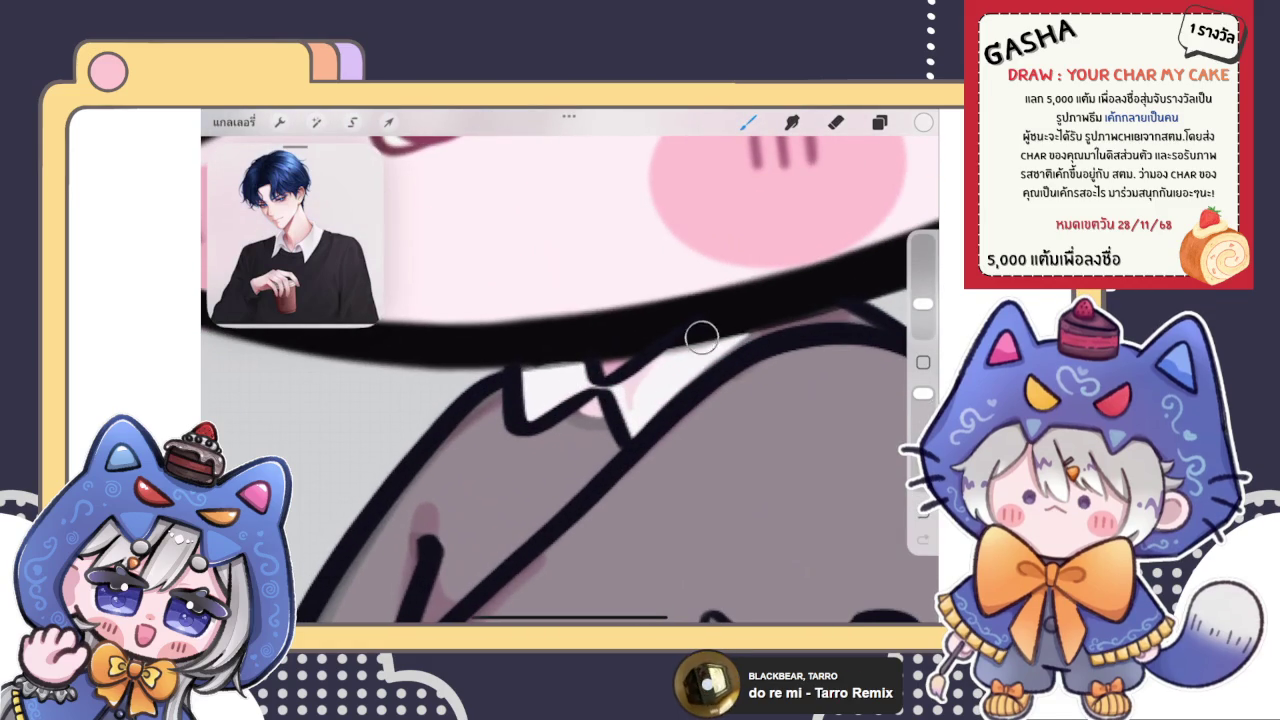
{"action": "scroll", "coordinate": [638, 381], "scroll_direction": "down", "scroll_amount": 3}
{"action": "scroll", "coordinate": [638, 381], "scroll_direction": "down", "scroll_amount": 3}
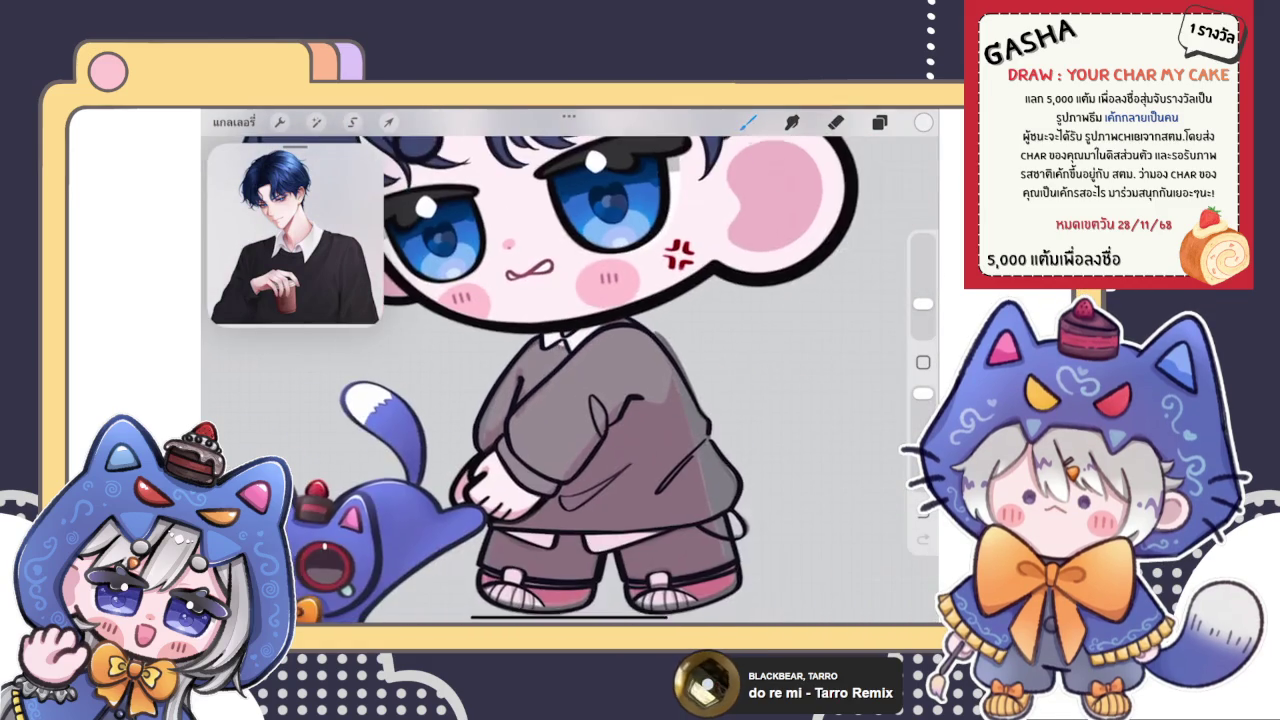
{"action": "scroll", "coordinate": [638, 381], "scroll_direction": "down", "scroll_amount": 2}
Toggle the visibility of the dark clothing layer
{"action": "left_click", "coordinate": [879, 121]}
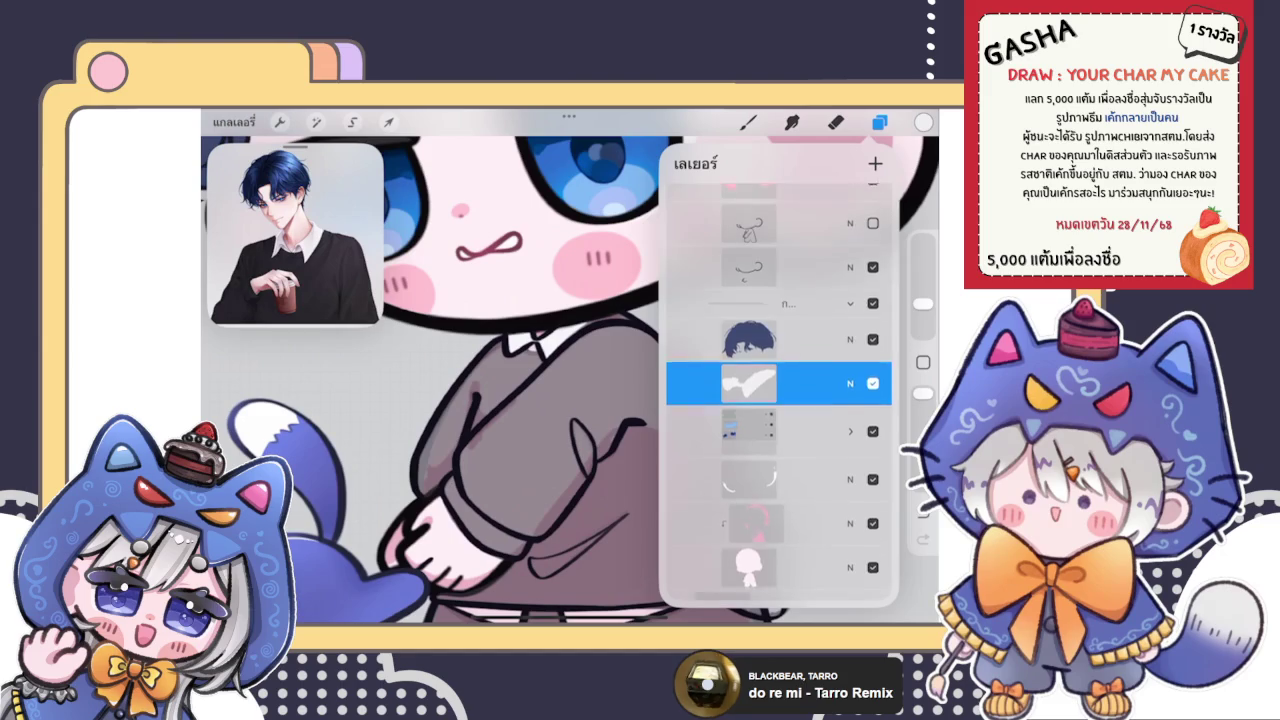
{"action": "scroll", "coordinate": [779, 400], "scroll_direction": "up", "scroll_amount": 2}
{"action": "scroll", "coordinate": [779, 400], "scroll_direction": "up", "scroll_amount": 5}
{"action": "scroll", "coordinate": [779, 400], "scroll_direction": "up", "scroll_amount": 3}
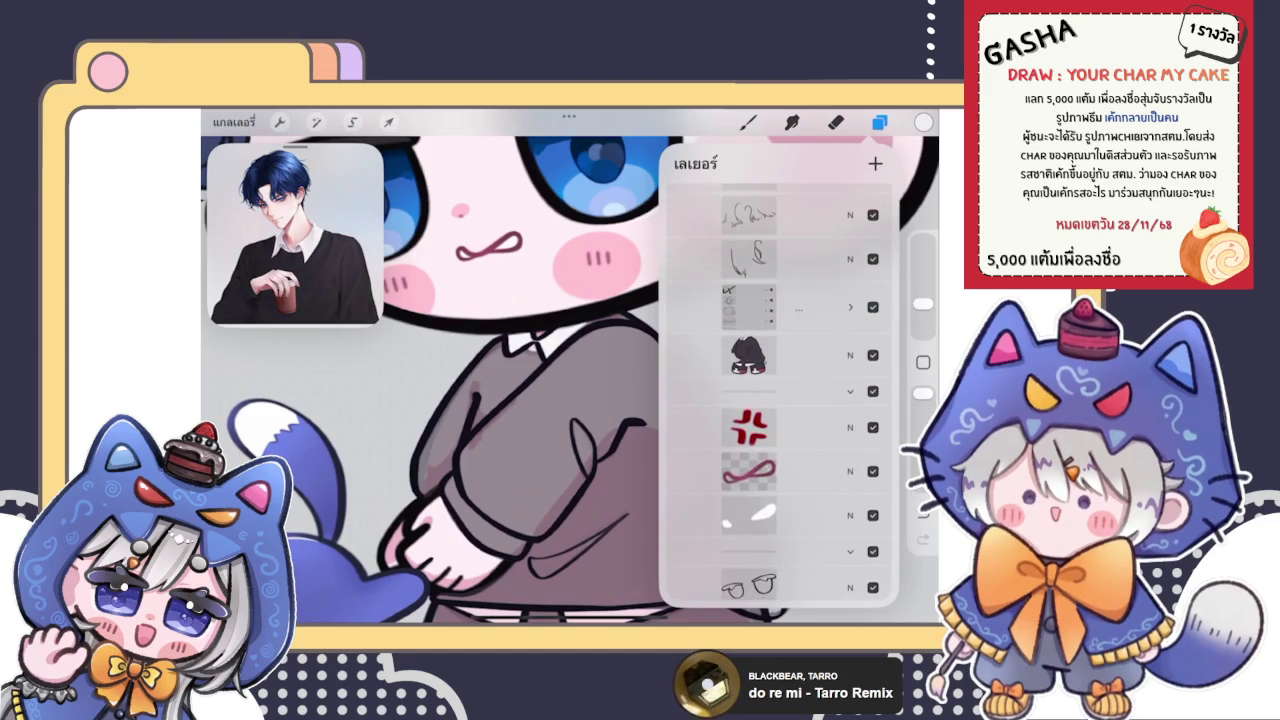
{"action": "left_click", "coordinate": [873, 355]}
{"action": "scroll", "coordinate": [430, 380], "scroll_direction": "down", "scroll_amount": 3}
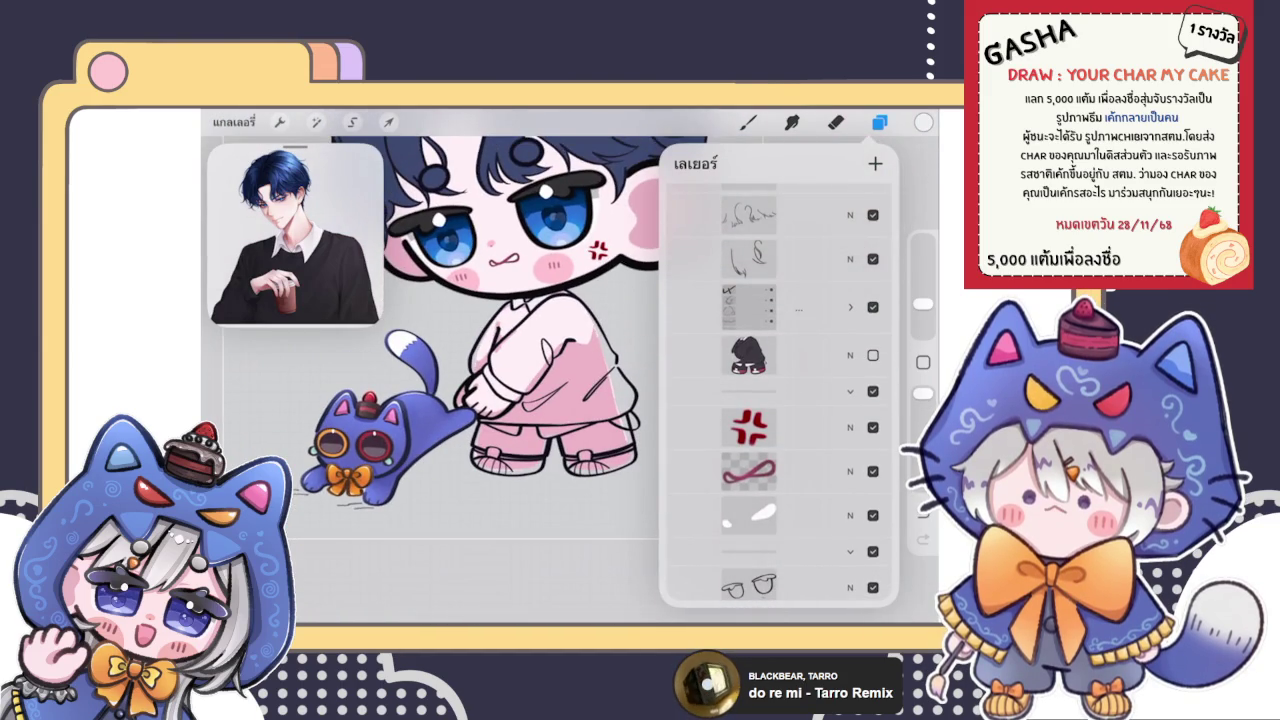
Set the clothing layer's blend mode to Normal so the sweater renders solid black
{"action": "left_click", "coordinate": [850, 355]}
{"action": "scroll", "coordinate": [779, 400], "scroll_direction": "down", "scroll_amount": 1}
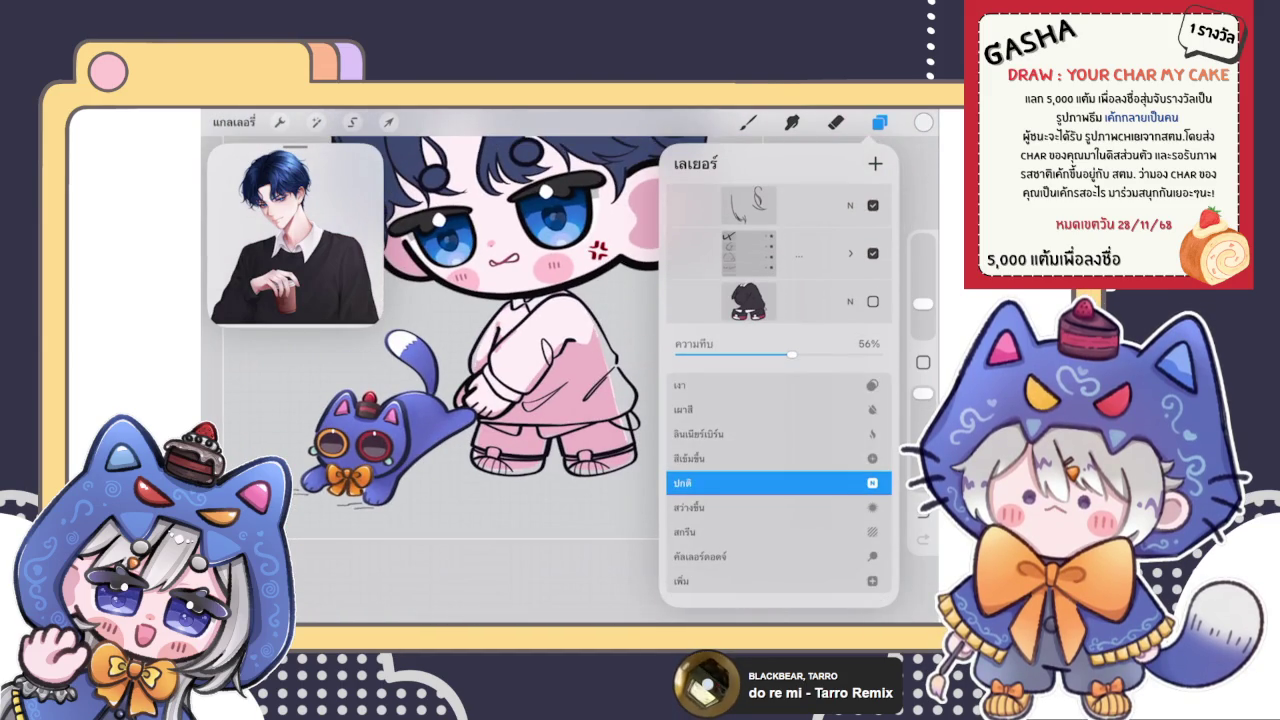
{"action": "left_click", "coordinate": [873, 301]}
{"action": "left_click", "coordinate": [800, 301]}
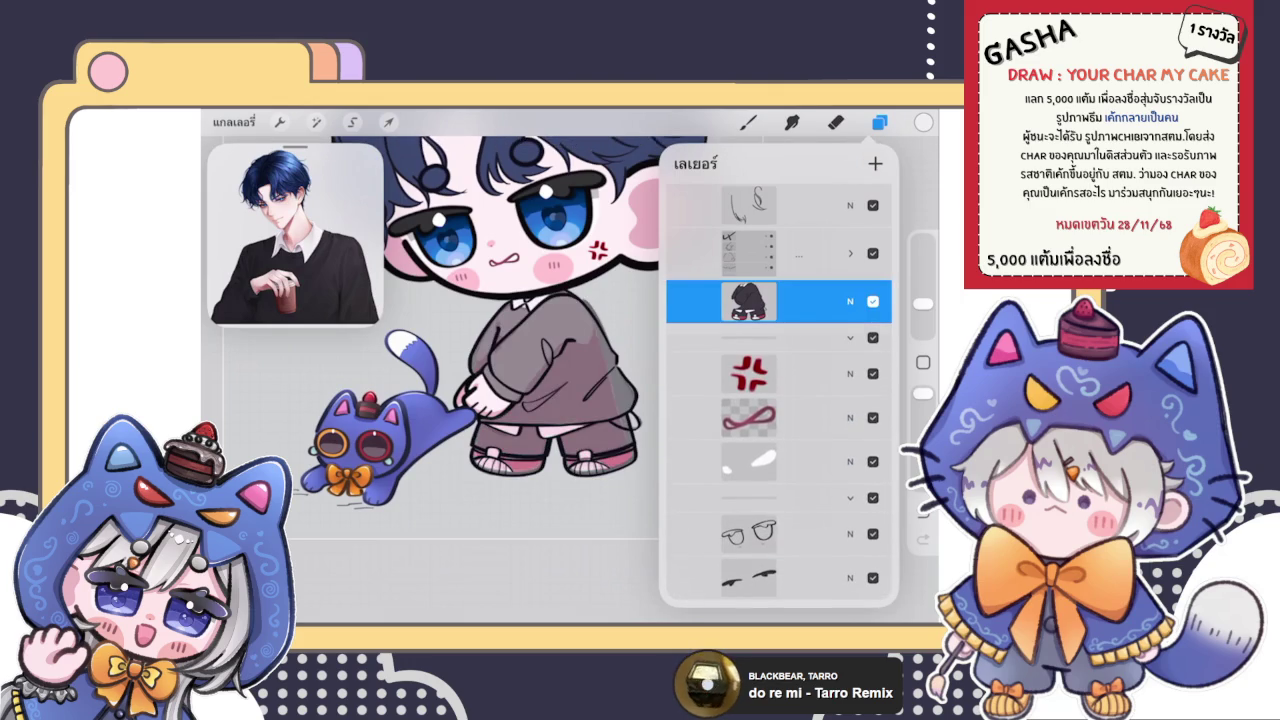
{"action": "left_click", "coordinate": [850, 301]}
{"action": "left_click", "coordinate": [850, 301]}
{"action": "left_click", "coordinate": [749, 301]}
{"action": "left_click", "coordinate": [388, 122]}
Move the black clothing layer, in Uniform mode, to the right of the character
{"action": "left_click", "coordinate": [549, 549]}
{"action": "left_click_drag", "start_coordinate": [644, 288], "coordinate": [550, 390]}
{"action": "mouse_move", "coordinate": [510, 430]}
{"action": "left_mouse_down"}
{"action": "mouse_move", "coordinate": [495, 390]}
{"action": "mouse_move", "coordinate": [290, 440]}
{"action": "mouse_move", "coordinate": [684, 332]}
{"action": "left_mouse_up"}
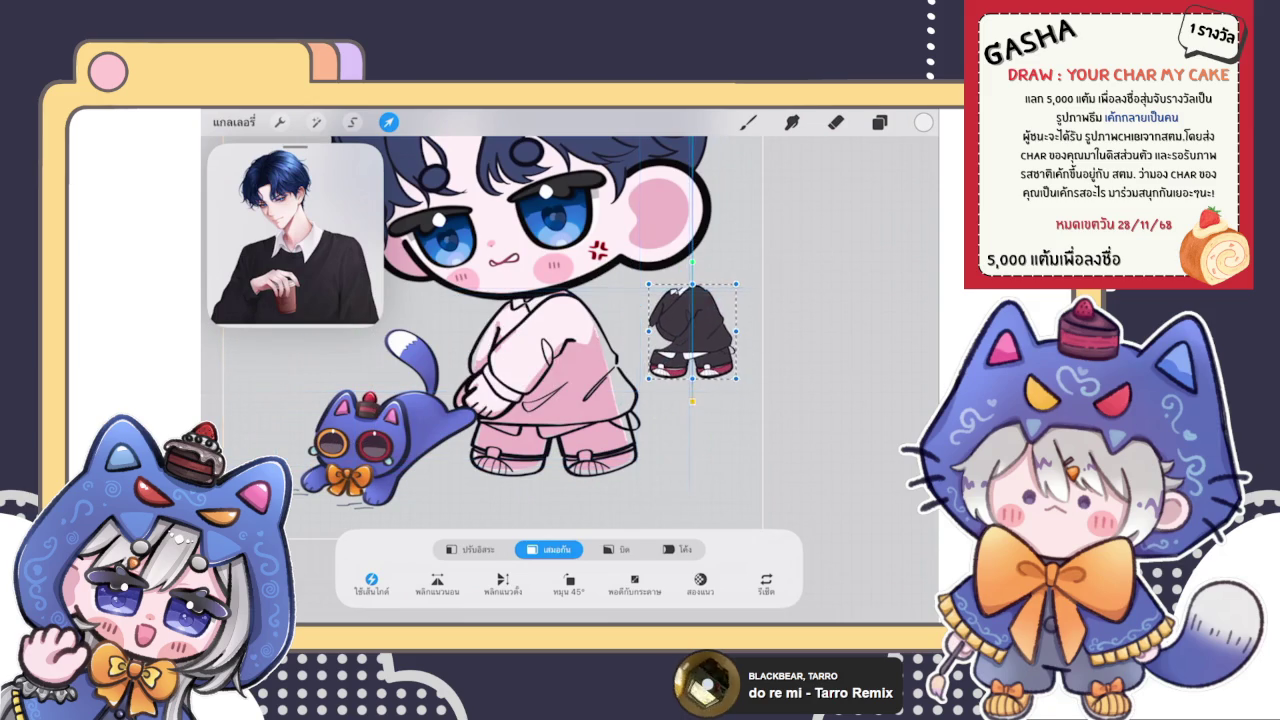
{"action": "left_click", "coordinate": [879, 122]}
Move the hair layer higher in the stack and select the white shirt layer
{"action": "left_click_drag", "start_coordinate": [780, 391], "coordinate": [780, 325]}
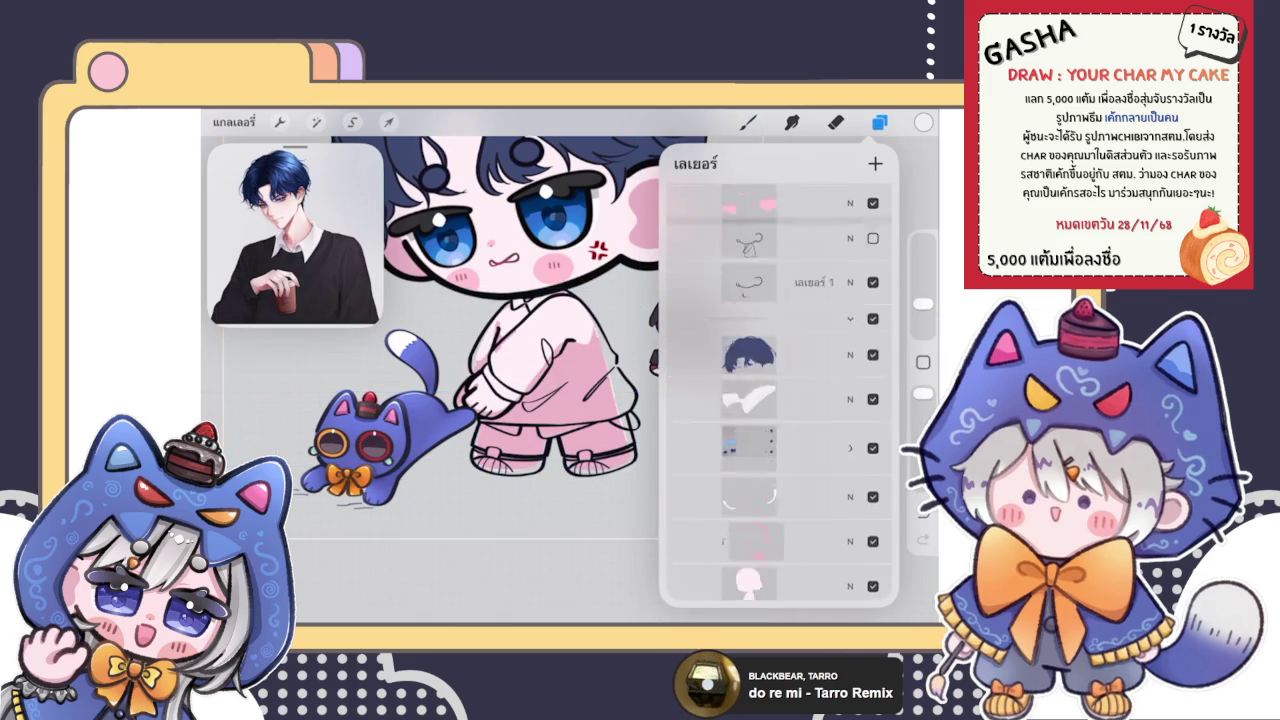
{"action": "left_click", "coordinate": [780, 369]}
{"action": "left_click", "coordinate": [748, 122]}
{"action": "scroll", "coordinate": [560, 380], "scroll_direction": "up", "scroll_amount": 5}
{"action": "scroll", "coordinate": [570, 370], "scroll_direction": "up", "scroll_amount": 3}
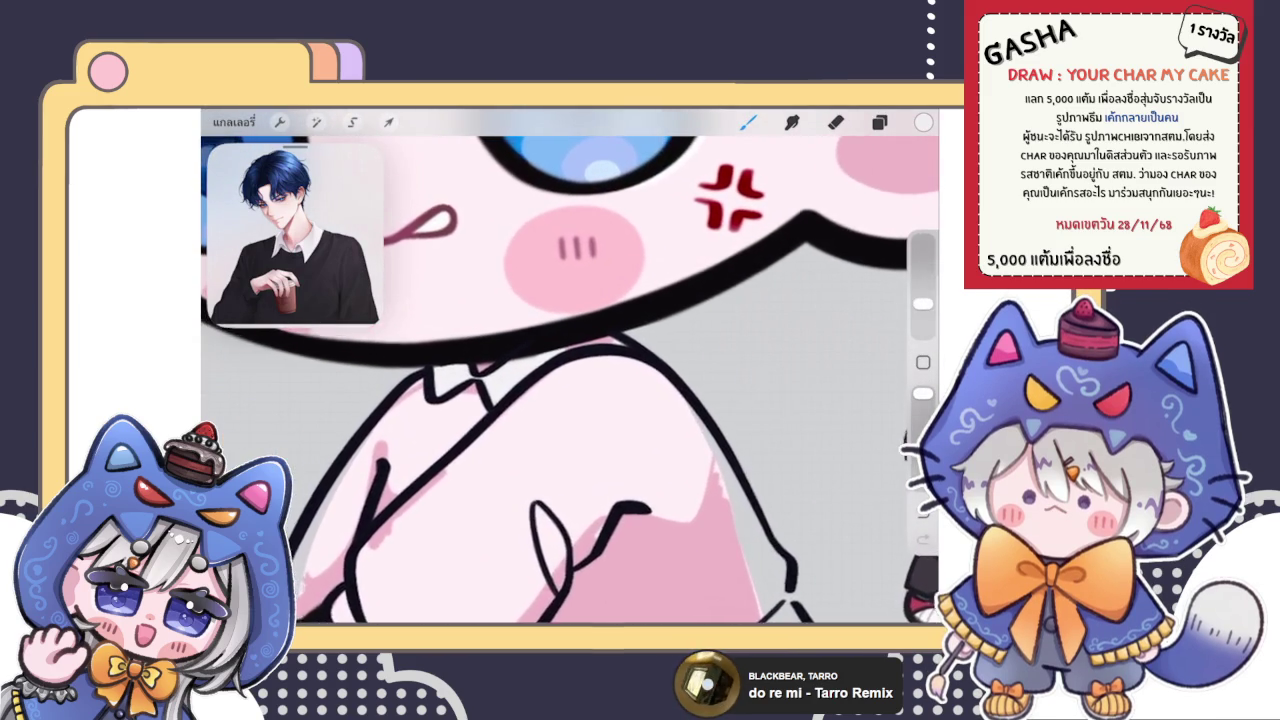
{"action": "scroll", "coordinate": [570, 370], "scroll_direction": "up", "scroll_amount": 3}
Hide the thick black line layer and erase on the nose layer
{"action": "left_click", "coordinate": [879, 122]}
{"action": "scroll", "coordinate": [780, 400], "scroll_direction": "up", "scroll_amount": 3}
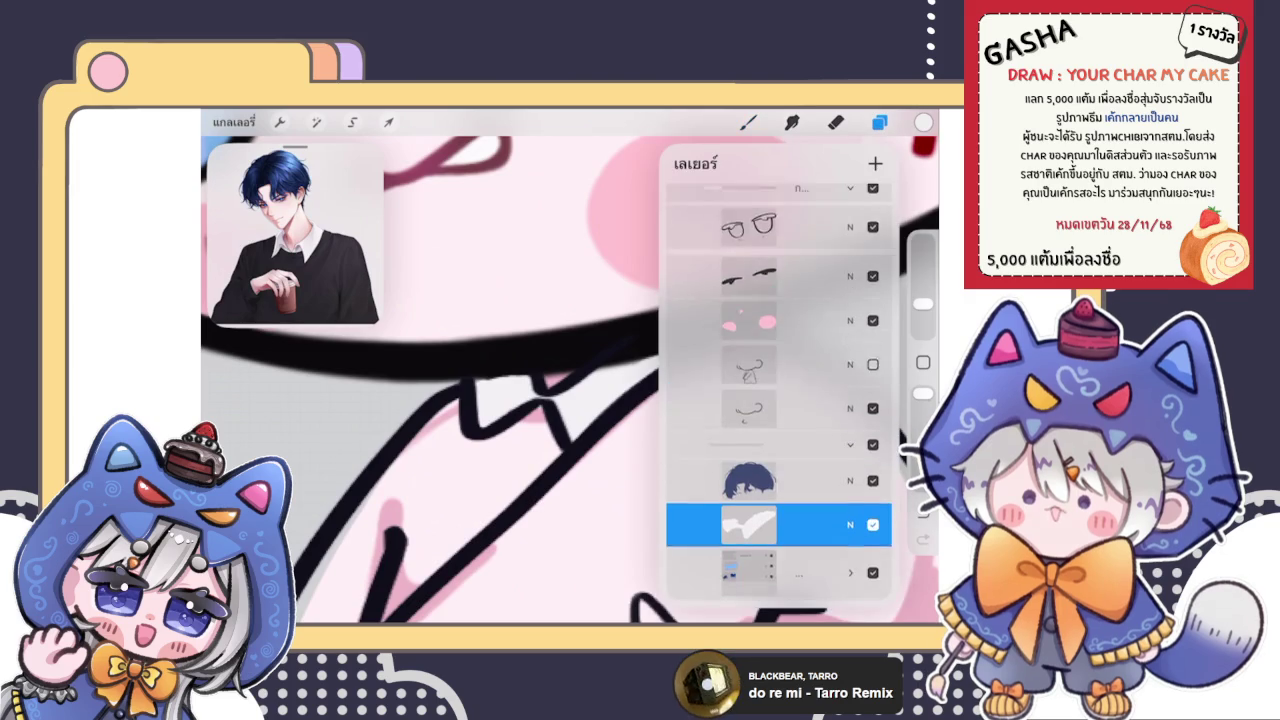
{"action": "left_click", "coordinate": [873, 375]}
{"action": "left_click", "coordinate": [760, 419]}
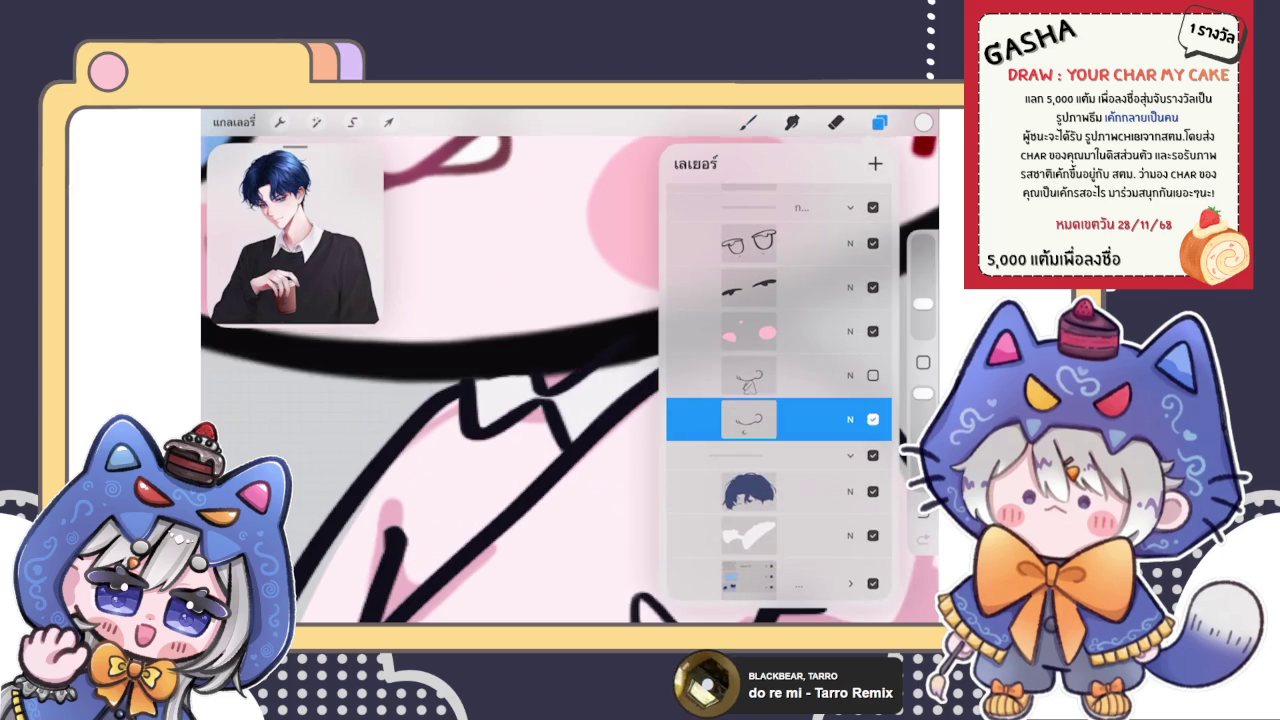
{"action": "left_click", "coordinate": [835, 122]}
{"action": "scroll", "coordinate": [570, 370], "scroll_direction": "up", "scroll_amount": 3}
{"action": "scroll", "coordinate": [570, 370], "scroll_direction": "up", "scroll_amount": 3}
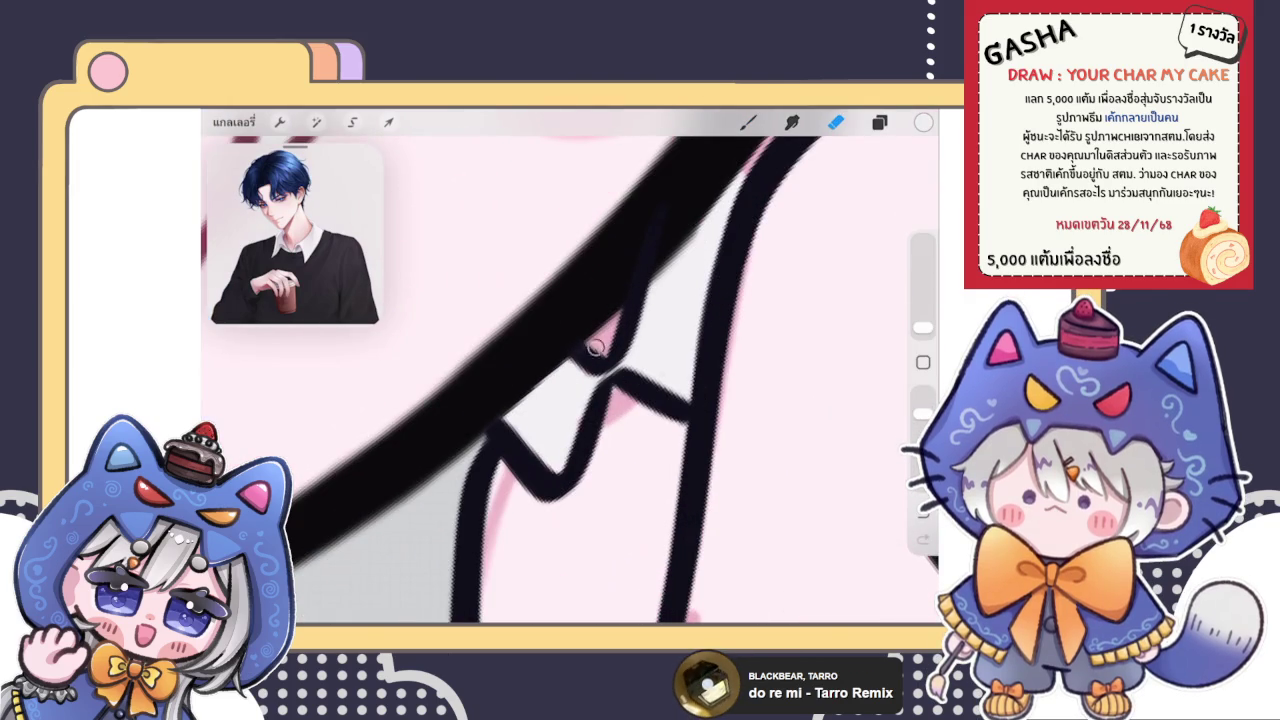
{"action": "scroll", "coordinate": [559, 386], "scroll_direction": "up", "scroll_amount": 3}
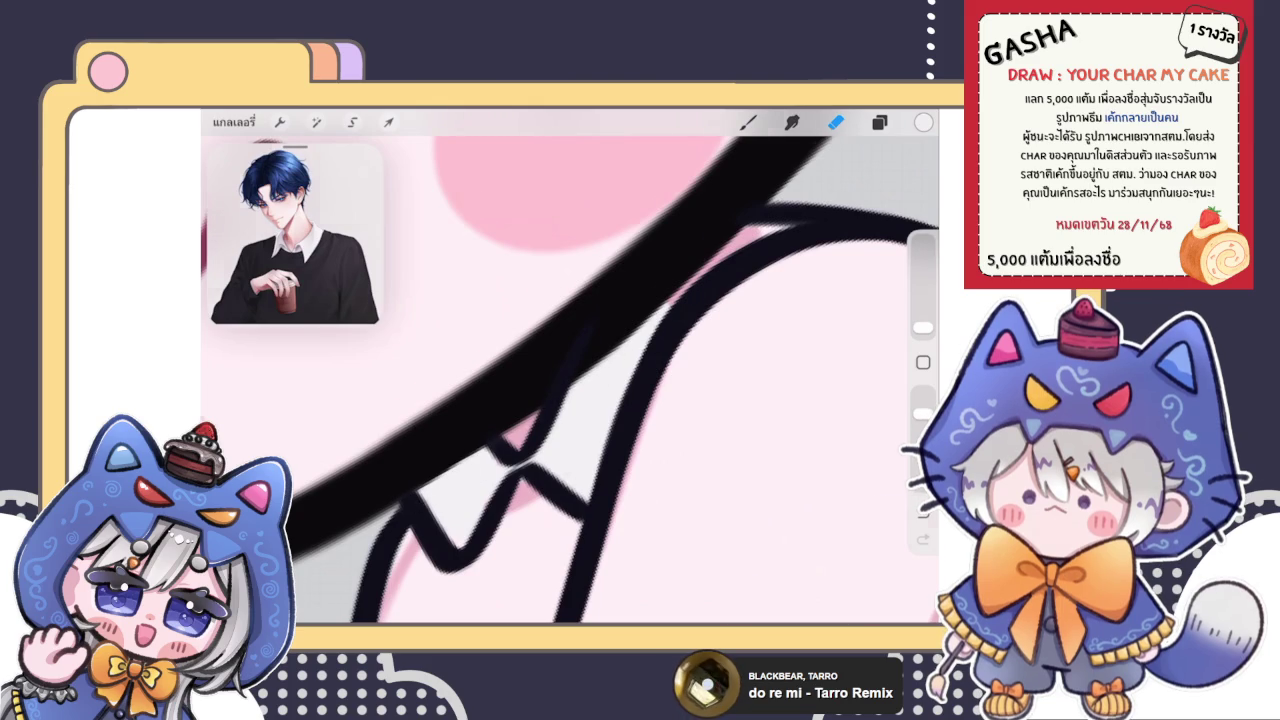
{"action": "scroll", "coordinate": [570, 366], "scroll_direction": "down", "scroll_amount": 3}
{"action": "scroll", "coordinate": [570, 366], "scroll_direction": "down", "scroll_amount": 3}
{"action": "scroll", "coordinate": [570, 366], "scroll_direction": "down", "scroll_amount": 2}
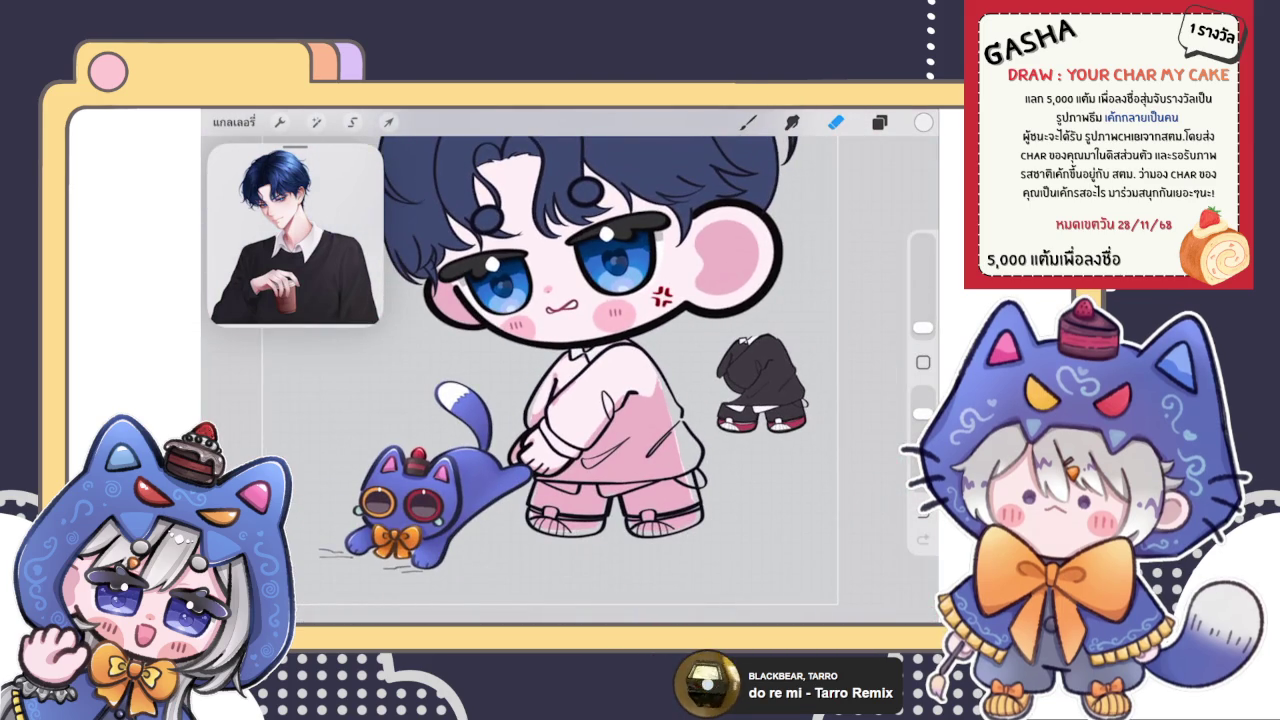
{"action": "scroll", "coordinate": [570, 380], "scroll_direction": "up", "scroll_amount": 3}
{"action": "scroll", "coordinate": [570, 380], "scroll_direction": "up", "scroll_amount": 2}
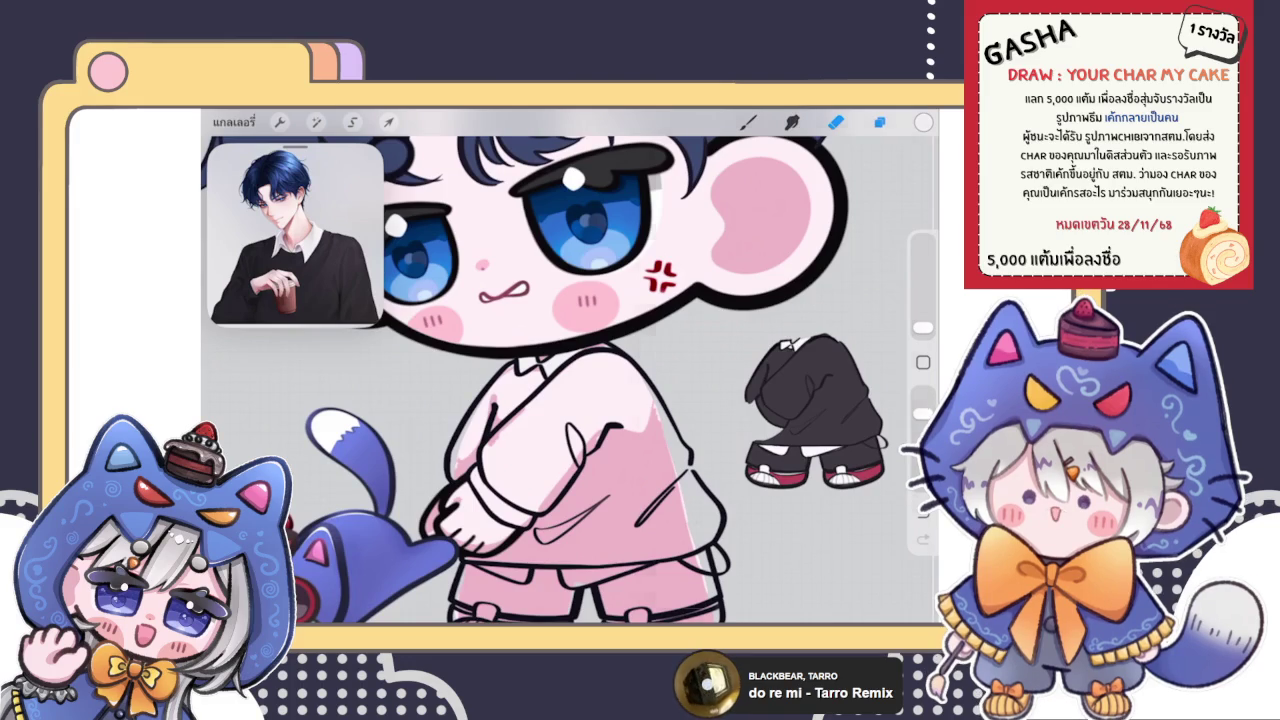
Draw a short black line on the arm in the layer below the white strokes
{"action": "left_click", "coordinate": [879, 122]}
{"action": "scroll", "coordinate": [779, 380], "scroll_direction": "down", "scroll_amount": 2}
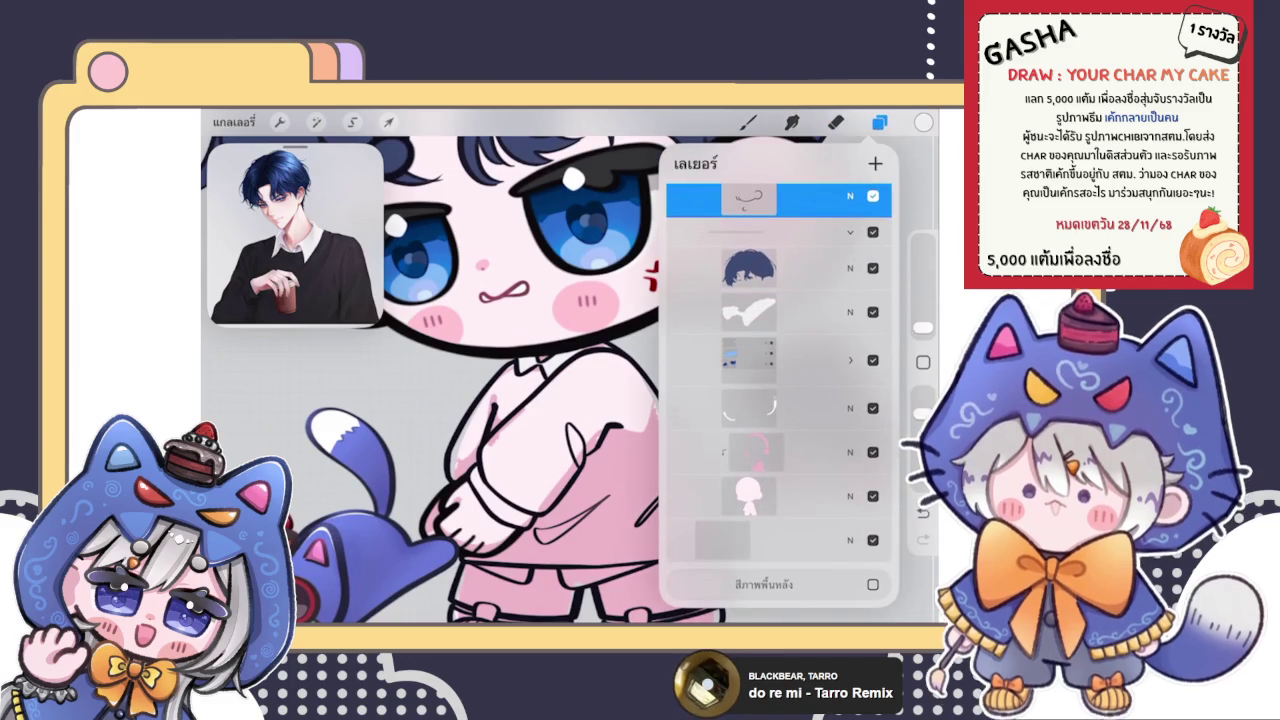
{"action": "left_click", "coordinate": [760, 312]}
{"action": "left_click", "coordinate": [760, 360]}
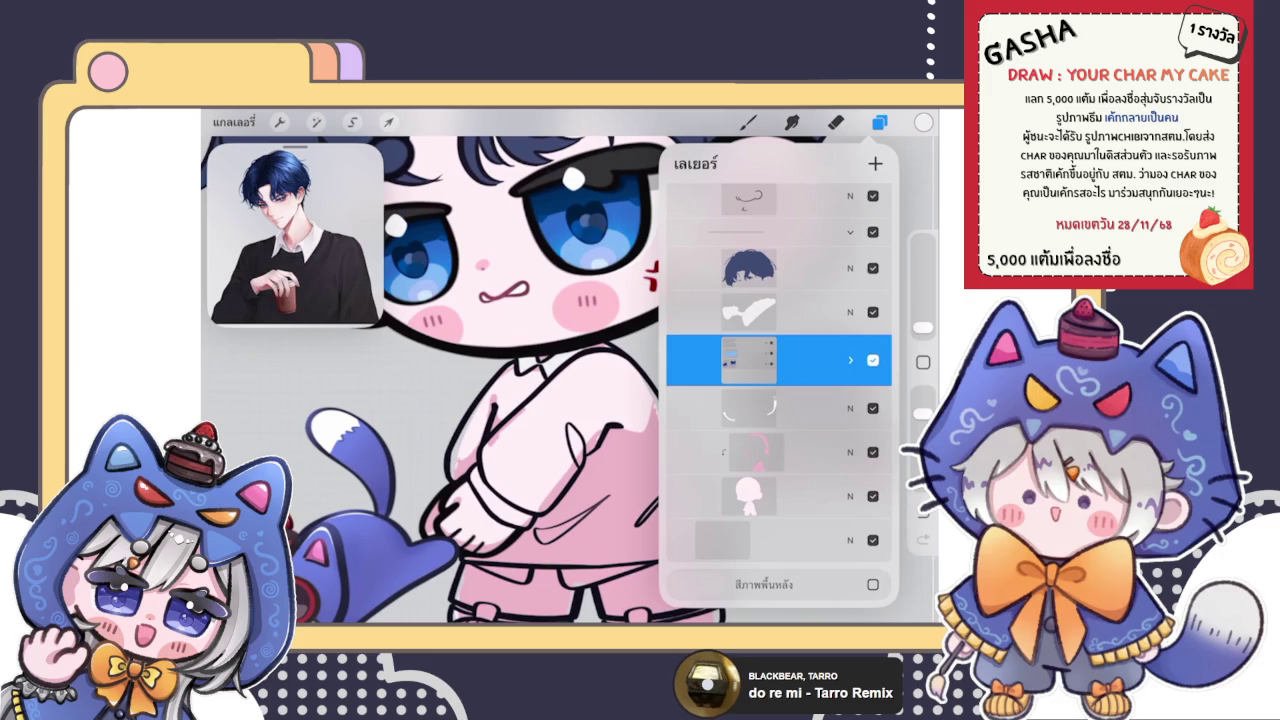
{"action": "left_click", "coordinate": [835, 122]}
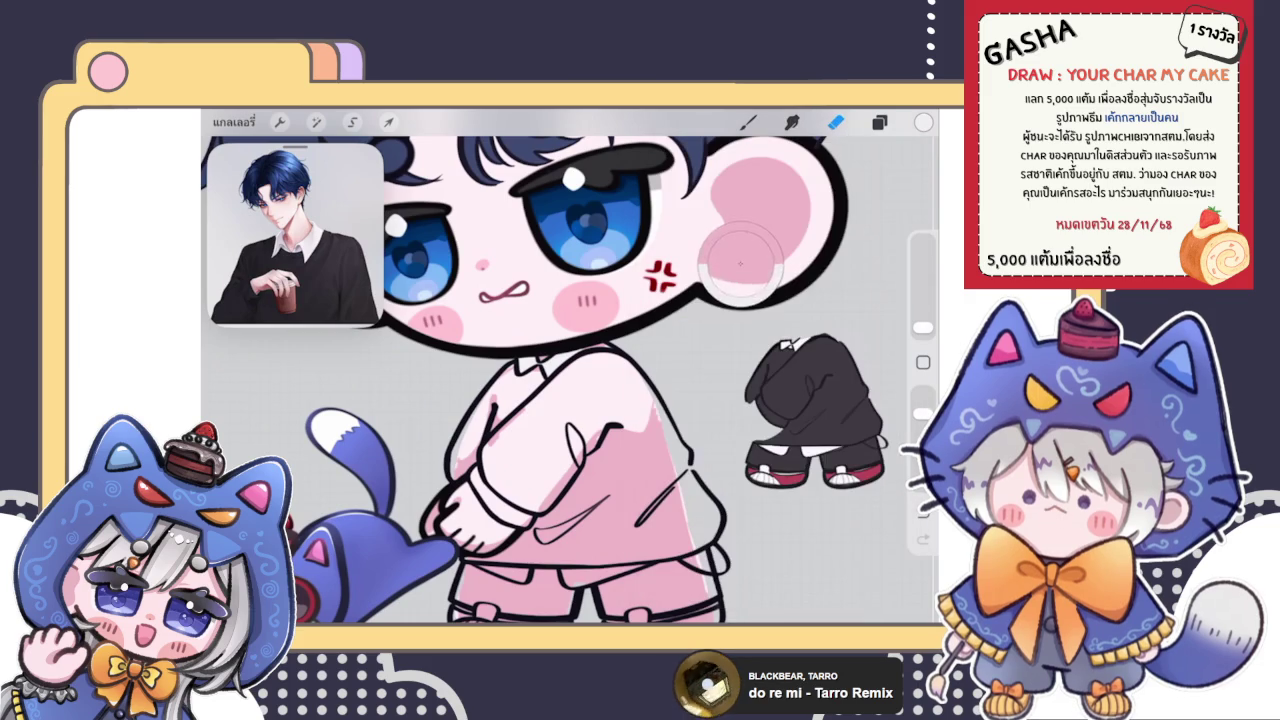
{"action": "key", "text": "b"}
{"action": "scroll", "coordinate": [570, 380], "scroll_direction": "up", "scroll_amount": 5}
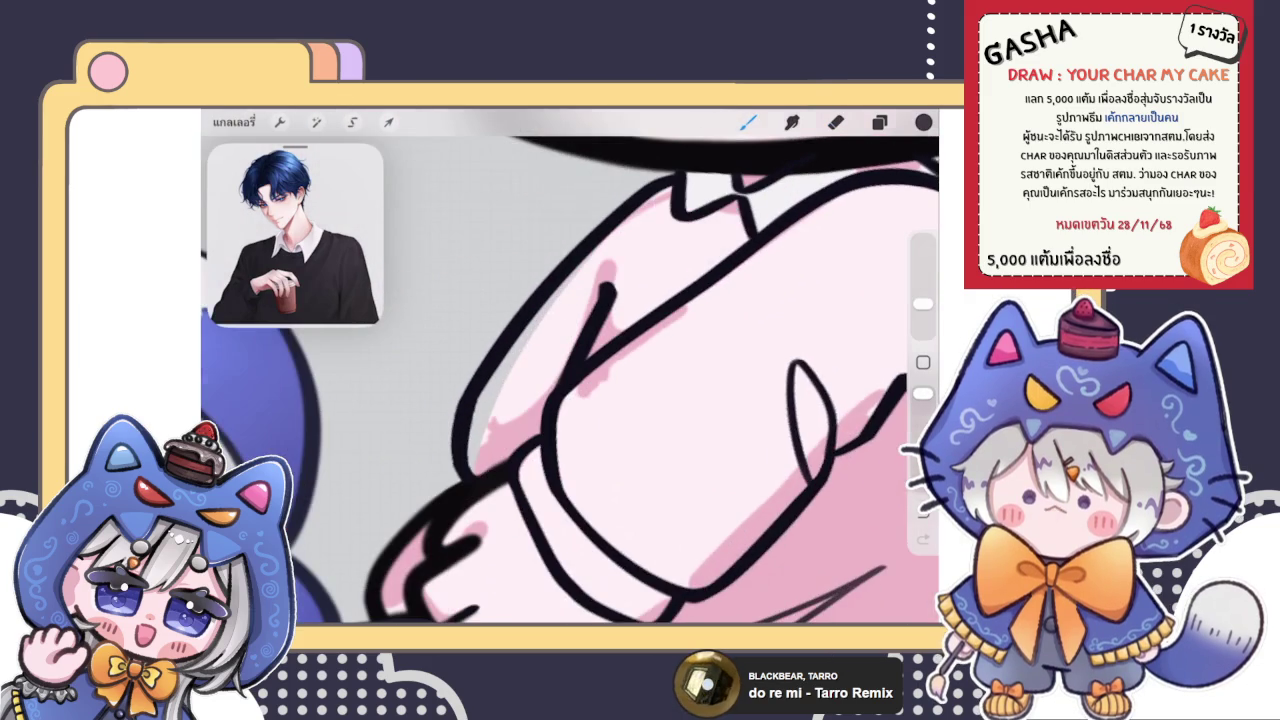
{"action": "mouse_move", "coordinate": [484, 395]}
{"action": "left_mouse_down"}
{"action": "mouse_move", "coordinate": [476, 470]}
{"action": "mouse_move", "coordinate": [535, 428]}
{"action": "mouse_move", "coordinate": [530, 345]}
{"action": "mouse_move", "coordinate": [651, 206]}
{"action": "left_mouse_up"}
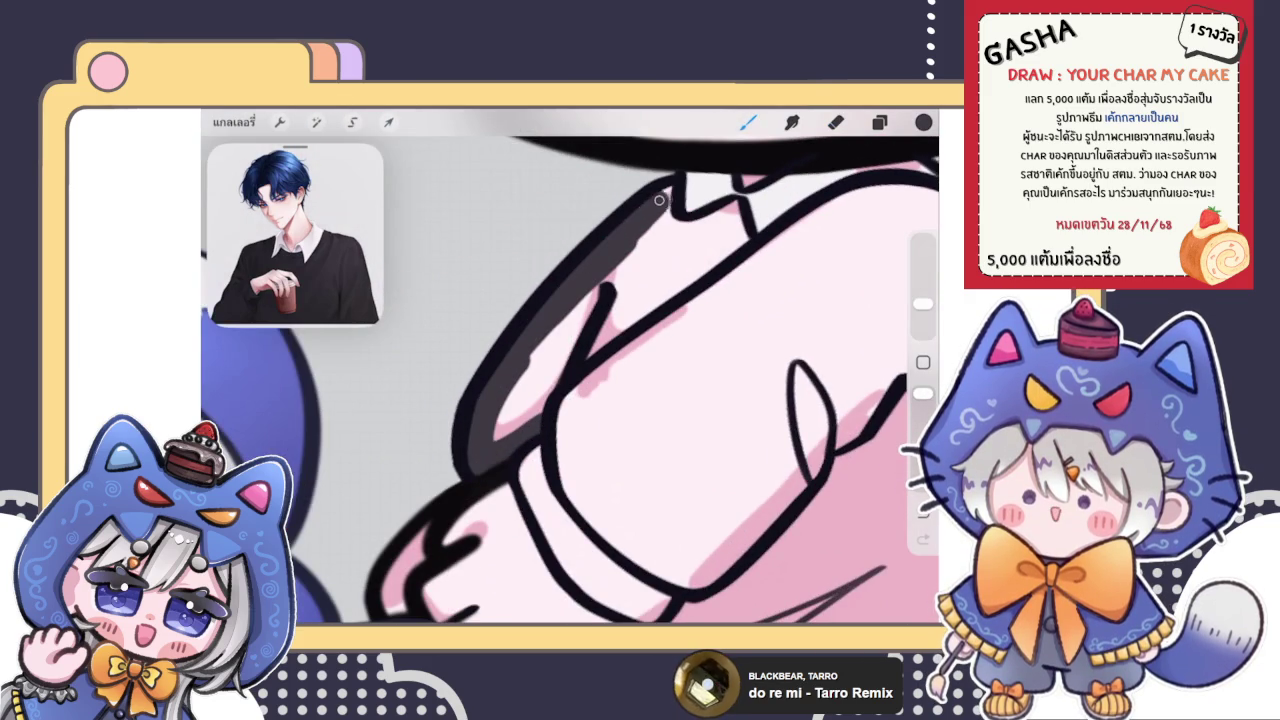
{"action": "scroll", "coordinate": [737, 232], "scroll_direction": "up", "scroll_amount": 5}
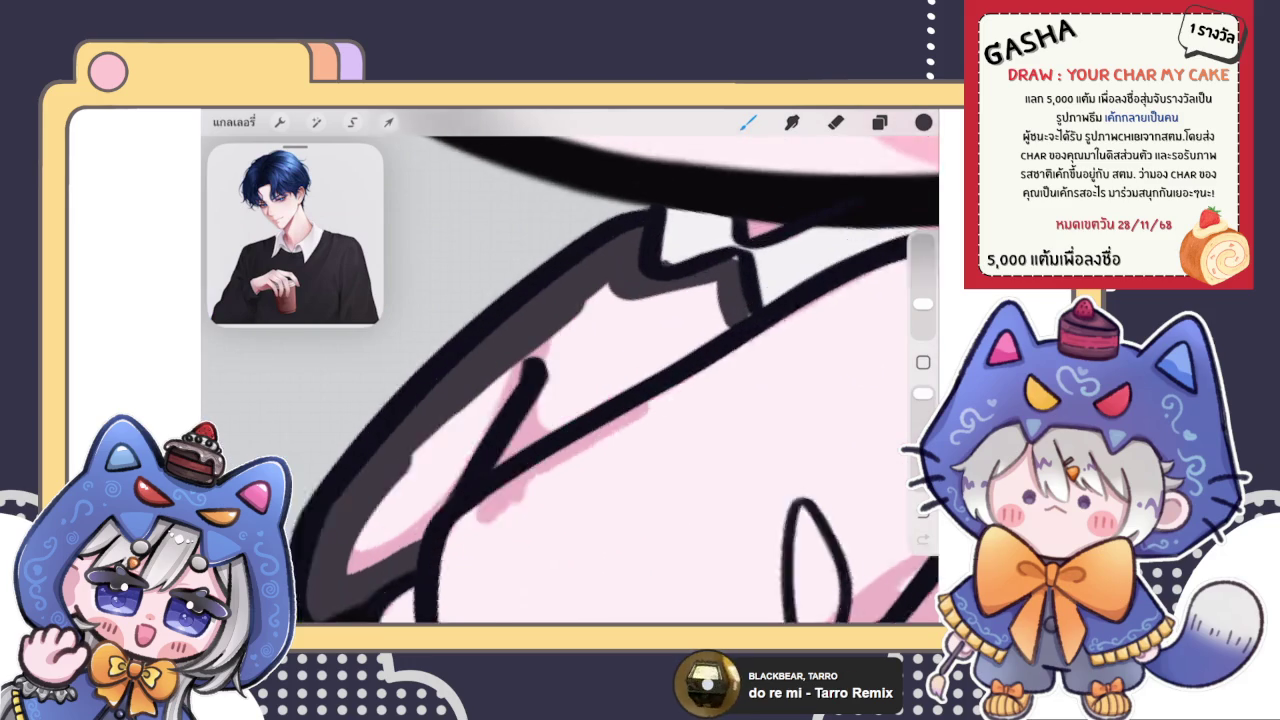
Select the white-strokes layer, sample white from the canvas and switch to the eraser
{"action": "key", "text": "e"}
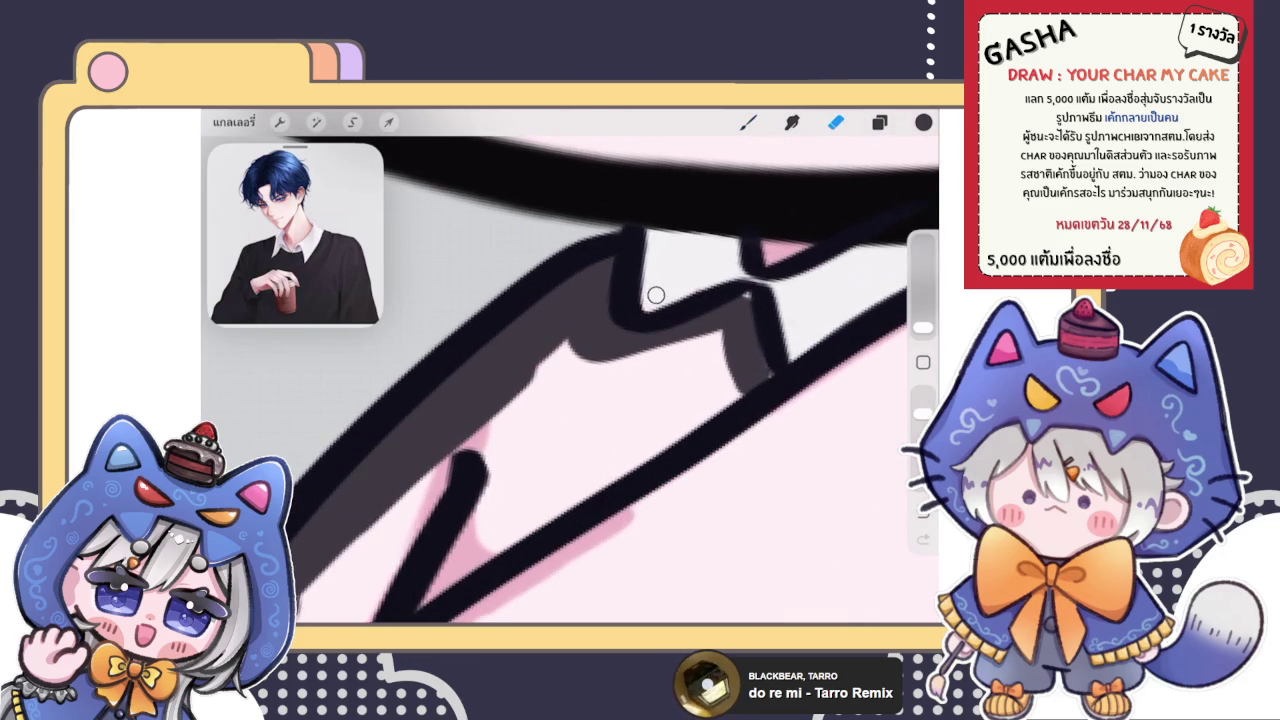
{"action": "left_click", "coordinate": [879, 122]}
{"action": "left_click", "coordinate": [770, 343]}
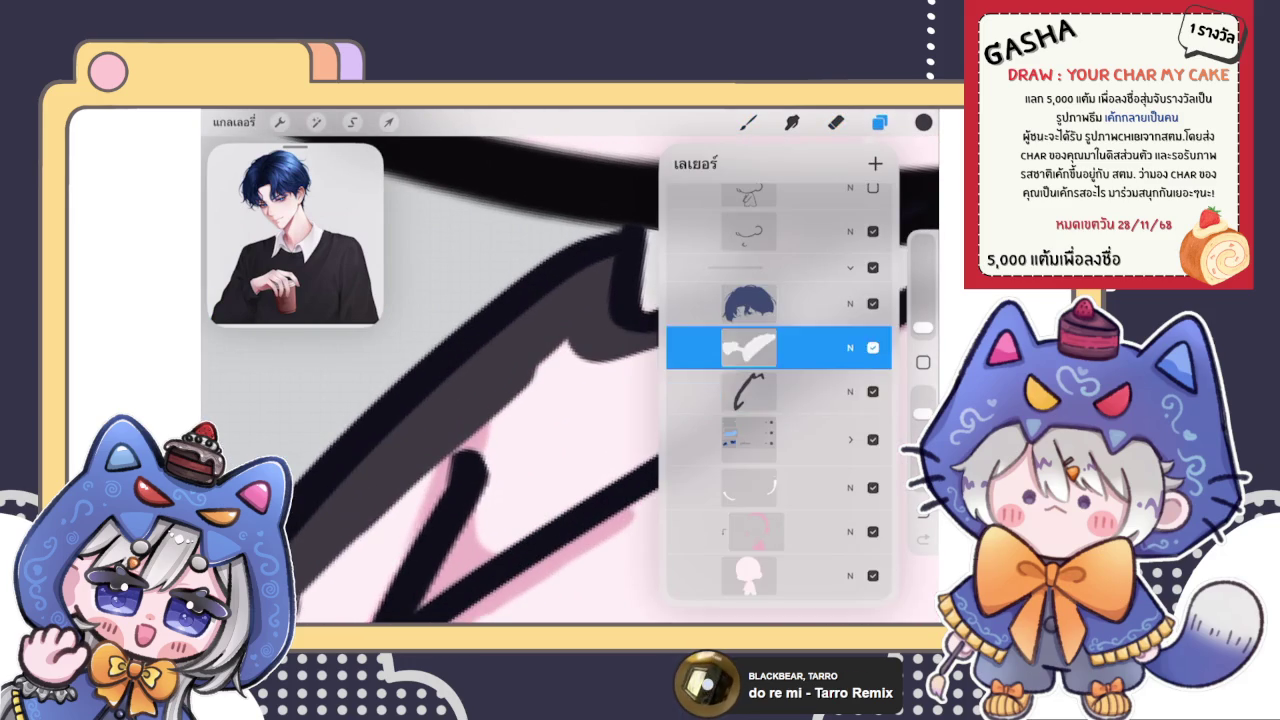
{"action": "left_click", "coordinate": [879, 122]}
{"action": "left_click", "coordinate": [747, 122]}
{"action": "left_click", "coordinate": [646, 280]}
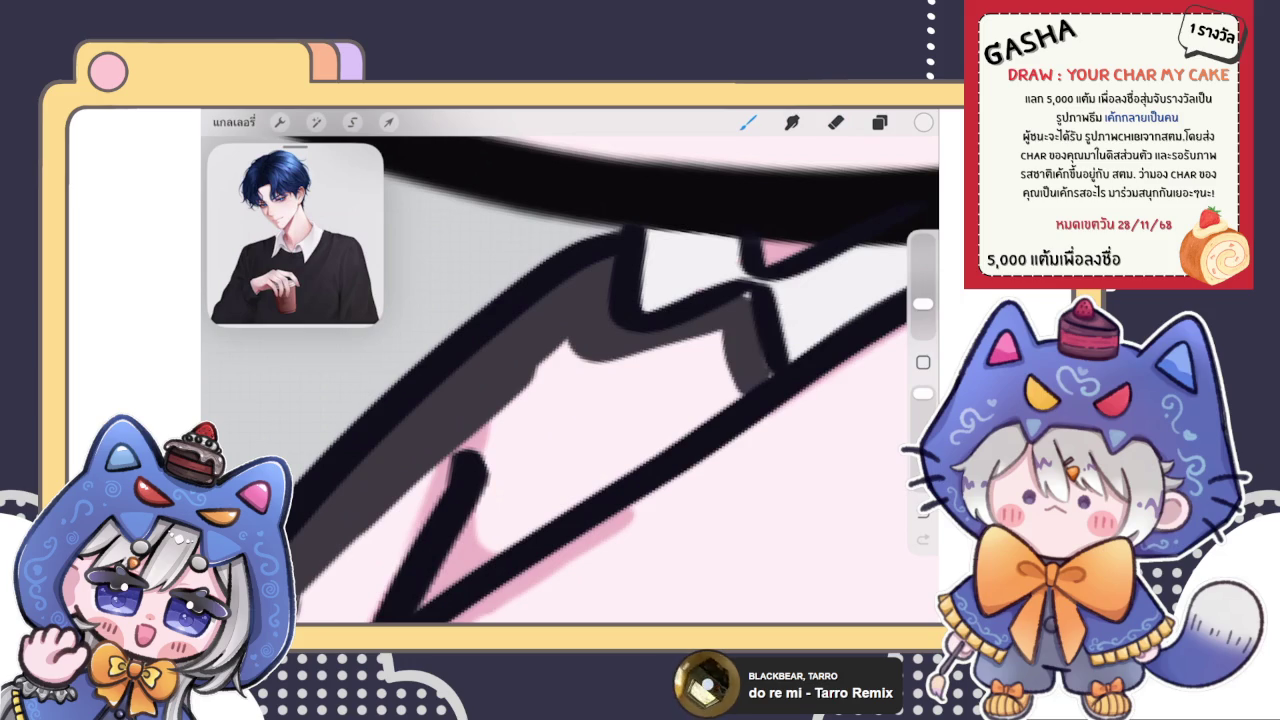
{"action": "scroll", "coordinate": [746, 296], "scroll_direction": "up", "scroll_amount": 3}
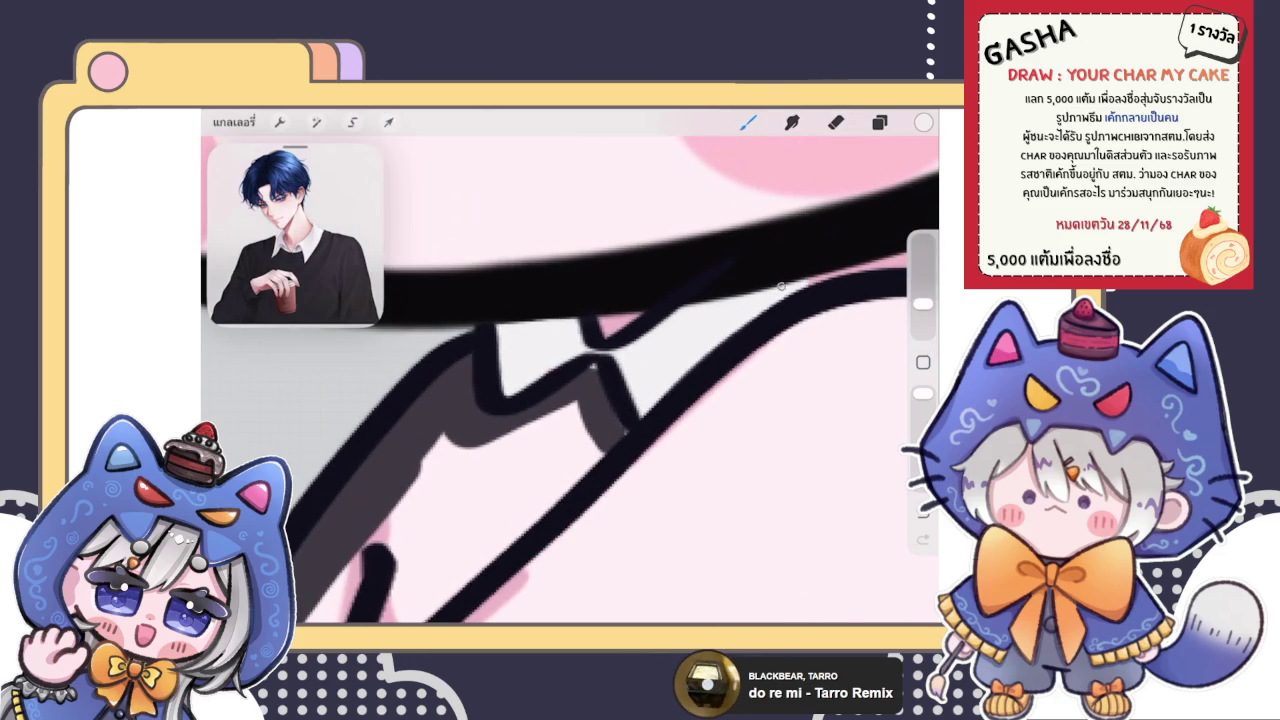
{"action": "left_click", "coordinate": [835, 122]}
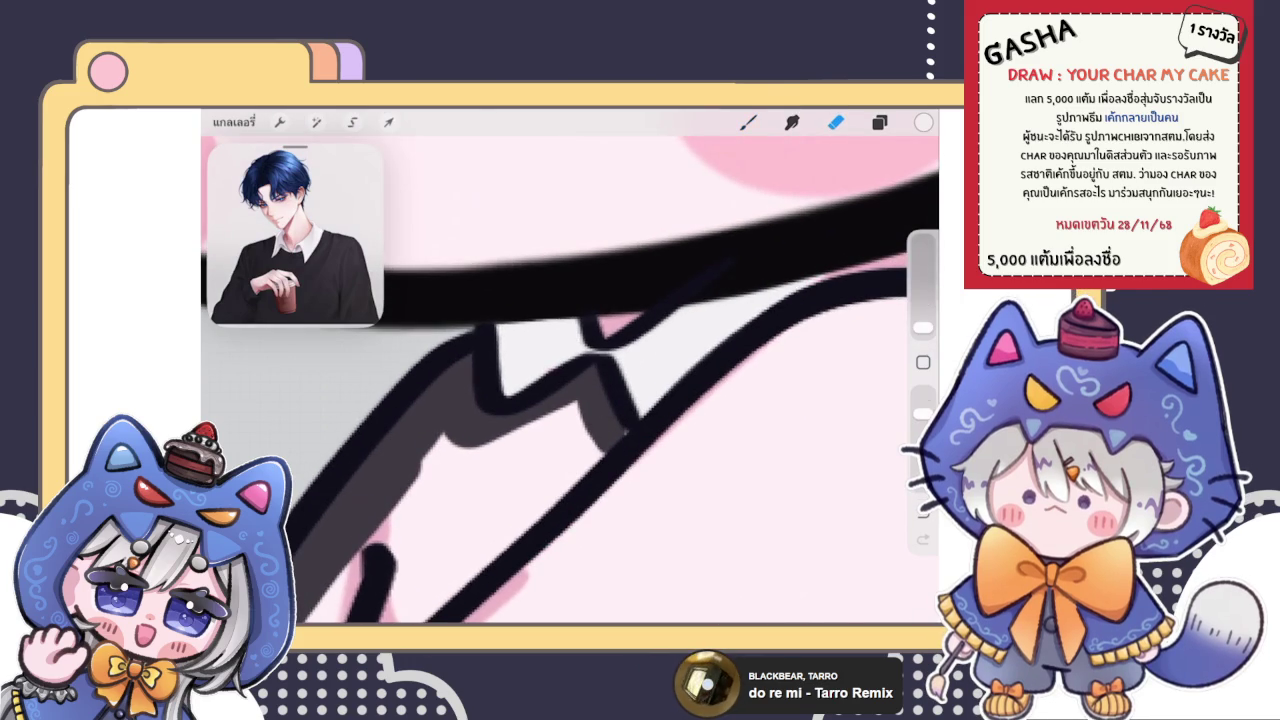
Choose another layer and eyedrop the dark outline colour
{"action": "left_click", "coordinate": [879, 122]}
{"action": "left_click", "coordinate": [829, 437]}
{"action": "left_click", "coordinate": [748, 122]}
{"action": "left_click", "coordinate": [622, 435]}
{"action": "left_click_drag", "start_coordinate": [622, 435], "coordinate": [618, 447]}
{"action": "scroll", "coordinate": [570, 380], "scroll_direction": "down", "scroll_amount": 3}
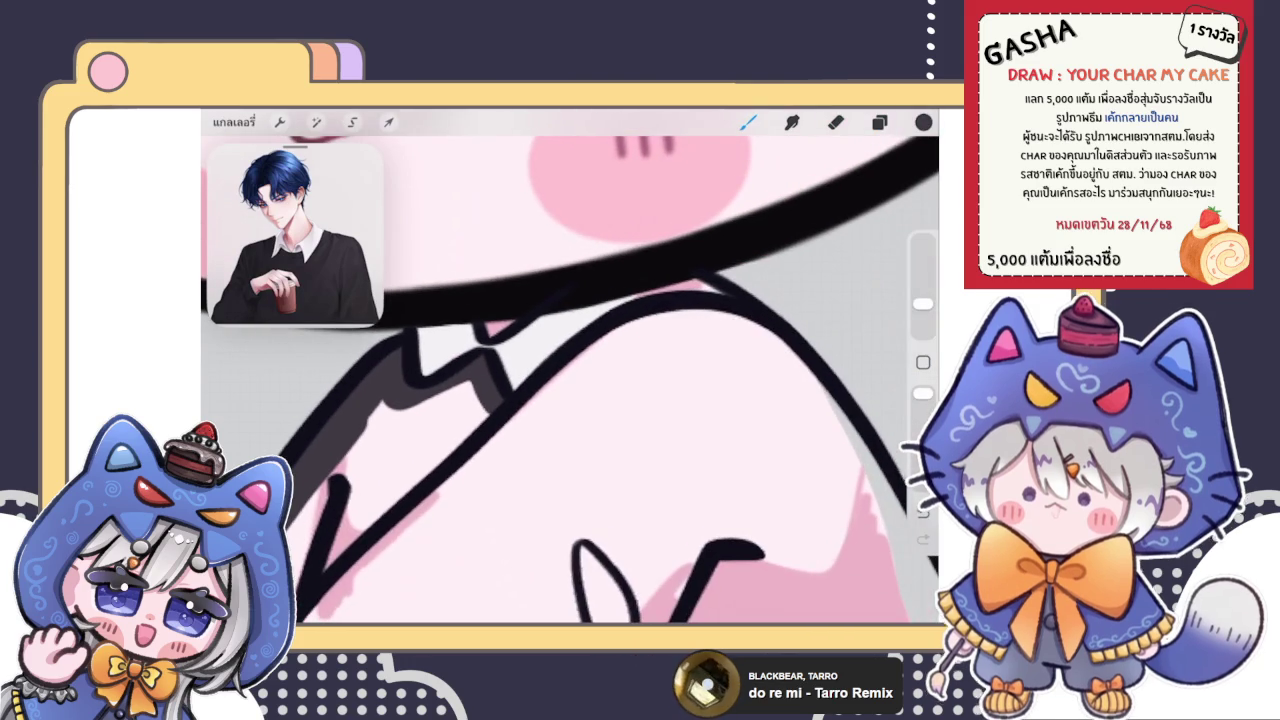
Shade the arm edges, under the jaw and the sleeve's bottom line in dark grey
{"action": "mouse_move", "coordinate": [510, 423]}
{"action": "left_mouse_down"}
{"action": "mouse_move", "coordinate": [677, 303]}
{"action": "mouse_move", "coordinate": [765, 330]}
{"action": "left_mouse_up"}
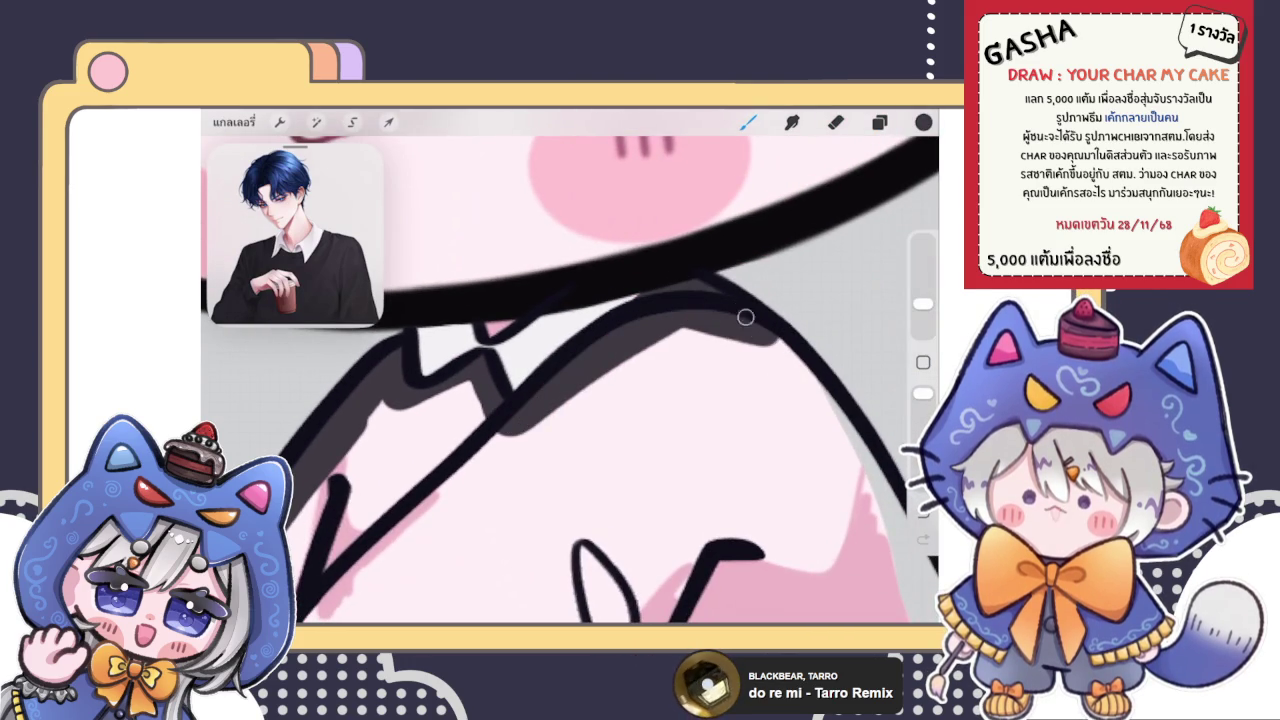
{"action": "scroll", "coordinate": [570, 380], "scroll_direction": "down", "scroll_amount": 3}
{"action": "left_click_drag", "start_coordinate": [708, 310], "coordinate": [779, 438]}
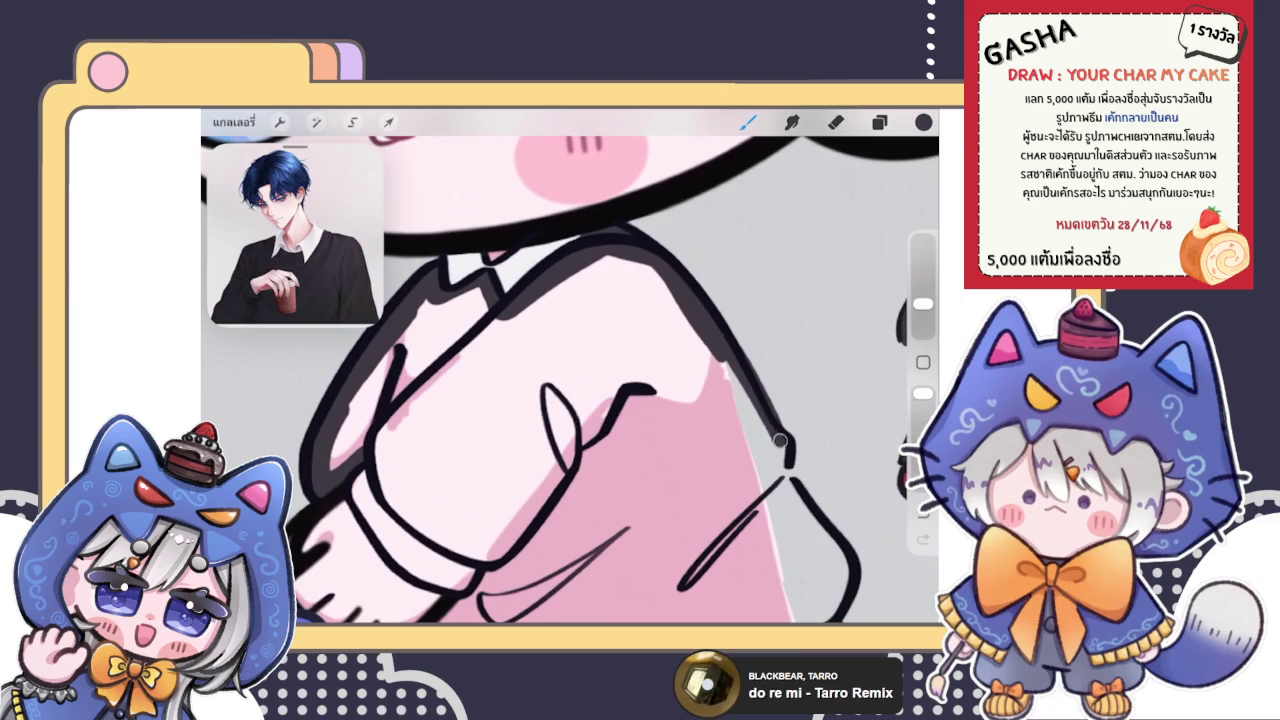
{"action": "scroll", "coordinate": [570, 380], "scroll_direction": "up", "scroll_amount": 3}
{"action": "left_click_drag", "start_coordinate": [606, 240], "coordinate": [648, 410]}
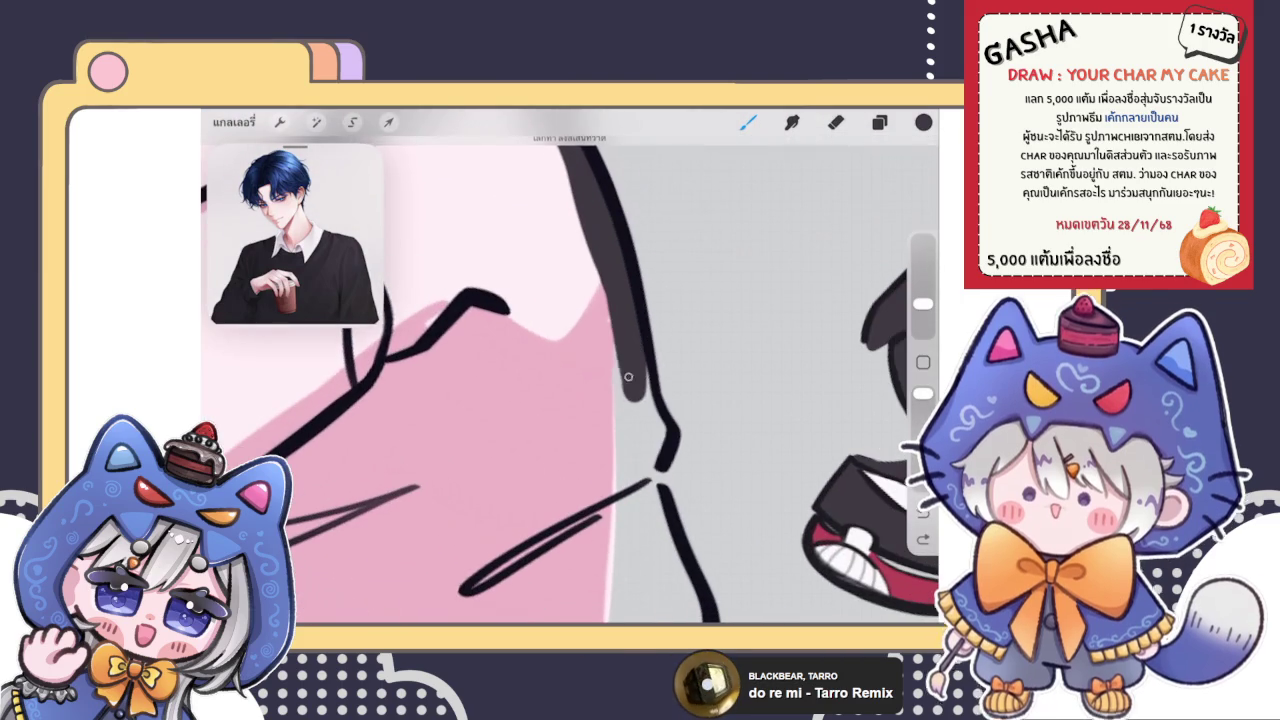
{"action": "left_click_drag", "start_coordinate": [636, 365], "coordinate": [651, 419]}
{"action": "scroll", "coordinate": [570, 380], "scroll_direction": "down", "scroll_amount": 3}
{"action": "left_click_drag", "start_coordinate": [622, 462], "coordinate": [601, 400]}
{"action": "mouse_move", "coordinate": [599, 548]}
{"action": "left_mouse_down"}
{"action": "mouse_move", "coordinate": [462, 556]}
{"action": "mouse_move", "coordinate": [345, 515]}
{"action": "left_mouse_up"}
{"action": "scroll", "coordinate": [570, 380], "scroll_direction": "down", "scroll_amount": 3}
{"action": "scroll", "coordinate": [570, 380], "scroll_direction": "up", "scroll_amount": 2}
{"action": "scroll", "coordinate": [570, 380], "scroll_direction": "up", "scroll_amount": 1}
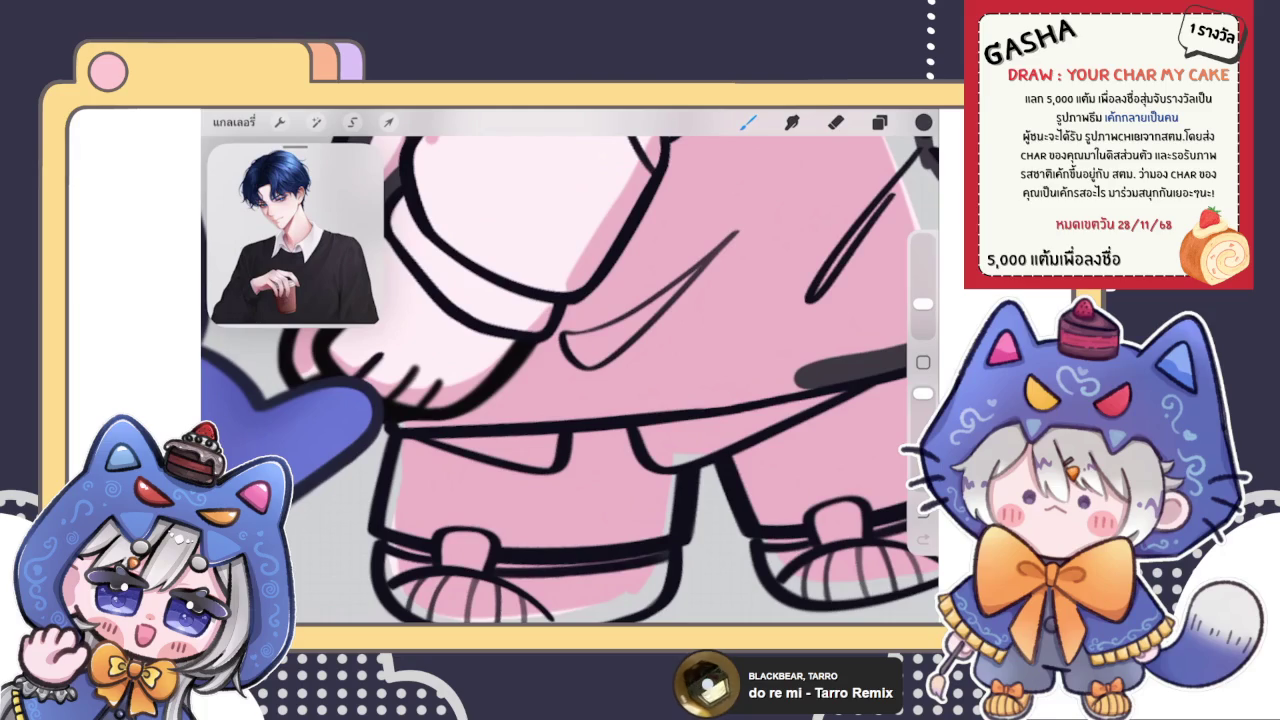
Shade the hand's lower edge and paint dark grey shadows along the outline
{"action": "left_click_drag", "start_coordinate": [497, 418], "coordinate": [569, 312]}
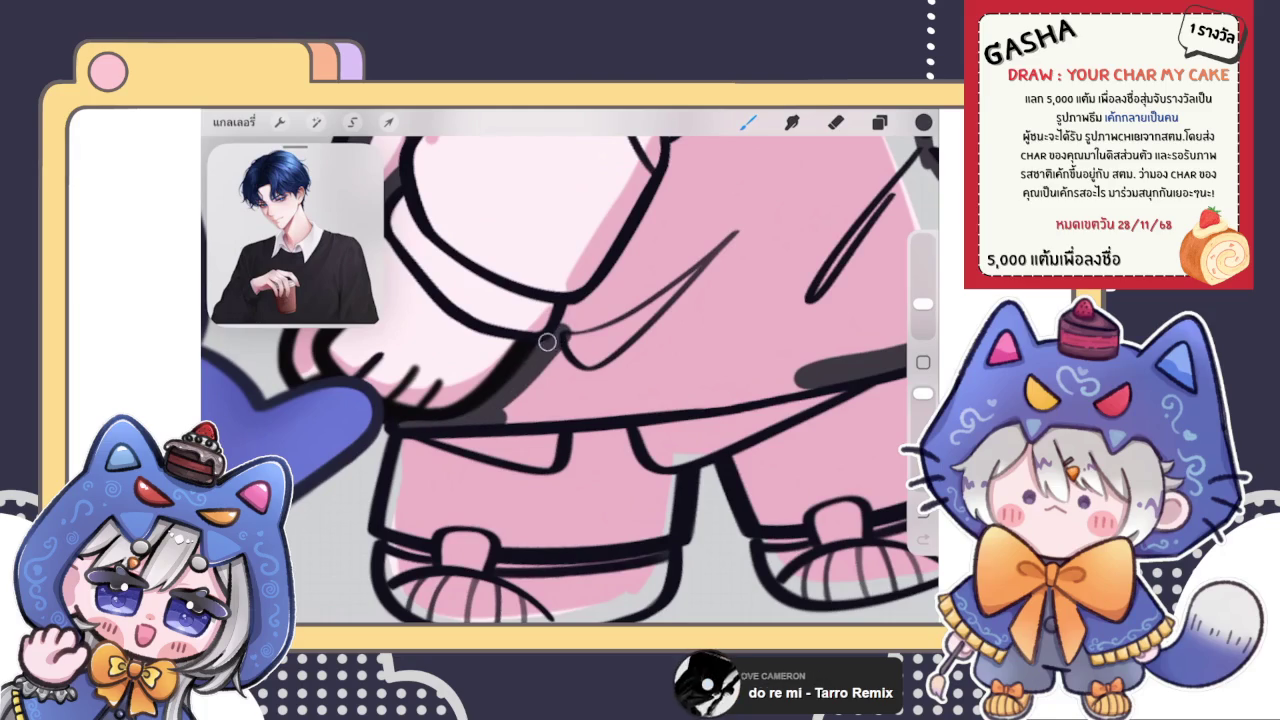
{"action": "scroll", "coordinate": [570, 380], "scroll_direction": "down", "scroll_amount": 3}
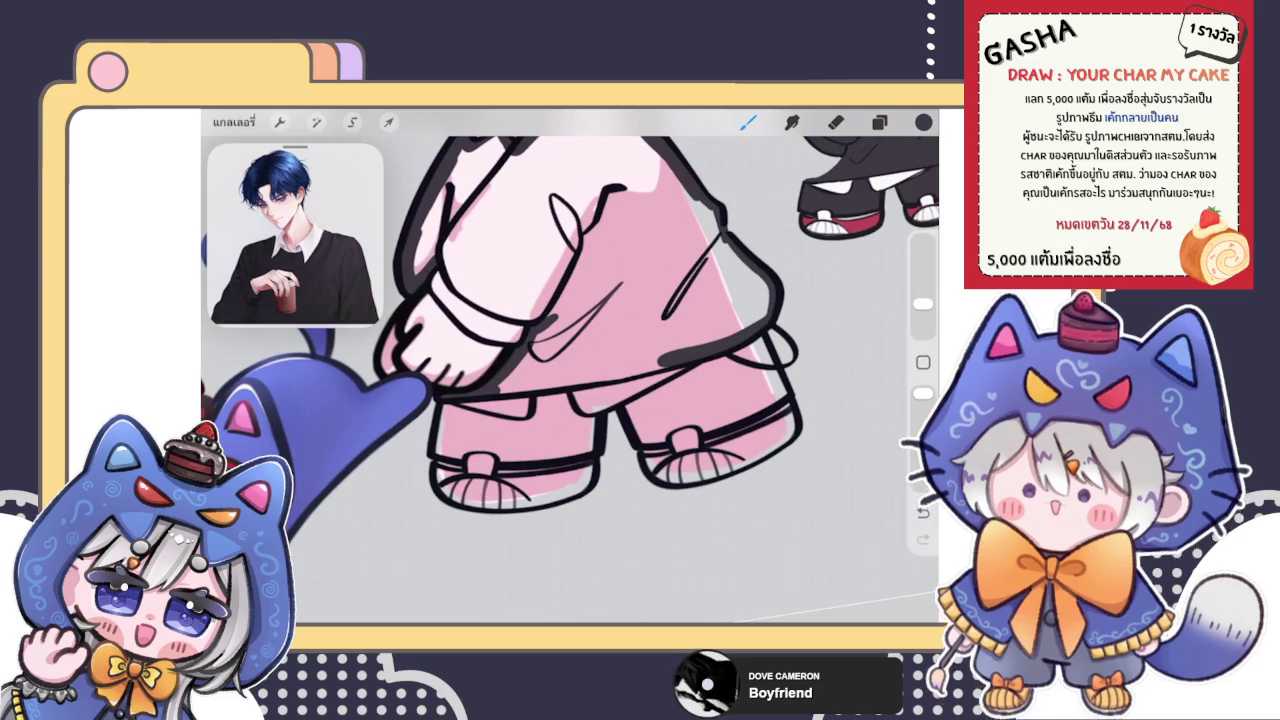
{"action": "scroll", "coordinate": [570, 380], "scroll_direction": "up", "scroll_amount": 5}
{"action": "left_click_drag", "start_coordinate": [480, 465], "coordinate": [615, 315]}
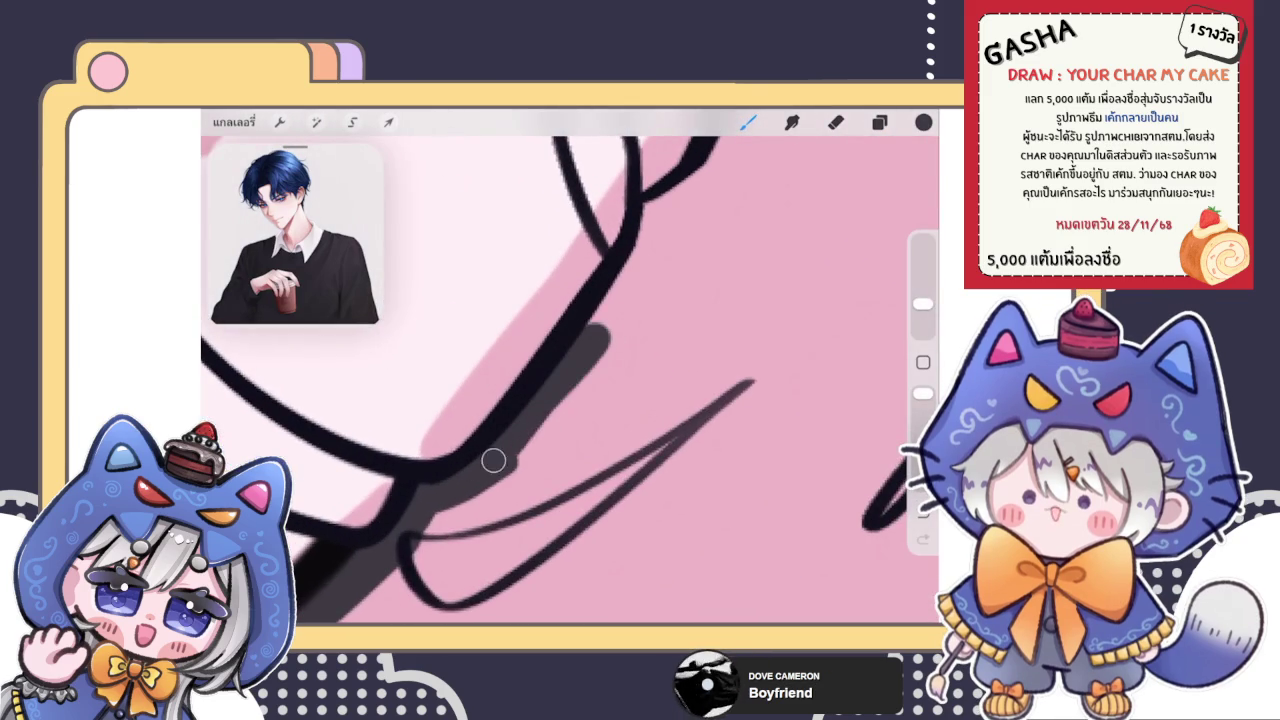
{"action": "left_click_drag", "start_coordinate": [520, 455], "coordinate": [690, 230]}
{"action": "left_click_drag", "start_coordinate": [580, 390], "coordinate": [680, 205]}
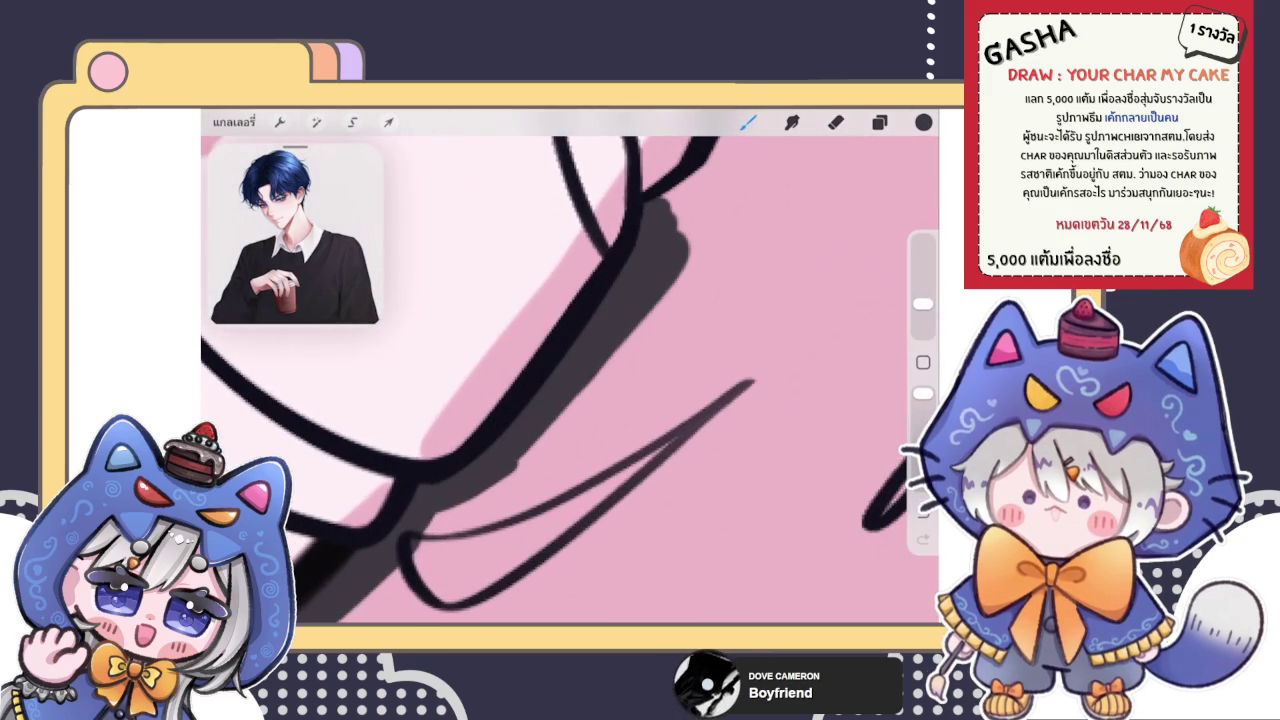
{"action": "scroll", "coordinate": [570, 380], "scroll_direction": "up", "scroll_amount": 5}
{"action": "scroll", "coordinate": [570, 380], "scroll_direction": "down", "scroll_amount": 5}
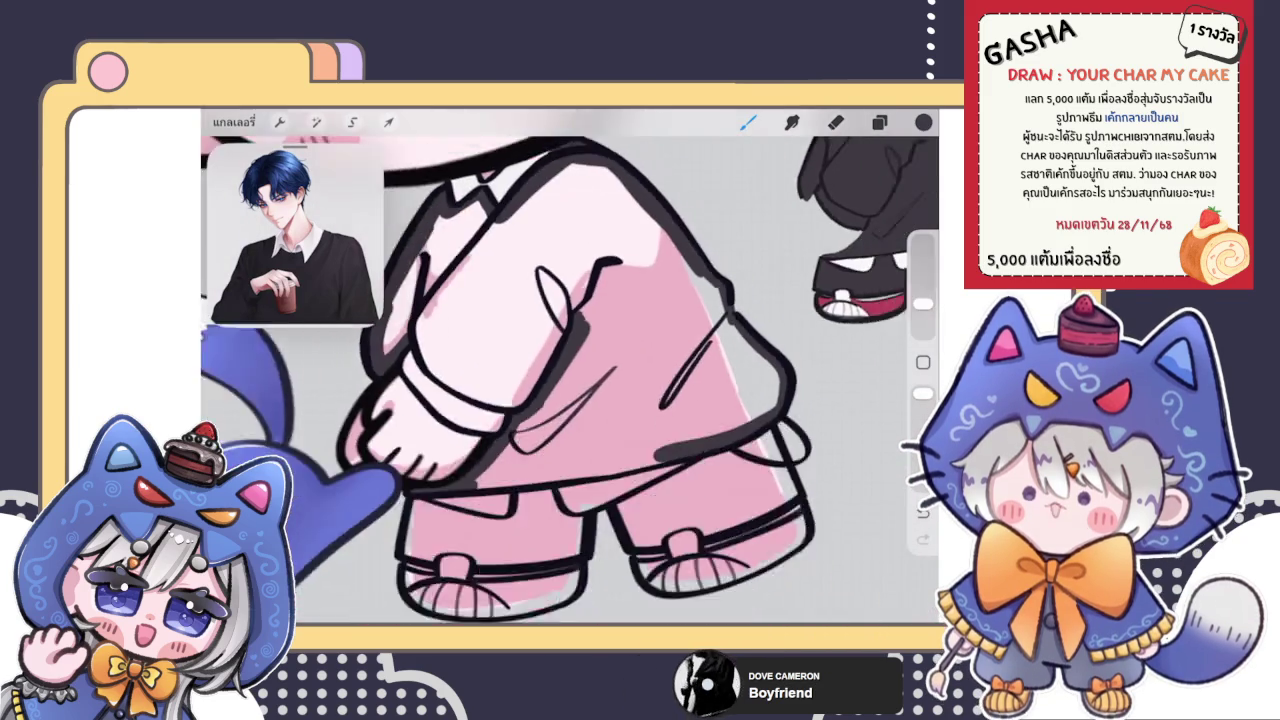
Thicken the lower outline with redrawn dark strokes, then ColorDrop black into the pink sweater
{"action": "key", "text": "ctrl+z"}
{"action": "left_click_drag", "start_coordinate": [484, 316], "coordinate": [557, 428]}
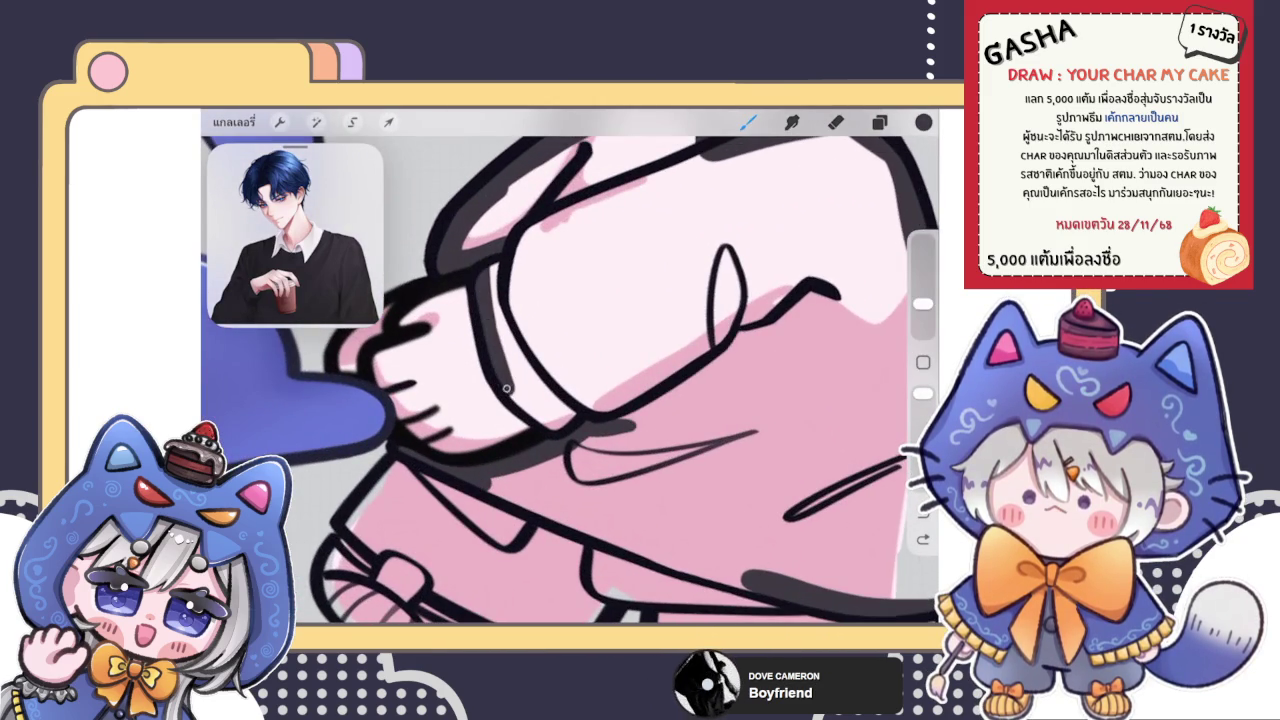
{"action": "key", "text": "ctrl+z"}
{"action": "left_click_drag", "start_coordinate": [486, 480], "coordinate": [757, 578]}
{"action": "left_click_drag", "start_coordinate": [595, 540], "coordinate": [742, 580]}
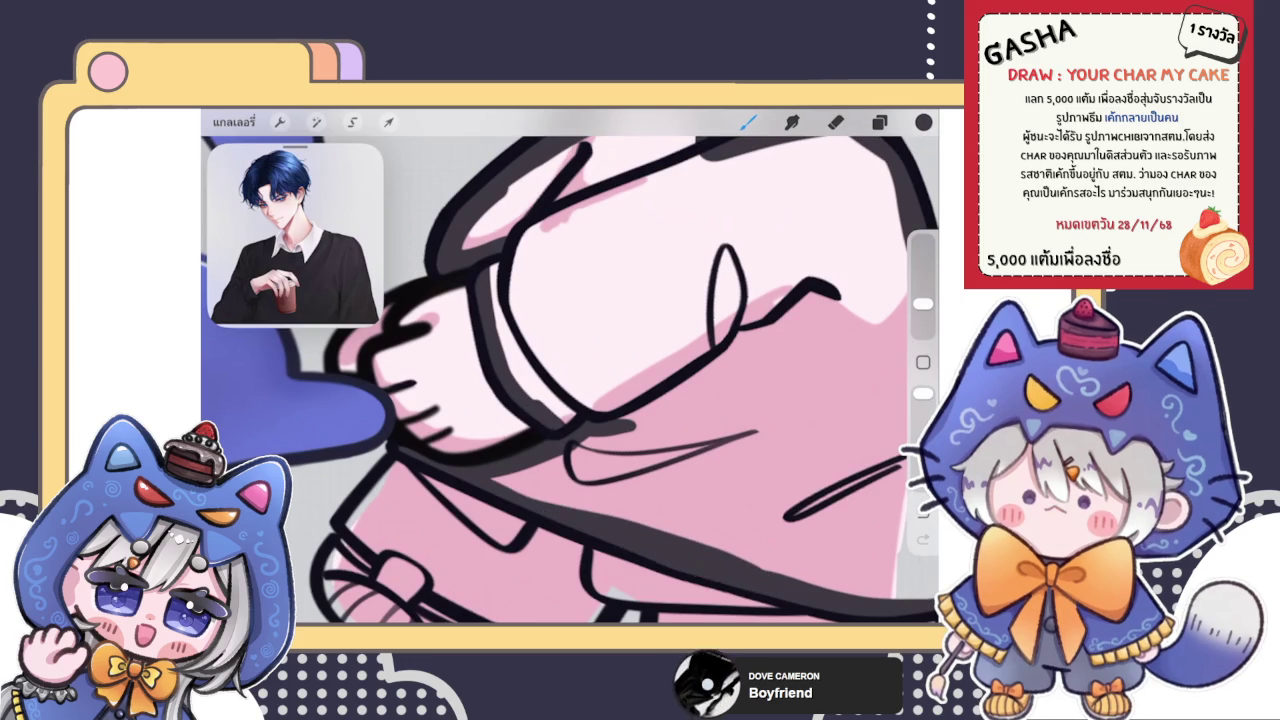
{"action": "left_click_drag", "start_coordinate": [923, 121], "coordinate": [650, 360]}
{"action": "scroll", "coordinate": [570, 380], "scroll_direction": "down", "scroll_amount": 5}
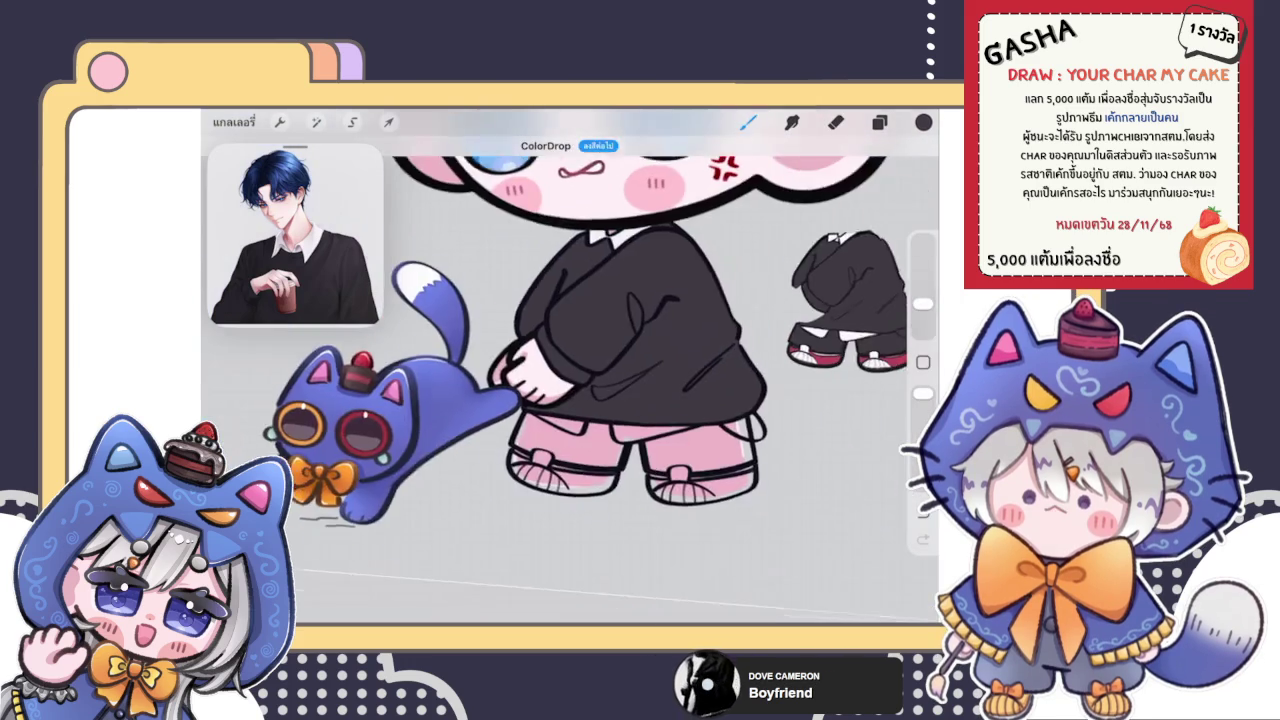
Sample a light grey from the canvas and select a layer for highlights
{"action": "scroll", "coordinate": [570, 380], "scroll_direction": "up", "scroll_amount": 2}
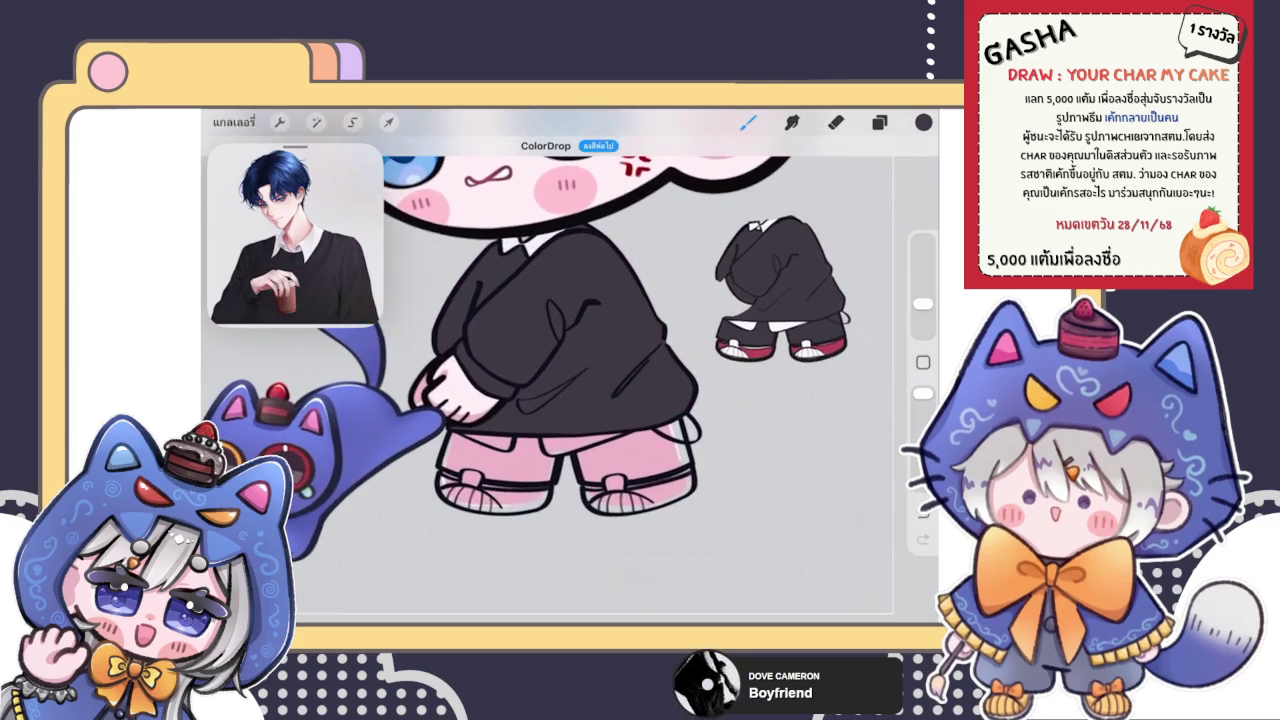
{"action": "scroll", "coordinate": [570, 380], "scroll_direction": "up", "scroll_amount": 2}
{"action": "scroll", "coordinate": [570, 380], "scroll_direction": "up", "scroll_amount": 2}
{"action": "left_click", "coordinate": [676, 565]}
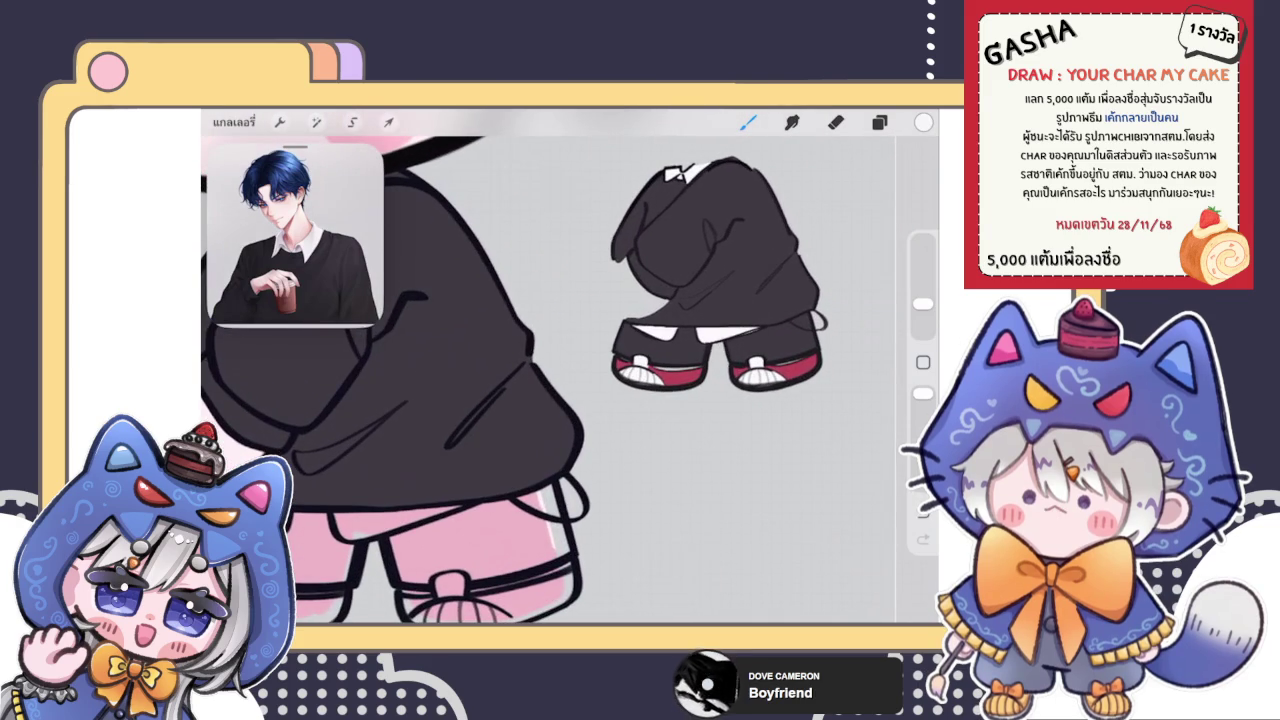
{"action": "left_click", "coordinate": [879, 121]}
{"action": "left_click", "coordinate": [740, 343]}
{"action": "left_click", "coordinate": [879, 121]}
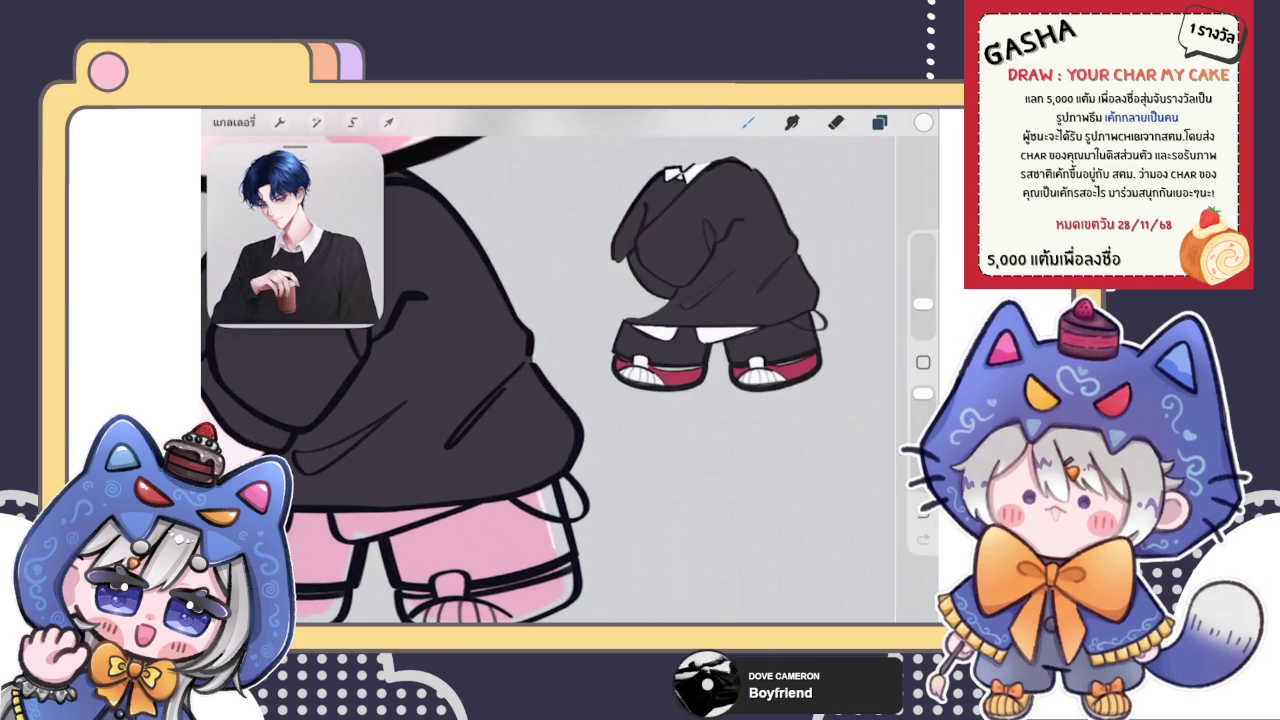
{"action": "left_click_drag", "start_coordinate": [500, 380], "coordinate": [580, 400]}
Paint white highlights along the sweater fold and hem, erasing the excess
{"action": "scroll", "coordinate": [570, 380], "scroll_direction": "up", "scroll_amount": 5}
{"action": "mouse_move", "coordinate": [450, 320]}
{"action": "left_mouse_down"}
{"action": "mouse_move", "coordinate": [585, 455]}
{"action": "mouse_move", "coordinate": [623, 443]}
{"action": "left_mouse_up"}
{"action": "left_click_drag", "start_coordinate": [540, 390], "coordinate": [598, 453]}
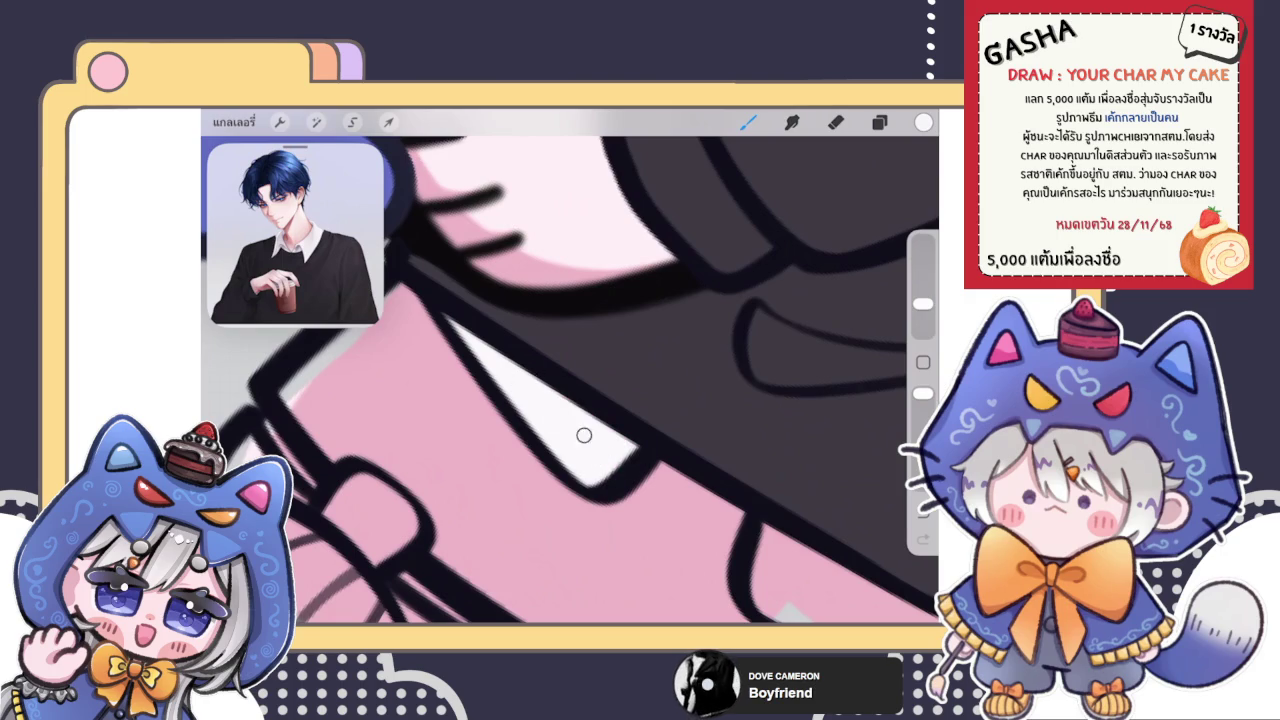
{"action": "mouse_move", "coordinate": [570, 400]}
{"action": "left_mouse_down"}
{"action": "mouse_move", "coordinate": [570, 250]}
{"action": "mouse_move", "coordinate": [570, 380]}
{"action": "left_mouse_up"}
{"action": "left_click_drag", "start_coordinate": [510, 345], "coordinate": [610, 402]}
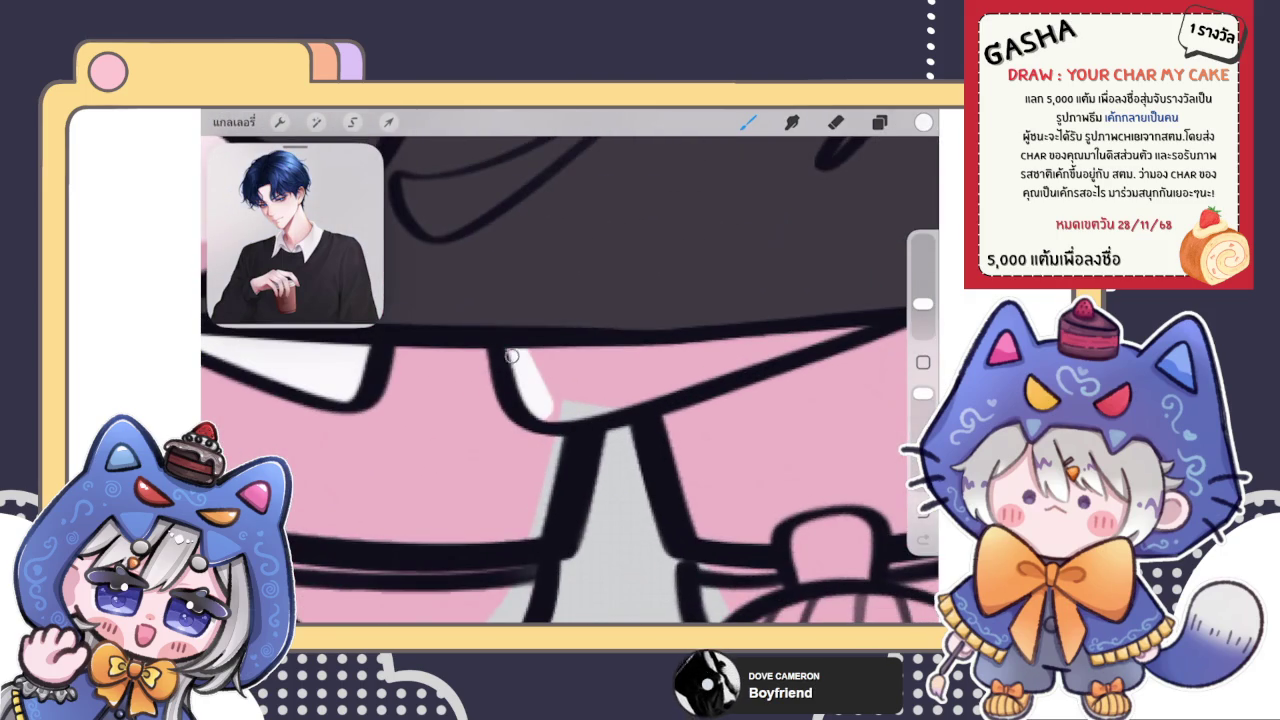
{"action": "mouse_move", "coordinate": [760, 318]}
{"action": "left_mouse_down"}
{"action": "mouse_move", "coordinate": [820, 310]}
{"action": "mouse_move", "coordinate": [530, 378]}
{"action": "left_mouse_up"}
{"action": "key", "text": "e"}
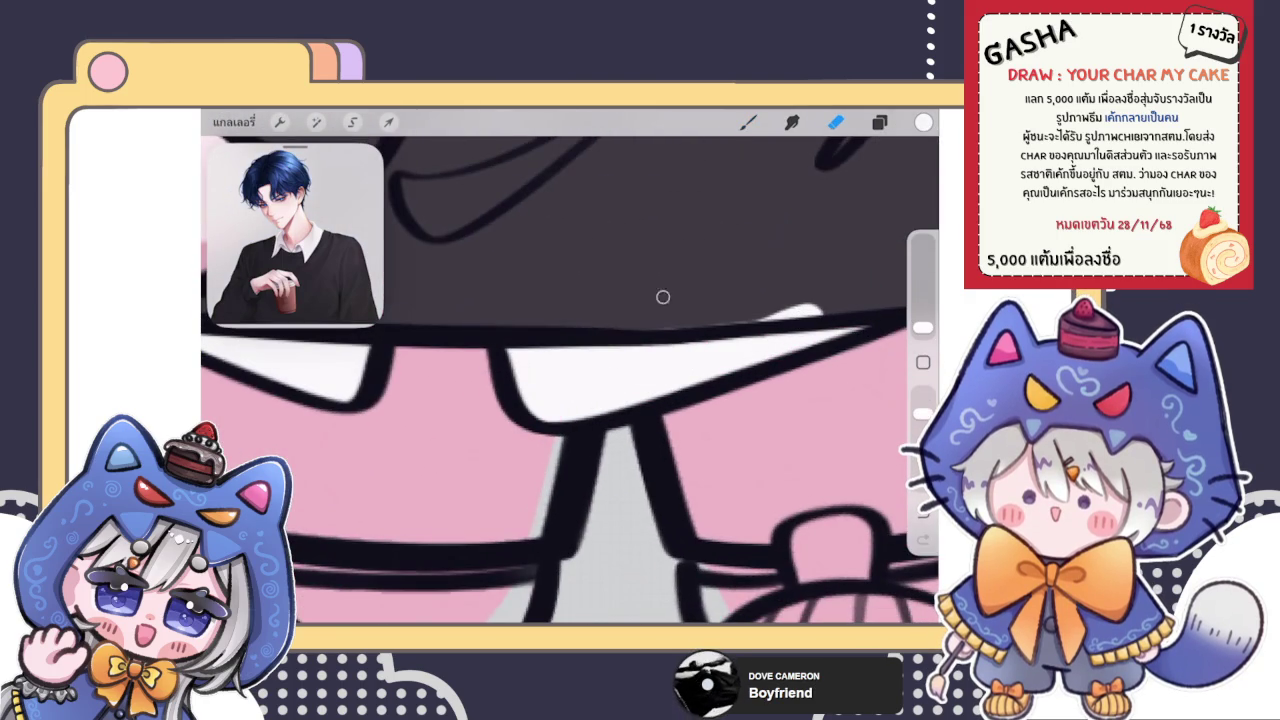
{"action": "left_click_drag", "start_coordinate": [872, 309], "coordinate": [829, 307]}
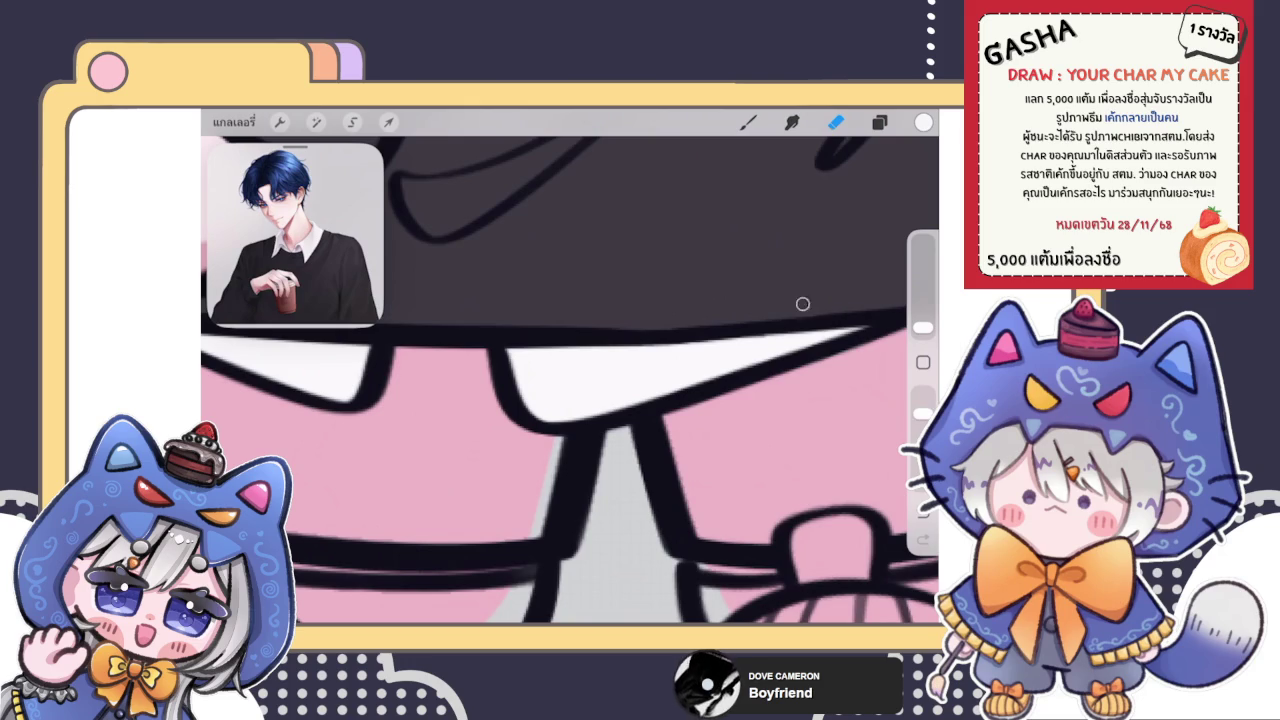
Select a lower layer for the shorts in the Layers panel
{"action": "left_click", "coordinate": [879, 122]}
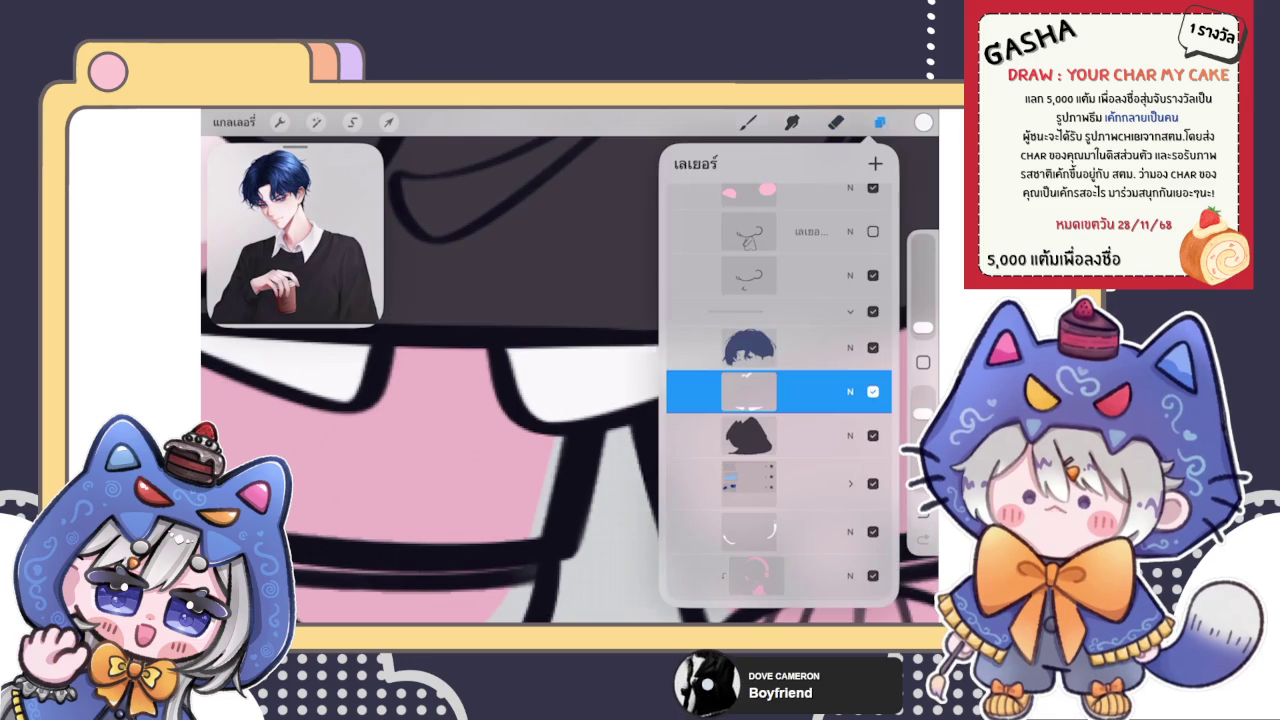
{"action": "left_click", "coordinate": [879, 122]}
{"action": "scroll", "coordinate": [550, 360], "scroll_direction": "down", "scroll_amount": 5}
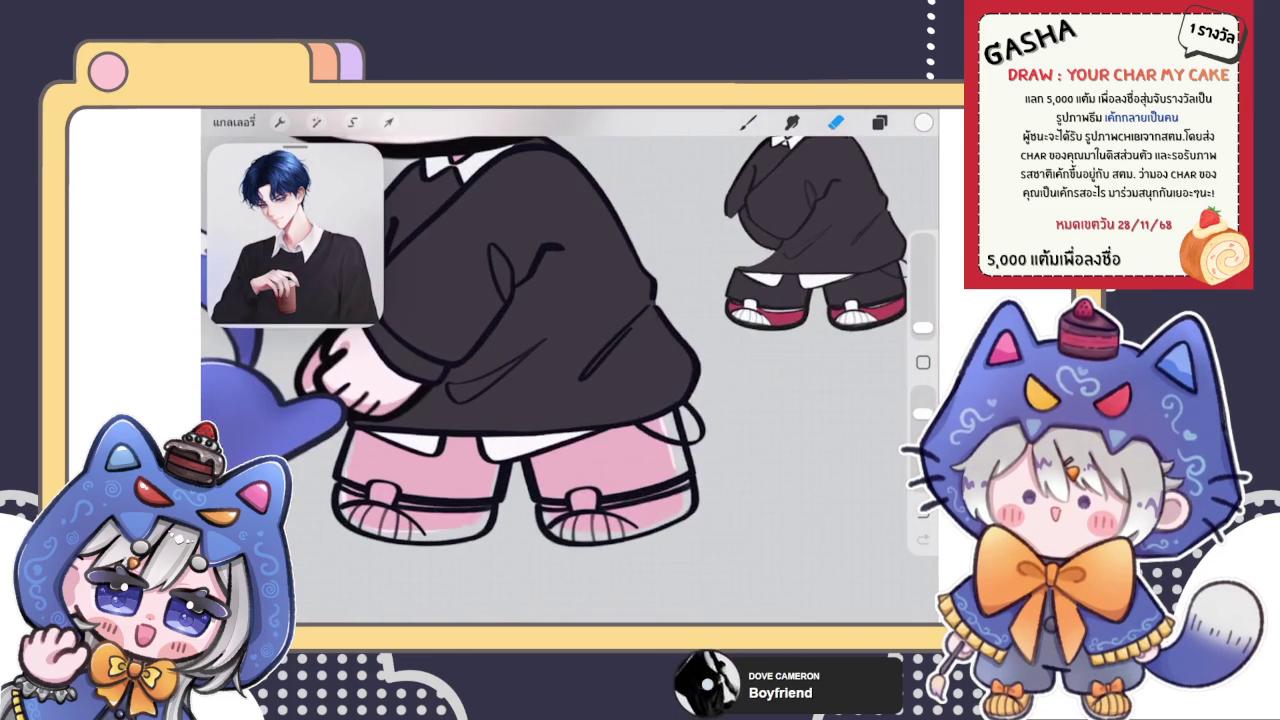
{"action": "left_click", "coordinate": [879, 122]}
{"action": "left_click", "coordinate": [779, 483]}
Outline the left leg of the shorts dark and fill it with ColorDrop
{"action": "left_click", "coordinate": [748, 122]}
{"action": "scroll", "coordinate": [570, 330], "scroll_direction": "up", "scroll_amount": 5}
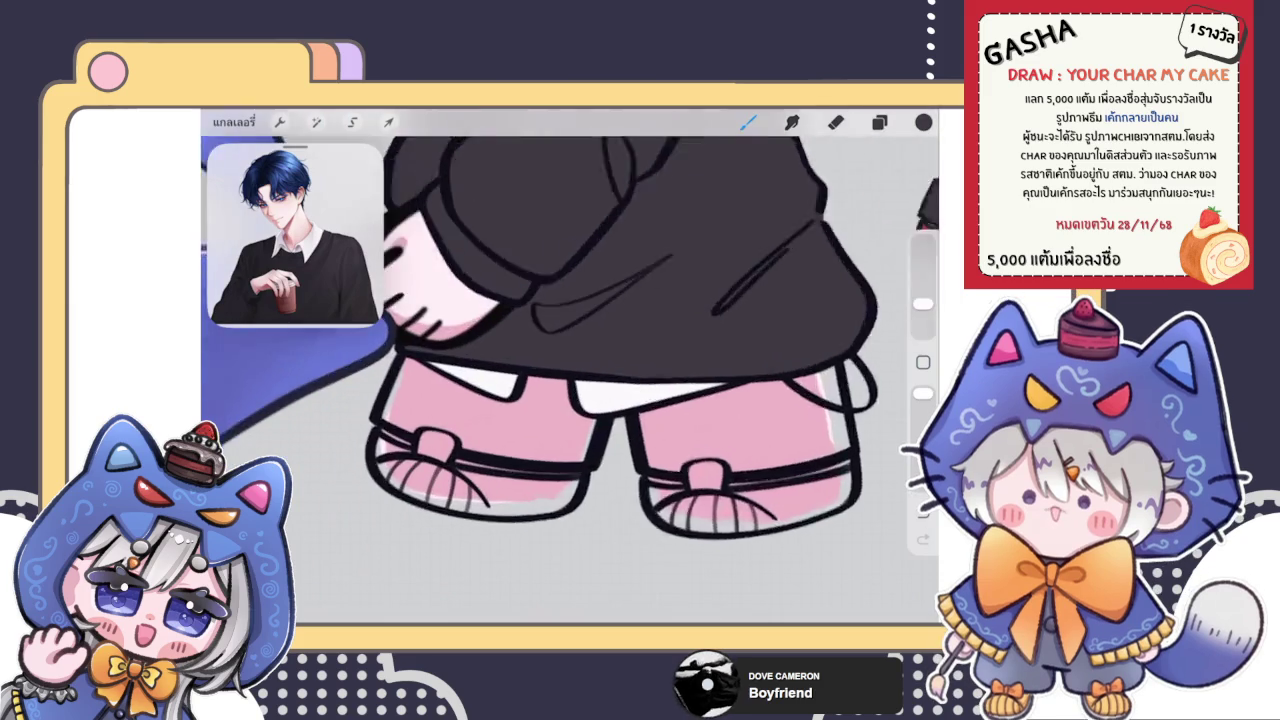
{"action": "mouse_move", "coordinate": [455, 328]}
{"action": "left_mouse_down"}
{"action": "mouse_move", "coordinate": [430, 410]}
{"action": "mouse_move", "coordinate": [527, 414]}
{"action": "mouse_move", "coordinate": [455, 348]}
{"action": "left_mouse_up"}
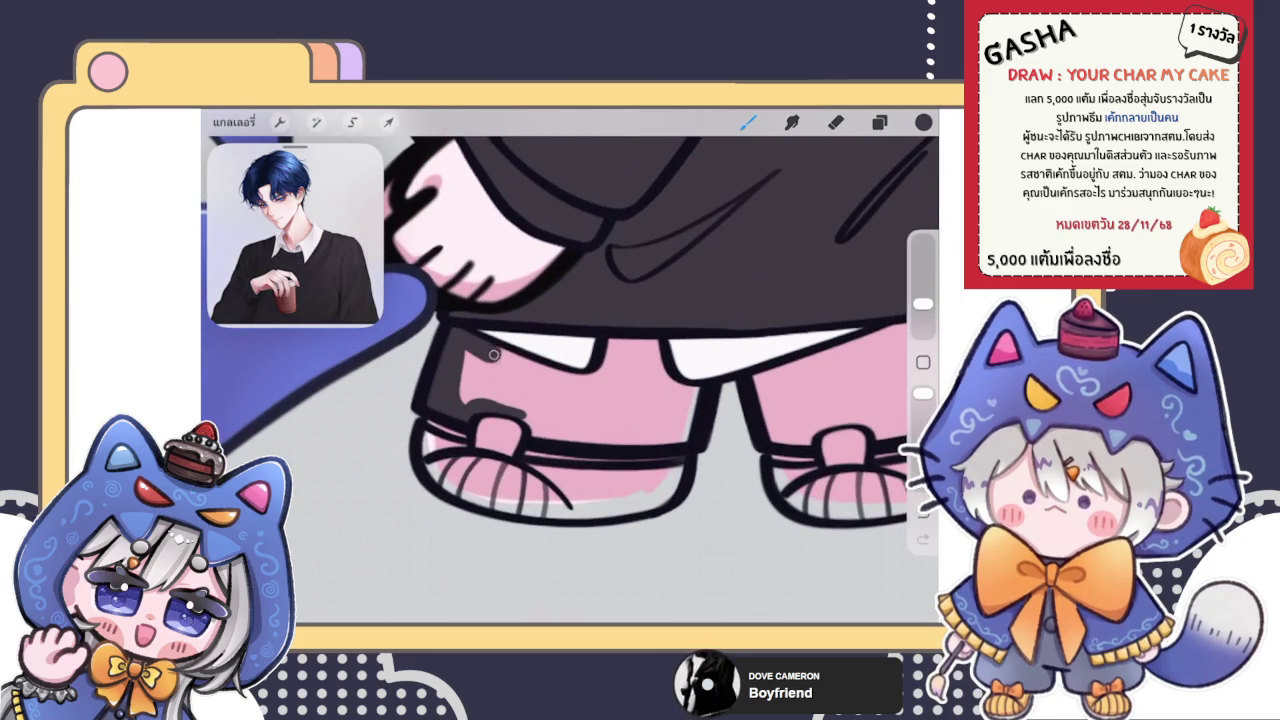
{"action": "left_click_drag", "start_coordinate": [628, 410], "coordinate": [581, 380]}
{"action": "mouse_move", "coordinate": [632, 341]}
{"action": "left_mouse_down"}
{"action": "mouse_move", "coordinate": [700, 400]}
{"action": "mouse_move", "coordinate": [525, 414]}
{"action": "left_mouse_up"}
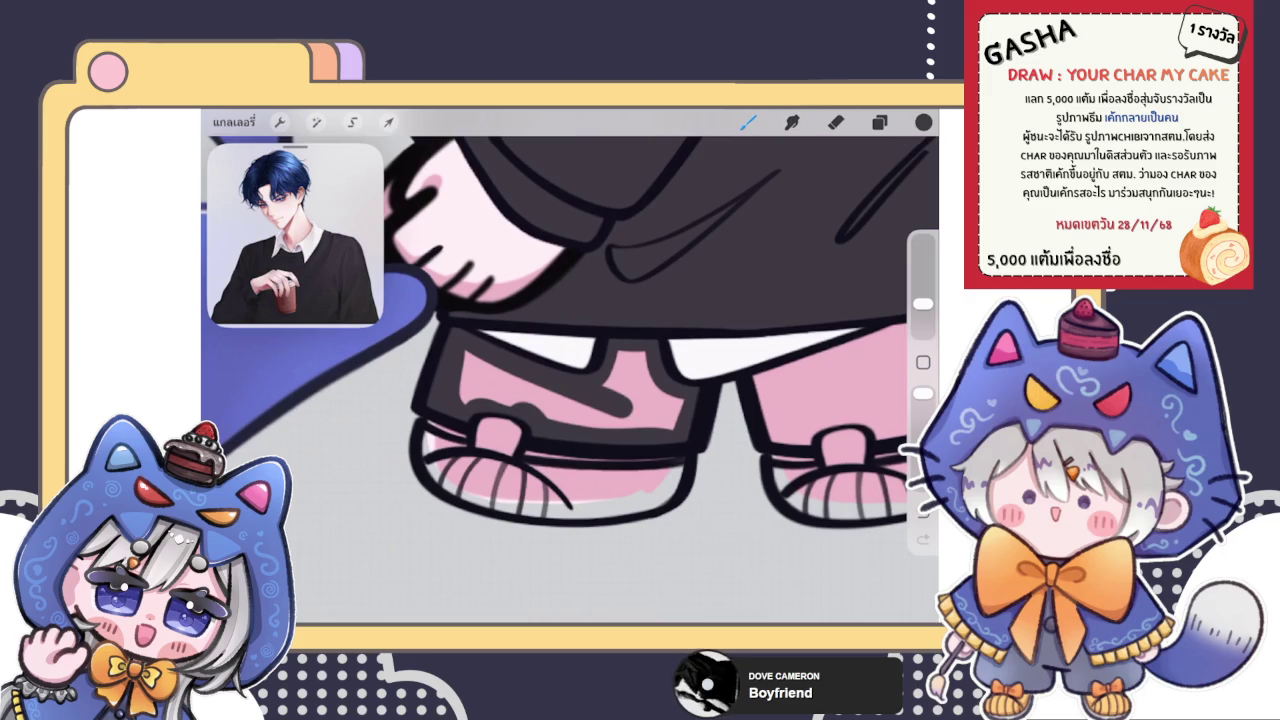
{"action": "left_click_drag", "start_coordinate": [923, 122], "coordinate": [560, 380]}
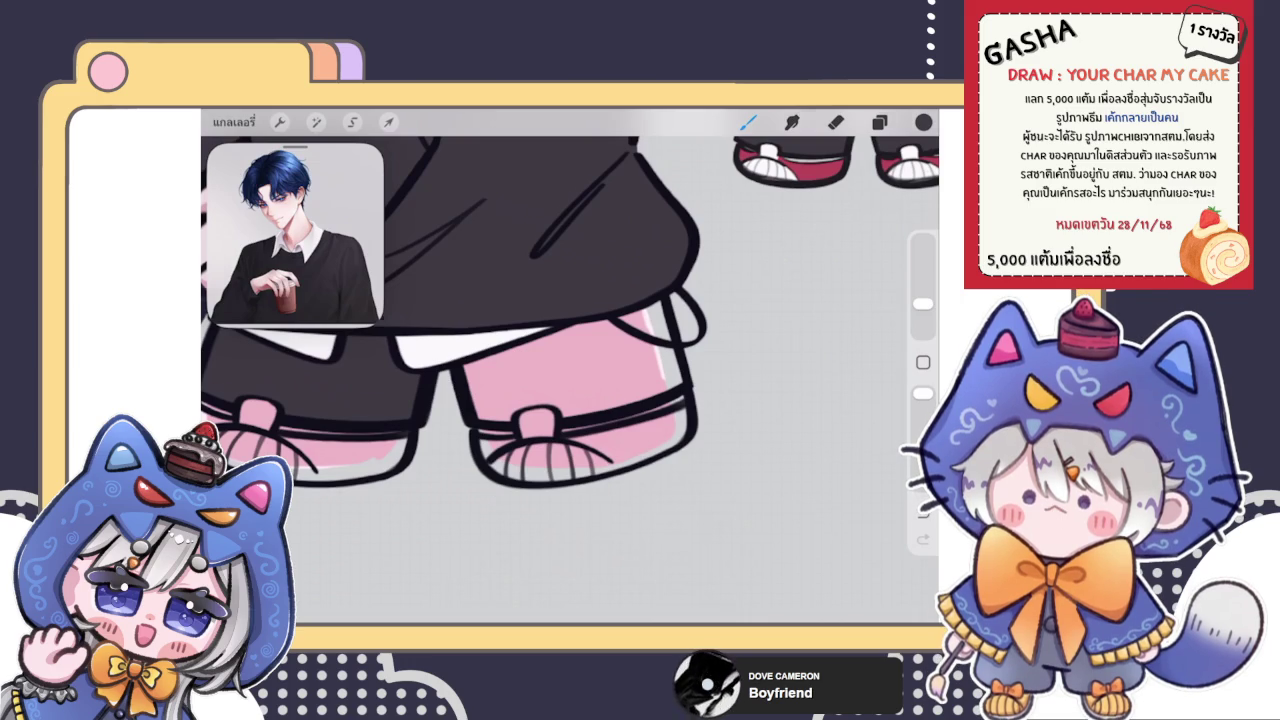
Paint dark grey under the white shirt hem on the right, then select a higher layer
{"action": "scroll", "coordinate": [420, 360], "scroll_direction": "up", "scroll_amount": 3}
{"action": "mouse_move", "coordinate": [467, 357]}
{"action": "left_mouse_down"}
{"action": "mouse_move", "coordinate": [657, 286]}
{"action": "mouse_move", "coordinate": [700, 287]}
{"action": "left_mouse_up"}
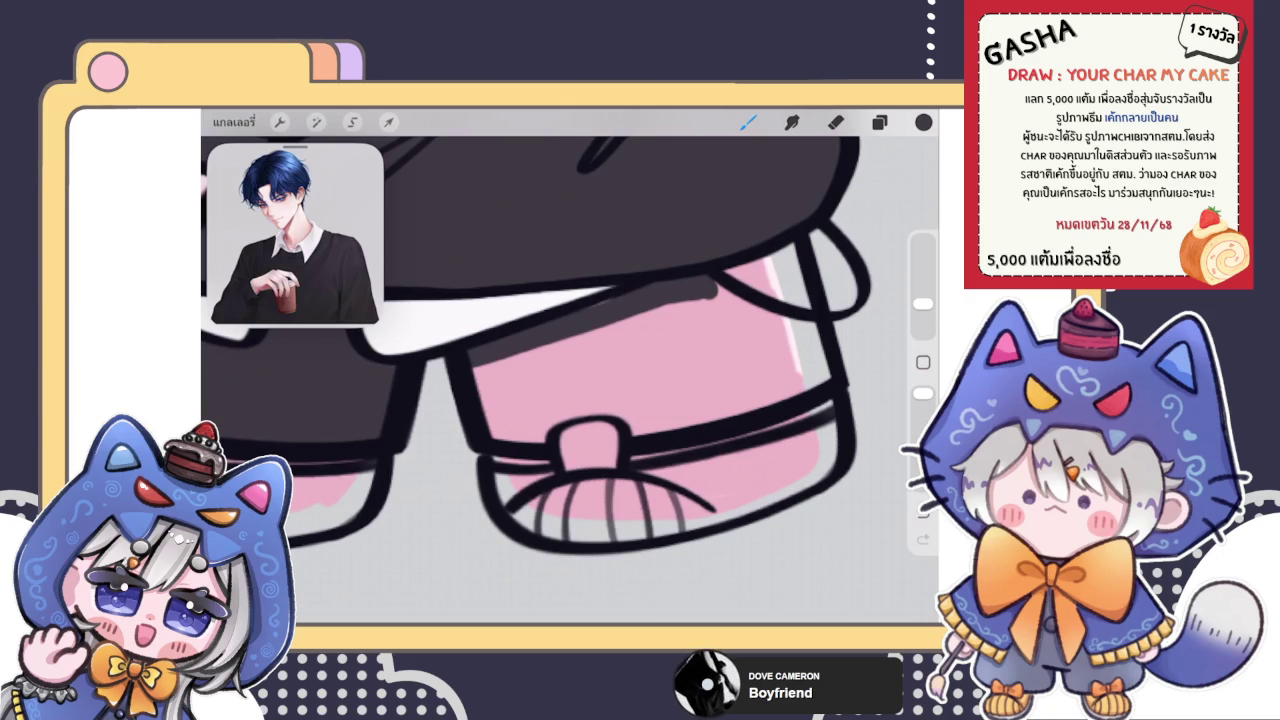
{"action": "left_click", "coordinate": [879, 122]}
{"action": "left_click", "coordinate": [760, 304]}
{"action": "left_click", "coordinate": [835, 122]}
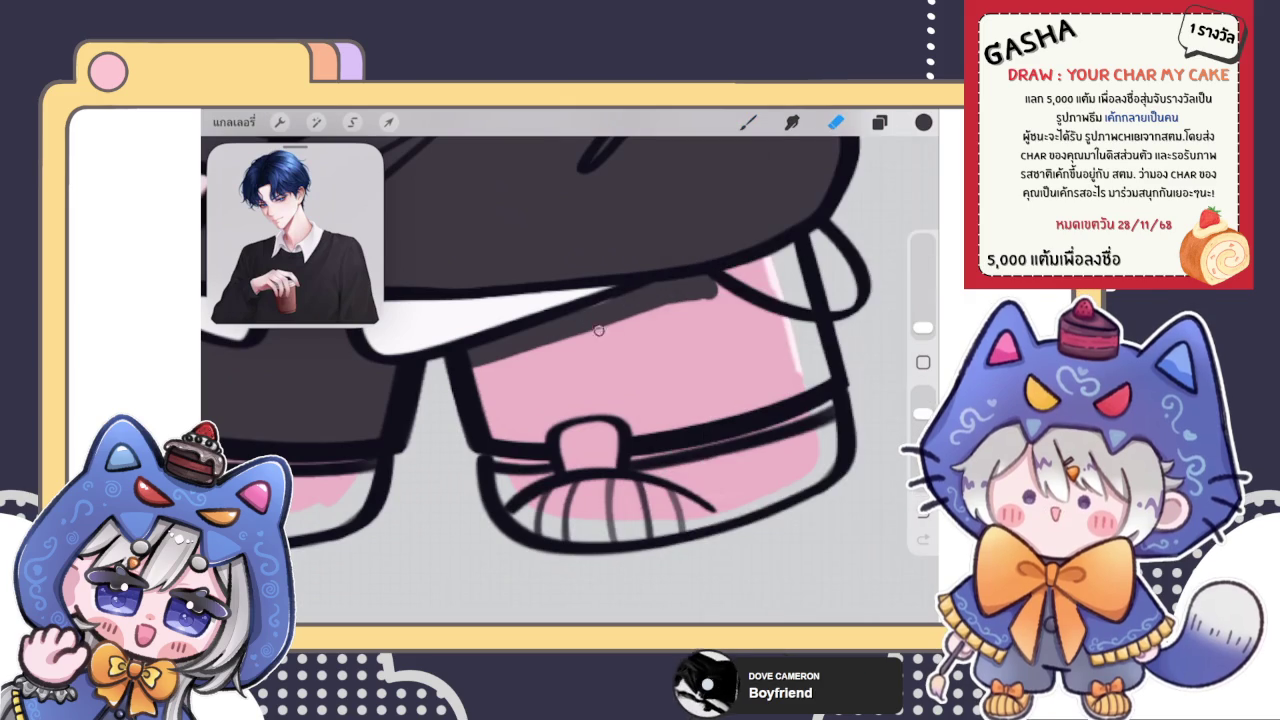
{"action": "left_click", "coordinate": [879, 122]}
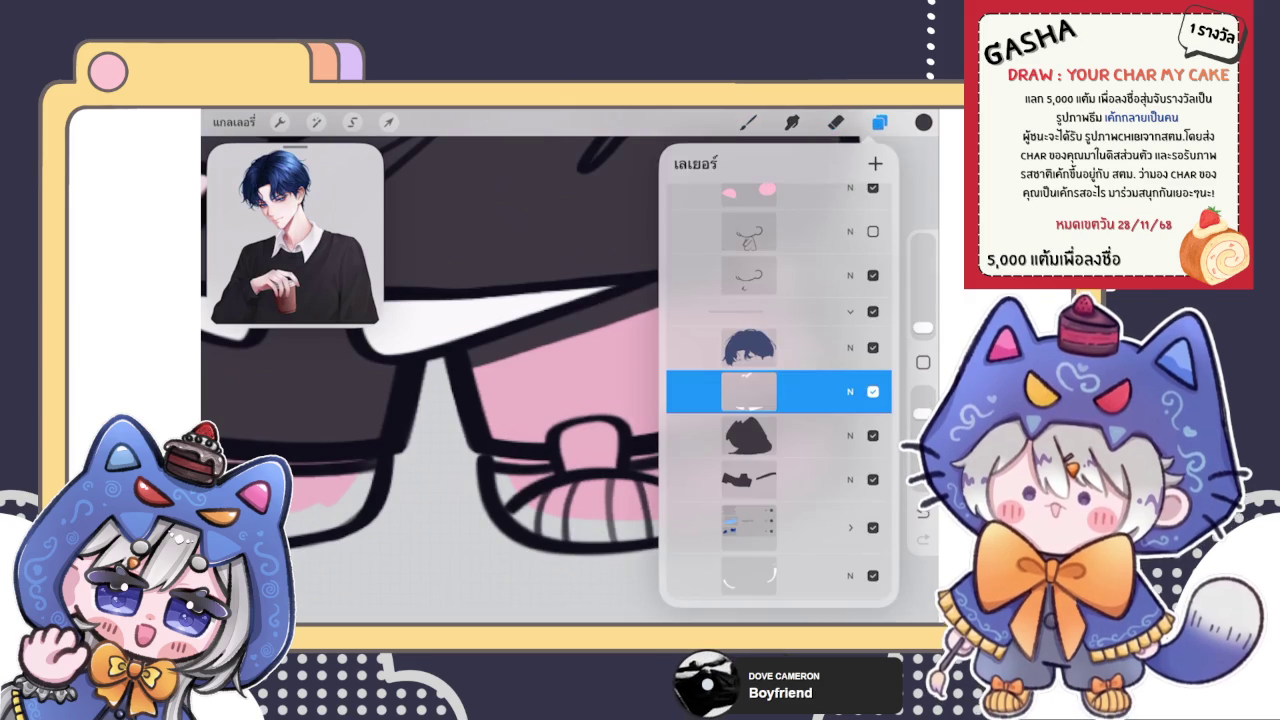
On the next layer down, outline the right leg and fill its pink area dark
{"action": "left_click", "coordinate": [760, 423]}
{"action": "left_click", "coordinate": [748, 122]}
{"action": "left_click", "coordinate": [879, 122]}
{"action": "left_click", "coordinate": [760, 430]}
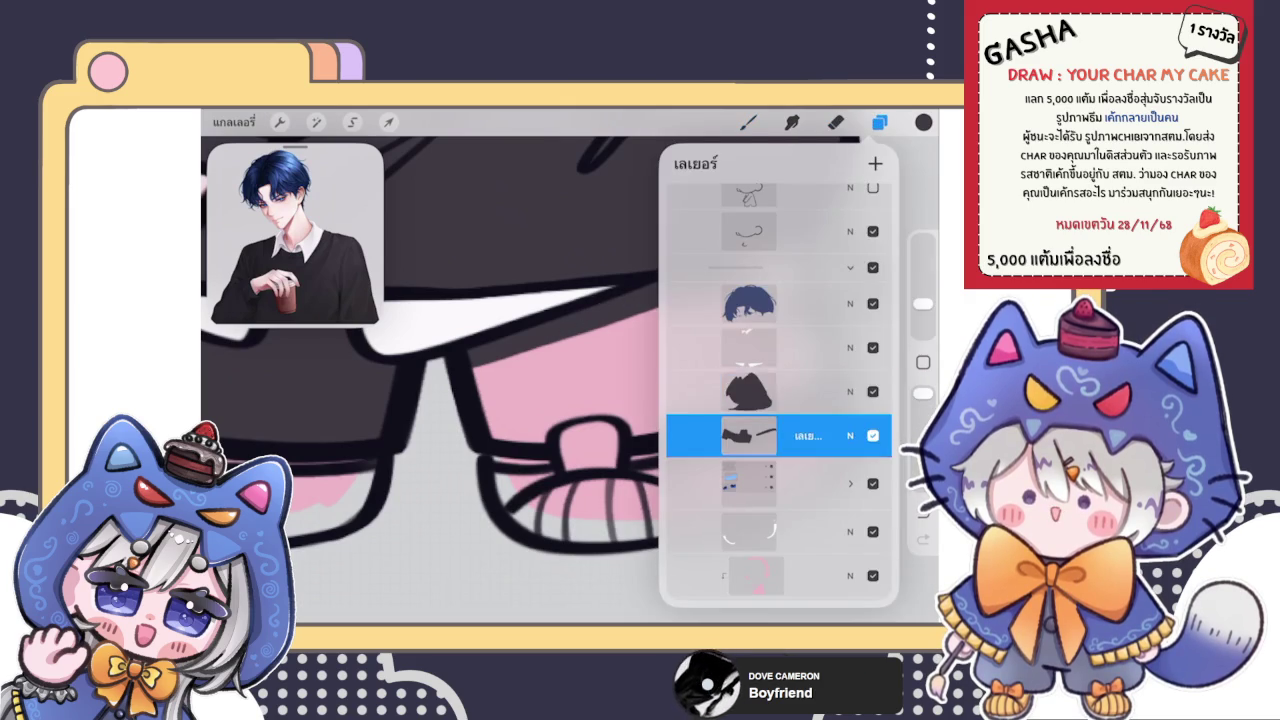
{"action": "left_click", "coordinate": [748, 122]}
{"action": "mouse_move", "coordinate": [730, 300]}
{"action": "left_mouse_down"}
{"action": "mouse_move", "coordinate": [815, 345]}
{"action": "mouse_move", "coordinate": [786, 250]}
{"action": "mouse_move", "coordinate": [709, 295]}
{"action": "left_mouse_up"}
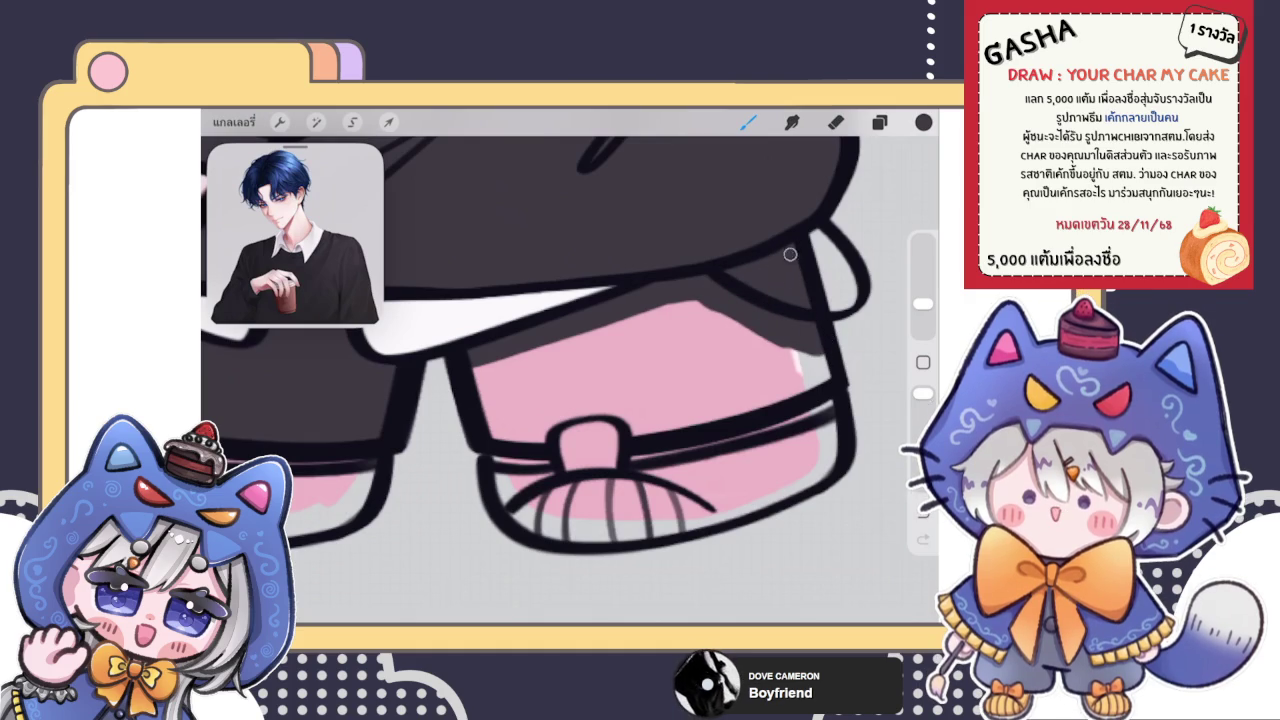
{"action": "mouse_move", "coordinate": [823, 372]}
{"action": "left_mouse_down"}
{"action": "mouse_move", "coordinate": [634, 426]}
{"action": "mouse_move", "coordinate": [571, 410]}
{"action": "mouse_move", "coordinate": [541, 432]}
{"action": "mouse_move", "coordinate": [475, 365]}
{"action": "left_mouse_up"}
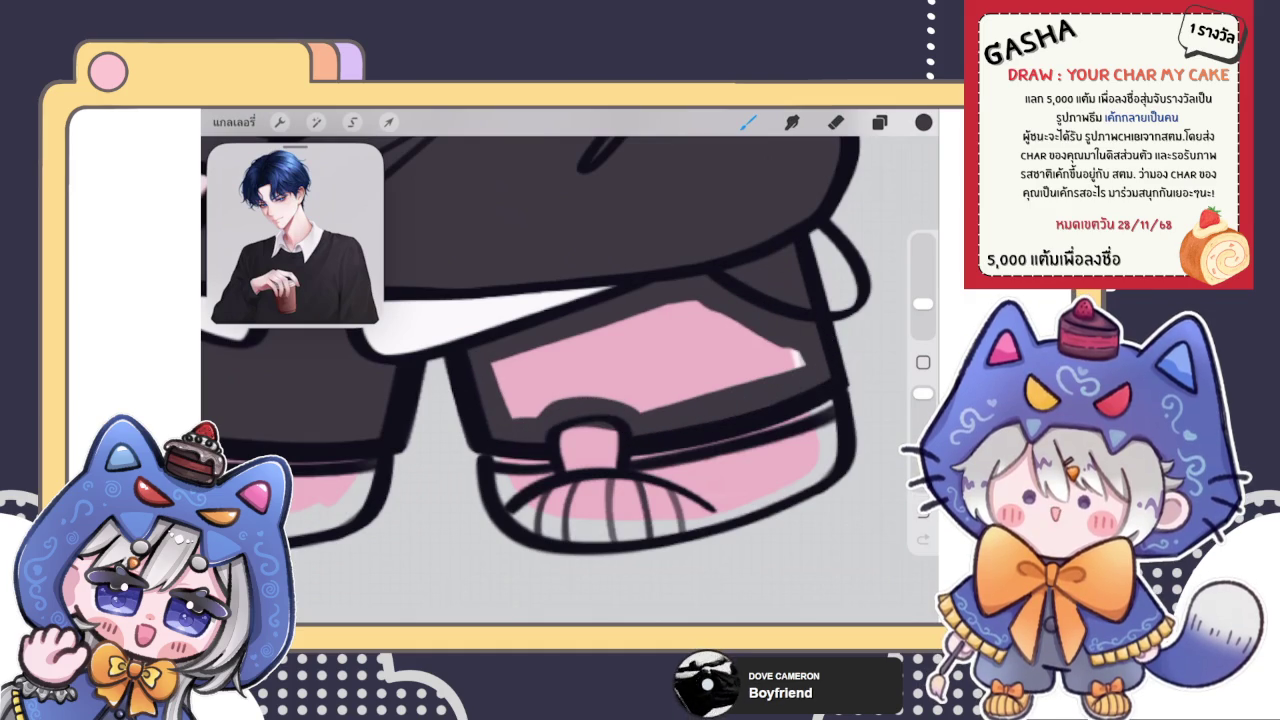
{"action": "left_click_drag", "start_coordinate": [923, 121], "coordinate": [640, 360]}
Tidy the right leg's dark edges with the eraser and review the shorts
{"action": "scroll", "coordinate": [570, 390], "scroll_direction": "up", "scroll_amount": 2}
{"action": "left_click", "coordinate": [836, 121]}
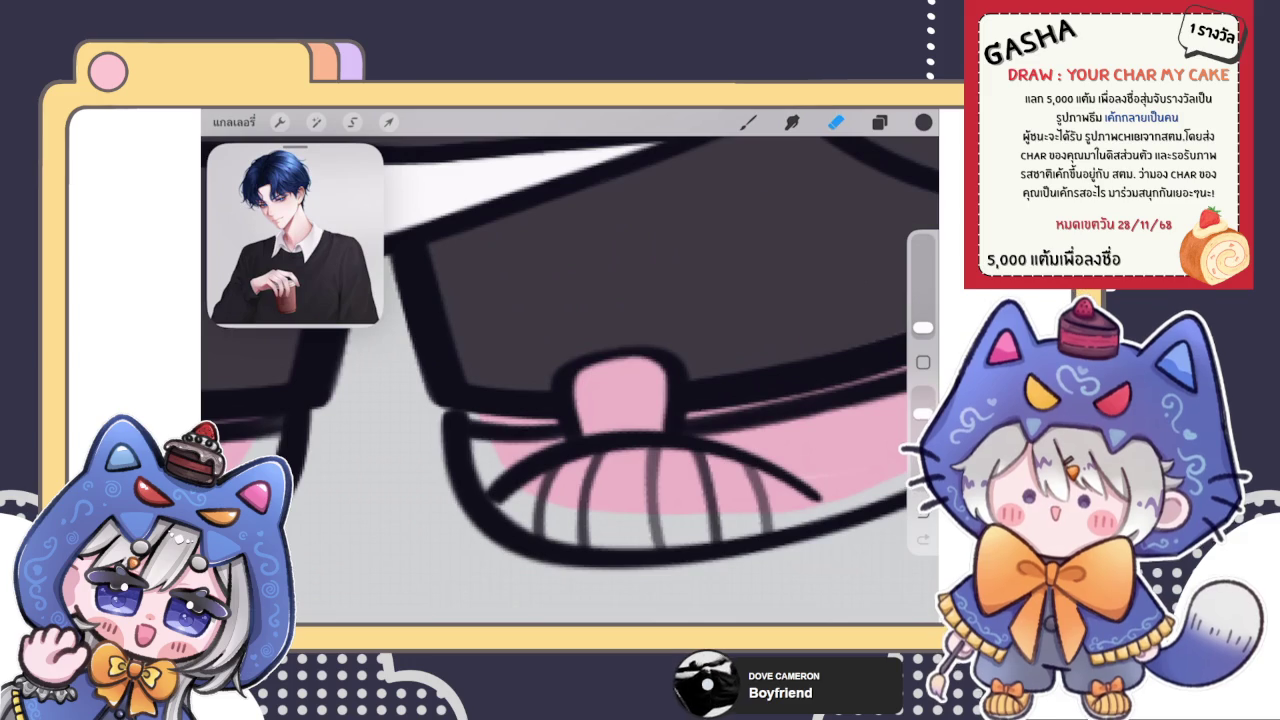
{"action": "key", "text": "b"}
{"action": "scroll", "coordinate": [570, 350], "scroll_direction": "down", "scroll_amount": 3}
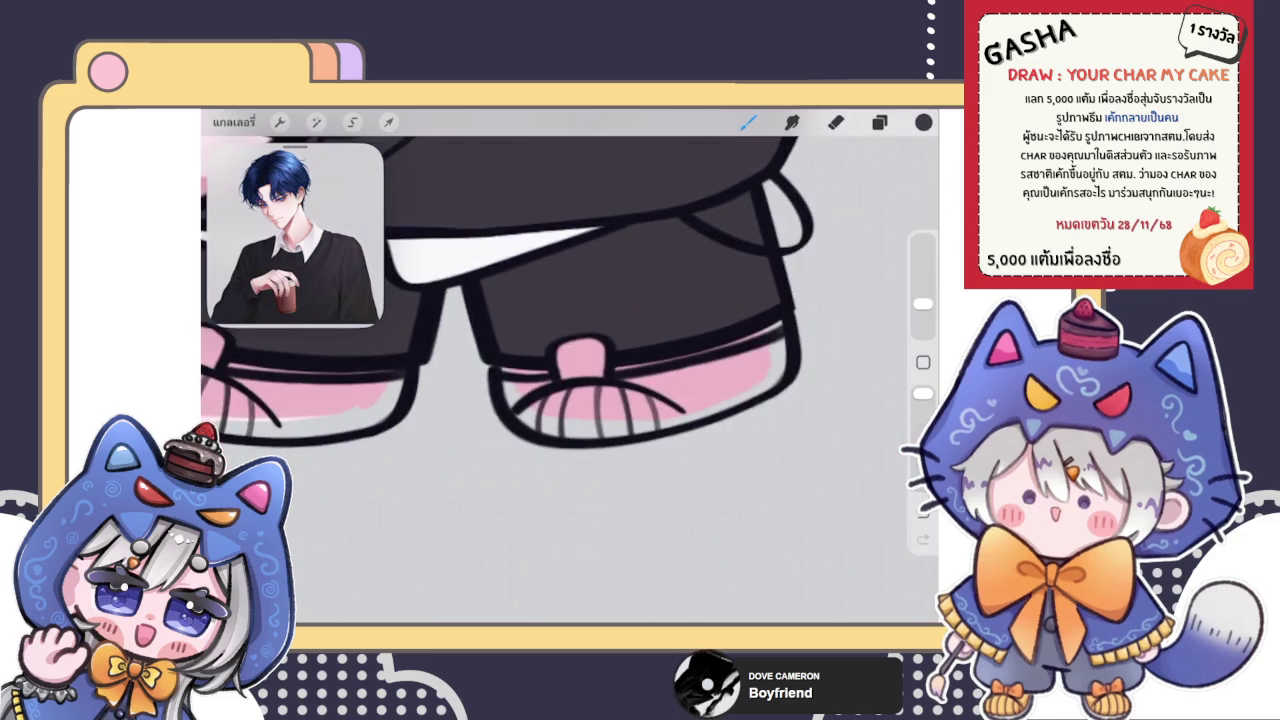
{"action": "scroll", "coordinate": [570, 350], "scroll_direction": "down", "scroll_amount": 3}
{"action": "scroll", "coordinate": [570, 350], "scroll_direction": "down", "scroll_amount": 2}
{"action": "scroll", "coordinate": [598, 377], "scroll_direction": "up", "scroll_amount": 3}
{"action": "scroll", "coordinate": [598, 377], "scroll_direction": "up", "scroll_amount": 2}
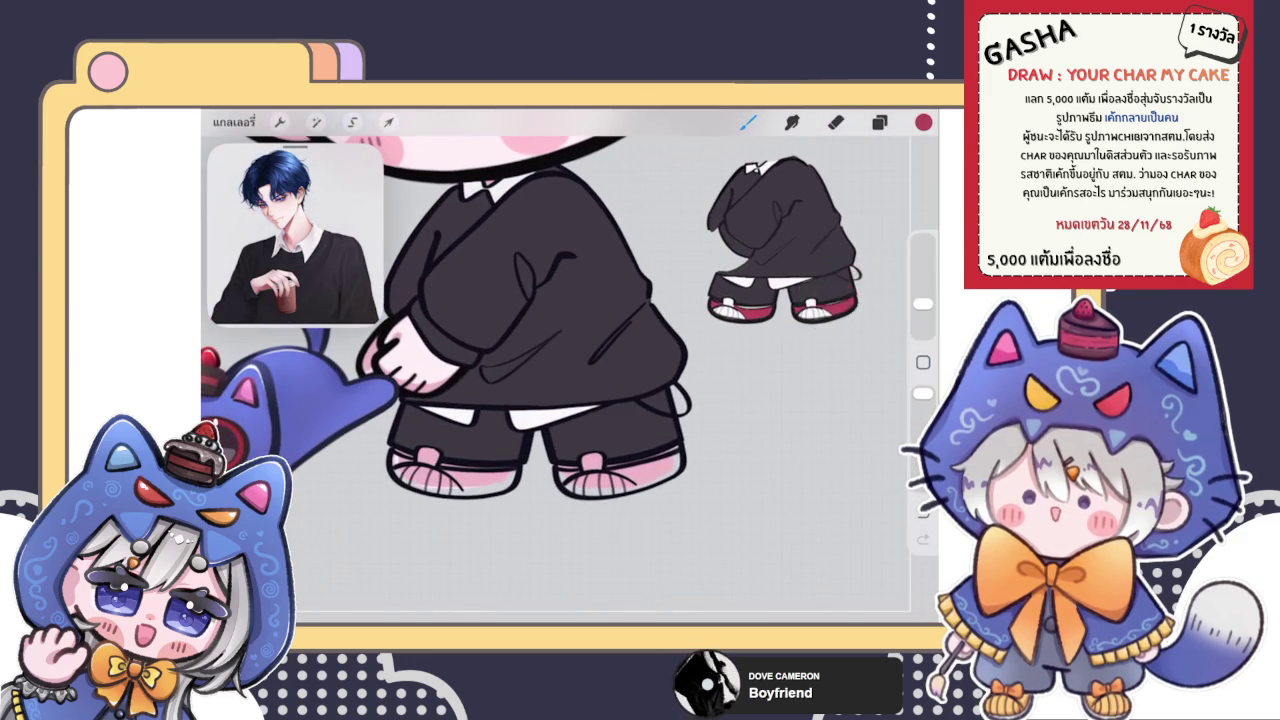
On the shoe layer, paint a wide deep-red band along the first shoe's sole
{"action": "left_click", "coordinate": [879, 122]}
{"action": "left_click", "coordinate": [778, 439]}
{"action": "left_click", "coordinate": [879, 122]}
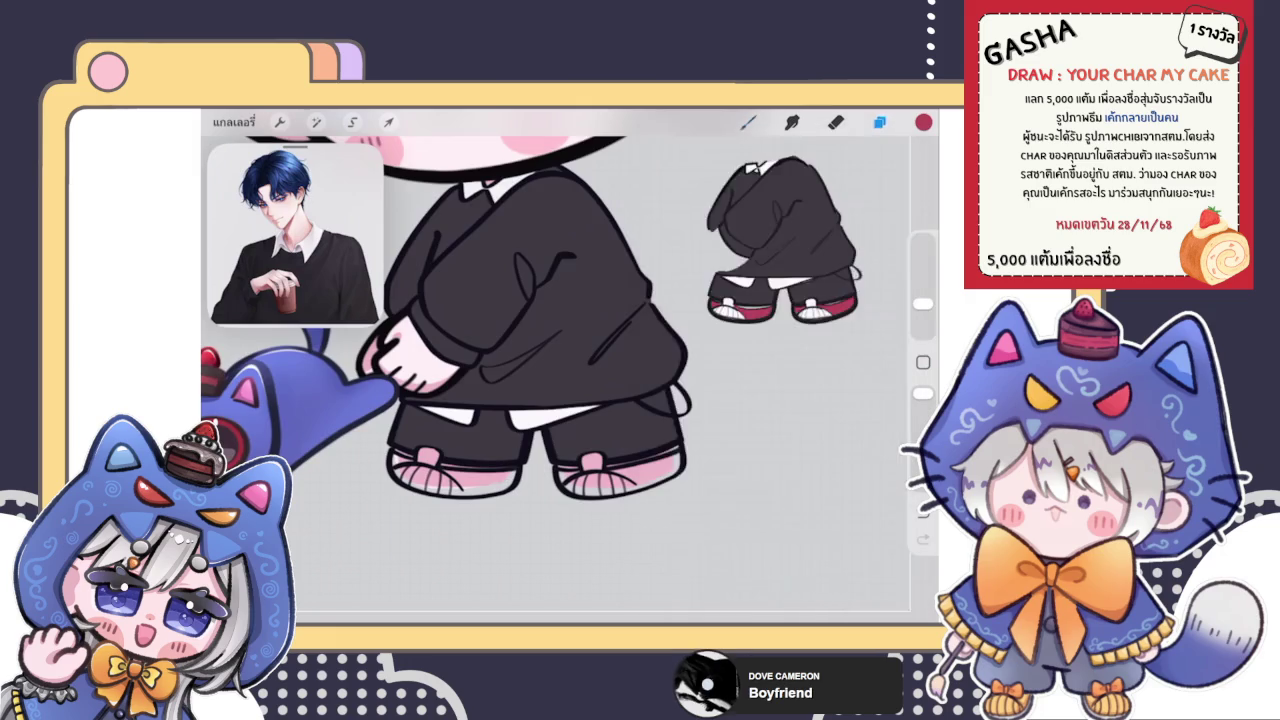
{"action": "scroll", "coordinate": [570, 370], "scroll_direction": "up", "scroll_amount": 3}
{"action": "scroll", "coordinate": [570, 370], "scroll_direction": "up", "scroll_amount": 3}
{"action": "left_click_drag", "start_coordinate": [478, 372], "coordinate": [468, 418]}
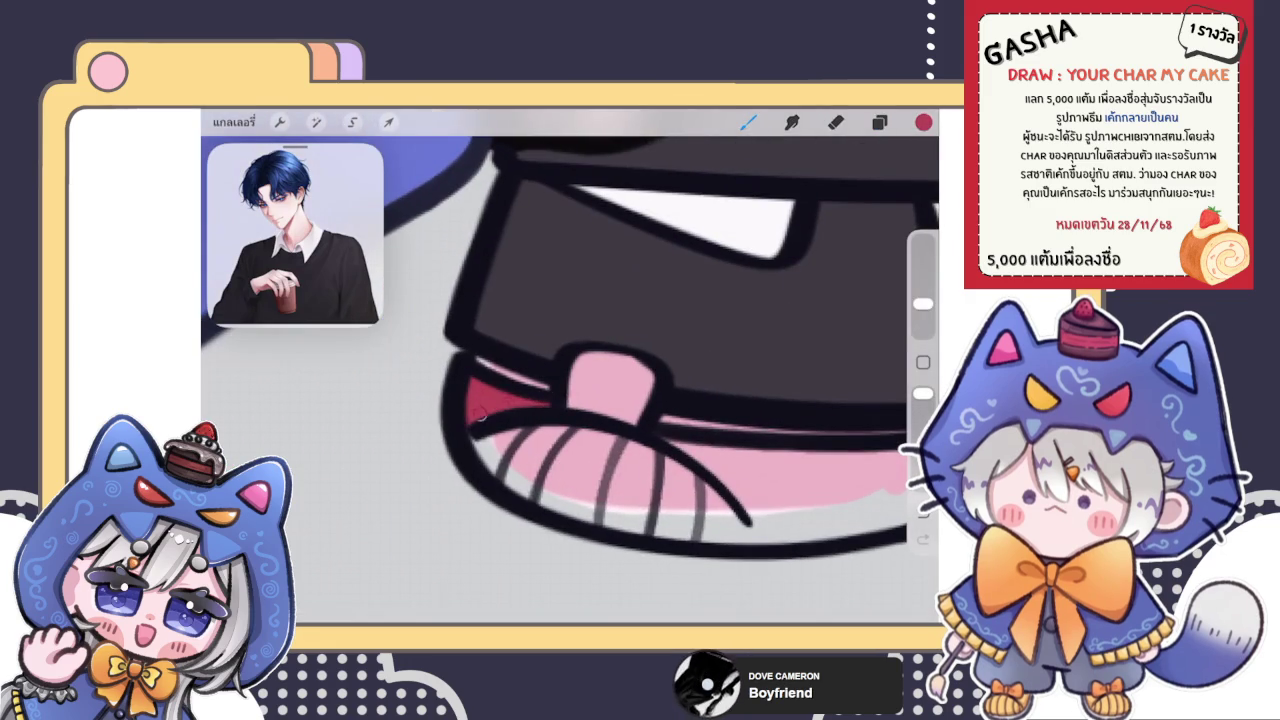
{"action": "key", "text": "e"}
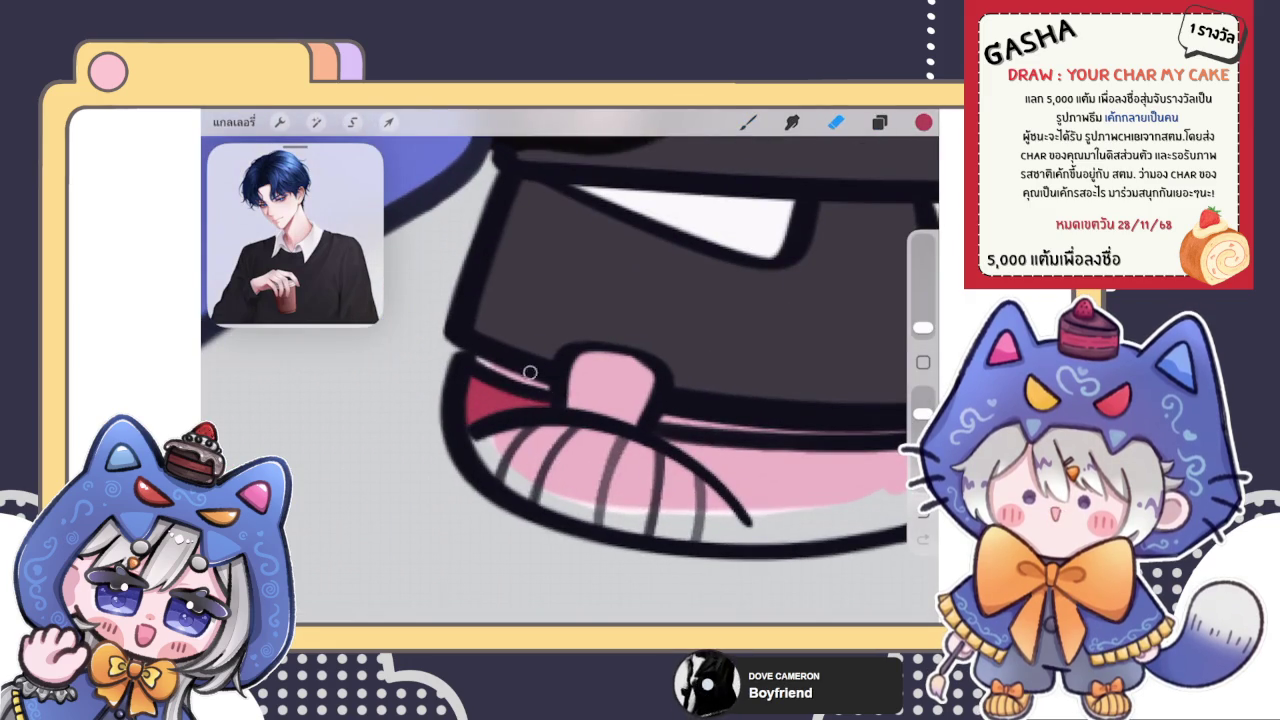
{"action": "key", "text": "b"}
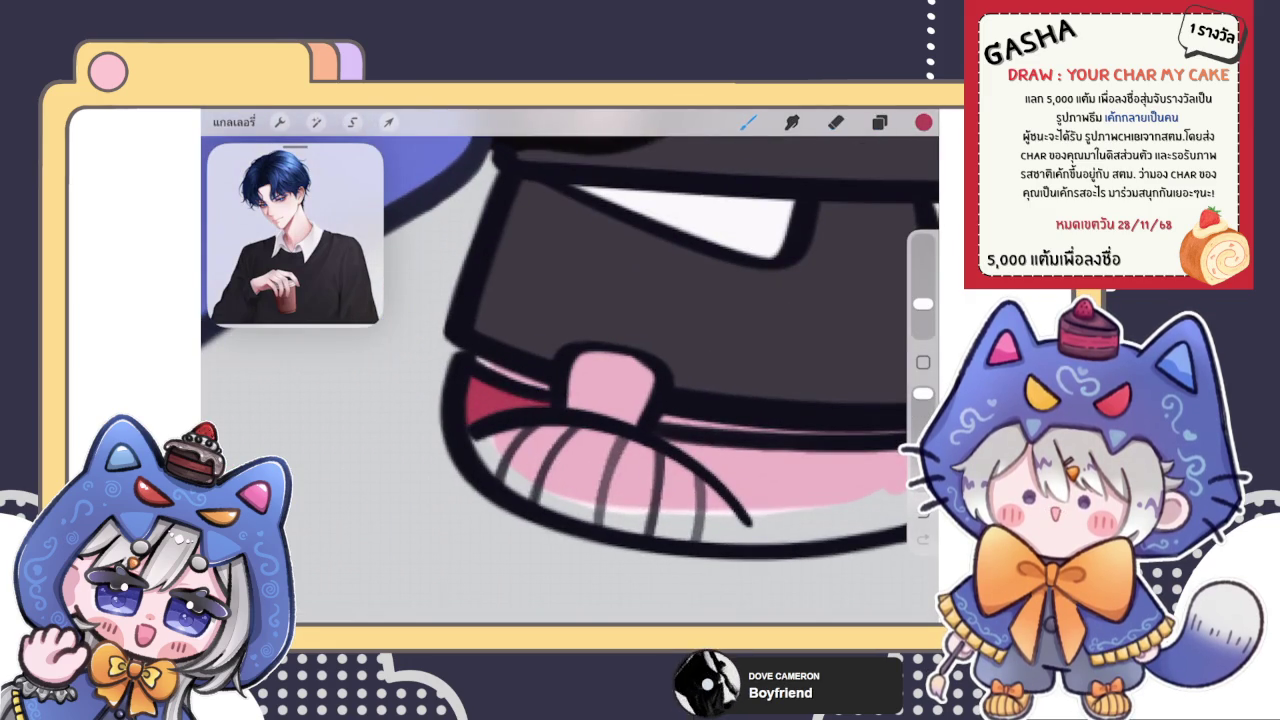
{"action": "left_click_drag", "start_coordinate": [506, 371], "coordinate": [421, 291]}
{"action": "mouse_move", "coordinate": [590, 380]}
{"action": "left_mouse_down"}
{"action": "mouse_move", "coordinate": [540, 374]}
{"action": "mouse_move", "coordinate": [620, 460]}
{"action": "left_mouse_up"}
{"action": "mouse_move", "coordinate": [560, 400]}
{"action": "left_mouse_down"}
{"action": "mouse_move", "coordinate": [520, 330]}
{"action": "mouse_move", "coordinate": [615, 465]}
{"action": "left_mouse_up"}
{"action": "key", "text": "ctrl+z"}
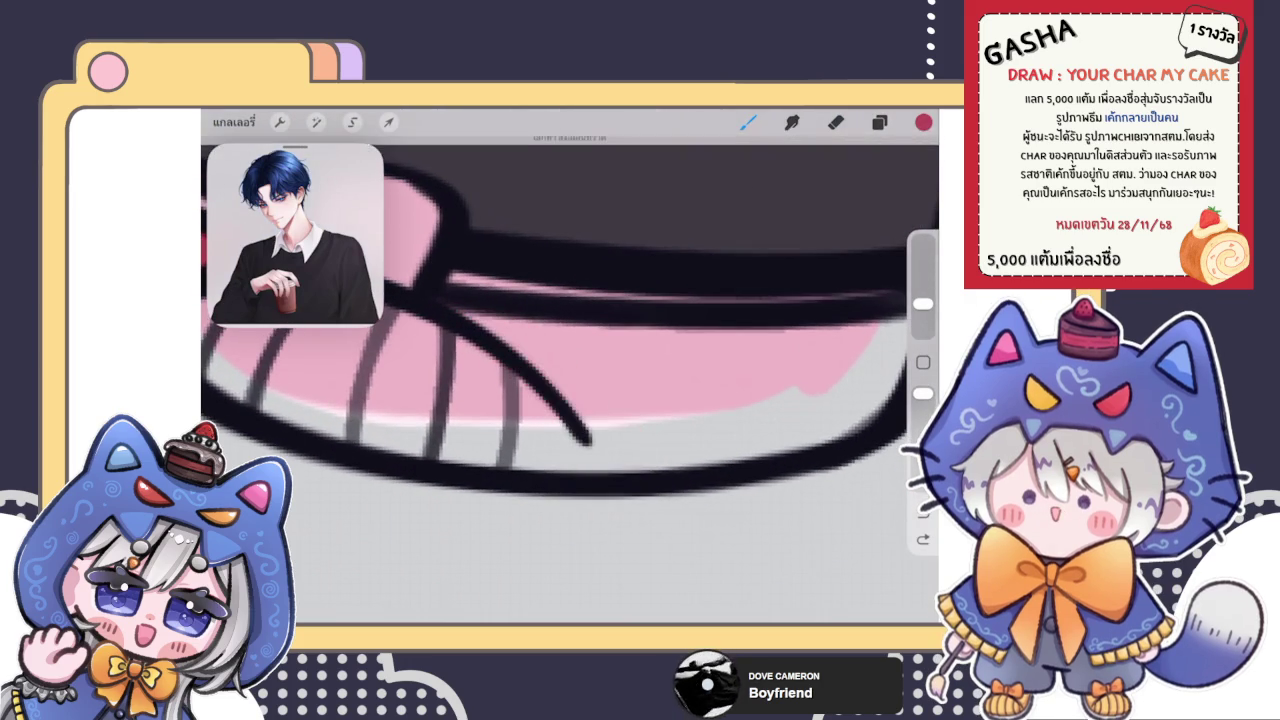
{"action": "mouse_move", "coordinate": [468, 310]}
{"action": "left_mouse_down"}
{"action": "mouse_move", "coordinate": [632, 458]}
{"action": "mouse_move", "coordinate": [720, 345]}
{"action": "mouse_move", "coordinate": [660, 400]}
{"action": "mouse_move", "coordinate": [687, 449]}
{"action": "mouse_move", "coordinate": [790, 420]}
{"action": "mouse_move", "coordinate": [725, 395]}
{"action": "left_mouse_up"}
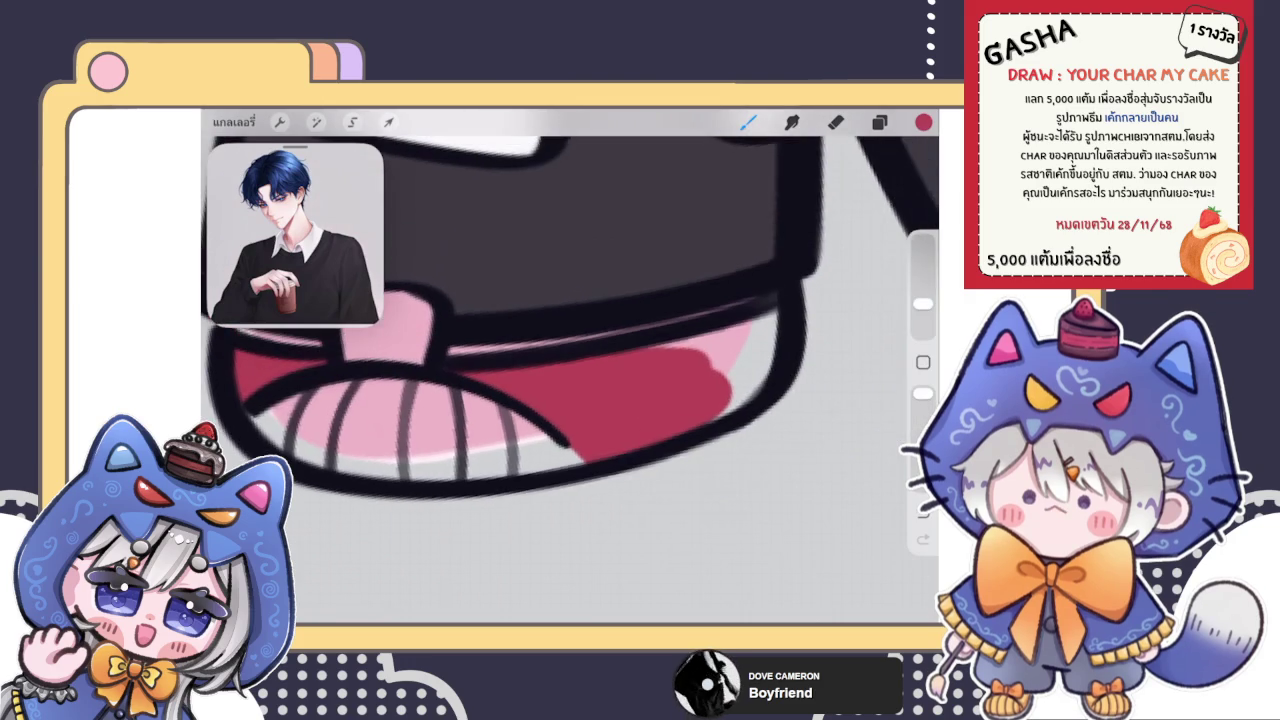
{"action": "mouse_move", "coordinate": [690, 349]}
{"action": "left_mouse_down"}
{"action": "mouse_move", "coordinate": [757, 371]}
{"action": "mouse_move", "coordinate": [764, 346]}
{"action": "left_mouse_up"}
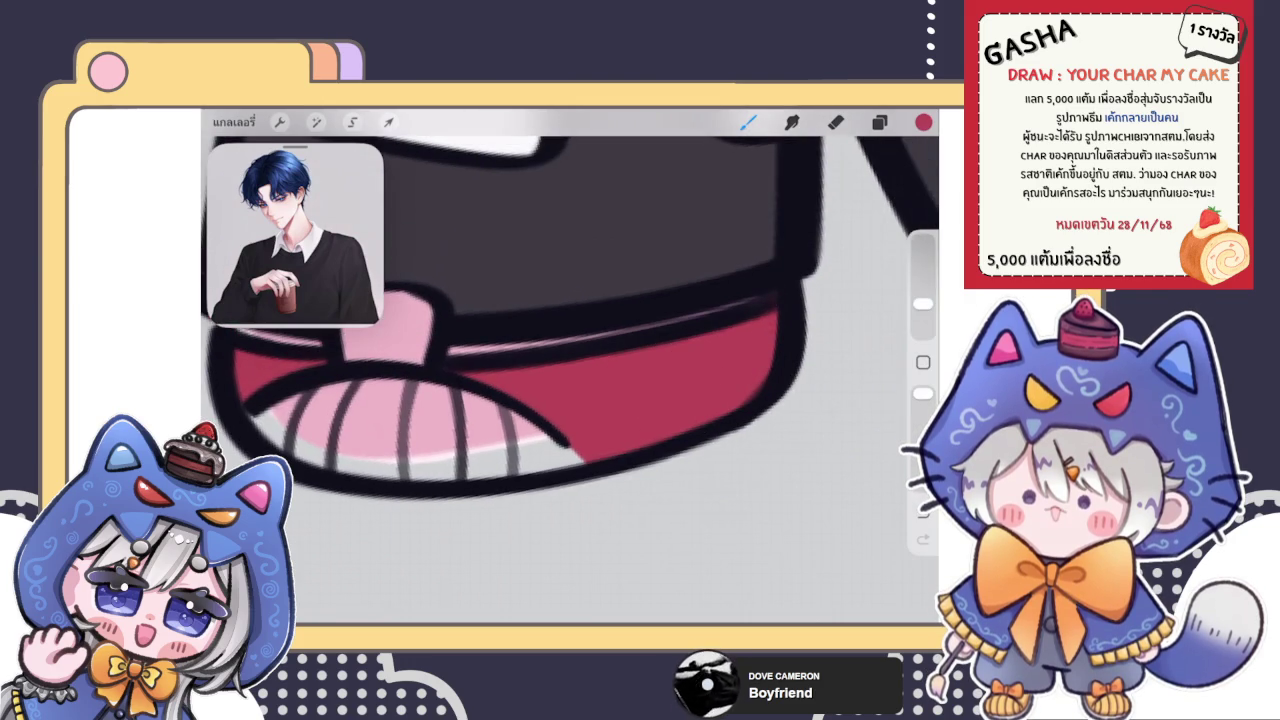
Paint a matching red band along the other shoe's sole and top edge
{"action": "scroll", "coordinate": [570, 330], "scroll_direction": "down", "scroll_amount": 5}
{"action": "scroll", "coordinate": [570, 330], "scroll_direction": "down", "scroll_amount": 3}
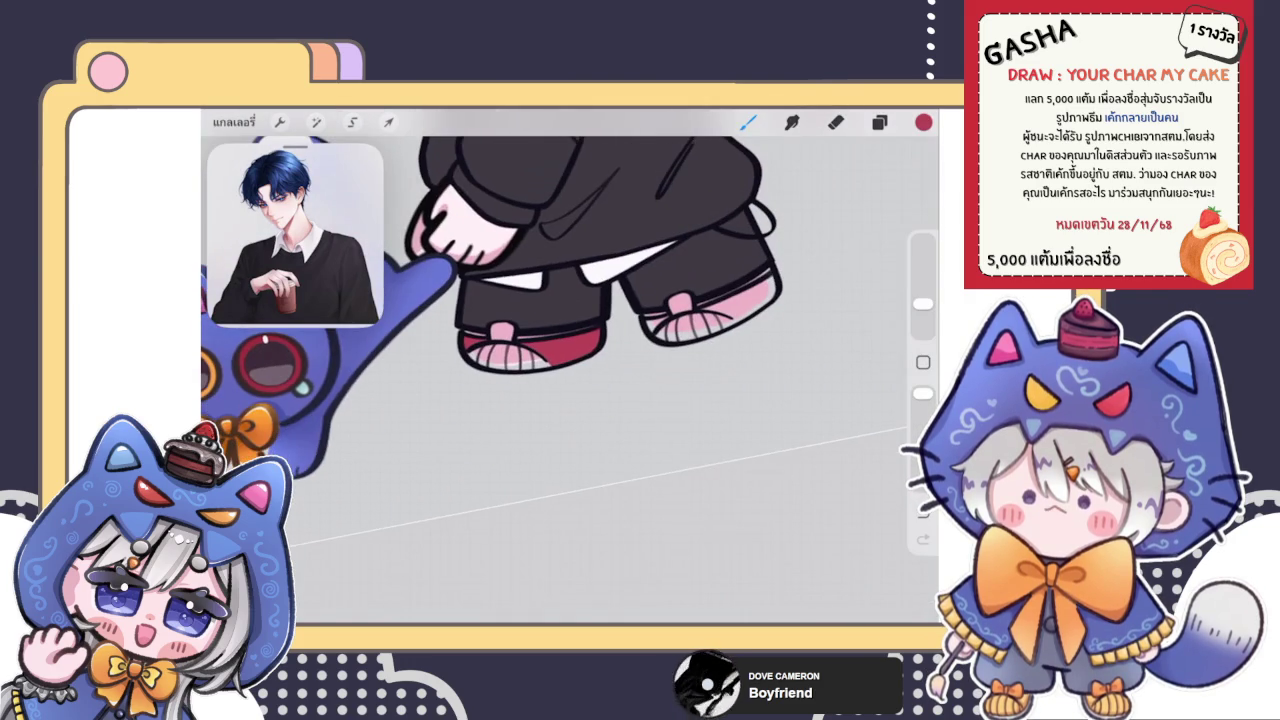
{"action": "scroll", "coordinate": [700, 310], "scroll_direction": "up", "scroll_amount": 5}
{"action": "scroll", "coordinate": [700, 310], "scroll_direction": "up", "scroll_amount": 5}
{"action": "mouse_move", "coordinate": [468, 375]}
{"action": "left_mouse_down"}
{"action": "mouse_move", "coordinate": [477, 425]}
{"action": "mouse_move", "coordinate": [563, 369]}
{"action": "mouse_move", "coordinate": [476, 381]}
{"action": "left_mouse_up"}
{"action": "scroll", "coordinate": [570, 380], "scroll_direction": "right", "scroll_amount": 3}
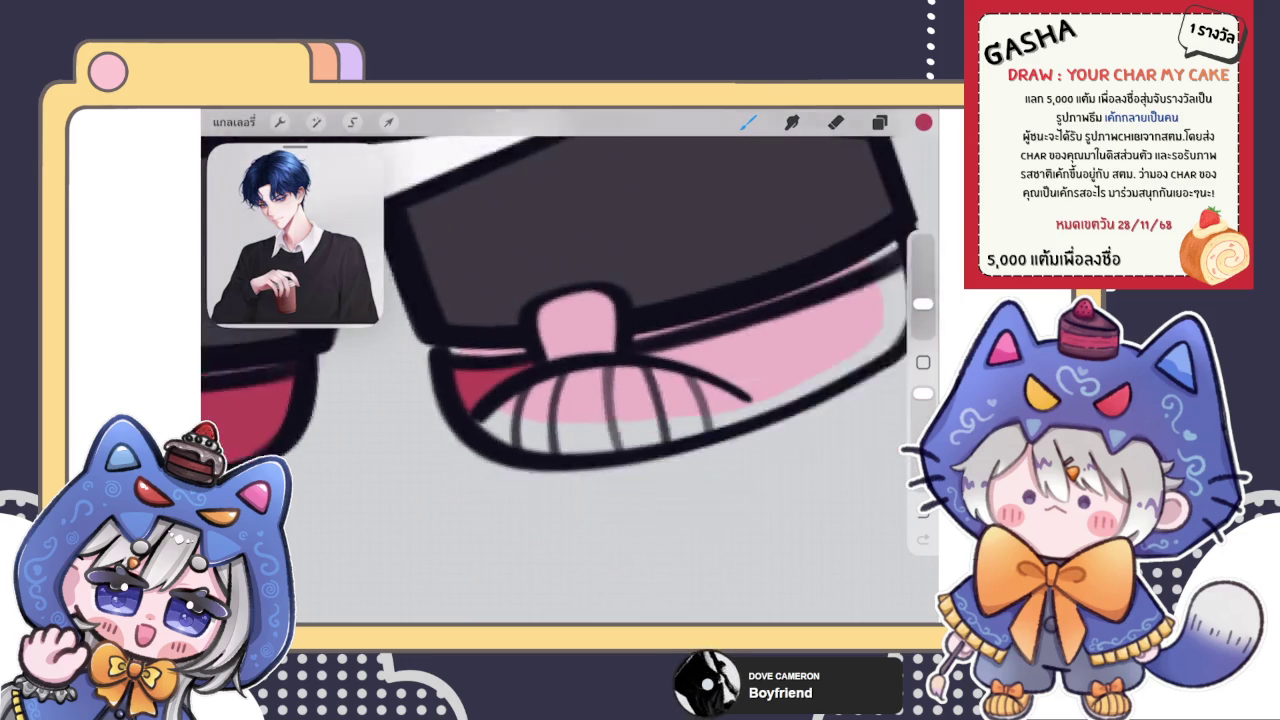
{"action": "left_click_drag", "start_coordinate": [580, 348], "coordinate": [700, 398]}
{"action": "scroll", "coordinate": [570, 380], "scroll_direction": "right", "scroll_amount": 3}
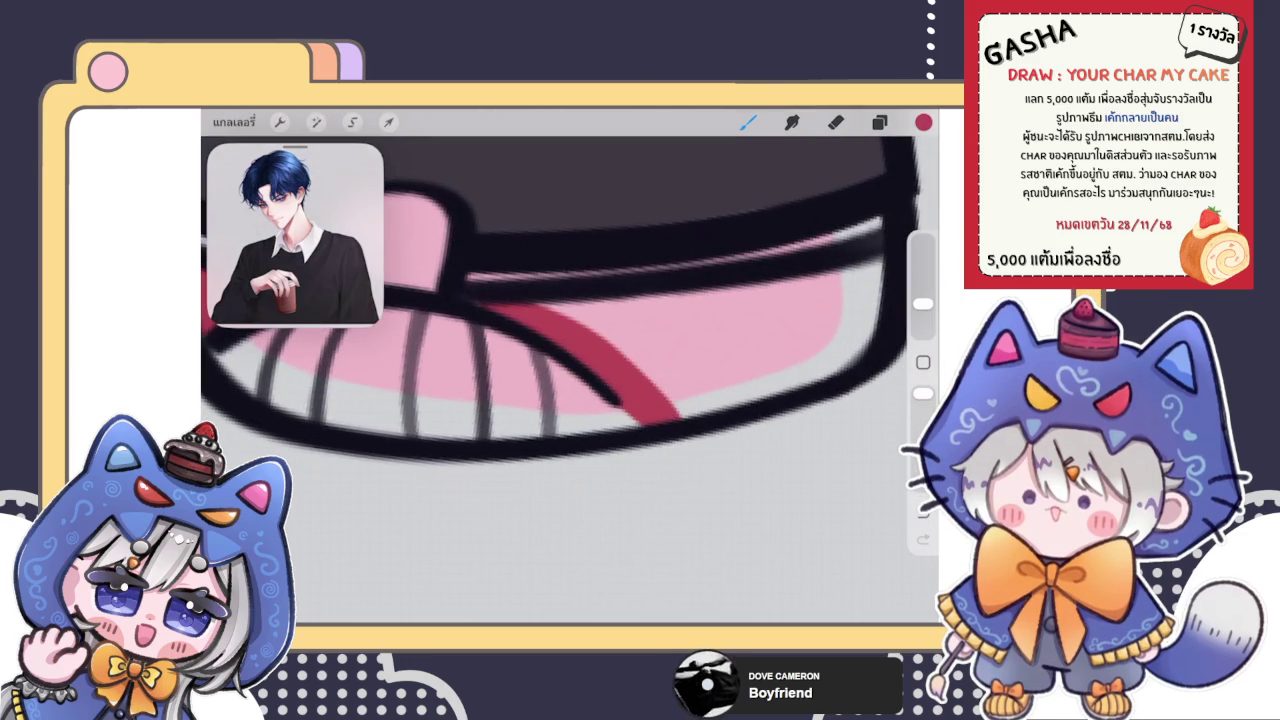
{"action": "mouse_move", "coordinate": [470, 296]}
{"action": "left_mouse_down"}
{"action": "mouse_move", "coordinate": [880, 265]}
{"action": "mouse_move", "coordinate": [780, 360]}
{"action": "mouse_move", "coordinate": [600, 345]}
{"action": "mouse_move", "coordinate": [845, 315]}
{"action": "left_mouse_up"}
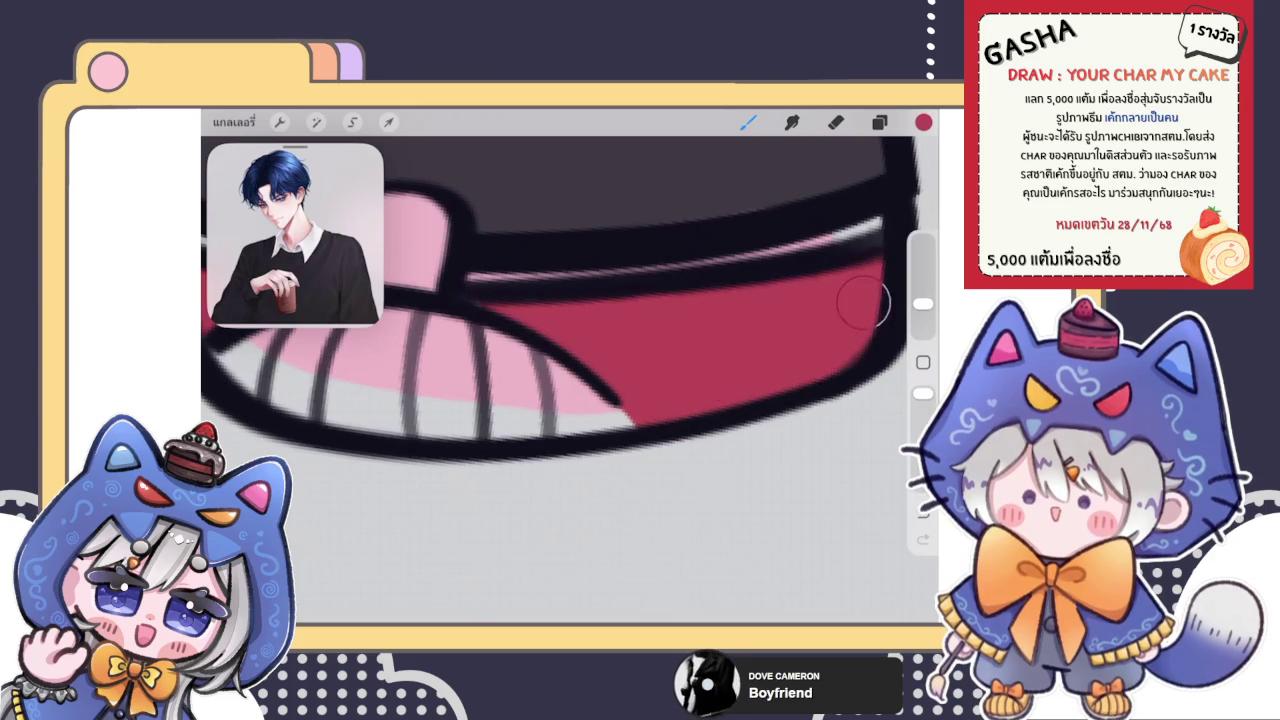
{"action": "scroll", "coordinate": [570, 300], "scroll_direction": "down", "scroll_amount": 3}
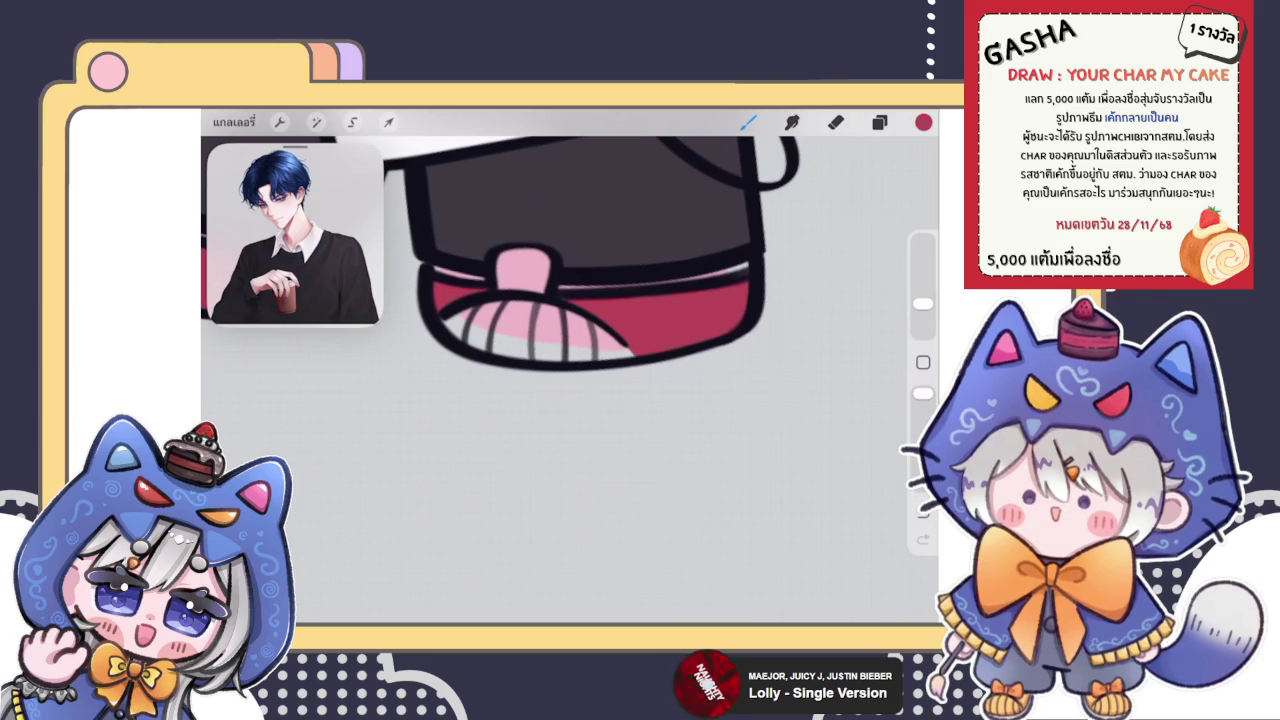
Eyedrop white from the shoe for the next painting
{"action": "scroll", "coordinate": [560, 260], "scroll_direction": "down", "scroll_amount": 5}
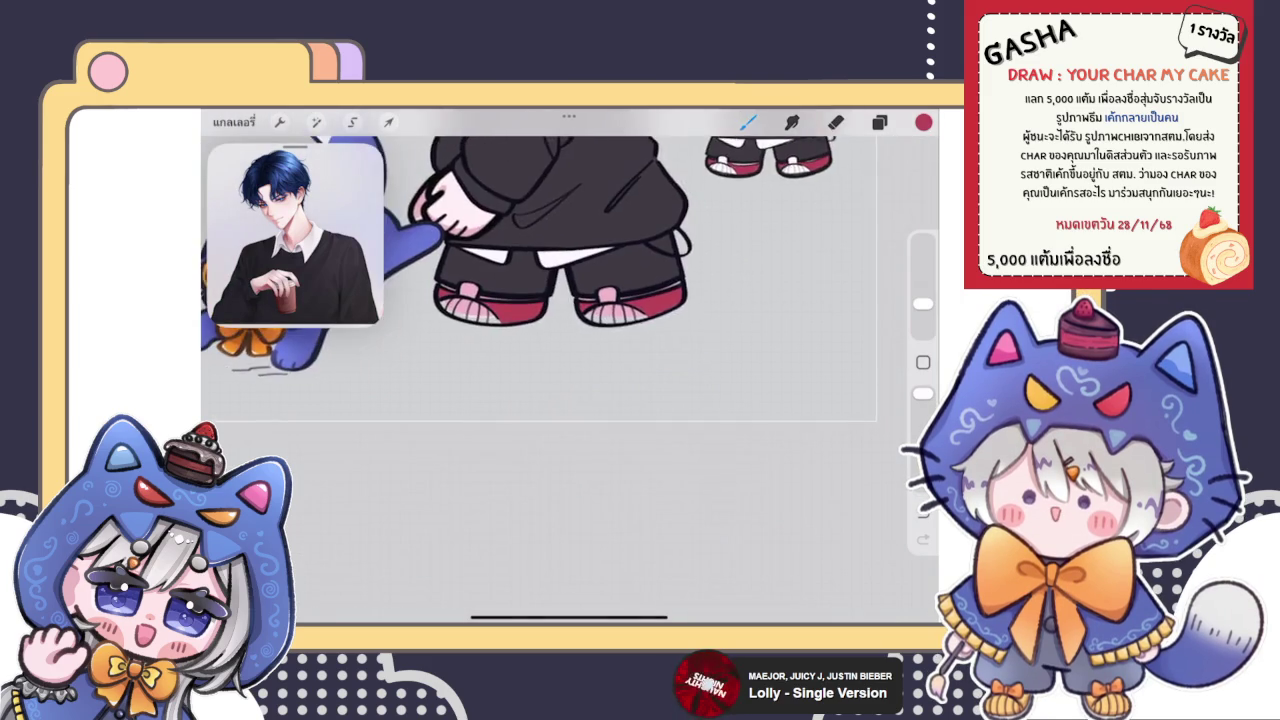
{"action": "scroll", "coordinate": [560, 260], "scroll_direction": "up", "scroll_amount": 3}
{"action": "left_click", "coordinate": [923, 121]}
{"action": "left_click", "coordinate": [923, 121]}
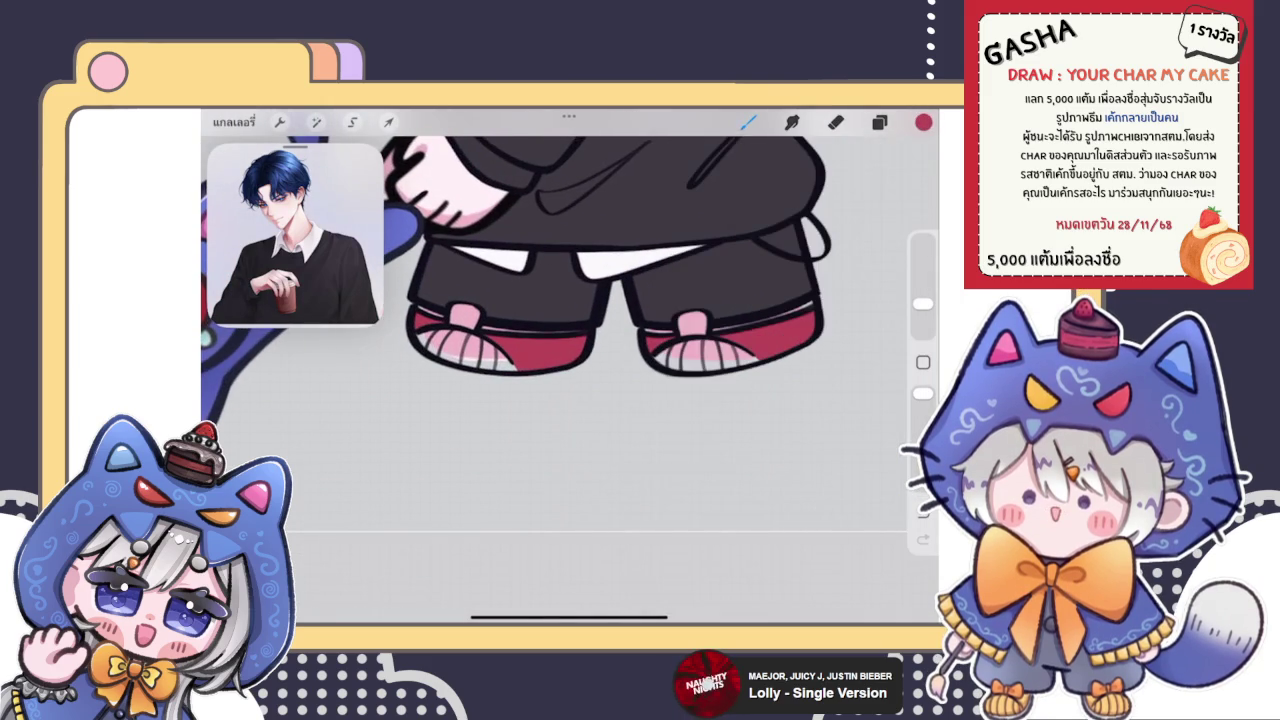
{"action": "scroll", "coordinate": [560, 300], "scroll_direction": "down", "scroll_amount": 3}
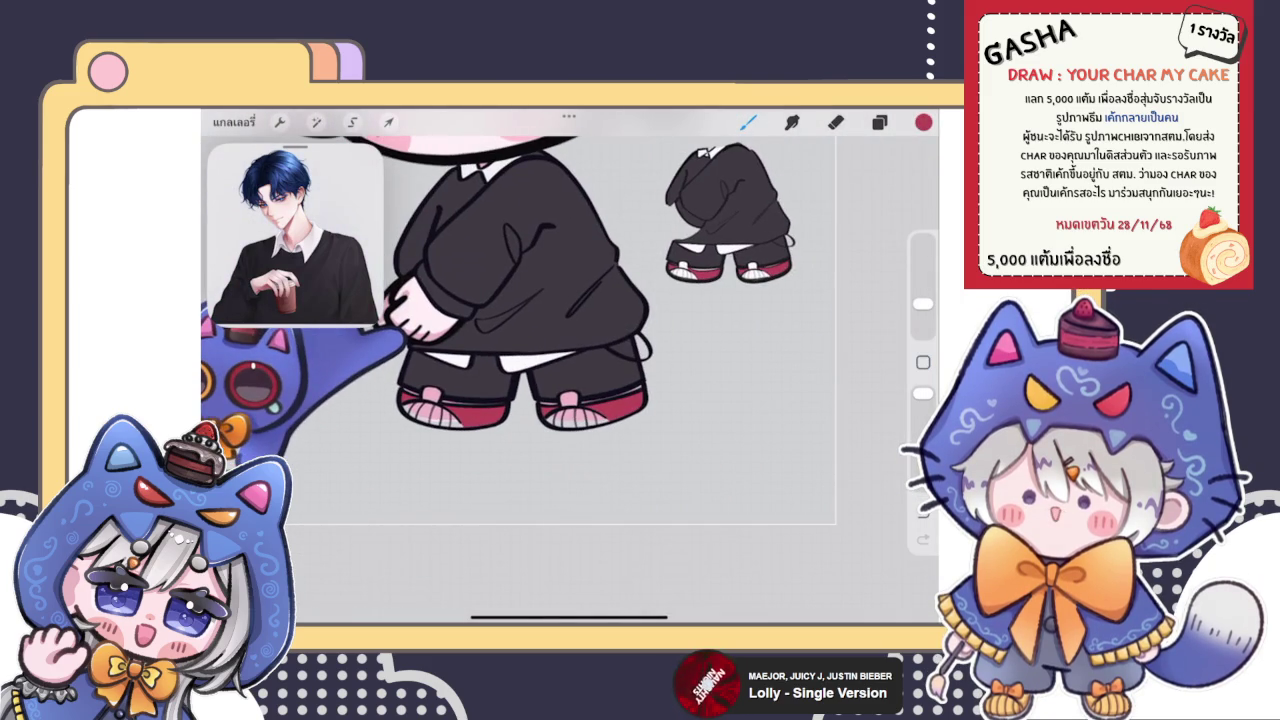
{"action": "scroll", "coordinate": [560, 300], "scroll_direction": "up", "scroll_amount": 5}
{"action": "left_click", "coordinate": [763, 313]}
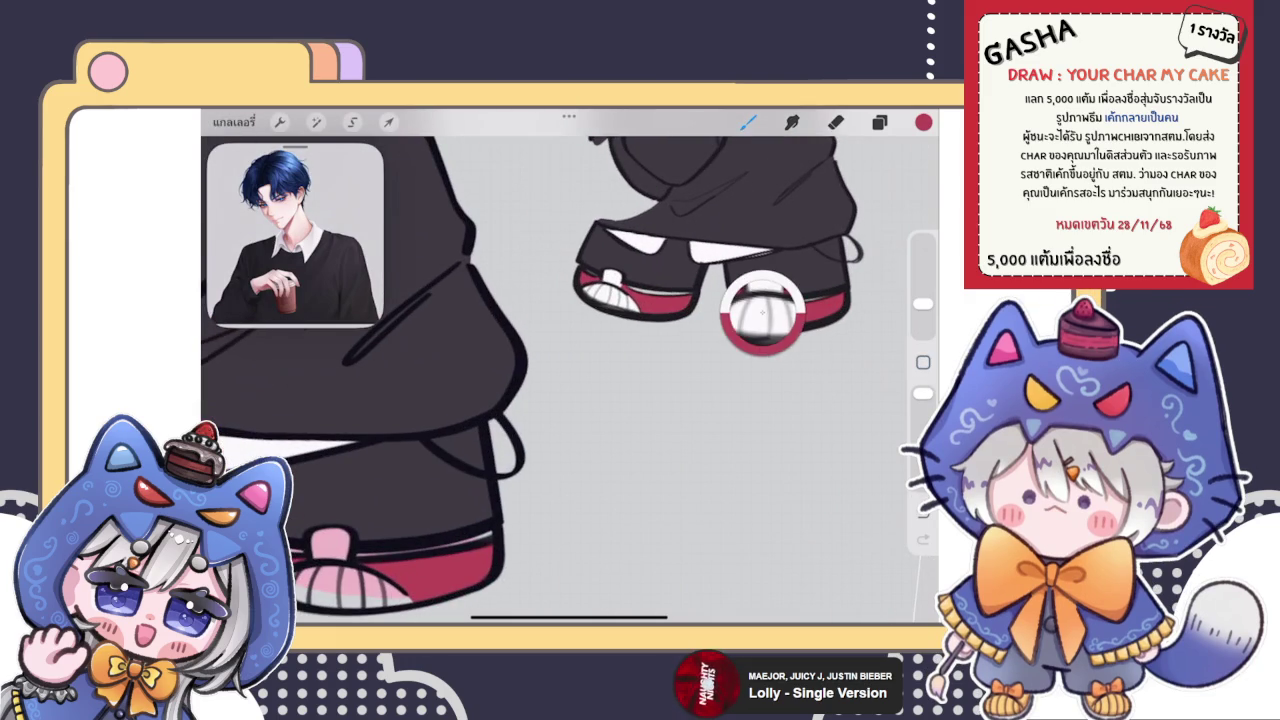
{"action": "scroll", "coordinate": [560, 350], "scroll_direction": "up", "scroll_amount": 5}
{"action": "left_click", "coordinate": [879, 122]}
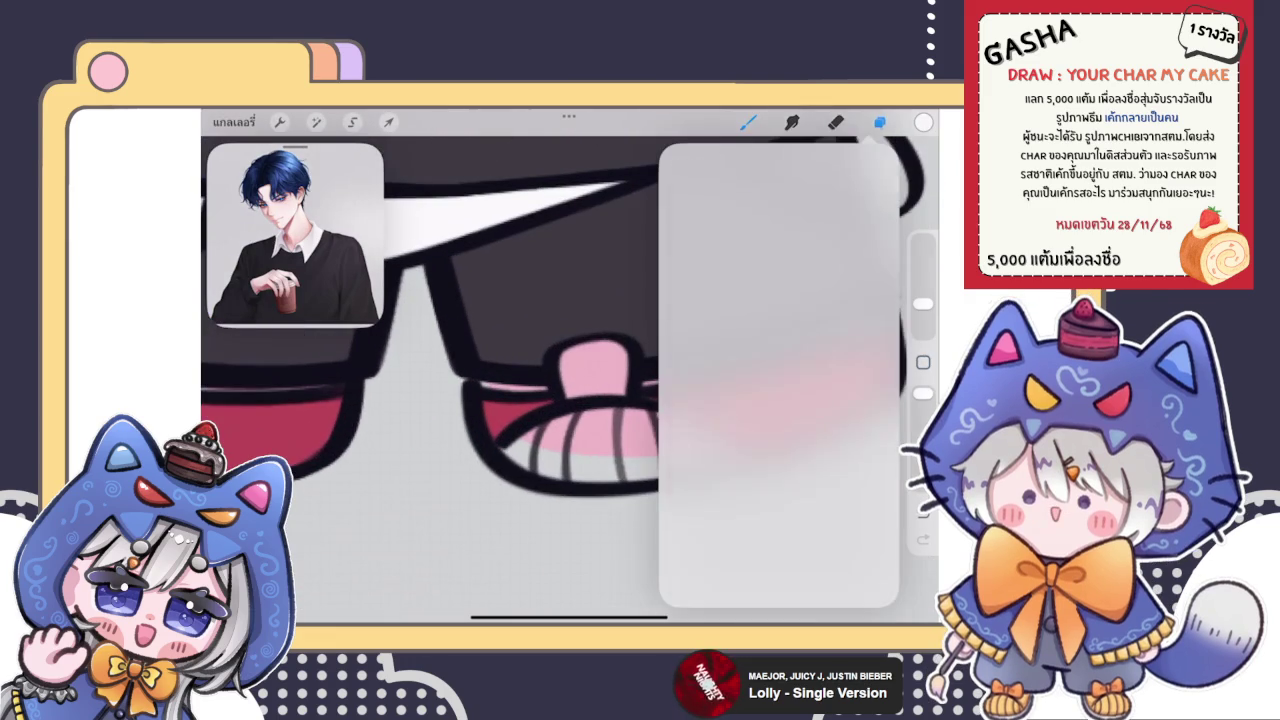
Enlarge the eraser slightly and choose a painting brush from Classic Library 2
{"action": "left_click", "coordinate": [879, 122]}
{"action": "scroll", "coordinate": [560, 350], "scroll_direction": "down", "scroll_amount": 5}
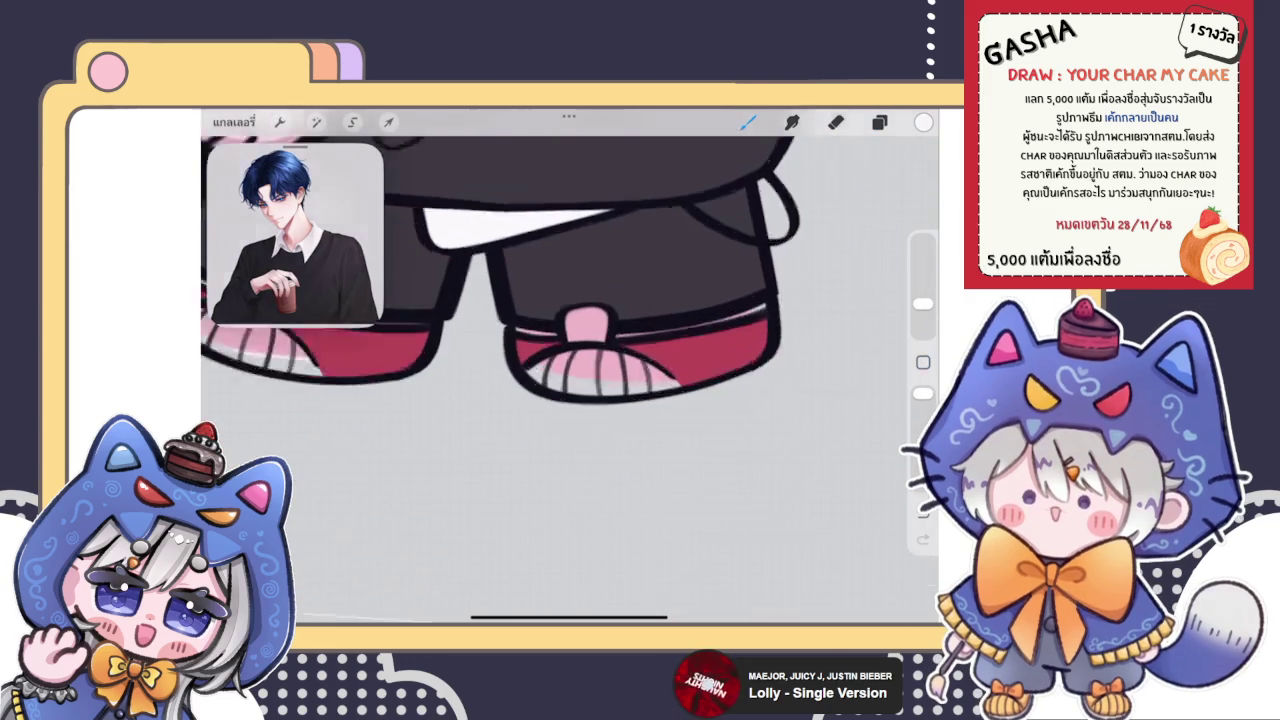
{"action": "scroll", "coordinate": [560, 350], "scroll_direction": "down", "scroll_amount": 3}
{"action": "left_click", "coordinate": [879, 122]}
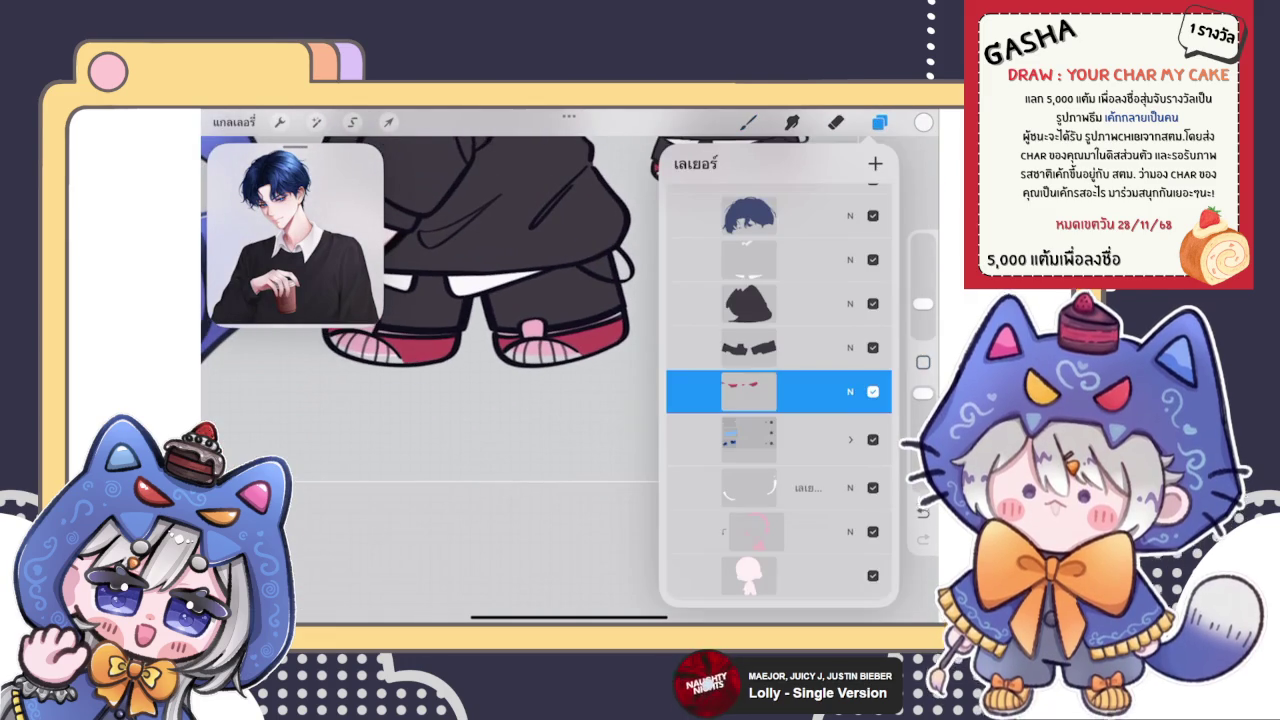
{"action": "left_click", "coordinate": [836, 122]}
{"action": "left_click_drag", "start_coordinate": [922, 328], "coordinate": [922, 297]}
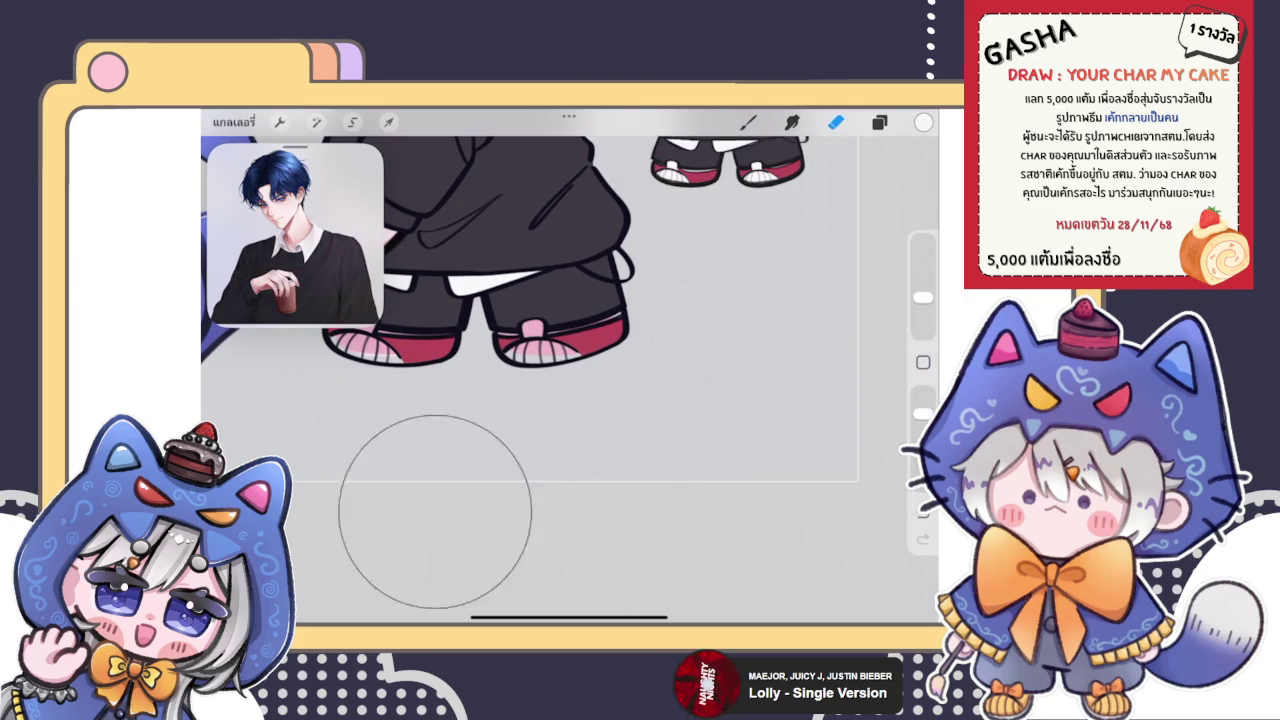
{"action": "left_click", "coordinate": [879, 122]}
{"action": "left_click", "coordinate": [879, 122]}
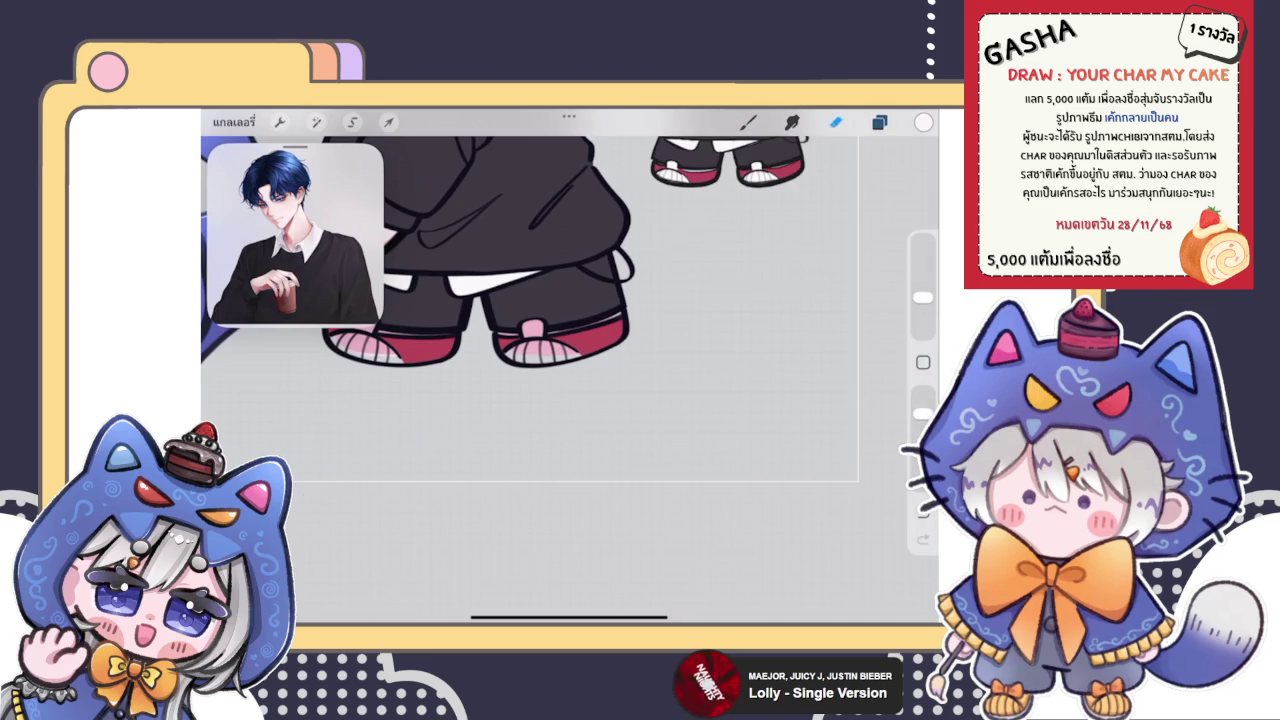
{"action": "left_click", "coordinate": [879, 122]}
{"action": "left_click", "coordinate": [748, 122]}
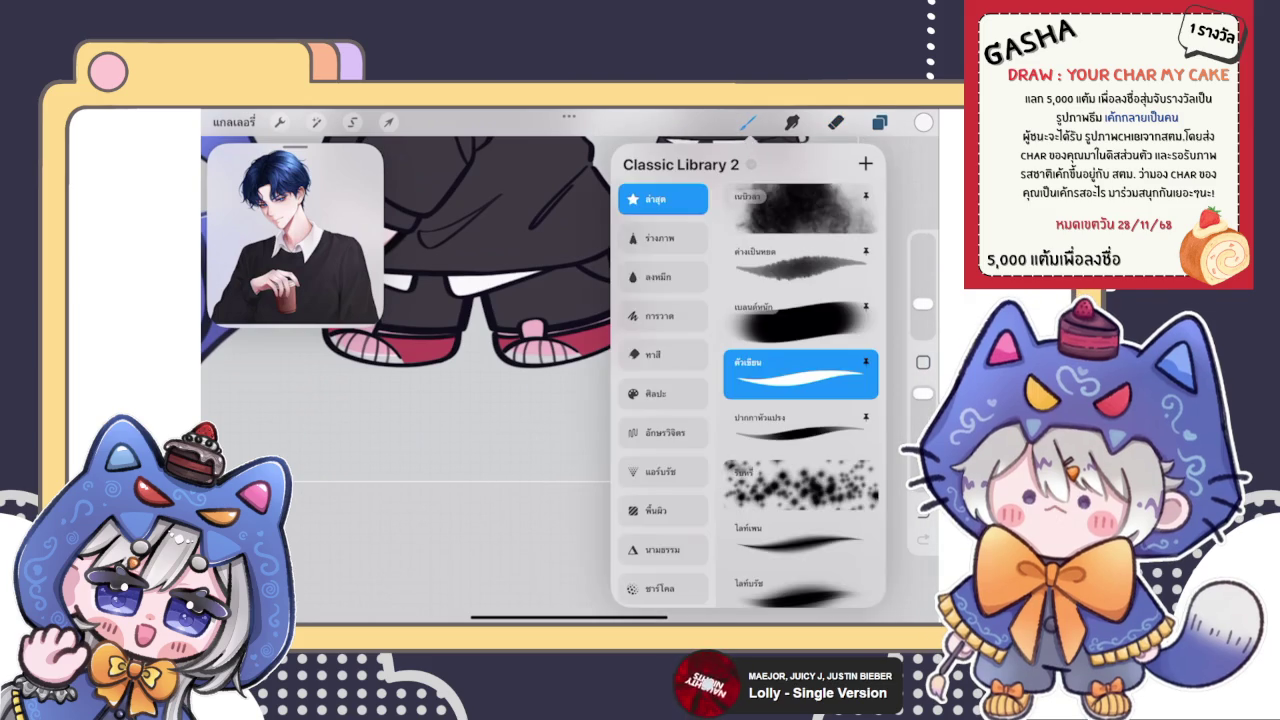
{"action": "scroll", "coordinate": [500, 350], "scroll_direction": "up", "scroll_amount": 5}
{"action": "scroll", "coordinate": [500, 350], "scroll_direction": "up", "scroll_amount": 5}
{"action": "left_click", "coordinate": [748, 122]}
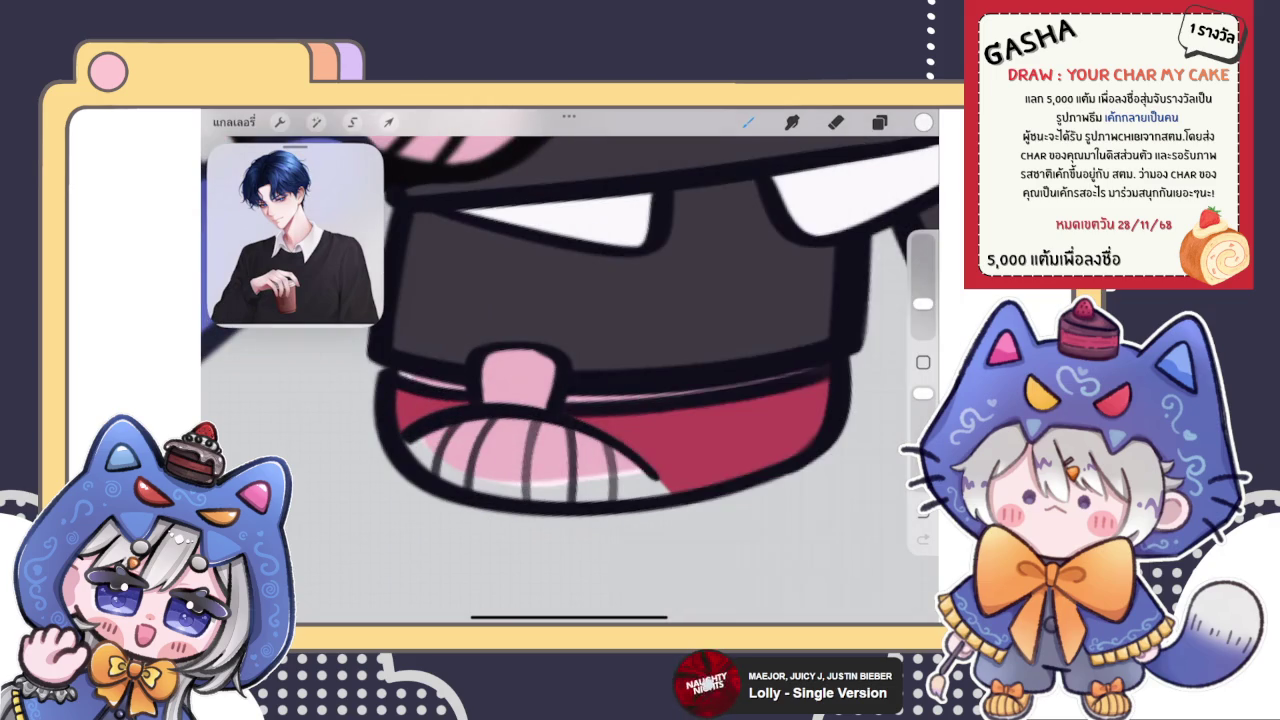
Paint both shoes' pink tongues and toe caps white
{"action": "mouse_move", "coordinate": [488, 404]}
{"action": "left_mouse_down"}
{"action": "mouse_move", "coordinate": [520, 362]}
{"action": "mouse_move", "coordinate": [535, 401]}
{"action": "left_mouse_up"}
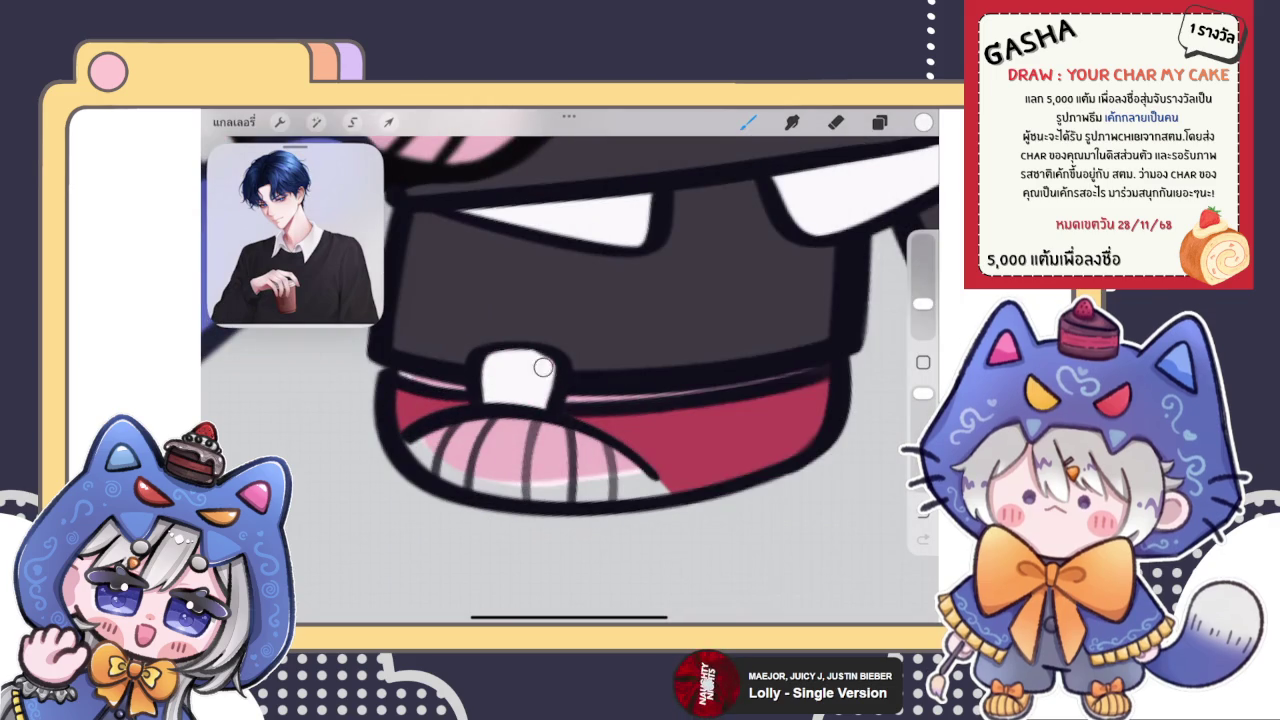
{"action": "mouse_move", "coordinate": [413, 449]}
{"action": "left_mouse_down"}
{"action": "mouse_move", "coordinate": [550, 428]}
{"action": "mouse_move", "coordinate": [652, 488]}
{"action": "mouse_move", "coordinate": [510, 494]}
{"action": "mouse_move", "coordinate": [420, 456]}
{"action": "mouse_move", "coordinate": [568, 470]}
{"action": "left_mouse_up"}
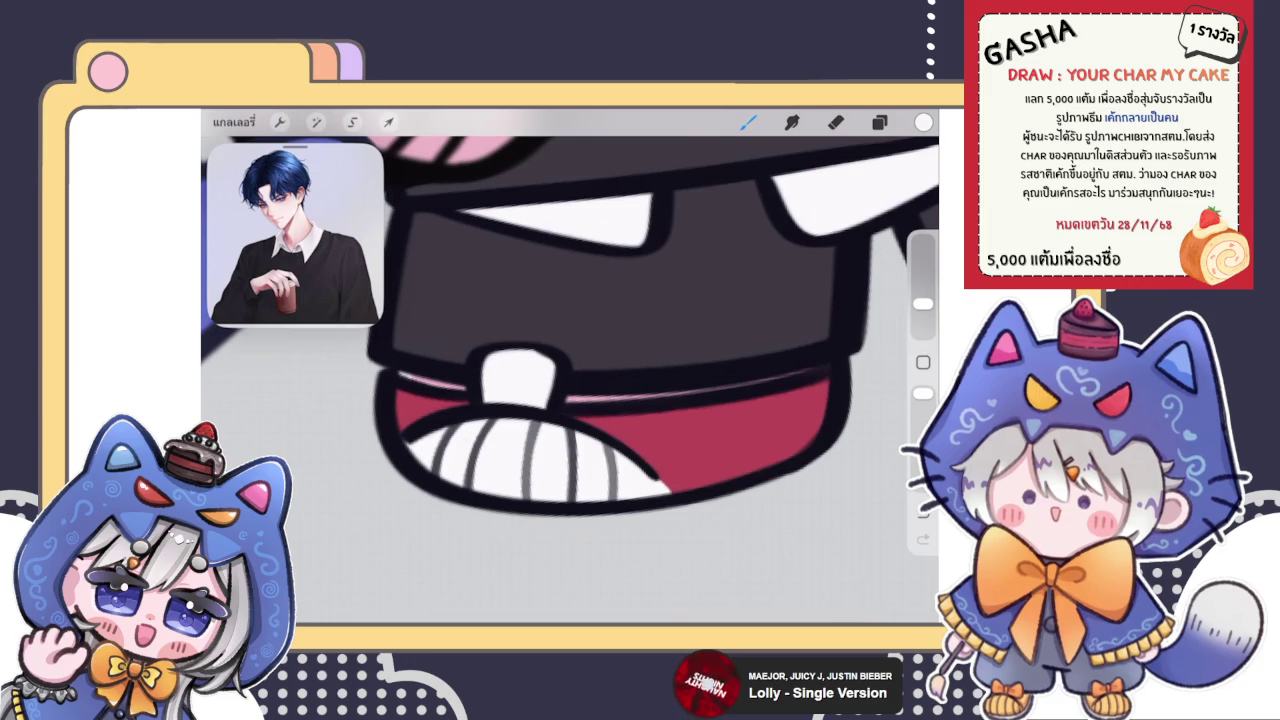
{"action": "scroll", "coordinate": [570, 360], "scroll_direction": "down", "scroll_amount": 3}
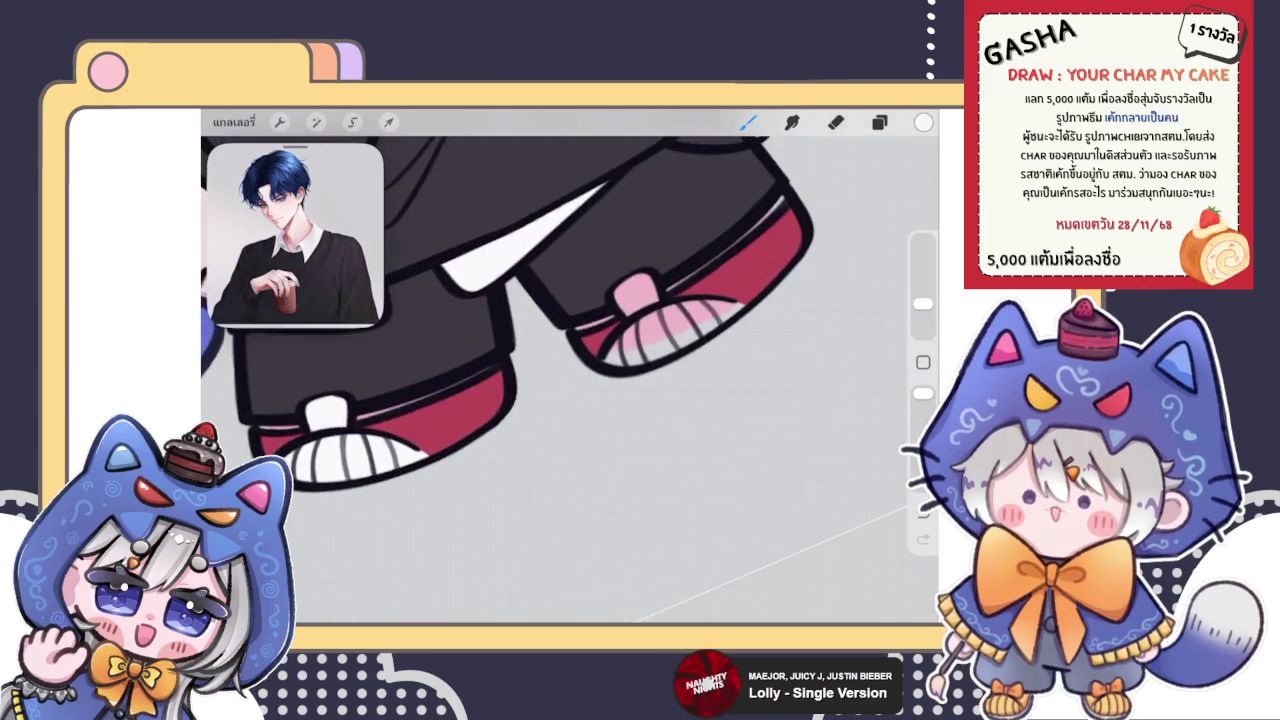
{"action": "scroll", "coordinate": [570, 360], "scroll_direction": "up", "scroll_amount": 3}
{"action": "left_click_drag", "start_coordinate": [541, 352], "coordinate": [565, 402]}
{"action": "mouse_move", "coordinate": [563, 340]}
{"action": "left_mouse_down"}
{"action": "mouse_move", "coordinate": [600, 334]}
{"action": "mouse_move", "coordinate": [570, 353]}
{"action": "mouse_move", "coordinate": [596, 410]}
{"action": "mouse_move", "coordinate": [517, 468]}
{"action": "mouse_move", "coordinate": [675, 400]}
{"action": "mouse_move", "coordinate": [795, 416]}
{"action": "left_mouse_up"}
Cover the remaining pink streaks and patches on the toe caps with white
{"action": "scroll", "coordinate": [570, 380], "scroll_direction": "up", "scroll_amount": 3}
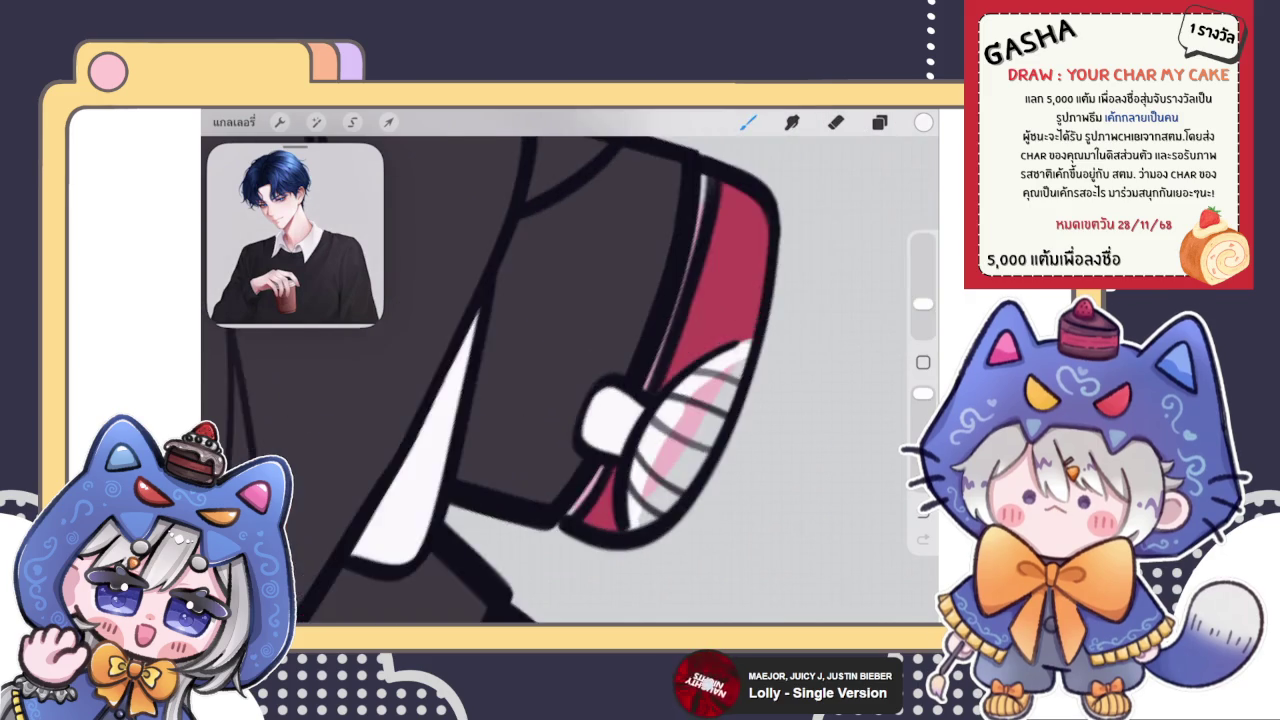
{"action": "left_click_drag", "start_coordinate": [715, 378], "coordinate": [645, 530]}
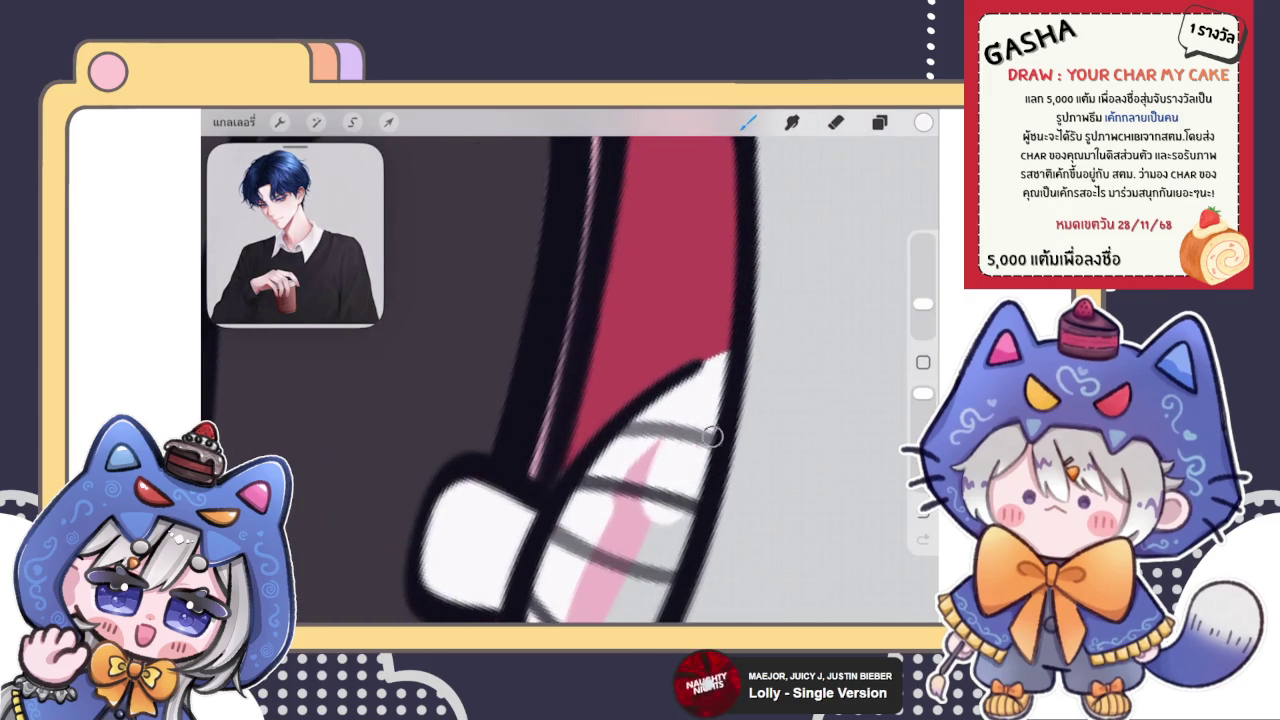
{"action": "left_click_drag", "start_coordinate": [712, 400], "coordinate": [650, 580]}
{"action": "left_click_drag", "start_coordinate": [655, 475], "coordinate": [616, 508]}
{"action": "scroll", "coordinate": [570, 380], "scroll_direction": "down", "scroll_amount": 2}
{"action": "scroll", "coordinate": [570, 380], "scroll_direction": "down", "scroll_amount": 2}
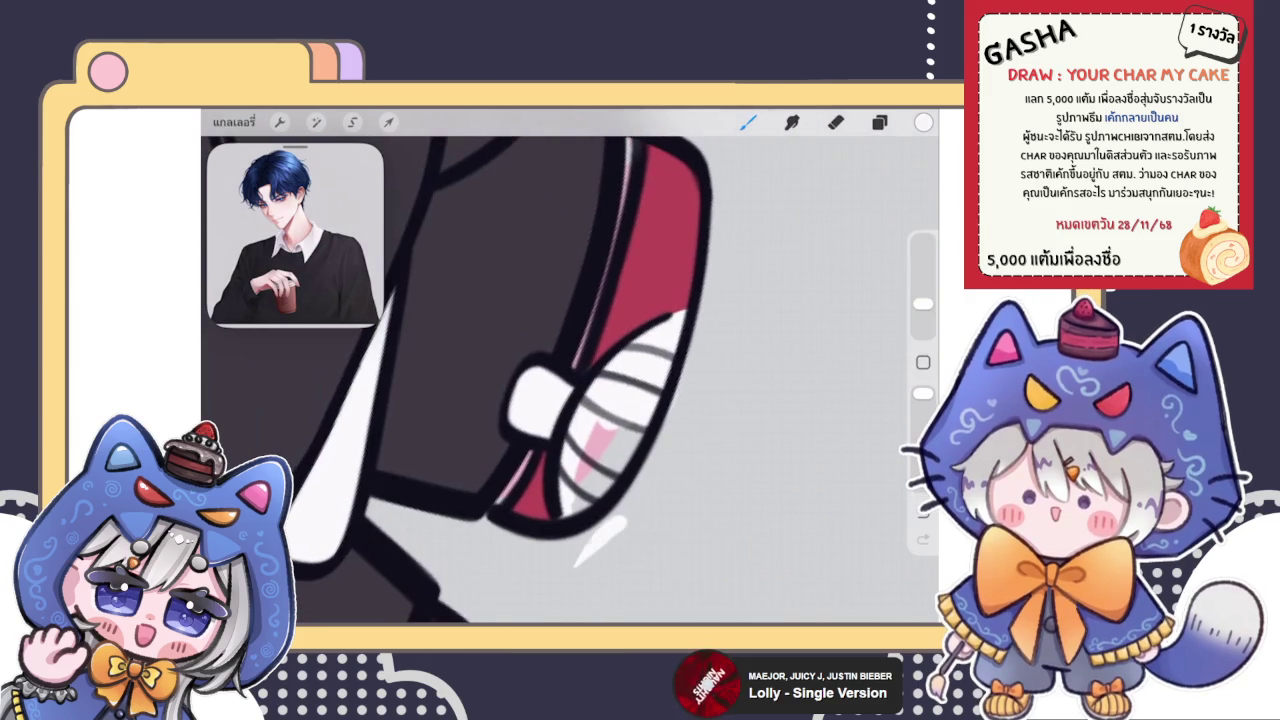
{"action": "scroll", "coordinate": [570, 380], "scroll_direction": "up", "scroll_amount": 3}
{"action": "mouse_move", "coordinate": [525, 470]}
{"action": "left_mouse_down"}
{"action": "mouse_move", "coordinate": [598, 425]}
{"action": "mouse_move", "coordinate": [537, 428]}
{"action": "mouse_move", "coordinate": [505, 472]}
{"action": "left_mouse_up"}
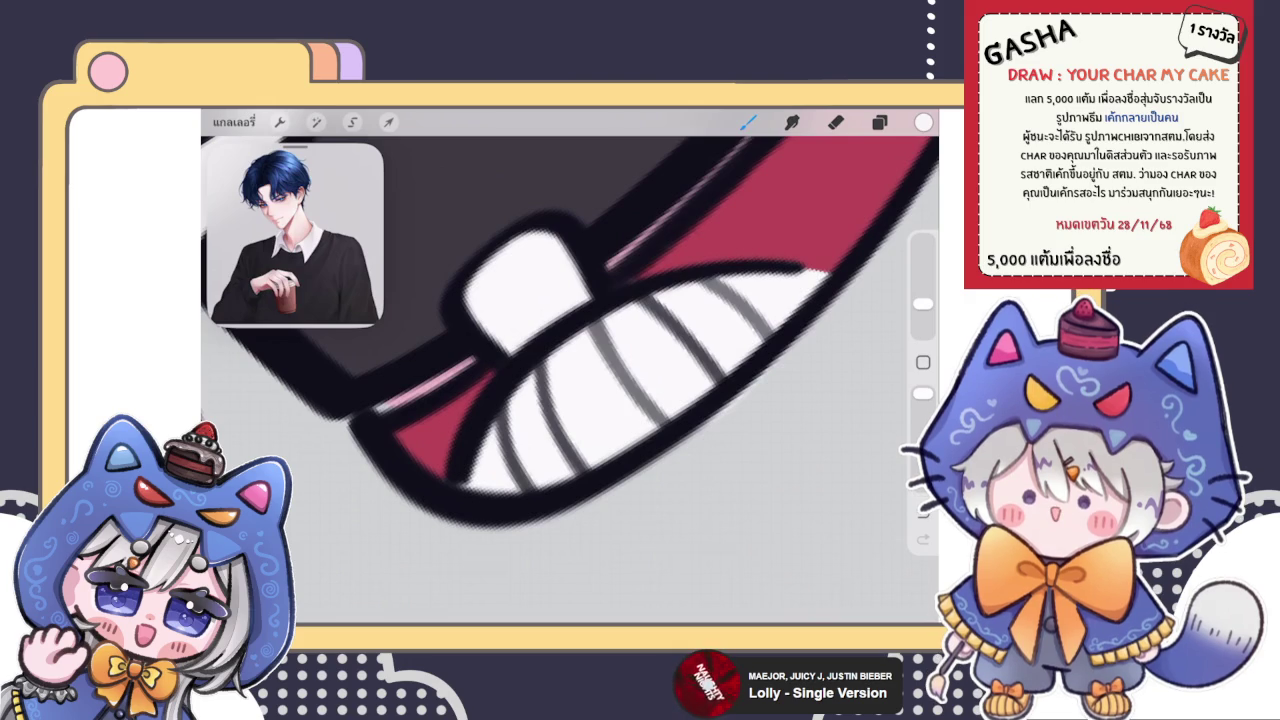
{"action": "scroll", "coordinate": [570, 380], "scroll_direction": "down", "scroll_amount": 3}
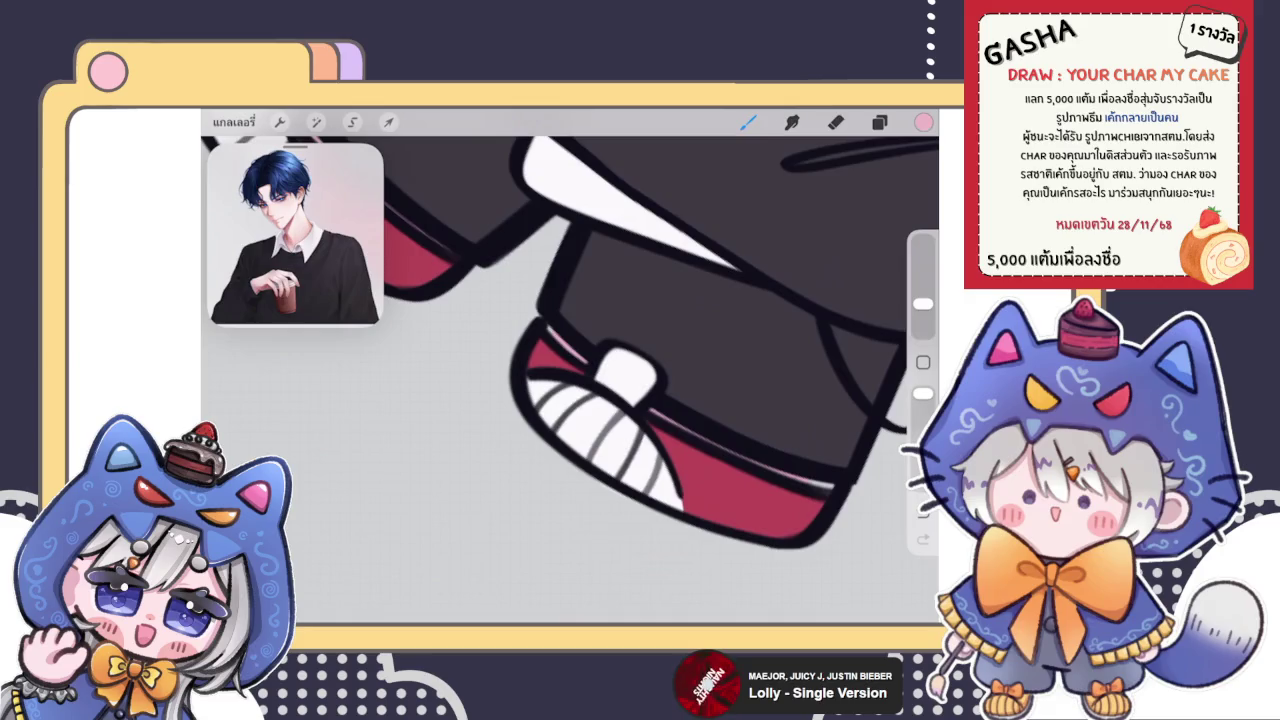
Add a thin pink highlight line along the shoe edge
{"action": "left_click", "coordinate": [879, 122]}
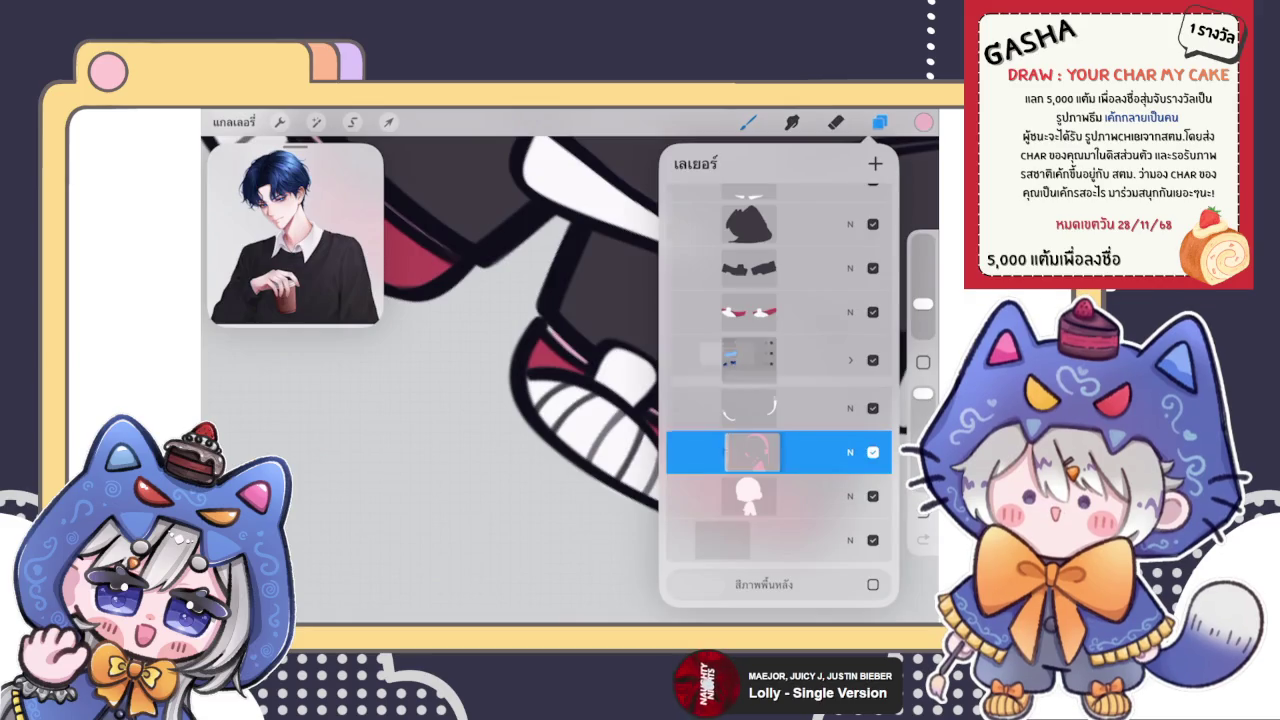
{"action": "left_click", "coordinate": [879, 122]}
{"action": "left_click_drag", "start_coordinate": [594, 357], "coordinate": [548, 326]}
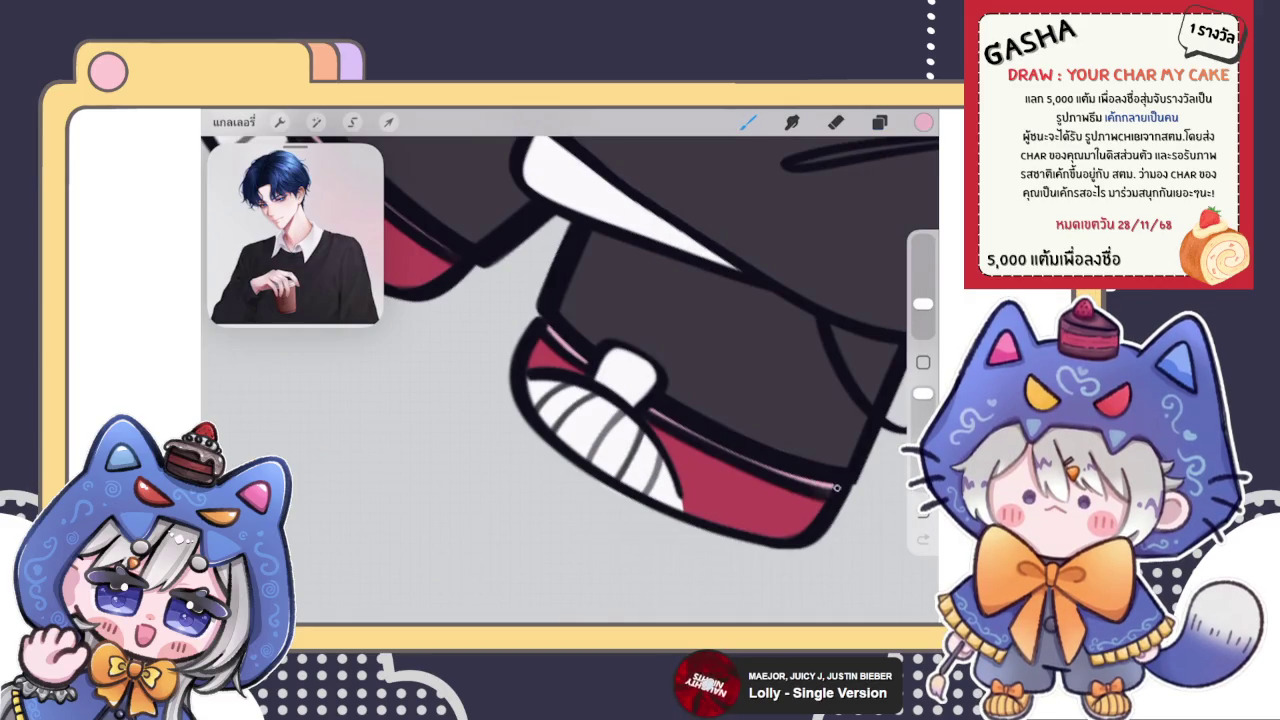
{"action": "scroll", "coordinate": [570, 380], "scroll_direction": "down", "scroll_amount": 2}
{"action": "scroll", "coordinate": [570, 380], "scroll_direction": "down", "scroll_amount": 2}
{"action": "scroll", "coordinate": [570, 380], "scroll_direction": "down", "scroll_amount": 2}
{"action": "scroll", "coordinate": [570, 380], "scroll_direction": "down", "scroll_amount": 2}
{"action": "scroll", "coordinate": [500, 300], "scroll_direction": "up", "scroll_amount": 2}
{"action": "left_click", "coordinate": [879, 121]}
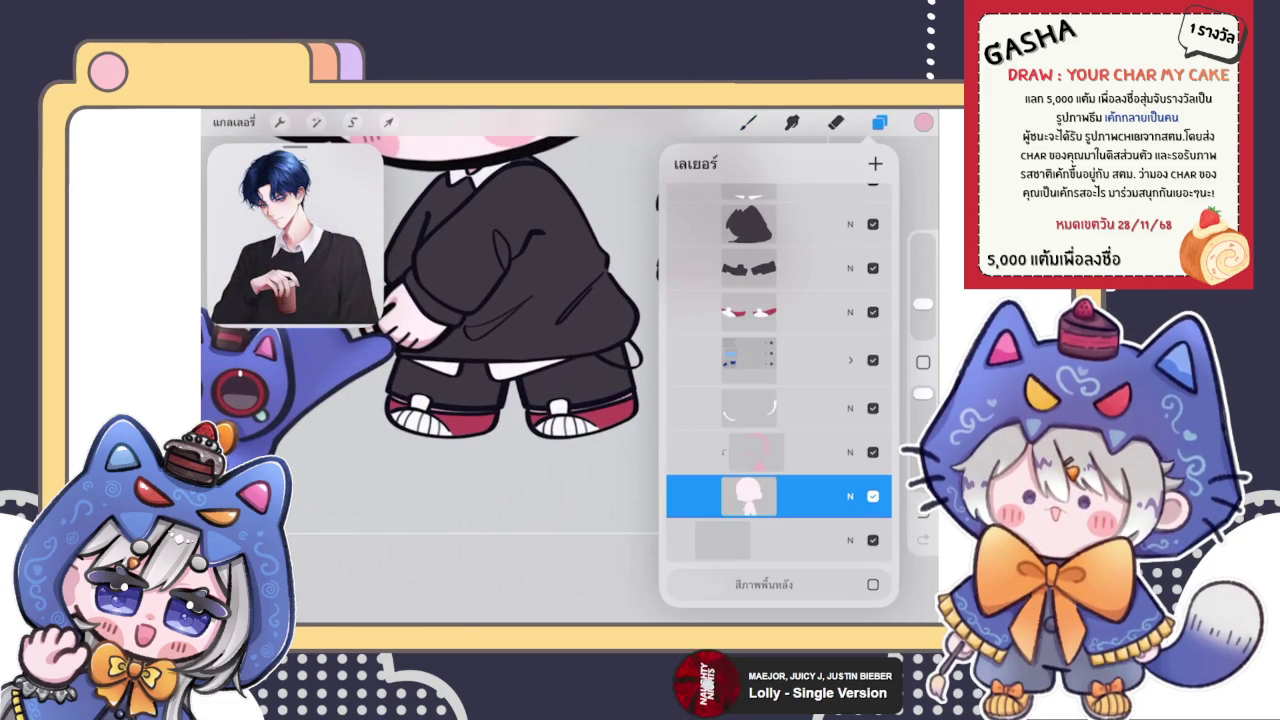
Add a new empty layer
{"action": "left_click", "coordinate": [879, 121]}
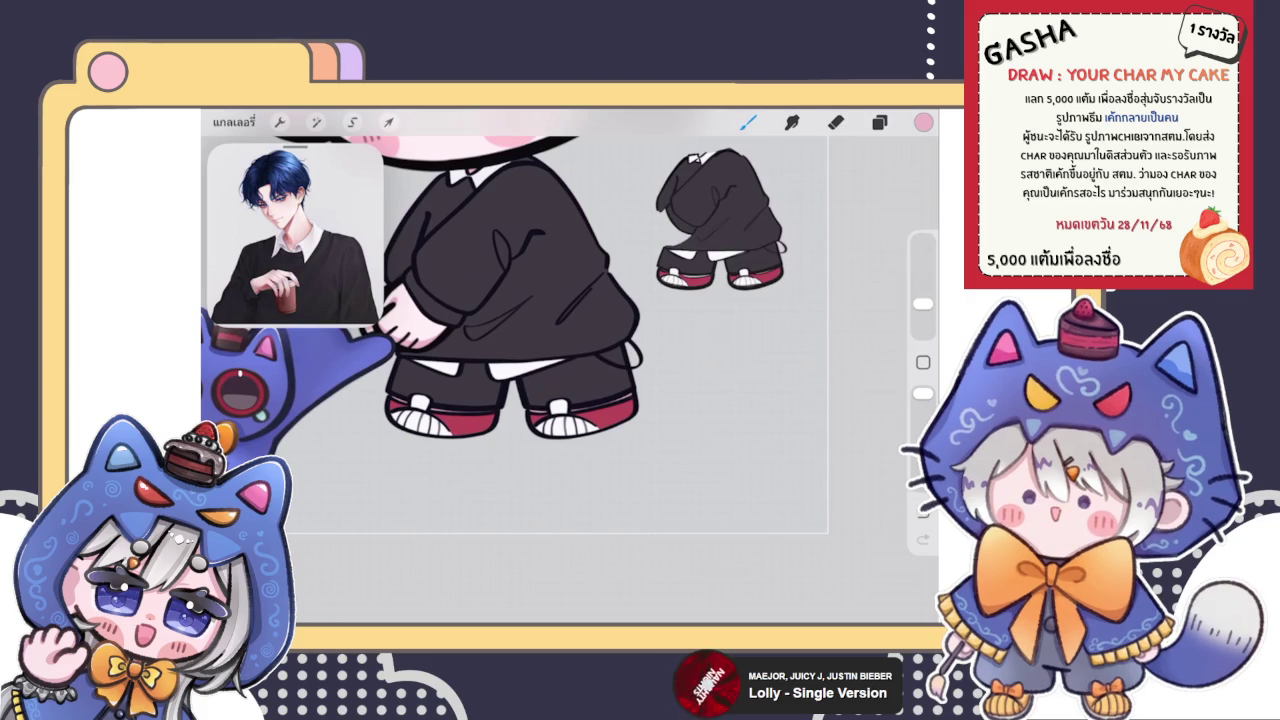
{"action": "left_click", "coordinate": [879, 121]}
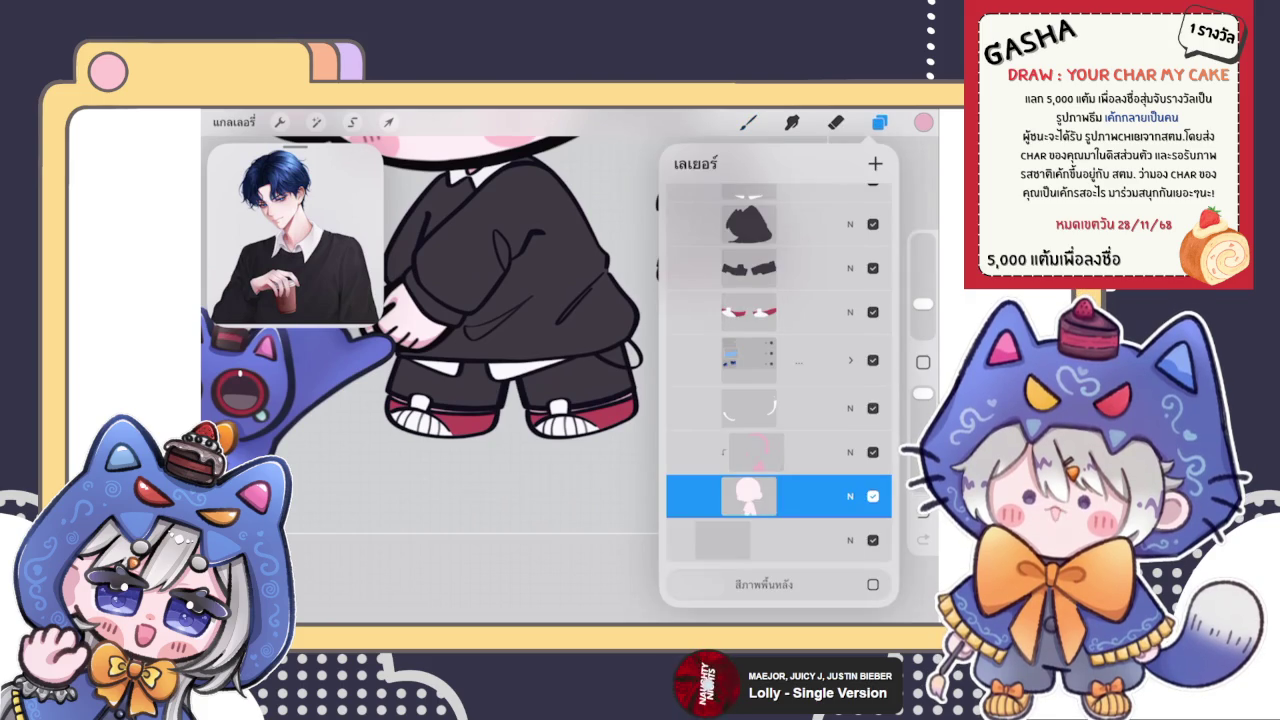
{"action": "left_click", "coordinate": [875, 163]}
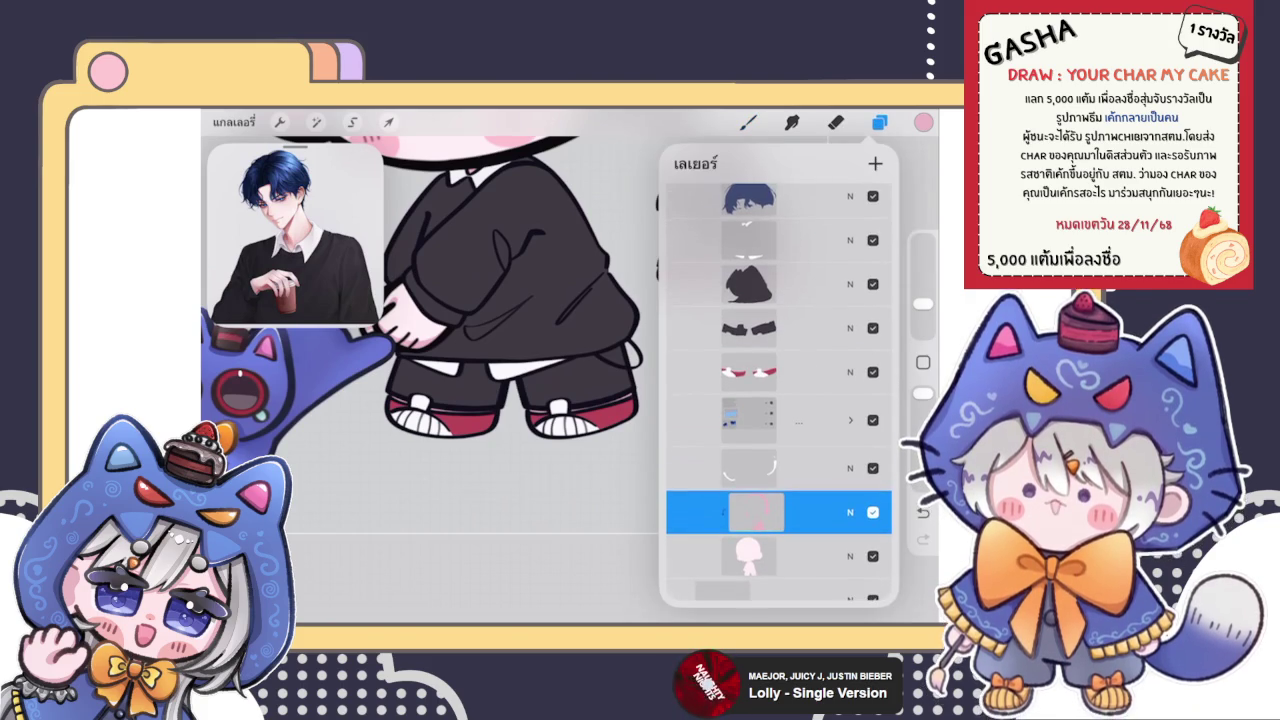
{"action": "left_click", "coordinate": [748, 121]}
{"action": "scroll", "coordinate": [515, 330], "scroll_direction": "down", "scroll_amount": 5}
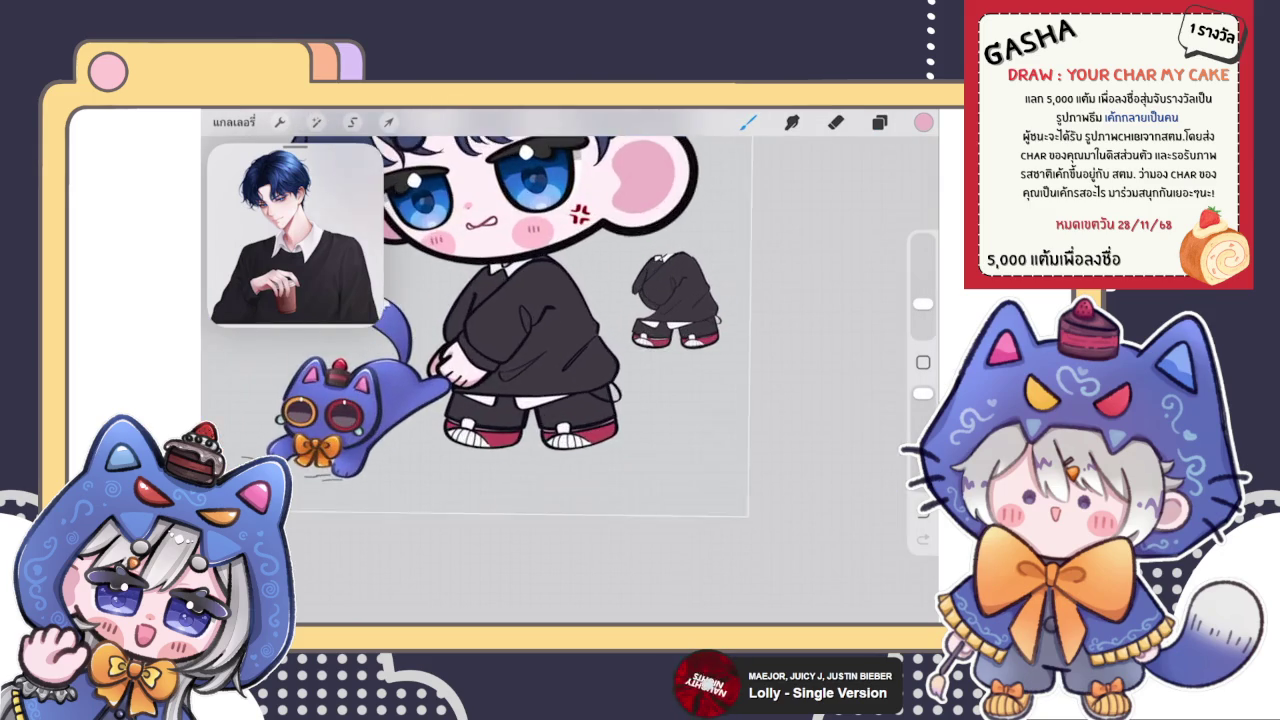
Delete the side body sketch layer by swiping it left and confirming
{"action": "left_click", "coordinate": [879, 121]}
{"action": "scroll", "coordinate": [778, 400], "scroll_direction": "up", "scroll_amount": 3}
{"action": "scroll", "coordinate": [778, 400], "scroll_direction": "up", "scroll_amount": 5}
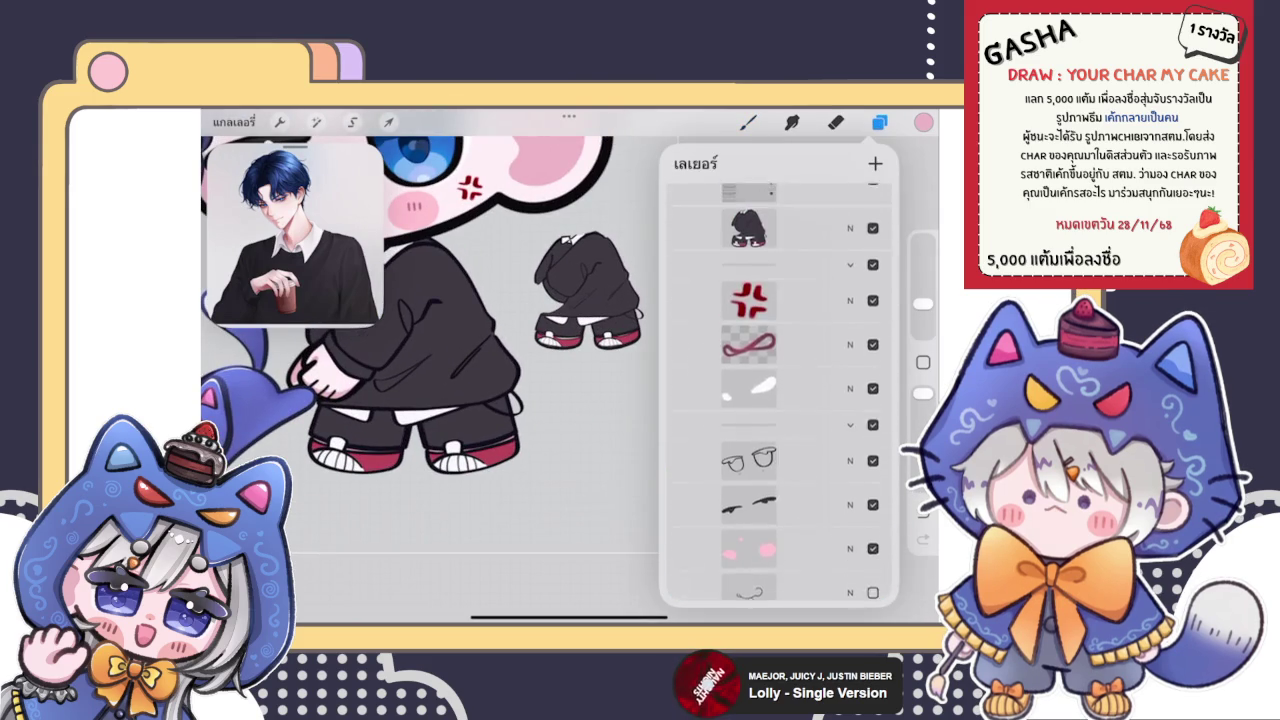
{"action": "mouse_move", "coordinate": [800, 353]}
{"action": "left_mouse_down"}
{"action": "mouse_move", "coordinate": [700, 353]}
{"action": "mouse_move", "coordinate": [720, 353]}
{"action": "left_mouse_up"}
{"action": "left_click", "coordinate": [870, 353]}
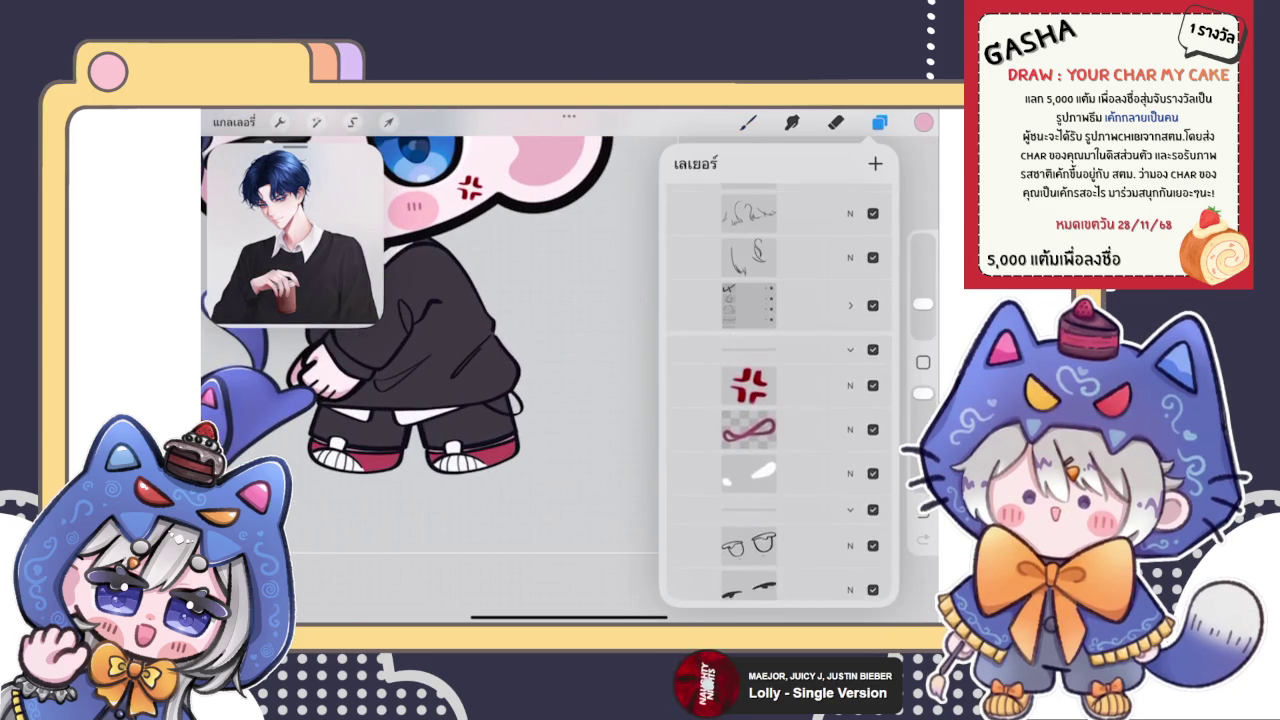
{"action": "scroll", "coordinate": [778, 400], "scroll_direction": "up", "scroll_amount": 3}
{"action": "left_click", "coordinate": [778, 452]}
{"action": "scroll", "coordinate": [430, 300], "scroll_direction": "down", "scroll_amount": 2}
{"action": "scroll", "coordinate": [450, 320], "scroll_direction": "up", "scroll_amount": 3}
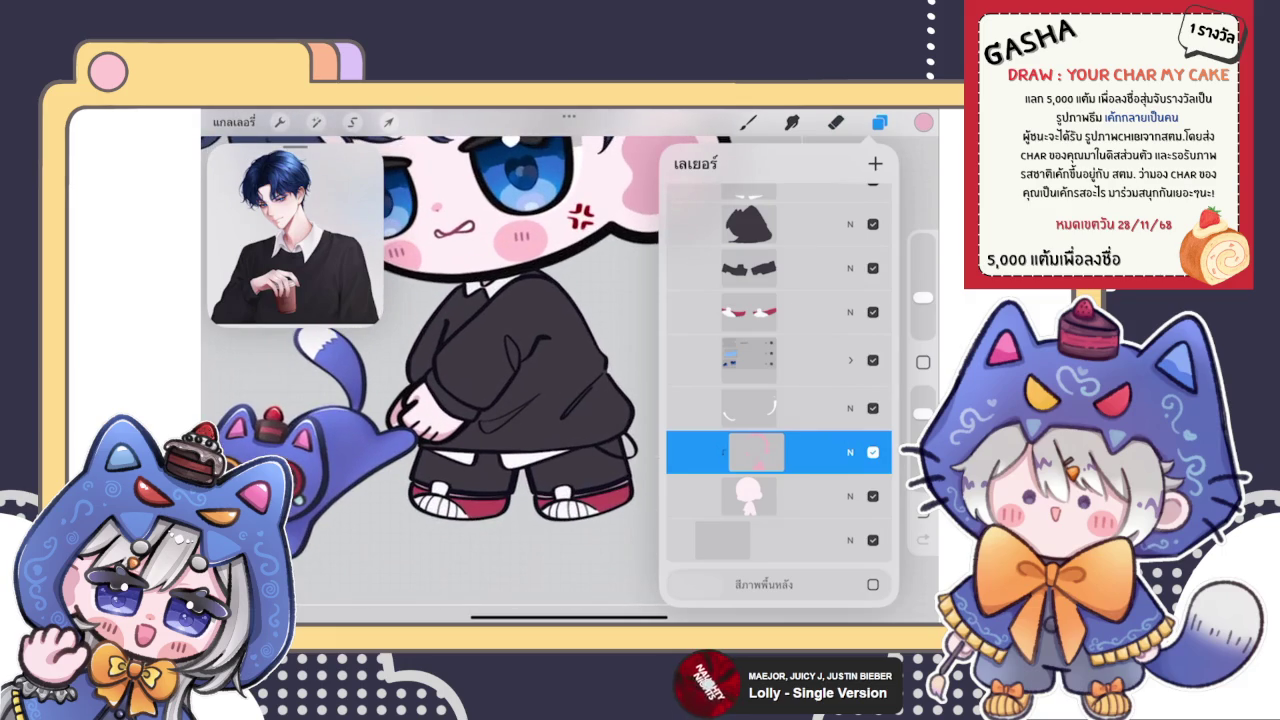
Add another blank layer for the hair detail
{"action": "left_click", "coordinate": [836, 121]}
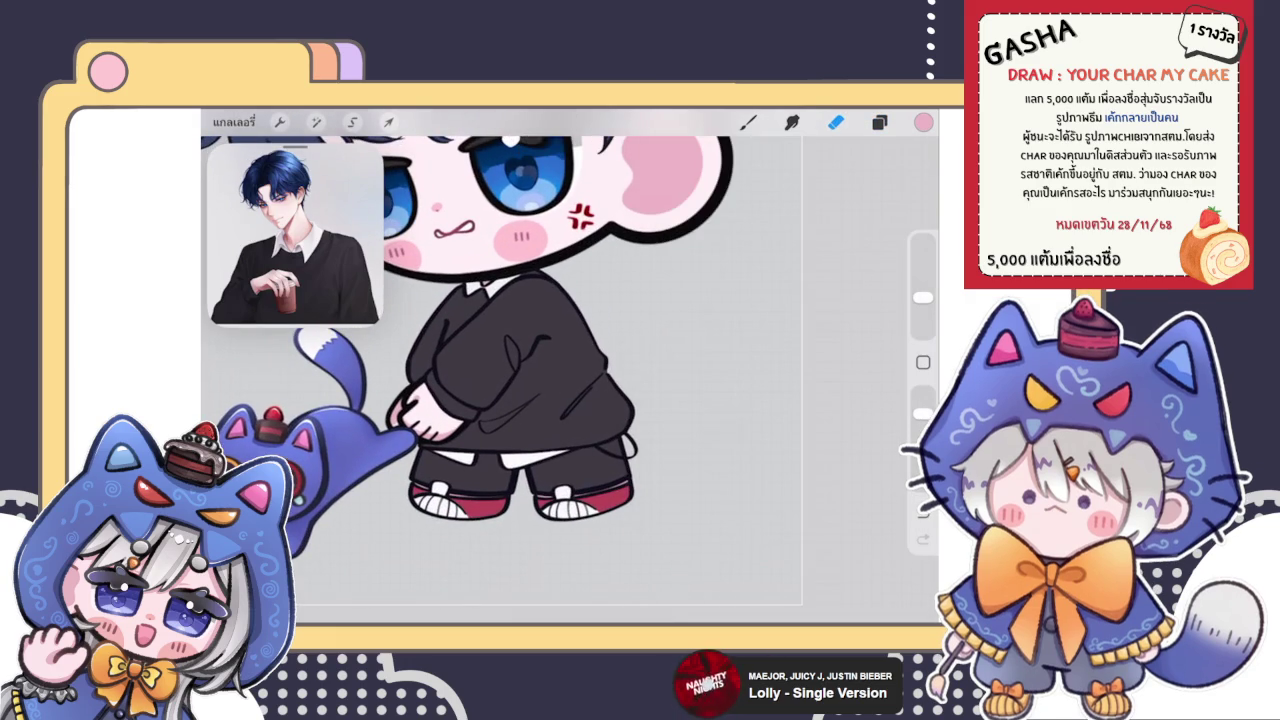
{"action": "scroll", "coordinate": [520, 350], "scroll_direction": "down", "scroll_amount": 3}
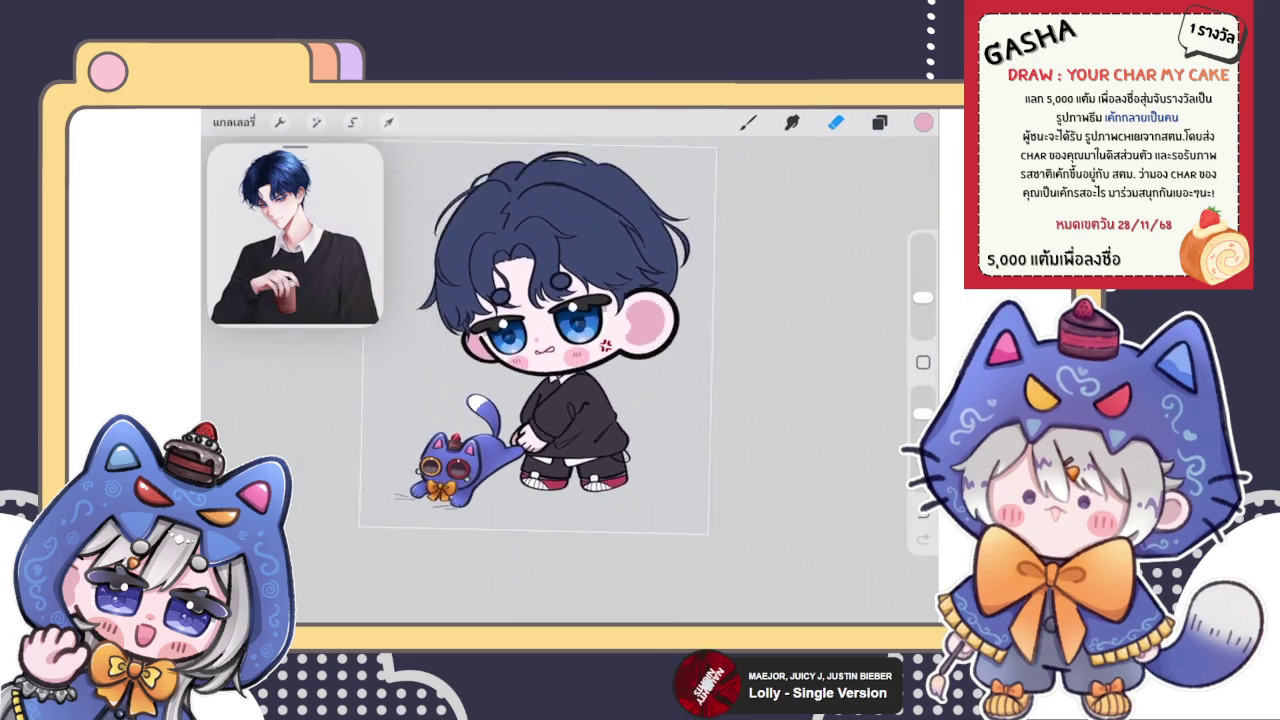
{"action": "left_click", "coordinate": [879, 121]}
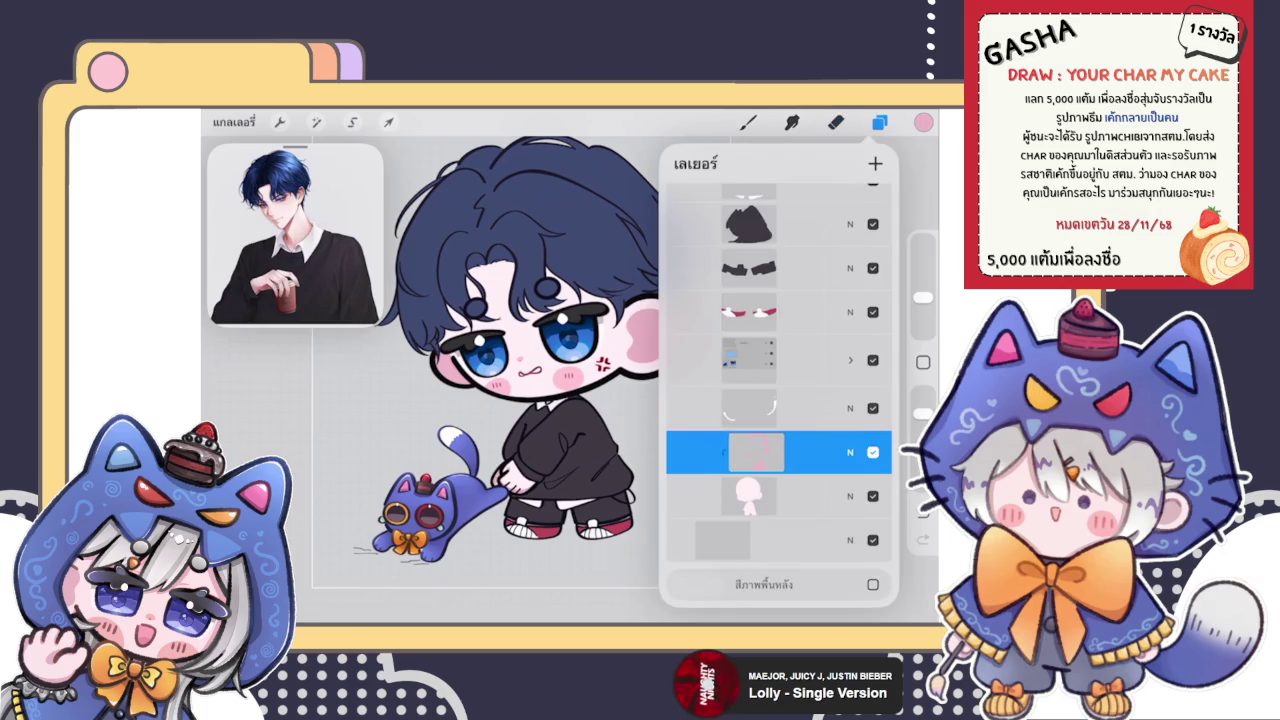
{"action": "scroll", "coordinate": [779, 390], "scroll_direction": "up", "scroll_amount": 2}
{"action": "scroll", "coordinate": [779, 390], "scroll_direction": "up", "scroll_amount": 5}
{"action": "scroll", "coordinate": [779, 390], "scroll_direction": "up", "scroll_amount": 3}
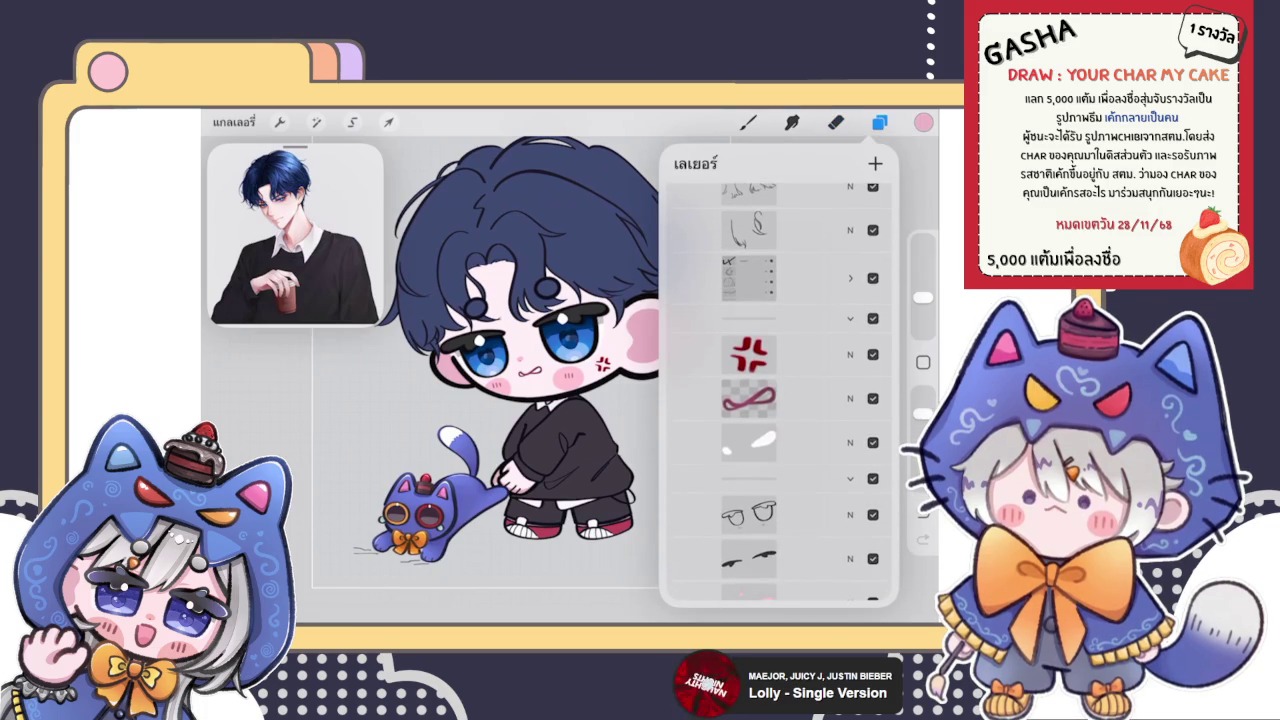
{"action": "scroll", "coordinate": [779, 390], "scroll_direction": "up", "scroll_amount": 3}
{"action": "scroll", "coordinate": [779, 390], "scroll_direction": "up", "scroll_amount": 2}
{"action": "scroll", "coordinate": [779, 390], "scroll_direction": "up", "scroll_amount": 2}
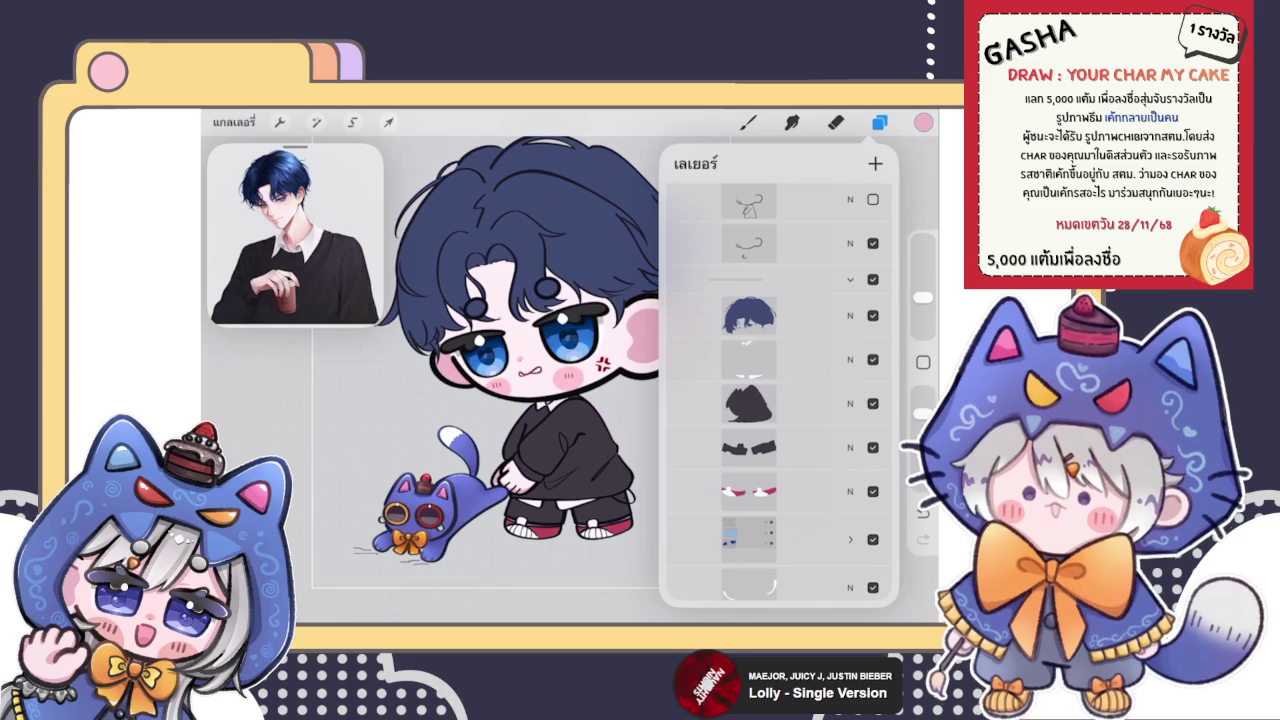
{"action": "scroll", "coordinate": [779, 390], "scroll_direction": "down", "scroll_amount": 1}
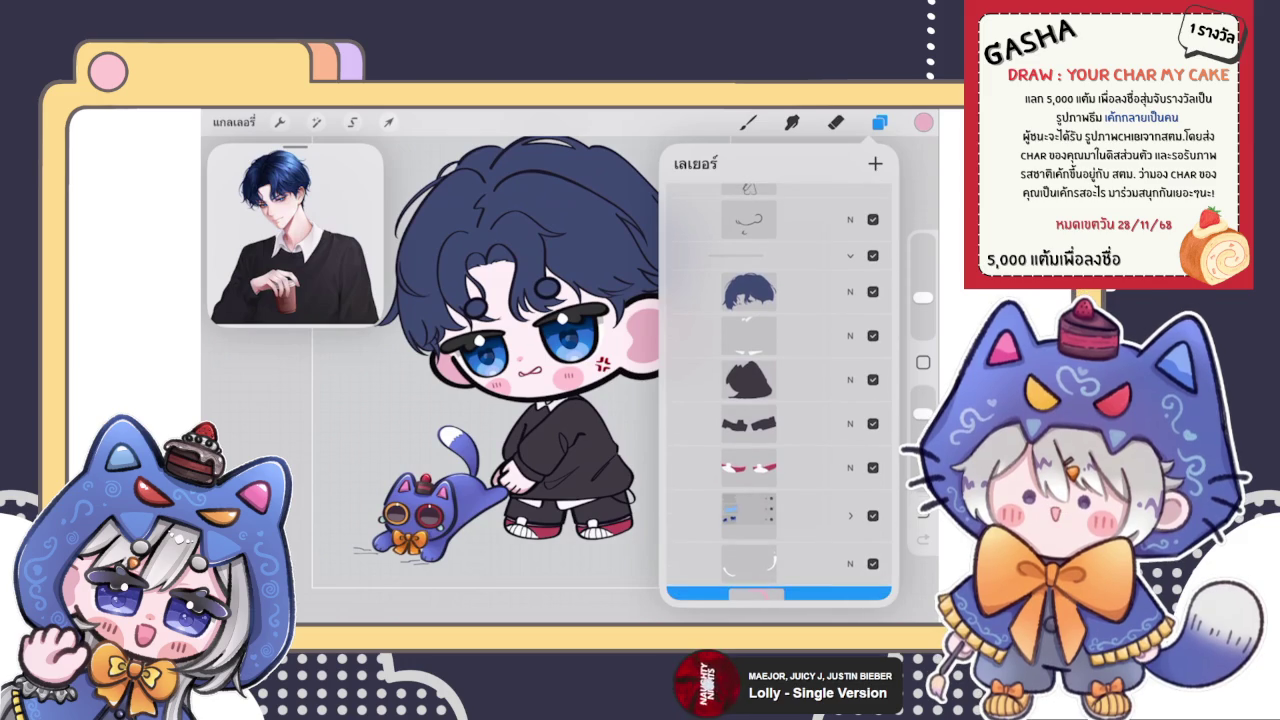
{"action": "left_click", "coordinate": [875, 163]}
{"action": "left_click", "coordinate": [757, 291]}
{"action": "left_click", "coordinate": [600, 397]}
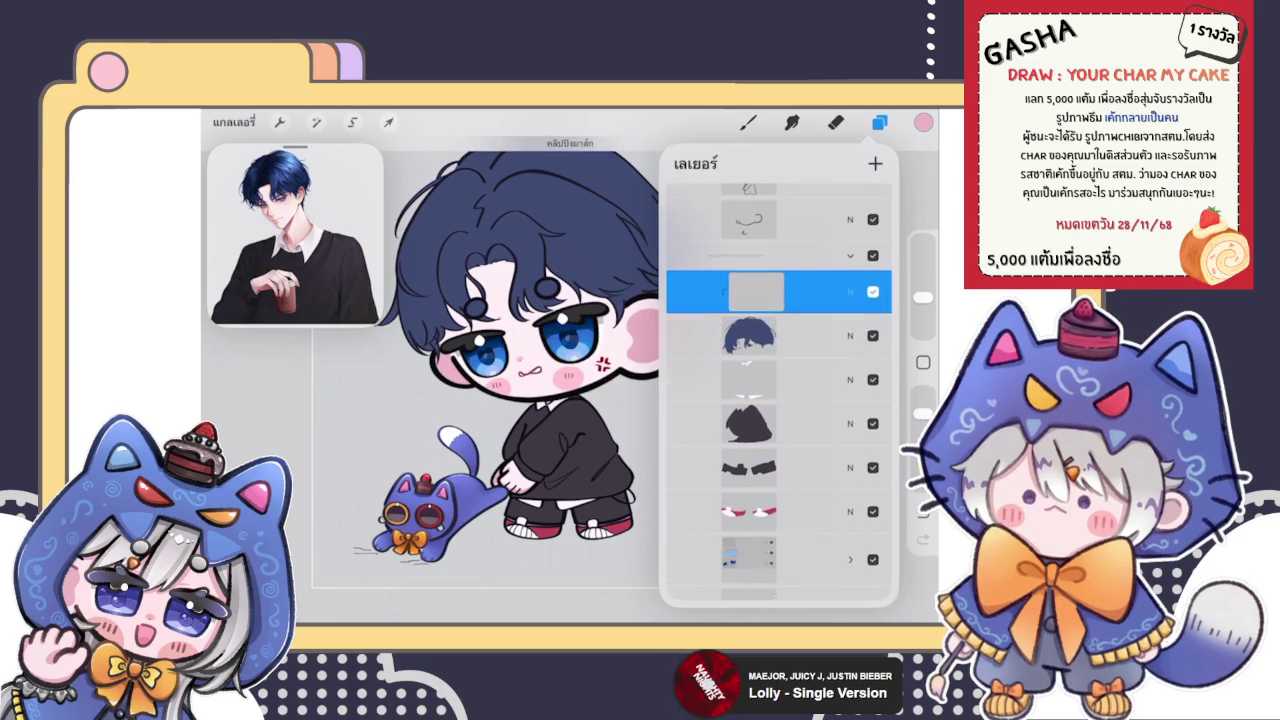
Sample the dark navy hair colour and return to the brush
{"action": "left_click", "coordinate": [757, 291]}
{"action": "left_click", "coordinate": [836, 122]}
{"action": "scroll", "coordinate": [560, 380], "scroll_direction": "up", "scroll_amount": 5}
{"action": "left_click", "coordinate": [798, 476]}
{"action": "left_click", "coordinate": [923, 122]}
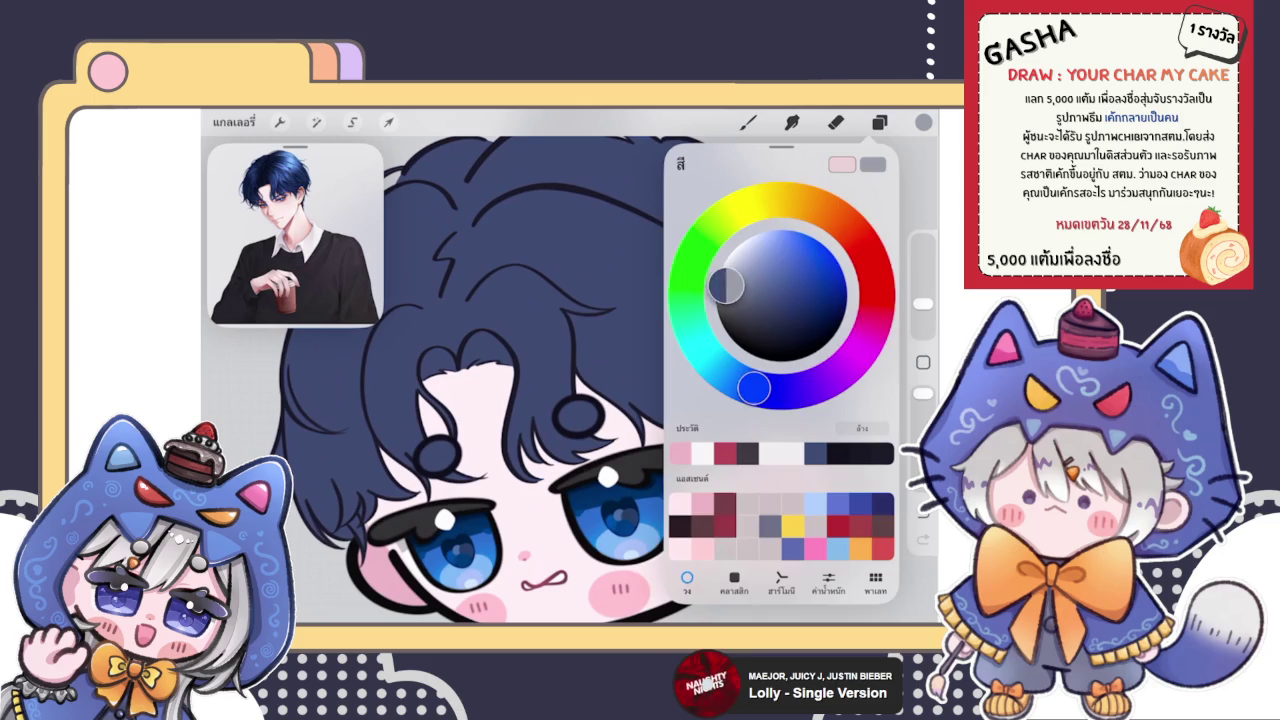
{"action": "left_click", "coordinate": [748, 122]}
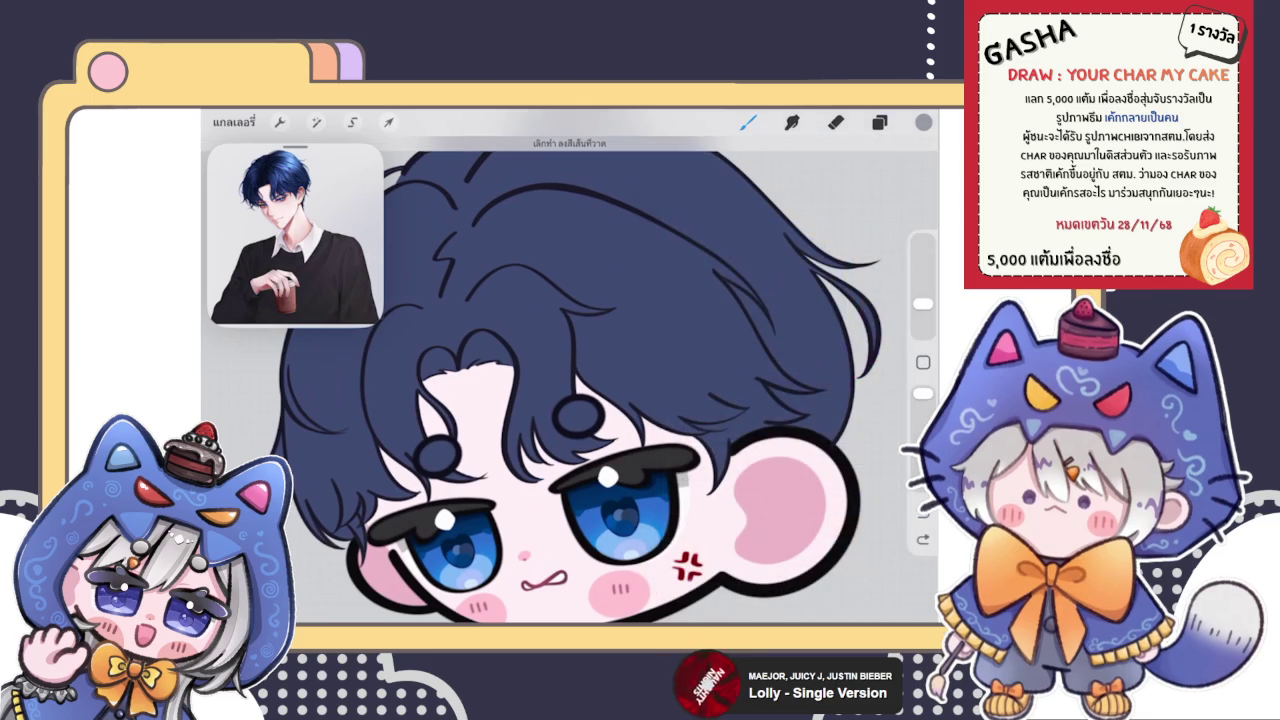
Paint the inside of the forehead hair curl dark navy, covering the light triangle
{"action": "scroll", "coordinate": [560, 380], "scroll_direction": "up", "scroll_amount": 5}
{"action": "mouse_move", "coordinate": [484, 428]}
{"action": "left_mouse_down"}
{"action": "mouse_move", "coordinate": [498, 364]}
{"action": "mouse_move", "coordinate": [517, 346]}
{"action": "mouse_move", "coordinate": [586, 402]}
{"action": "left_mouse_up"}
{"action": "mouse_move", "coordinate": [498, 372]}
{"action": "left_mouse_down"}
{"action": "mouse_move", "coordinate": [543, 363]}
{"action": "mouse_move", "coordinate": [559, 417]}
{"action": "mouse_move", "coordinate": [668, 296]}
{"action": "mouse_move", "coordinate": [745, 380]}
{"action": "mouse_move", "coordinate": [680, 322]}
{"action": "mouse_move", "coordinate": [629, 386]}
{"action": "mouse_move", "coordinate": [670, 330]}
{"action": "left_mouse_up"}
{"action": "mouse_move", "coordinate": [670, 330]}
{"action": "left_mouse_down"}
{"action": "mouse_move", "coordinate": [710, 360]}
{"action": "mouse_move", "coordinate": [687, 366]}
{"action": "left_mouse_up"}
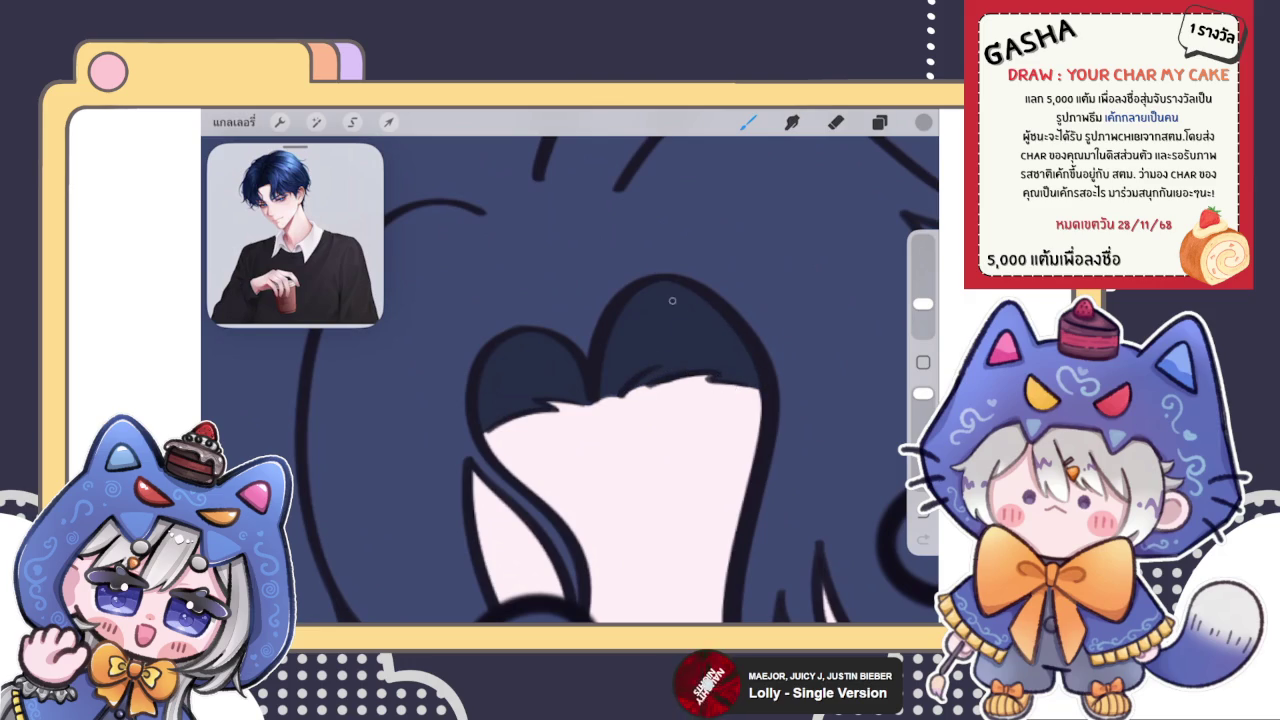
{"action": "scroll", "coordinate": [570, 380], "scroll_direction": "down", "scroll_amount": 3}
{"action": "scroll", "coordinate": [570, 380], "scroll_direction": "down", "scroll_amount": 2}
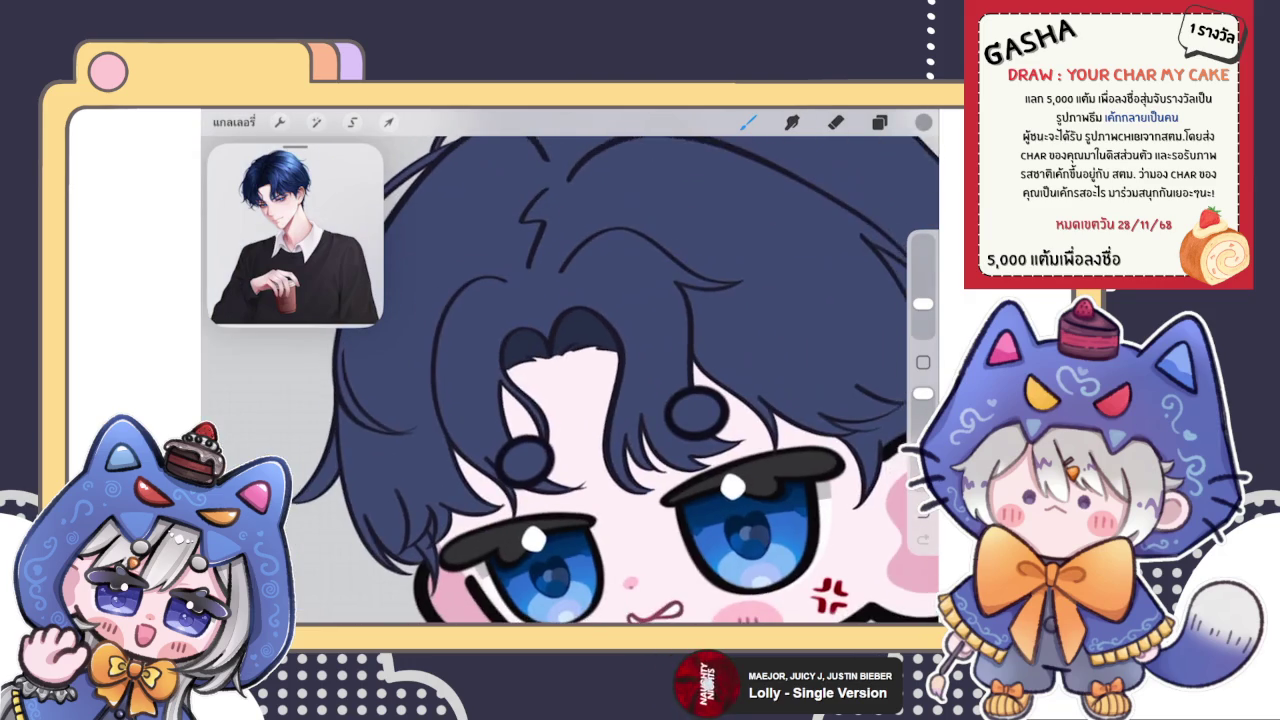
{"action": "scroll", "coordinate": [570, 380], "scroll_direction": "down", "scroll_amount": 3}
{"action": "scroll", "coordinate": [570, 380], "scroll_direction": "down", "scroll_amount": 1}
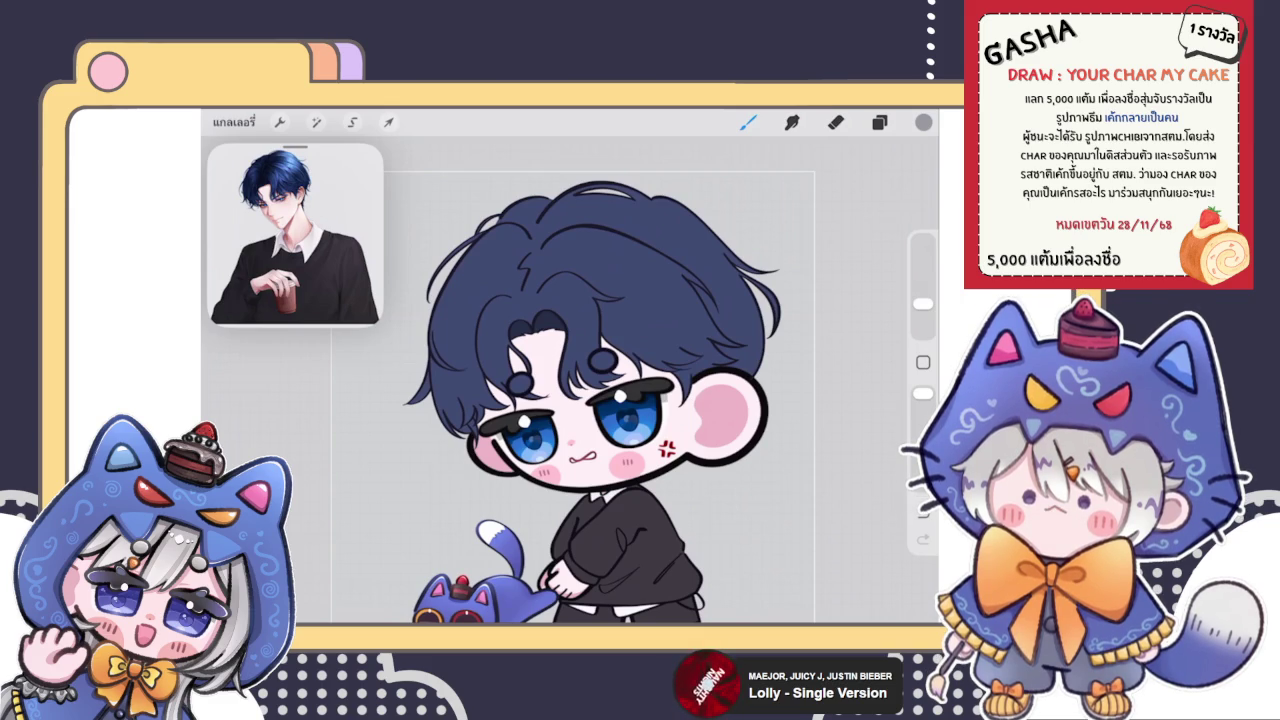
Review the layer list and brush library while zooming into the bangs
{"action": "scroll", "coordinate": [550, 320], "scroll_direction": "up", "scroll_amount": 5}
{"action": "scroll", "coordinate": [550, 320], "scroll_direction": "up", "scroll_amount": 5}
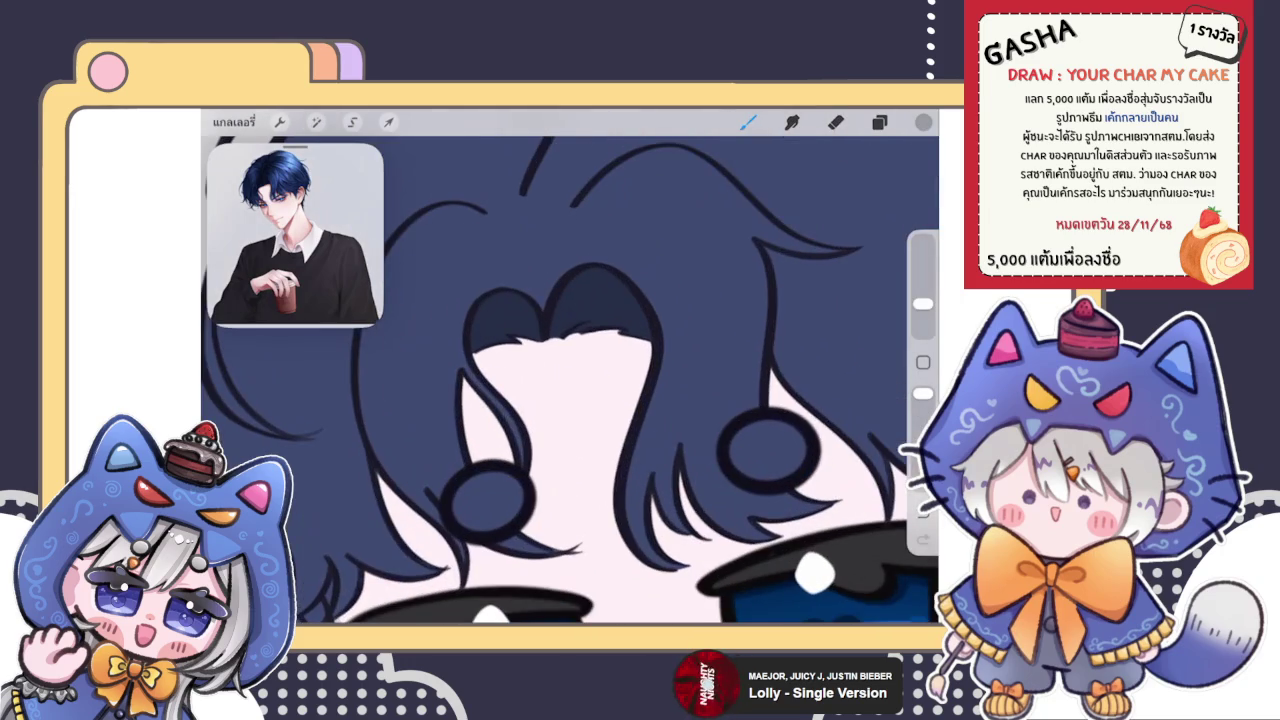
{"action": "scroll", "coordinate": [570, 380], "scroll_direction": "down", "scroll_amount": 5}
{"action": "scroll", "coordinate": [570, 380], "scroll_direction": "up", "scroll_amount": 5}
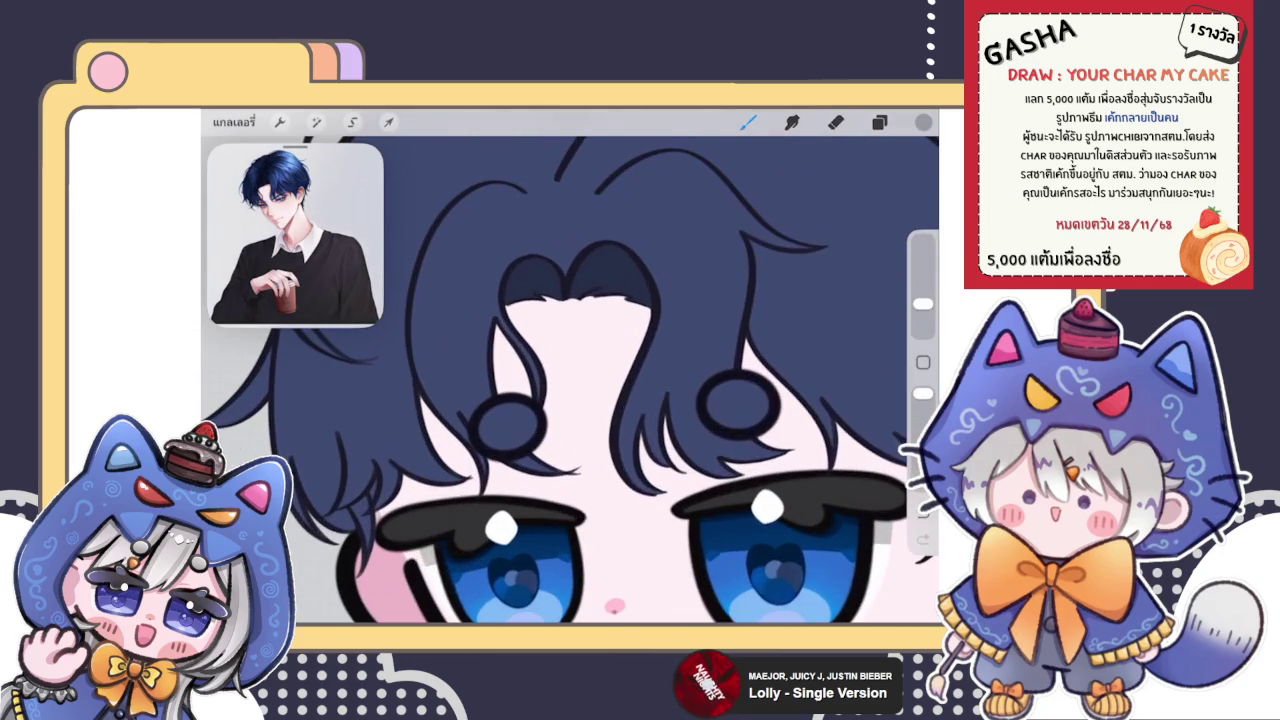
{"action": "left_click", "coordinate": [879, 121]}
{"action": "left_click", "coordinate": [747, 121]}
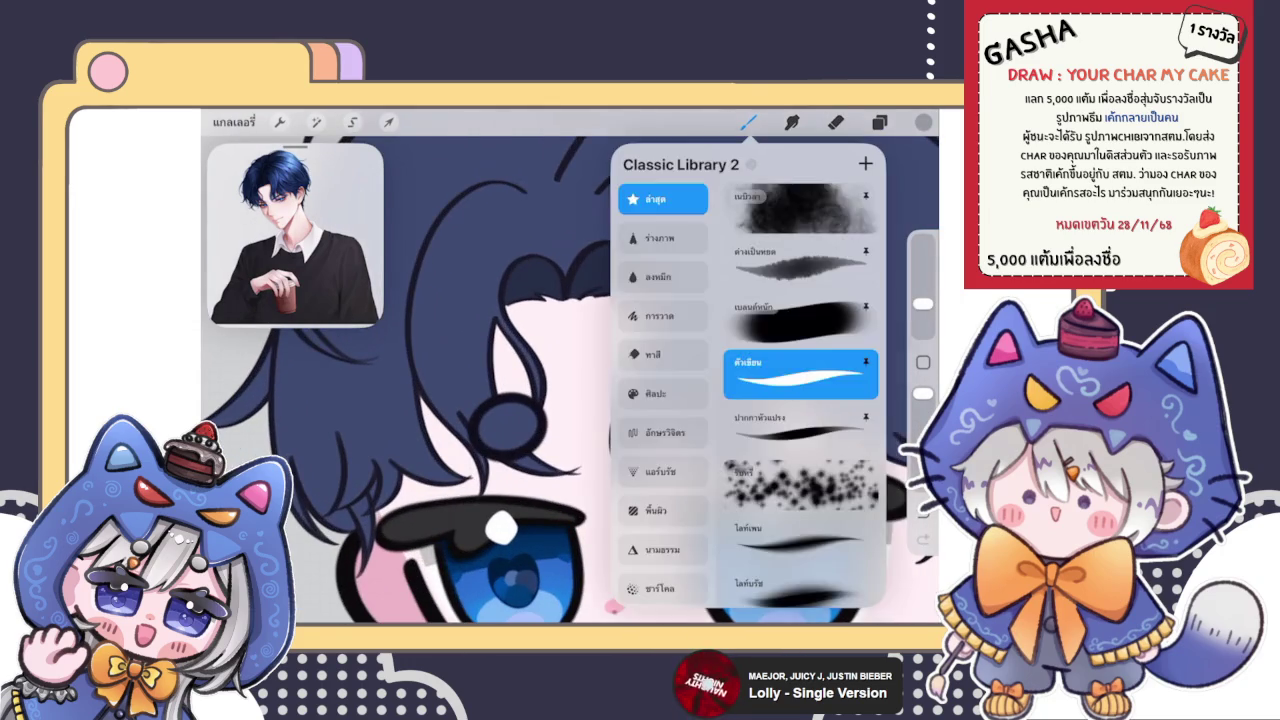
{"action": "scroll", "coordinate": [570, 380], "scroll_direction": "down", "scroll_amount": 5}
{"action": "scroll", "coordinate": [570, 380], "scroll_direction": "up", "scroll_amount": 5}
{"action": "scroll", "coordinate": [570, 380], "scroll_direction": "up", "scroll_amount": 2}
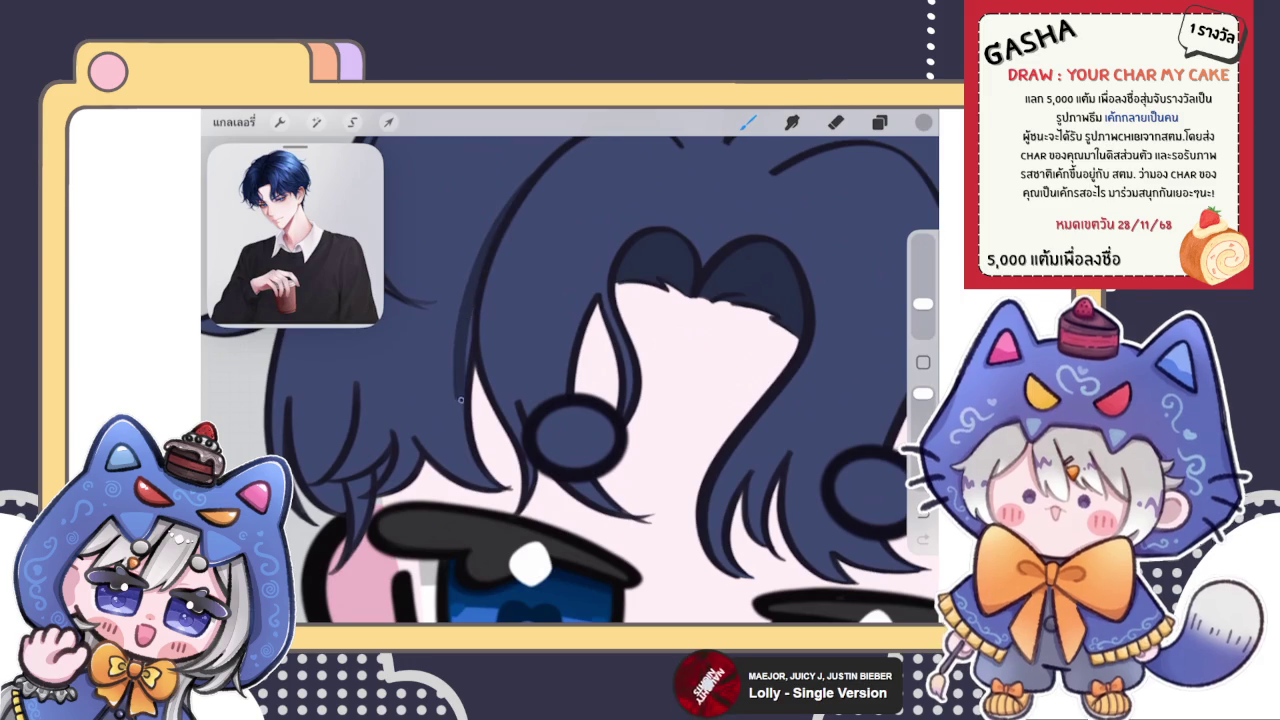
Draw a first curved strand down the bangs and adjust its shape
{"action": "left_click_drag", "start_coordinate": [520, 180], "coordinate": [498, 470]}
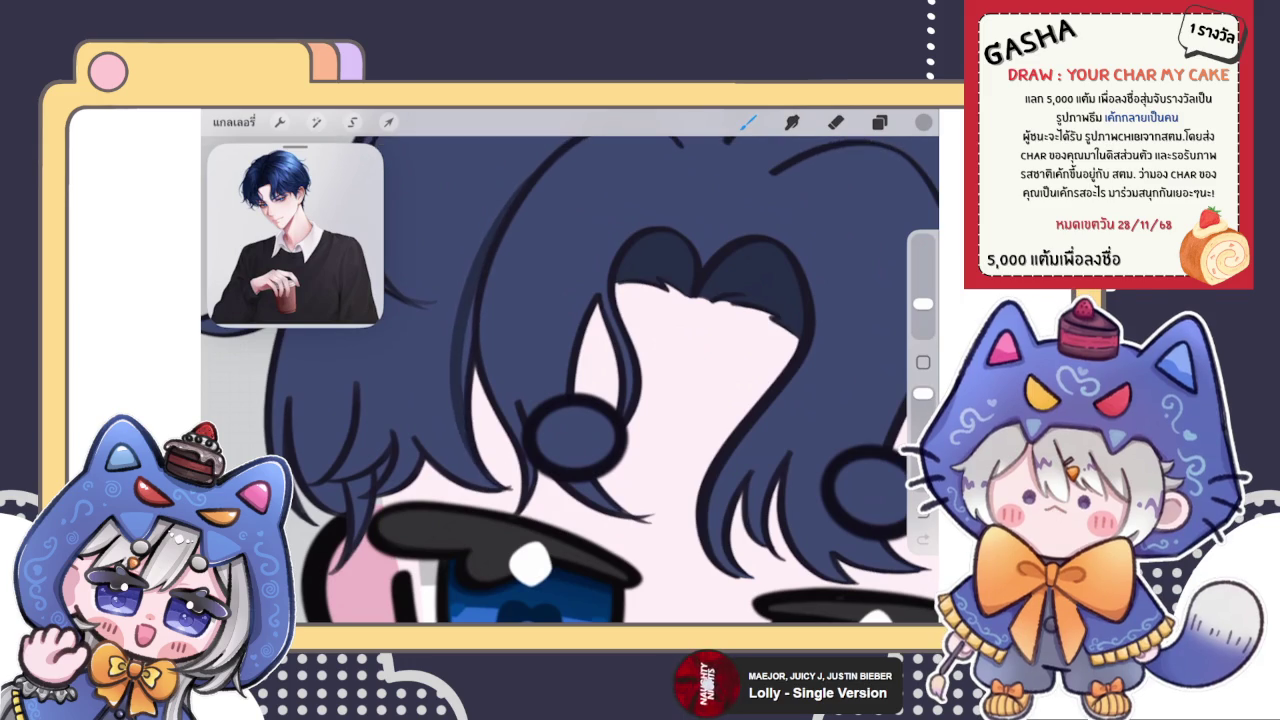
{"action": "left_click", "coordinate": [570, 146]}
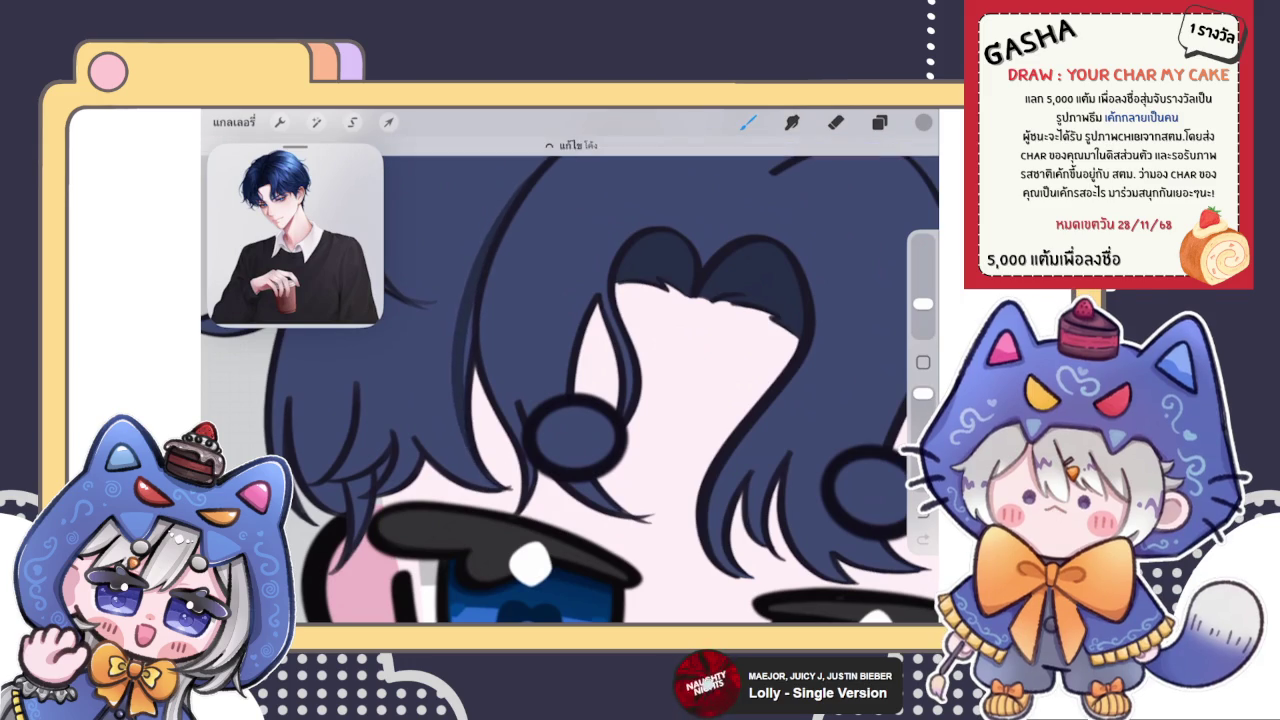
{"action": "left_click", "coordinate": [472, 311]}
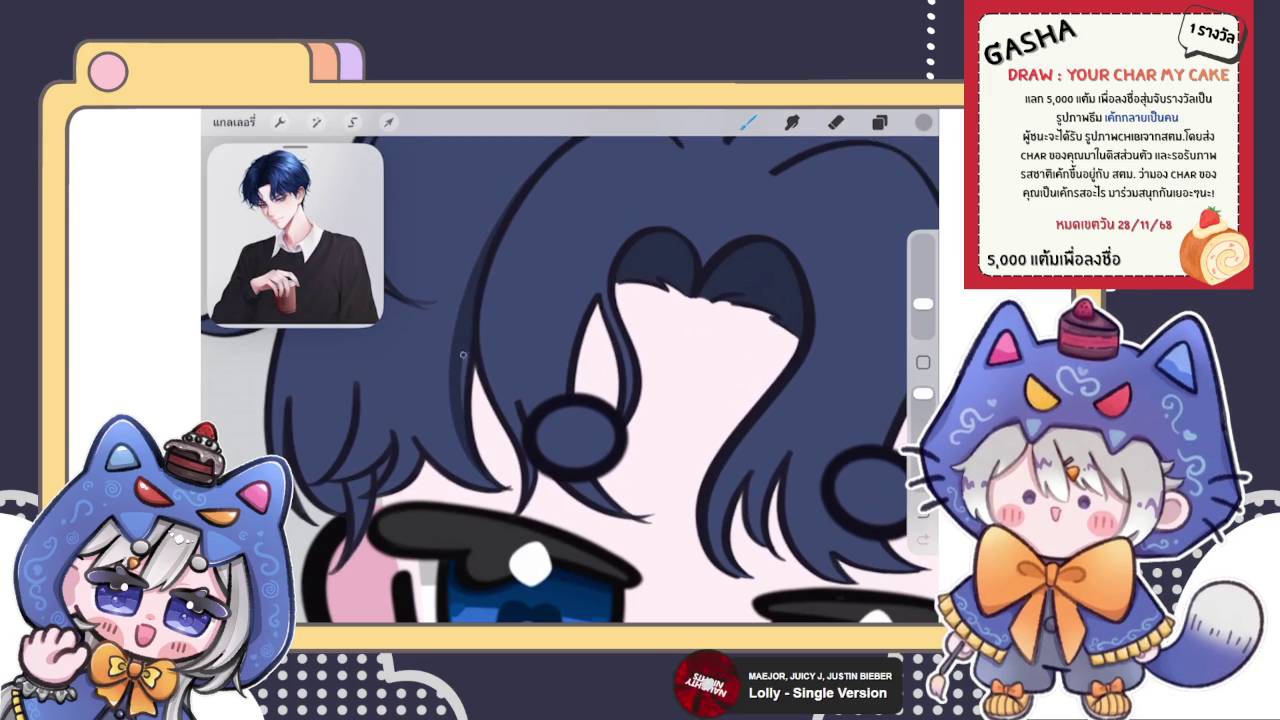
{"action": "scroll", "coordinate": [570, 380], "scroll_direction": "down", "scroll_amount": 5}
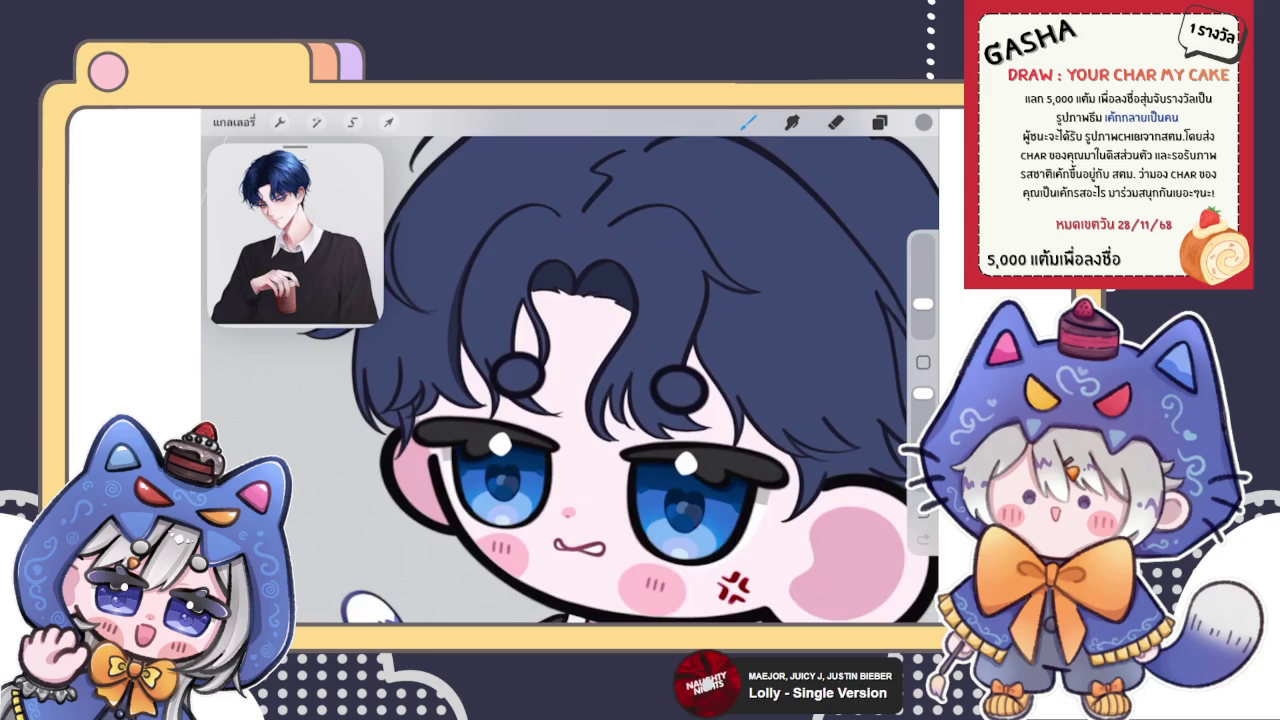
{"action": "scroll", "coordinate": [570, 380], "scroll_direction": "up", "scroll_amount": 5}
{"action": "scroll", "coordinate": [570, 380], "scroll_direction": "up", "scroll_amount": 3}
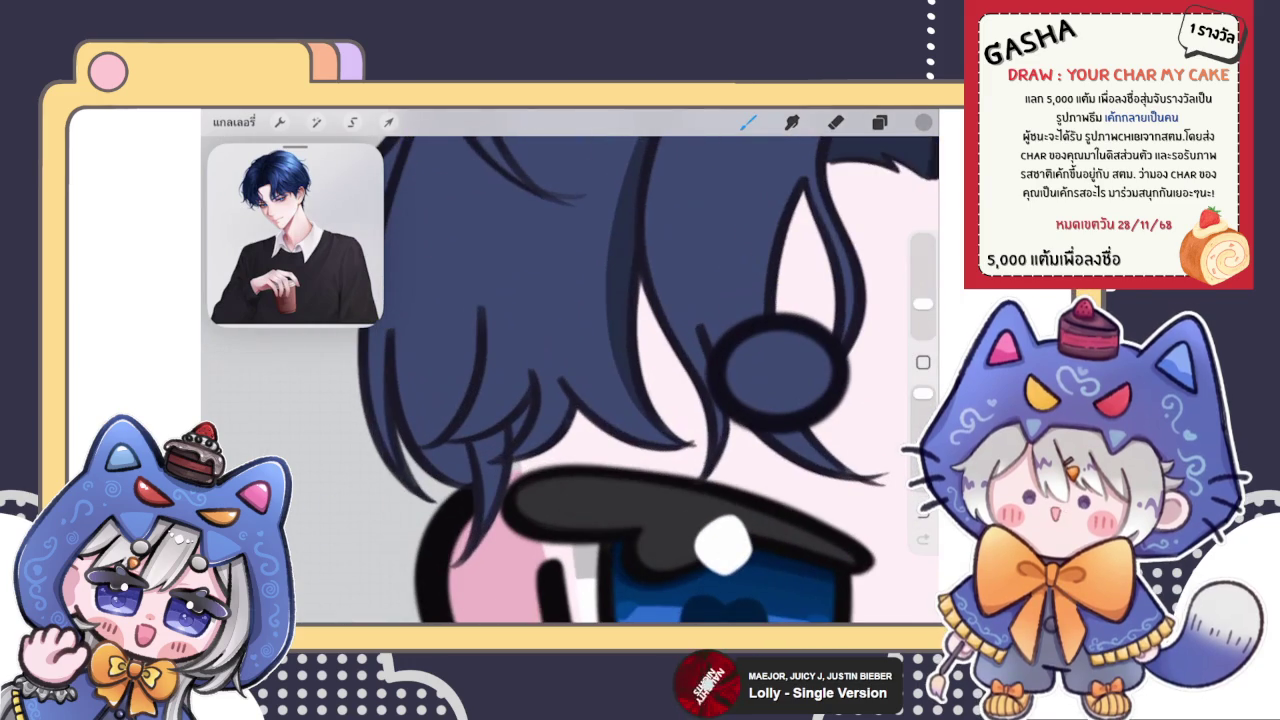
Add a thin strand line on the bangs, undoing the unwanted dark stroke across them
{"action": "left_click_drag", "start_coordinate": [467, 295], "coordinate": [484, 336]}
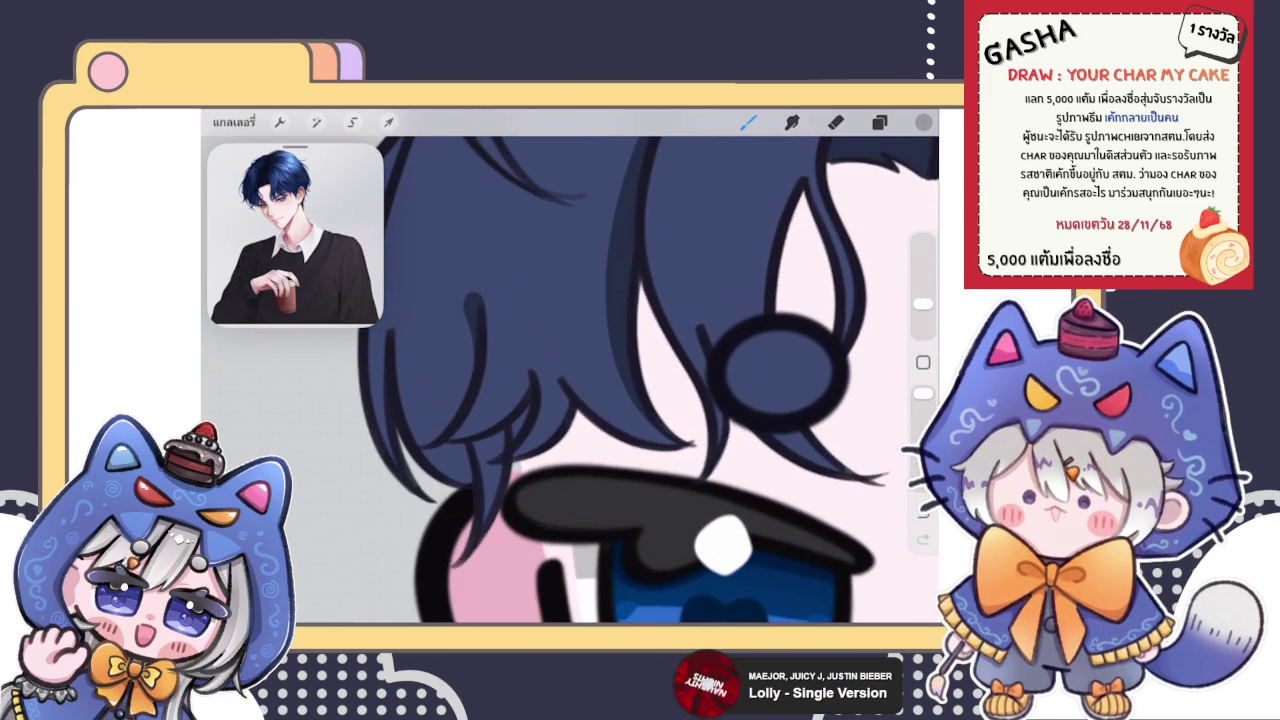
{"action": "scroll", "coordinate": [570, 380], "scroll_direction": "down", "scroll_amount": 5}
{"action": "scroll", "coordinate": [570, 380], "scroll_direction": "up", "scroll_amount": 5}
{"action": "scroll", "coordinate": [570, 380], "scroll_direction": "up", "scroll_amount": 2}
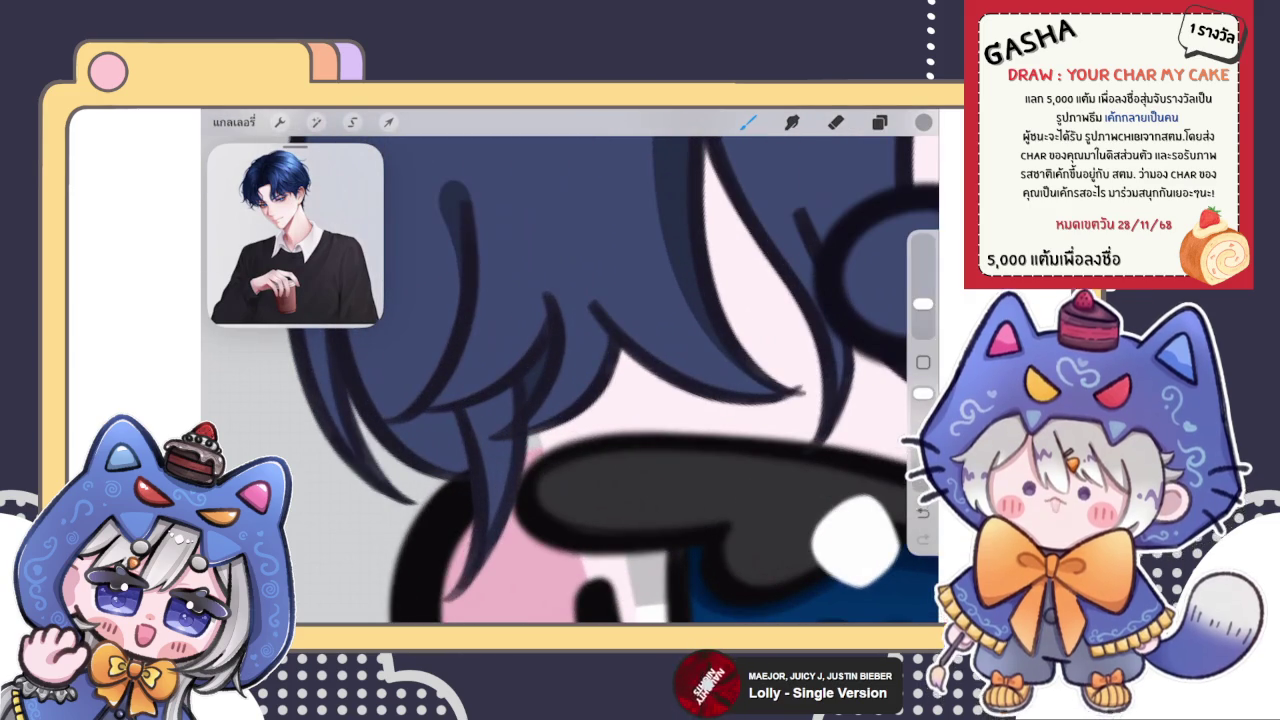
{"action": "left_click_drag", "start_coordinate": [595, 308], "coordinate": [508, 447]}
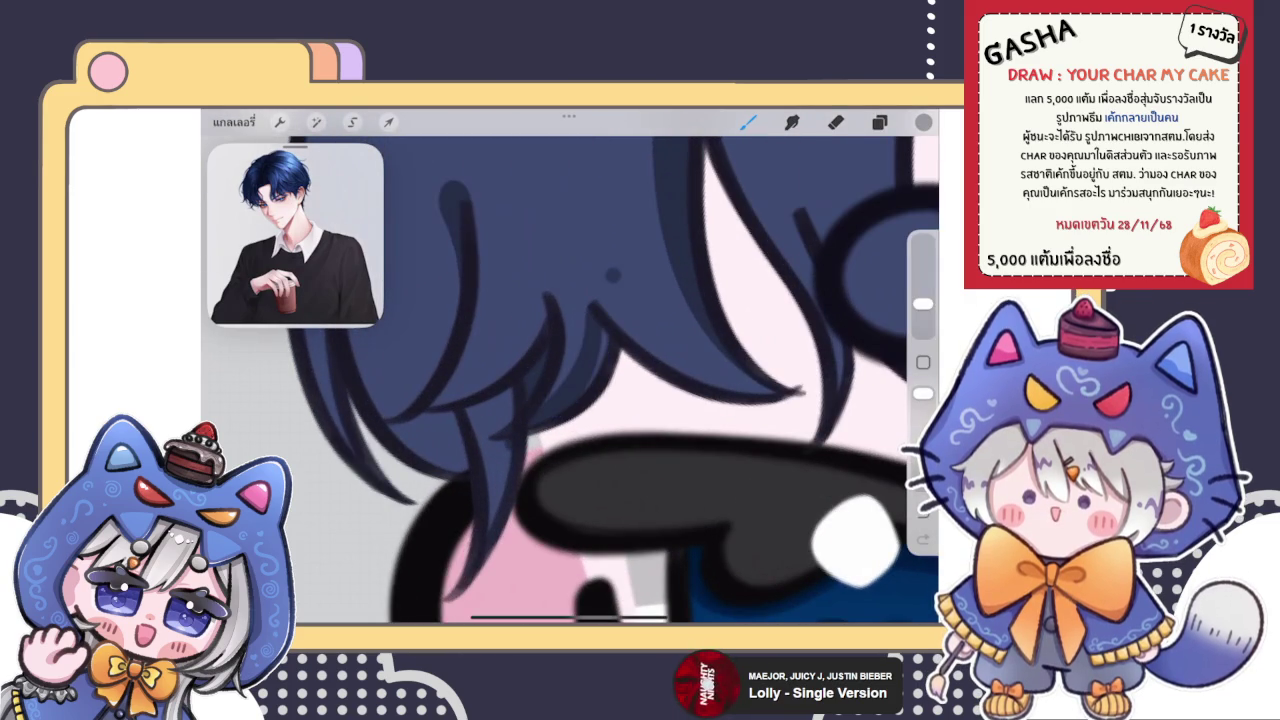
{"action": "key", "text": "ctrl+z"}
{"action": "key", "text": "ctrl+shift+z"}
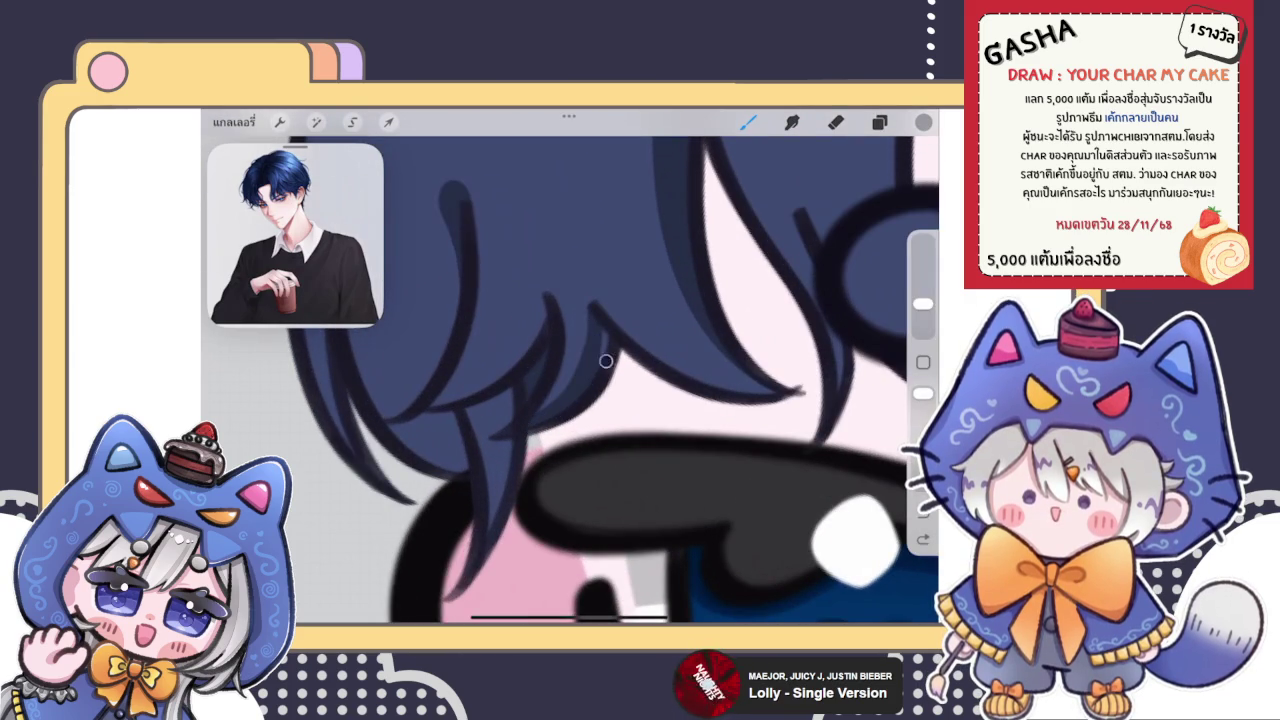
{"action": "key", "text": "ctrl+z"}
{"action": "scroll", "coordinate": [570, 380], "scroll_direction": "up", "scroll_amount": 2}
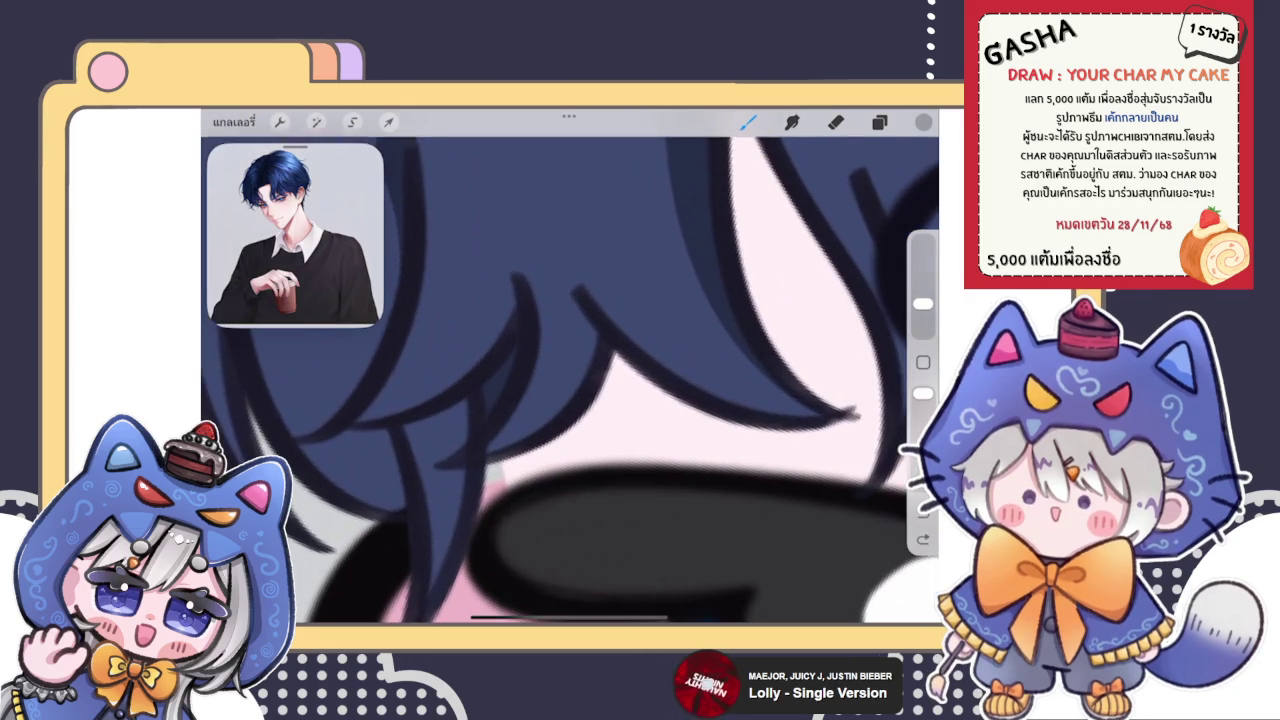
Redraw the dark strand down the fringe toward the eye and inspect it
{"action": "left_click_drag", "start_coordinate": [590, 300], "coordinate": [478, 466]}
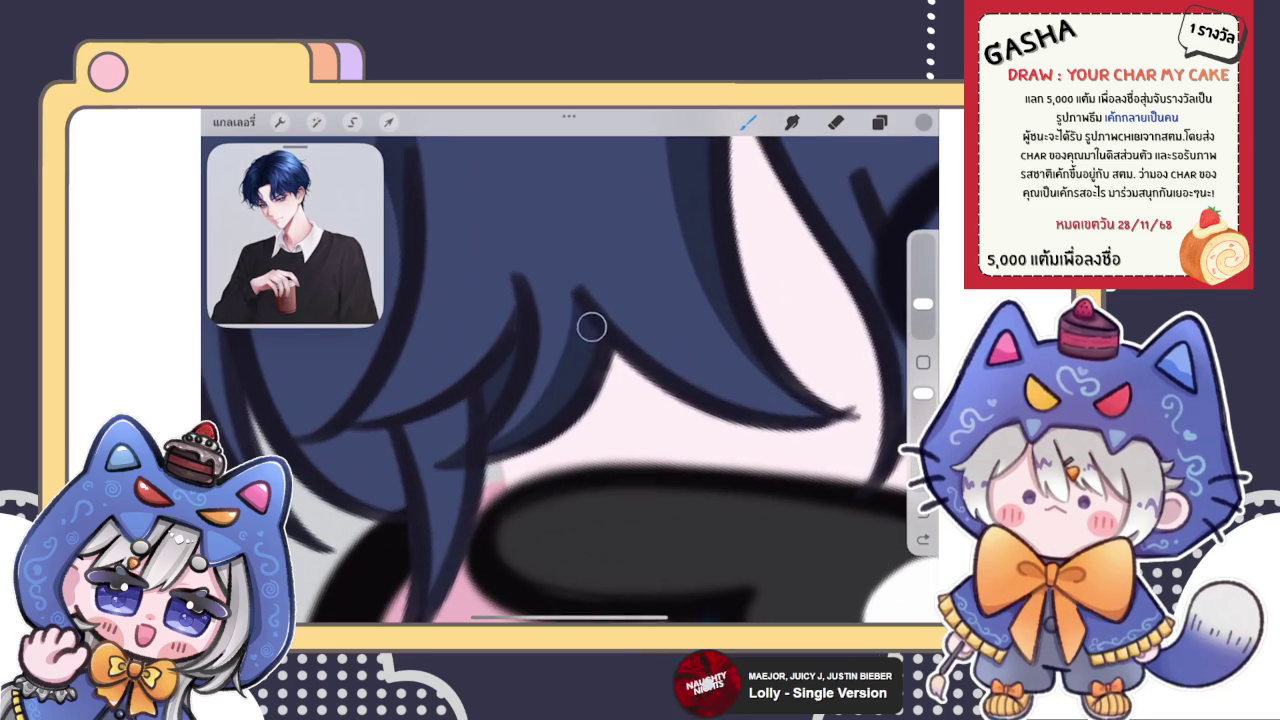
{"action": "scroll", "coordinate": [551, 421], "scroll_direction": "down", "scroll_amount": 3}
{"action": "scroll", "coordinate": [640, 380], "scroll_direction": "up", "scroll_amount": 3}
{"action": "scroll", "coordinate": [640, 380], "scroll_direction": "up", "scroll_amount": 2}
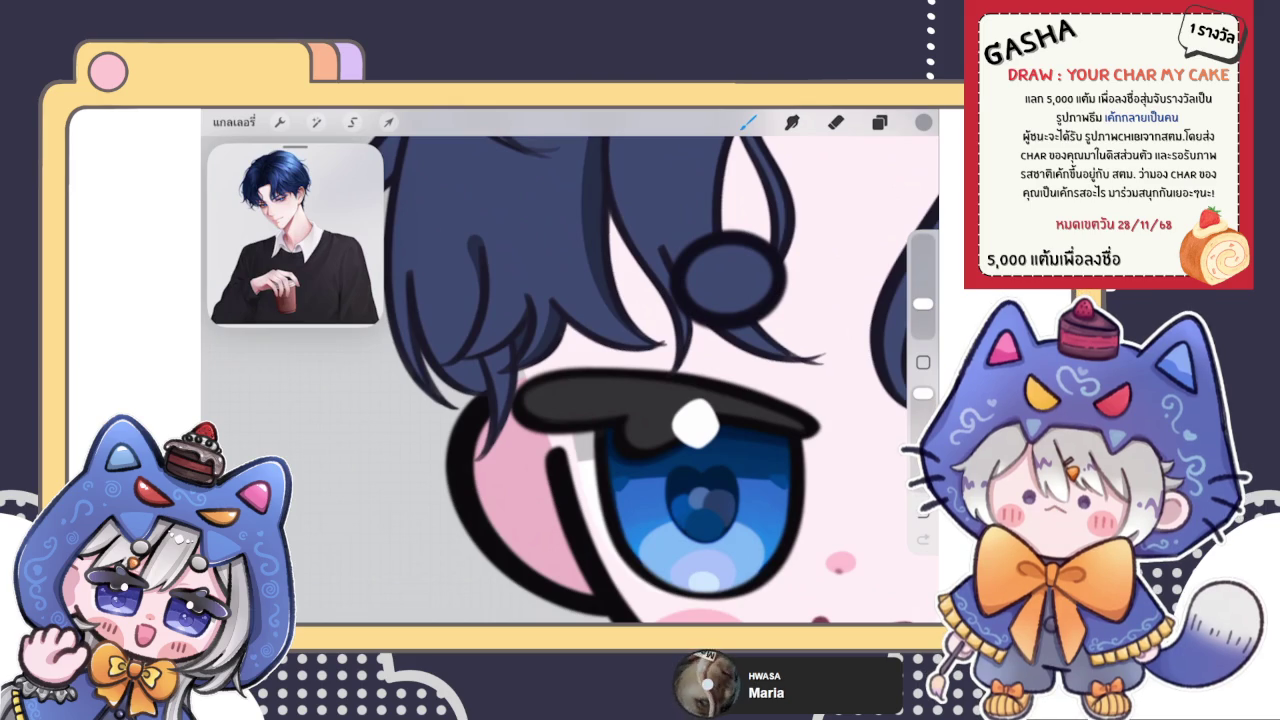
{"action": "scroll", "coordinate": [640, 380], "scroll_direction": "up", "scroll_amount": 2}
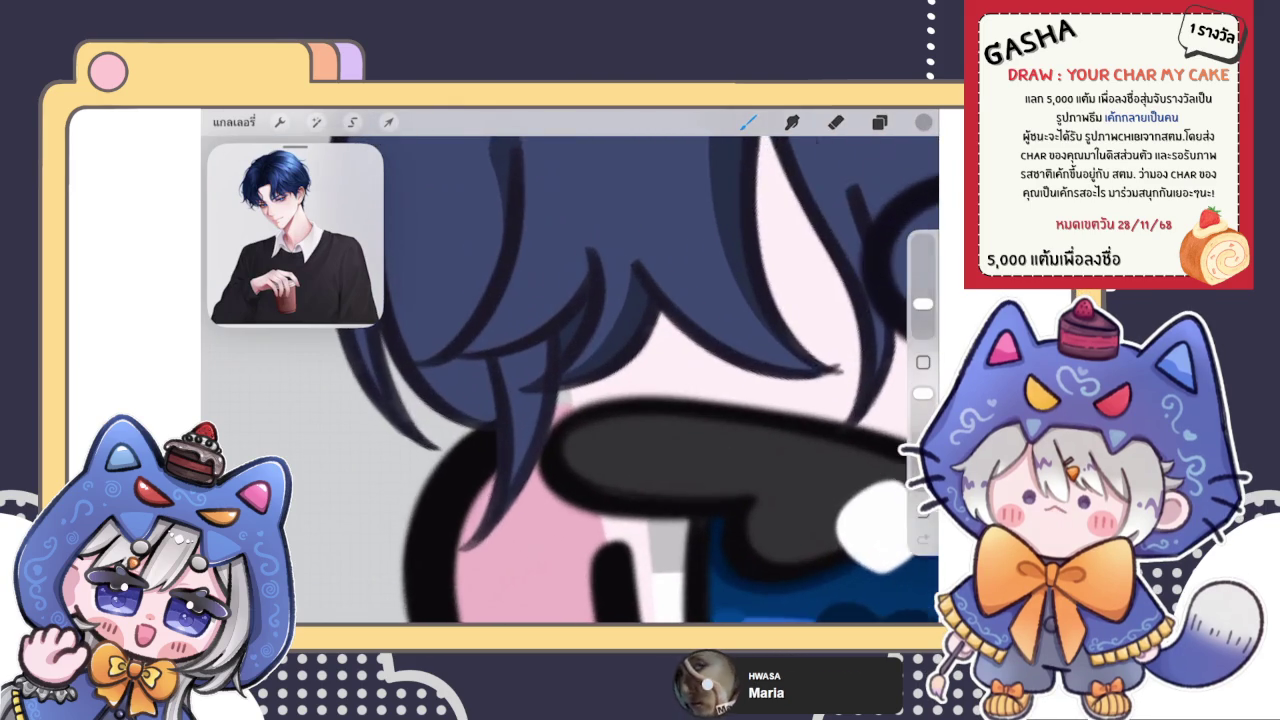
{"action": "scroll", "coordinate": [640, 380], "scroll_direction": "up", "scroll_amount": 2}
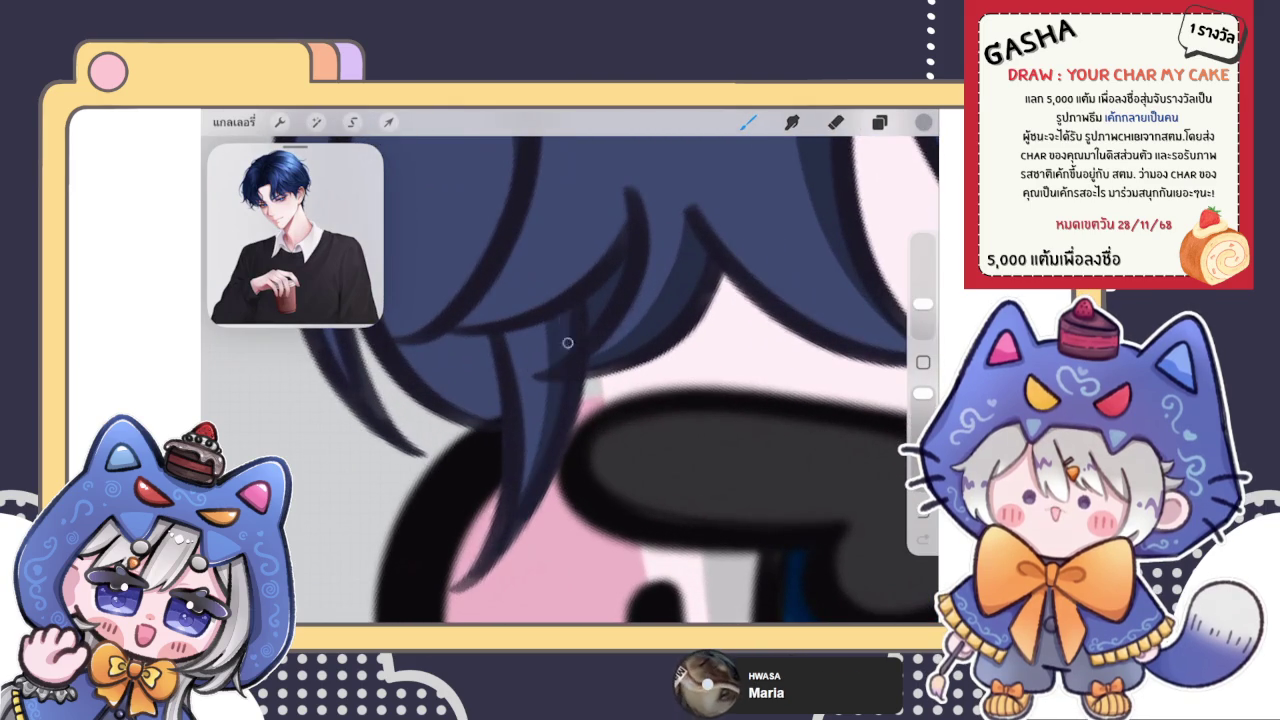
{"action": "scroll", "coordinate": [570, 380], "scroll_direction": "down", "scroll_amount": 2}
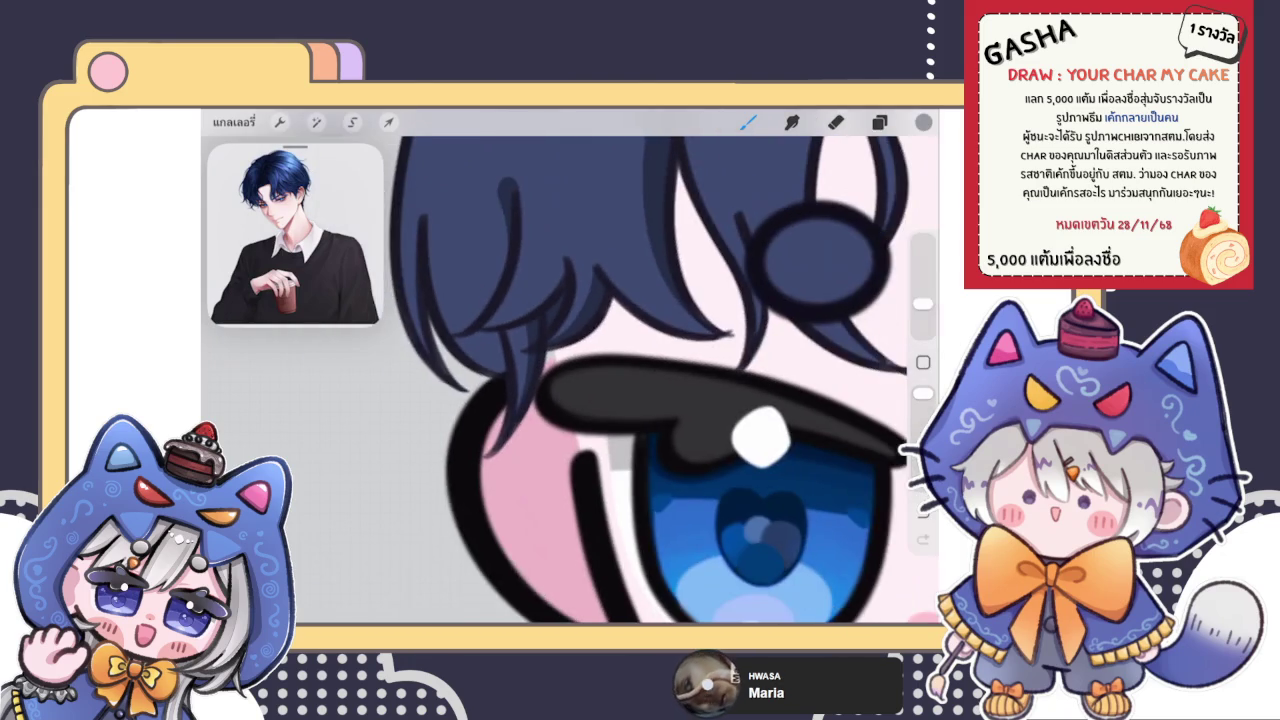
{"action": "scroll", "coordinate": [570, 380], "scroll_direction": "up", "scroll_amount": 2}
{"action": "scroll", "coordinate": [570, 380], "scroll_direction": "down", "scroll_amount": 2}
{"action": "scroll", "coordinate": [660, 380], "scroll_direction": "up", "scroll_amount": 2}
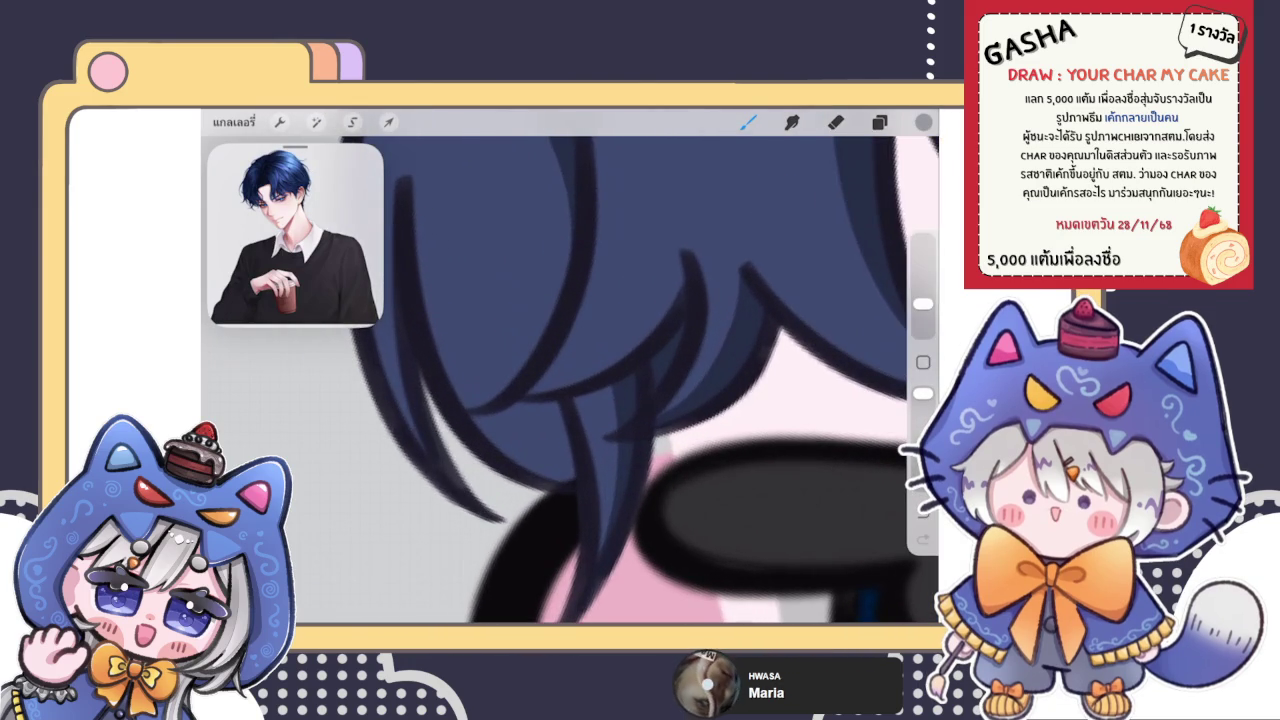
{"action": "scroll", "coordinate": [620, 380], "scroll_direction": "up", "scroll_amount": 1}
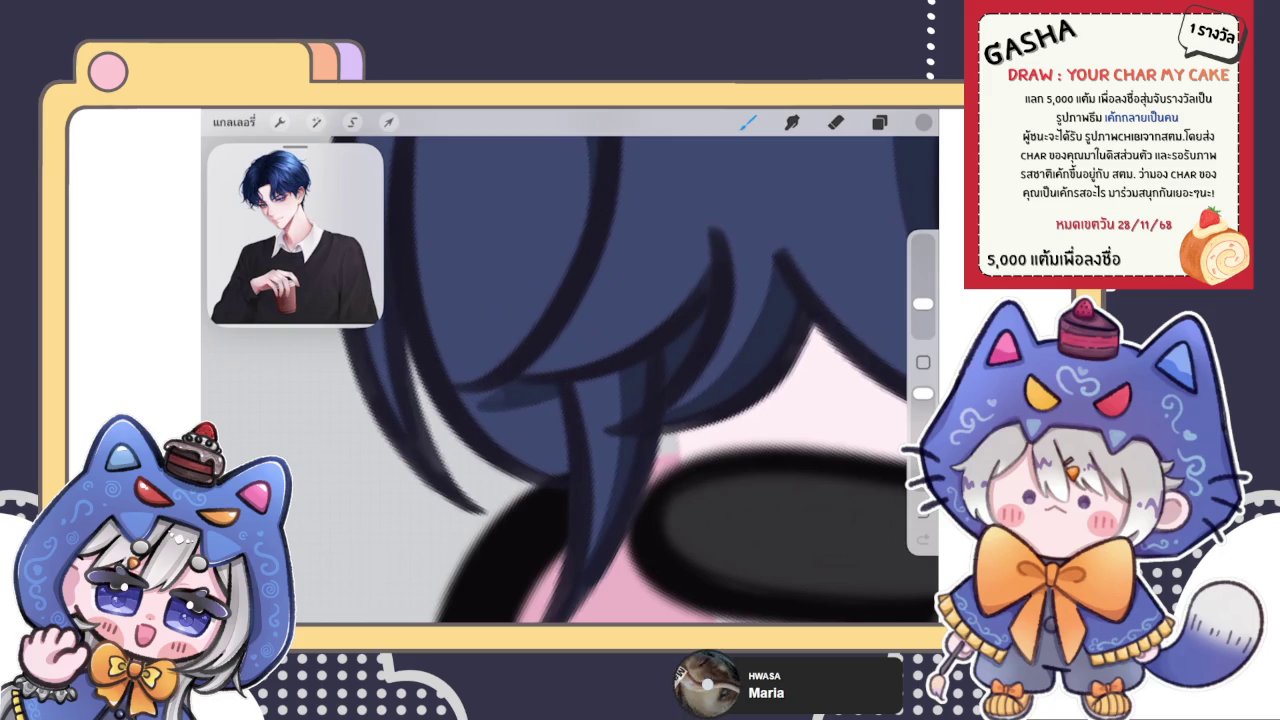
{"action": "scroll", "coordinate": [570, 380], "scroll_direction": "up", "scroll_amount": 2}
Replace the last stroke with a short dark strand line within the hair
{"action": "key", "text": "ctrl+z"}
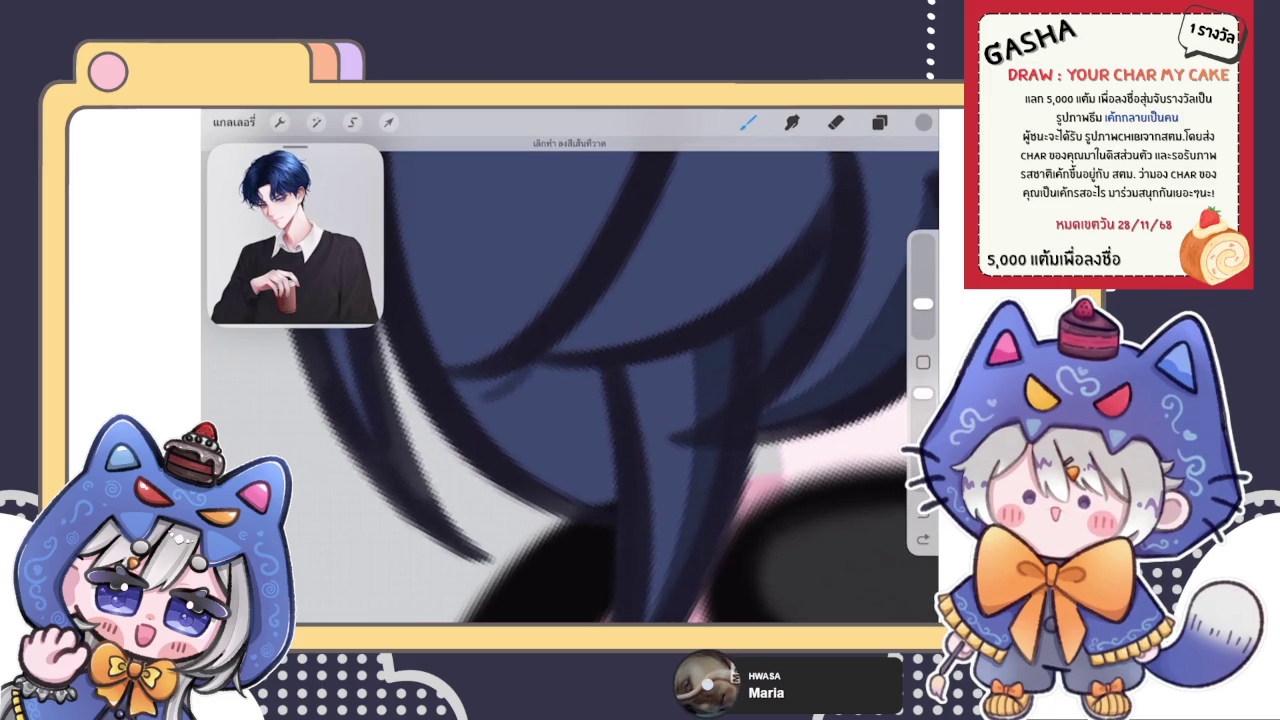
{"action": "scroll", "coordinate": [570, 380], "scroll_direction": "down", "scroll_amount": 2}
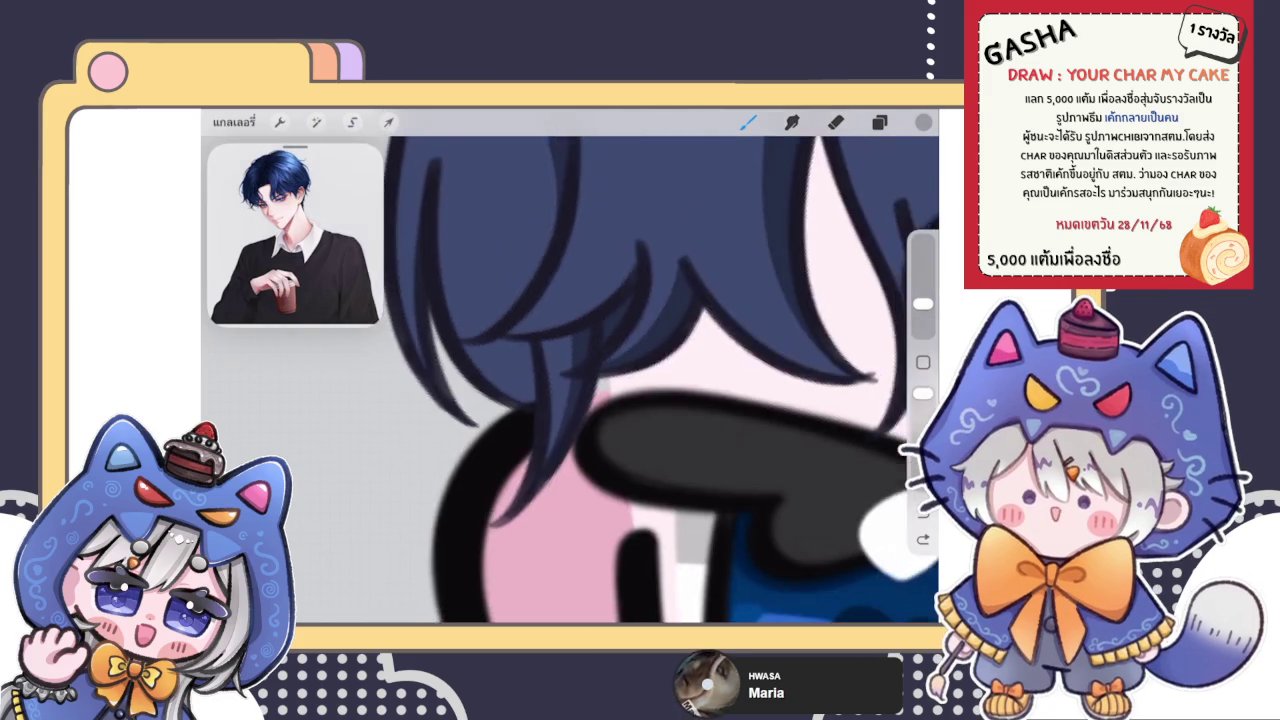
{"action": "scroll", "coordinate": [570, 380], "scroll_direction": "up", "scroll_amount": 2}
{"action": "scroll", "coordinate": [570, 380], "scroll_direction": "up", "scroll_amount": 2}
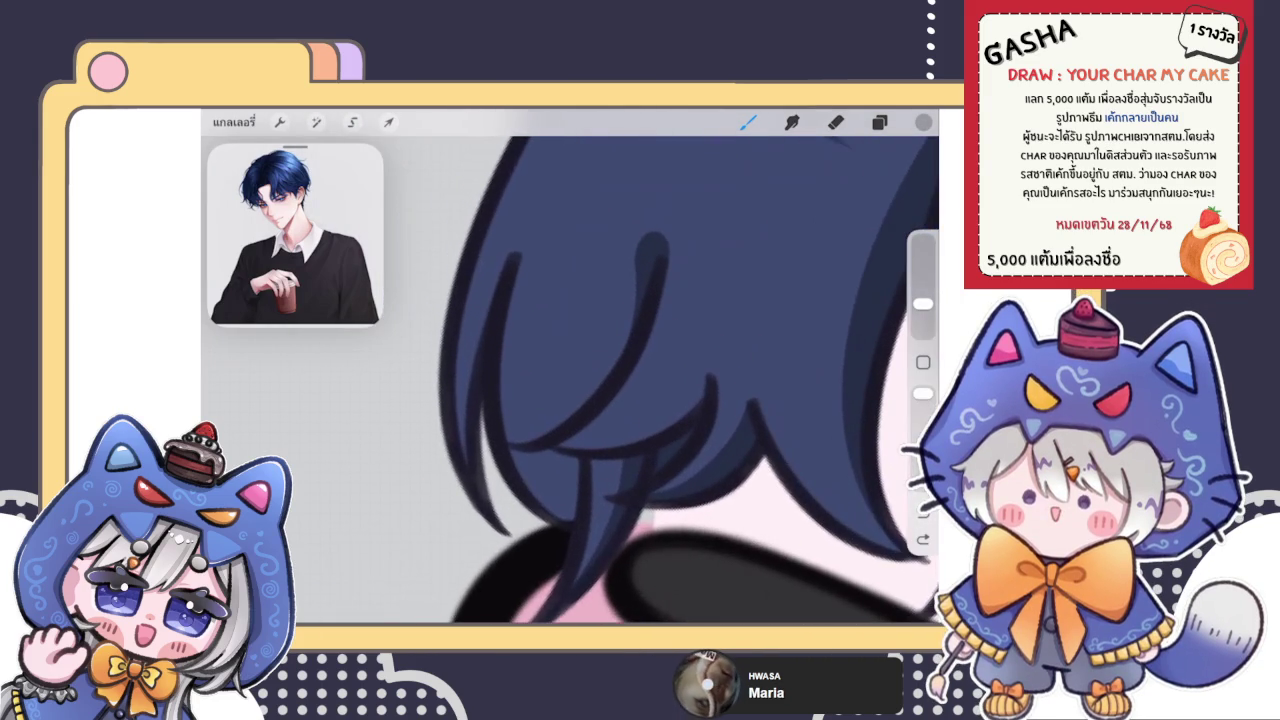
{"action": "left_click_drag", "start_coordinate": [526, 228], "coordinate": [500, 282]}
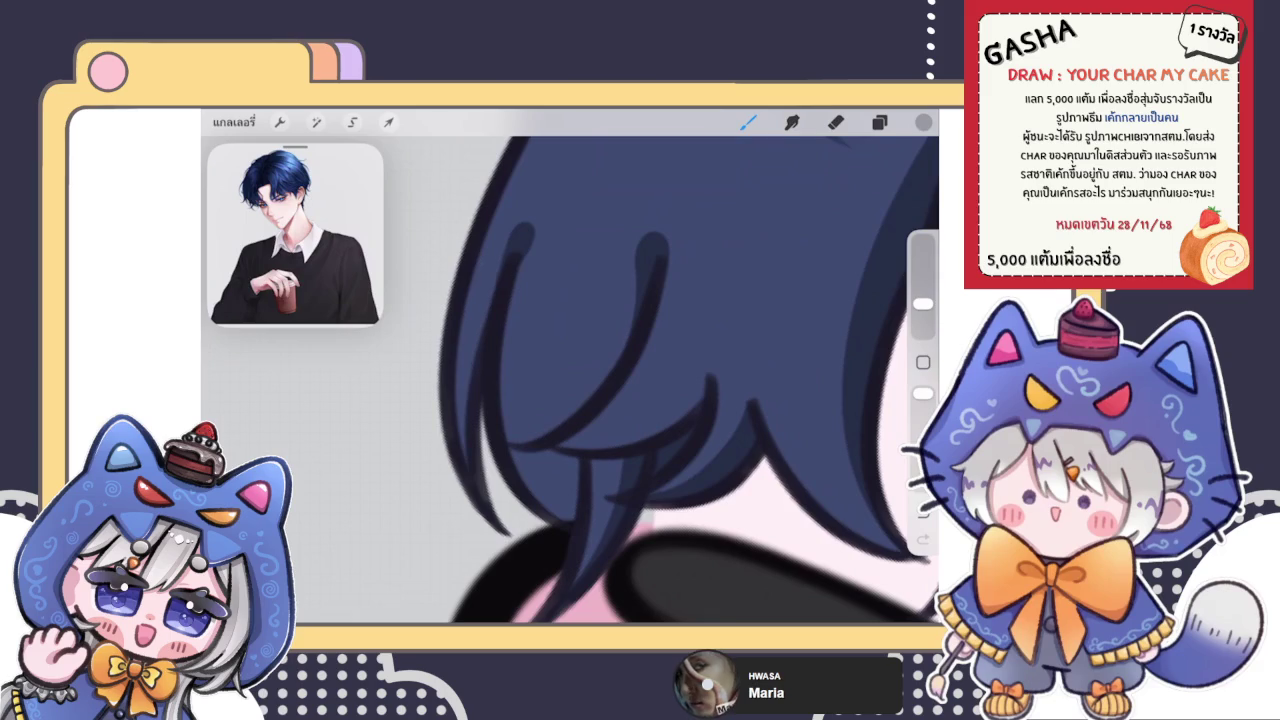
{"action": "scroll", "coordinate": [570, 380], "scroll_direction": "down", "scroll_amount": 3}
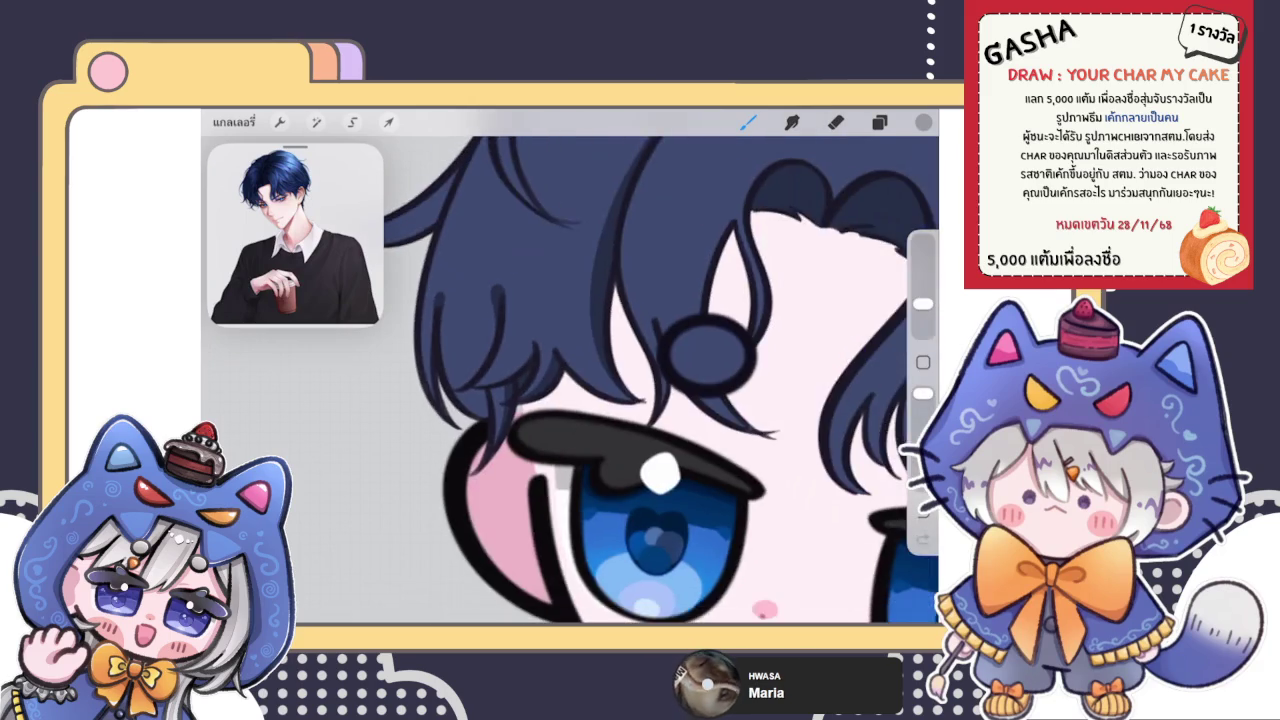
{"action": "scroll", "coordinate": [570, 380], "scroll_direction": "down", "scroll_amount": 1}
{"action": "scroll", "coordinate": [570, 380], "scroll_direction": "up", "scroll_amount": 2}
{"action": "scroll", "coordinate": [570, 380], "scroll_direction": "up", "scroll_amount": 2}
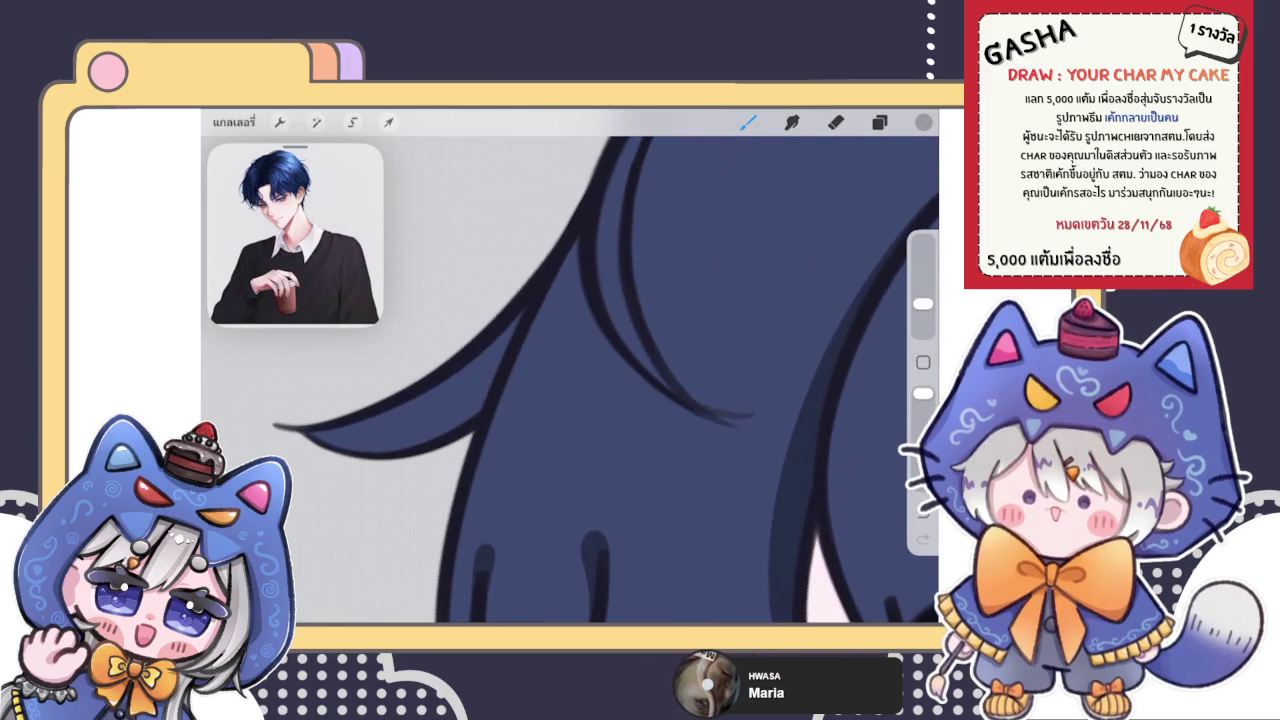
Retry dark strokes along the hair edge, keeping a smooth curve up the lock
{"action": "left_click_drag", "start_coordinate": [518, 315], "coordinate": [470, 418]}
{"action": "left_click_drag", "start_coordinate": [494, 345], "coordinate": [459, 425]}
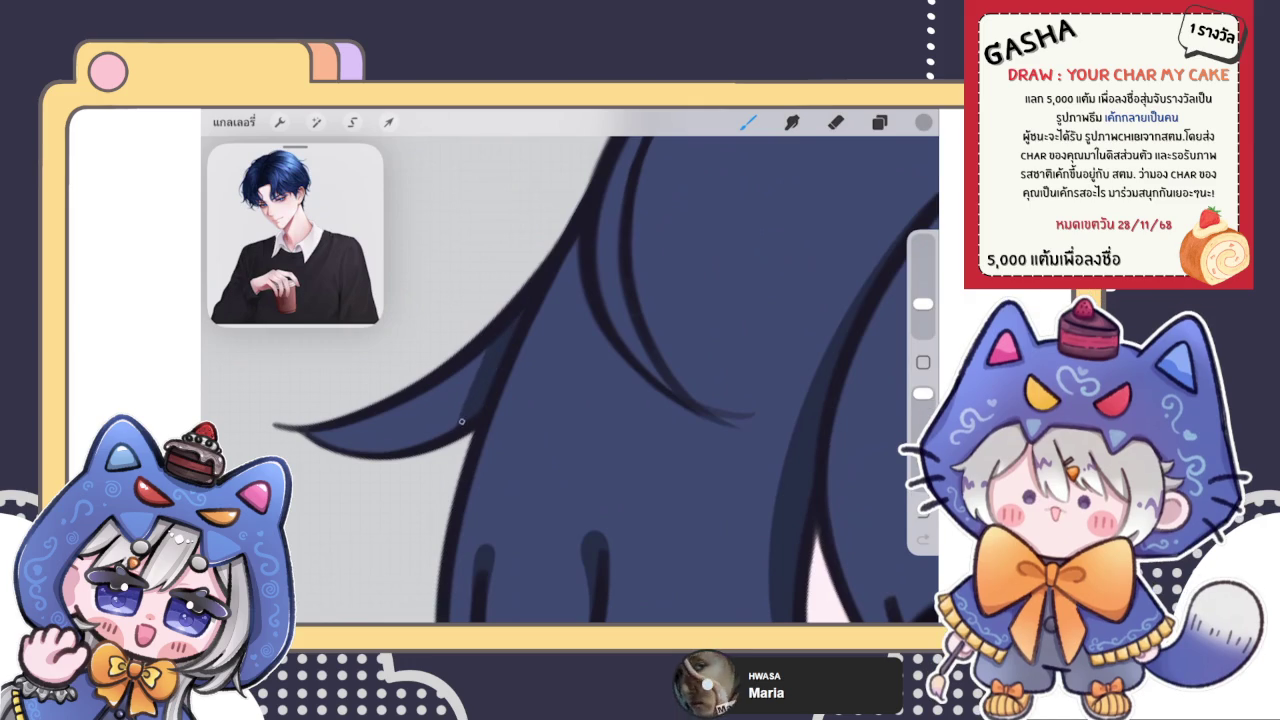
{"action": "key", "text": "ctrl+z"}
{"action": "key", "text": "ctrl+z"}
{"action": "scroll", "coordinate": [570, 380], "scroll_direction": "left", "scroll_amount": 2}
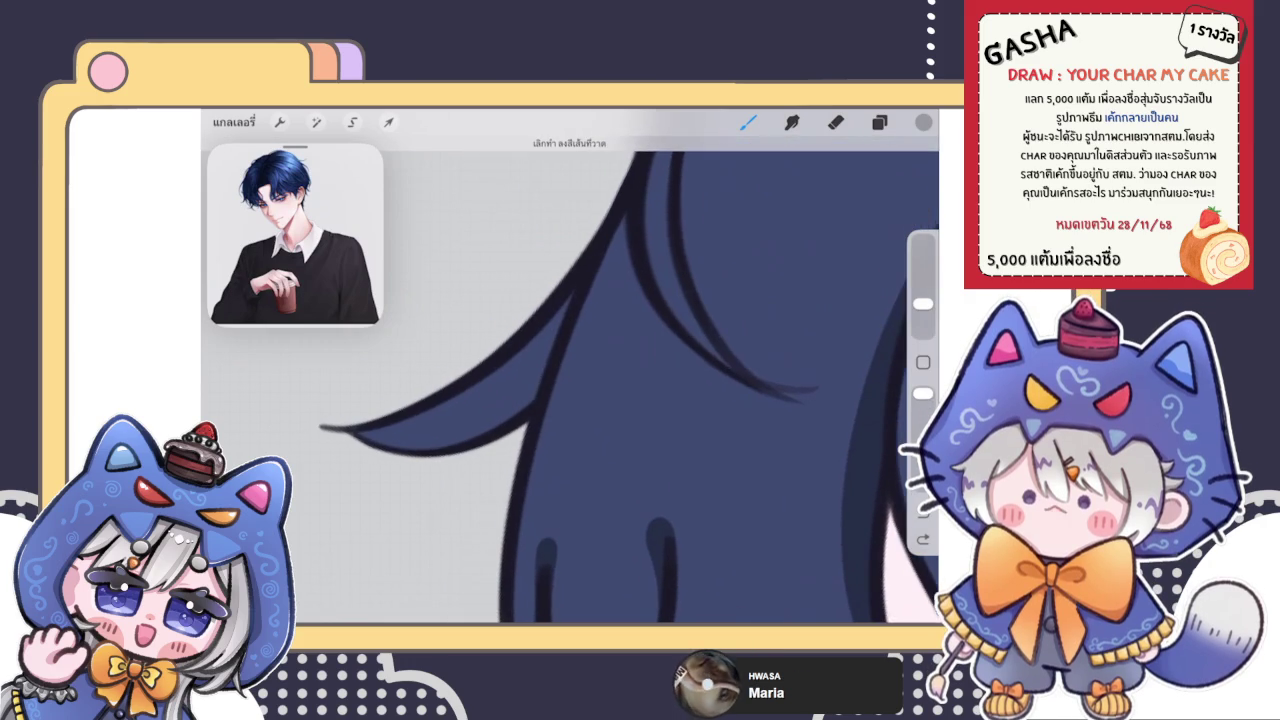
{"action": "scroll", "coordinate": [570, 380], "scroll_direction": "left", "scroll_amount": 3}
{"action": "key", "text": "ctrl+z"}
{"action": "left_click_drag", "start_coordinate": [598, 316], "coordinate": [552, 393]}
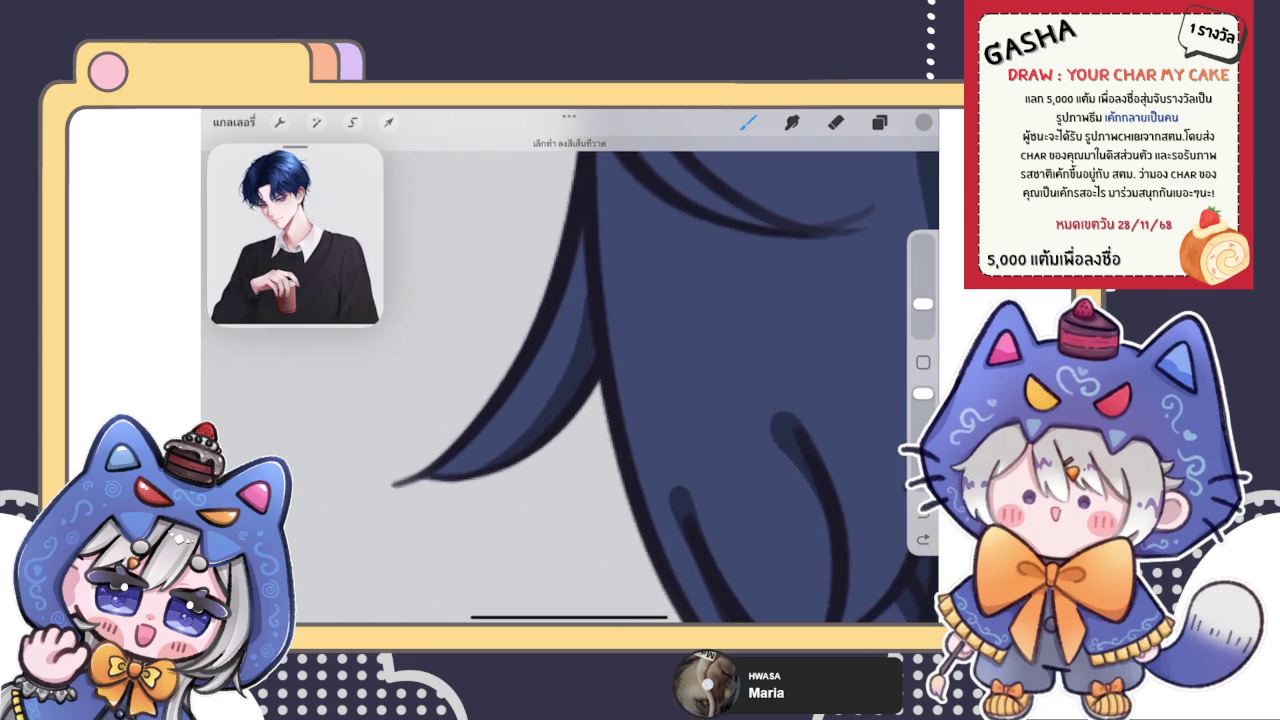
{"action": "key", "text": "ctrl+z"}
{"action": "left_click_drag", "start_coordinate": [430, 478], "coordinate": [608, 330]}
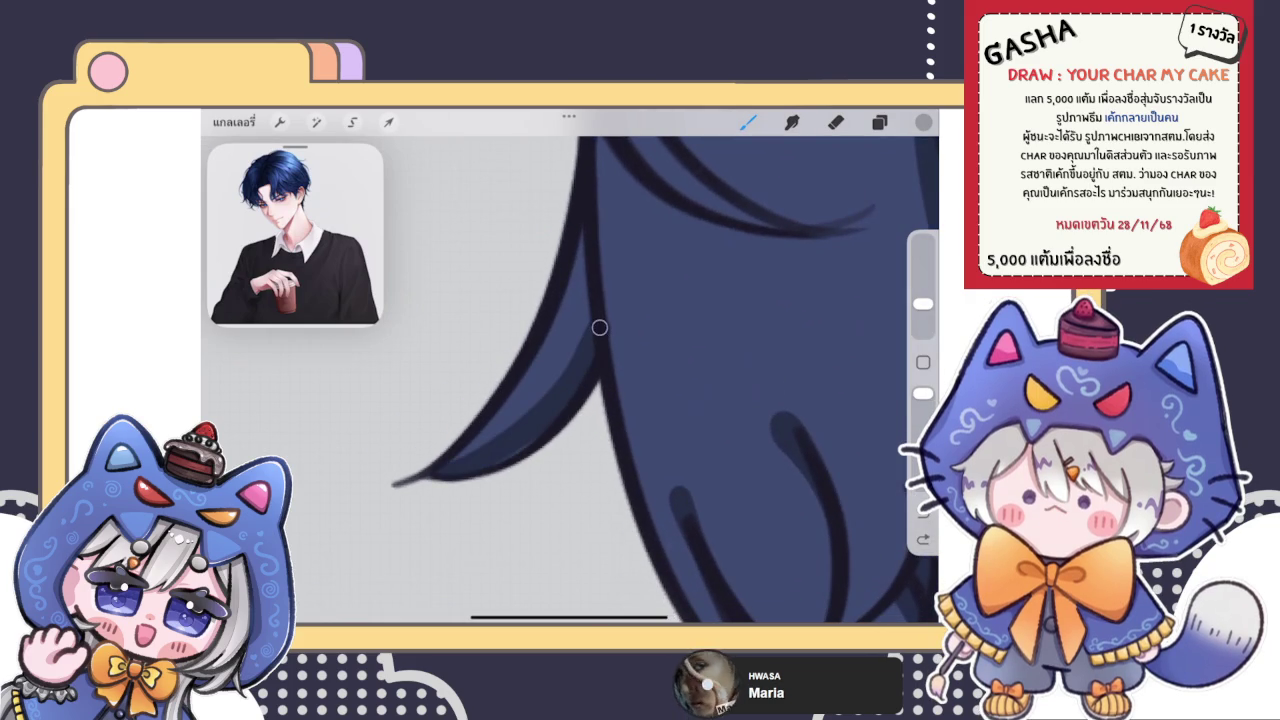
Reshape the curved stroke by nudging its middle and top nodes
{"action": "left_click", "coordinate": [570, 145]}
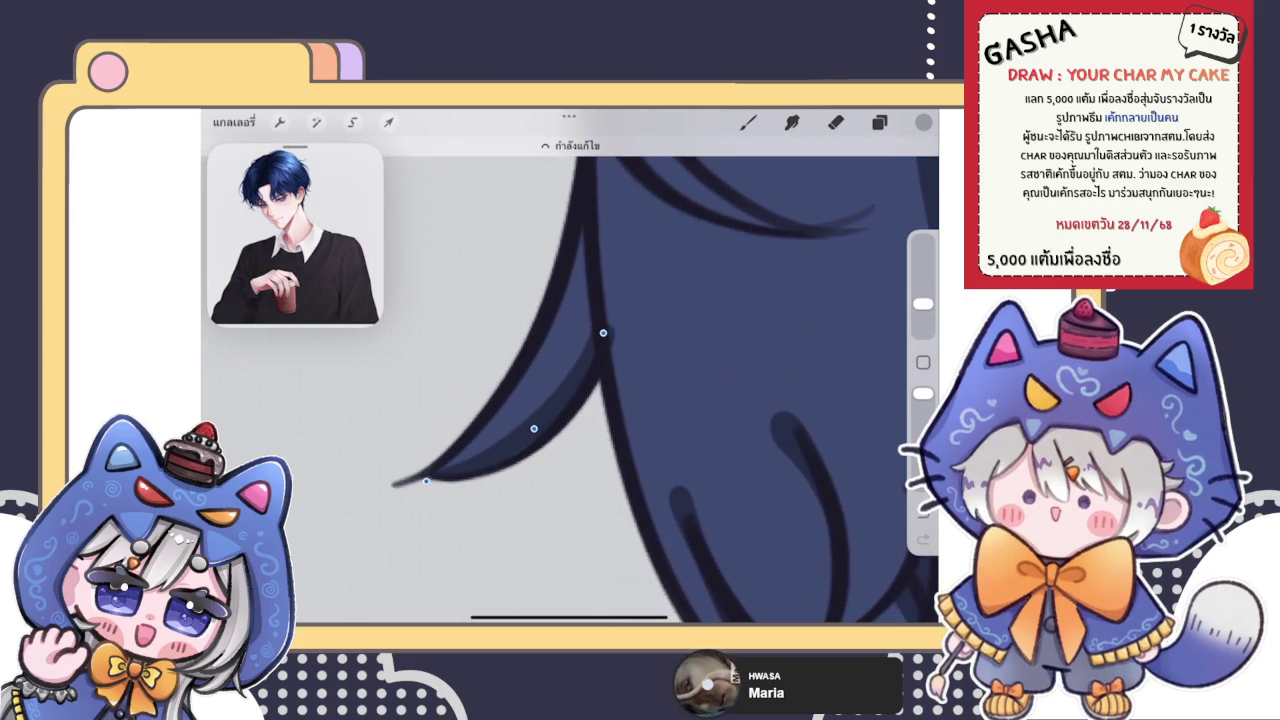
{"action": "left_click_drag", "start_coordinate": [534, 428], "coordinate": [529, 436]}
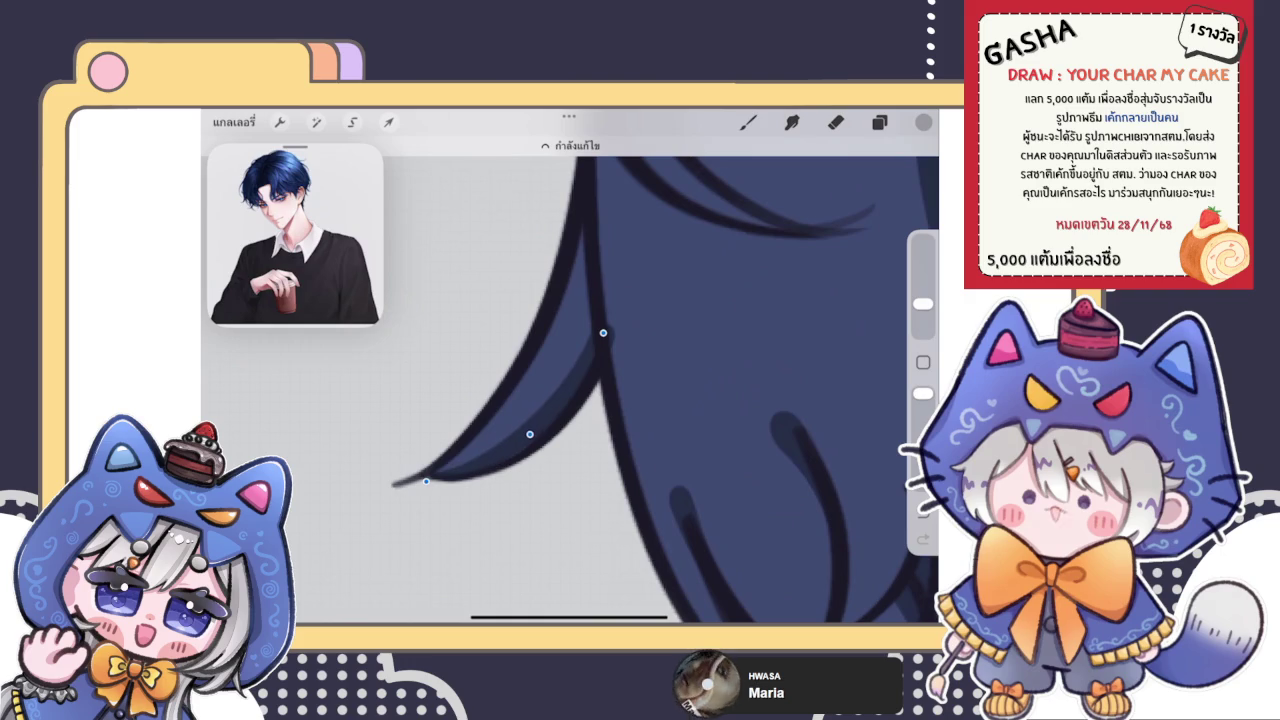
{"action": "left_click_drag", "start_coordinate": [603, 332], "coordinate": [603, 328]}
{"action": "left_click_drag", "start_coordinate": [529, 436], "coordinate": [528, 433]}
{"action": "left_click_drag", "start_coordinate": [603, 328], "coordinate": [602, 330]}
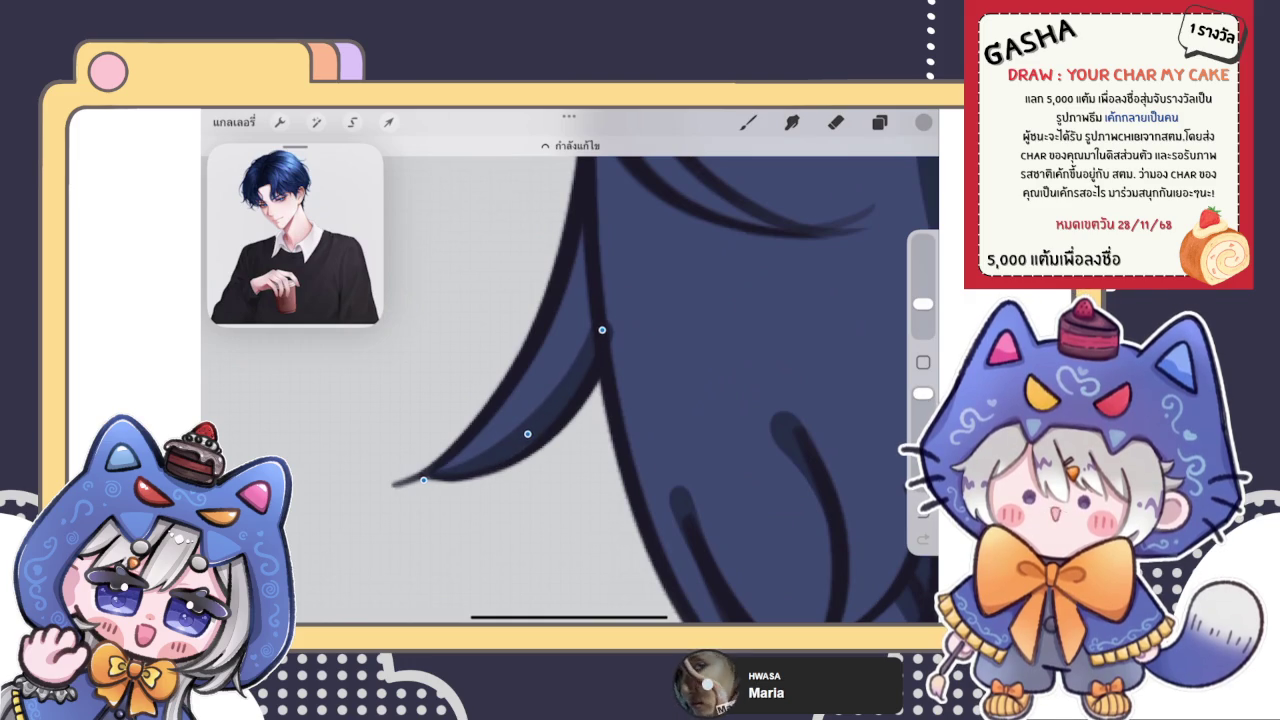
Switch to the Eraser and enlarge its size, then return to the Brush
{"action": "left_click", "coordinate": [835, 122]}
{"action": "left_click_drag", "start_coordinate": [440, 470], "coordinate": [590, 335]}
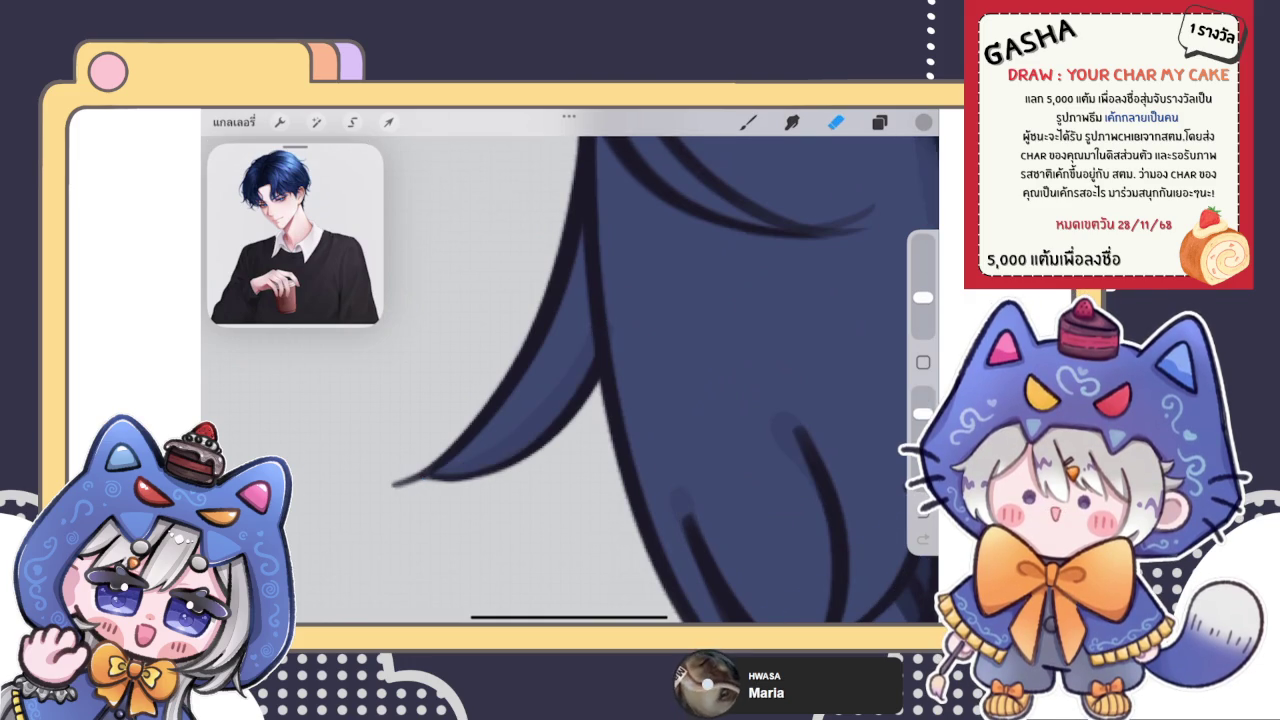
{"action": "key", "text": "ctrl+z"}
{"action": "left_click_drag", "start_coordinate": [922, 297], "coordinate": [922, 325]}
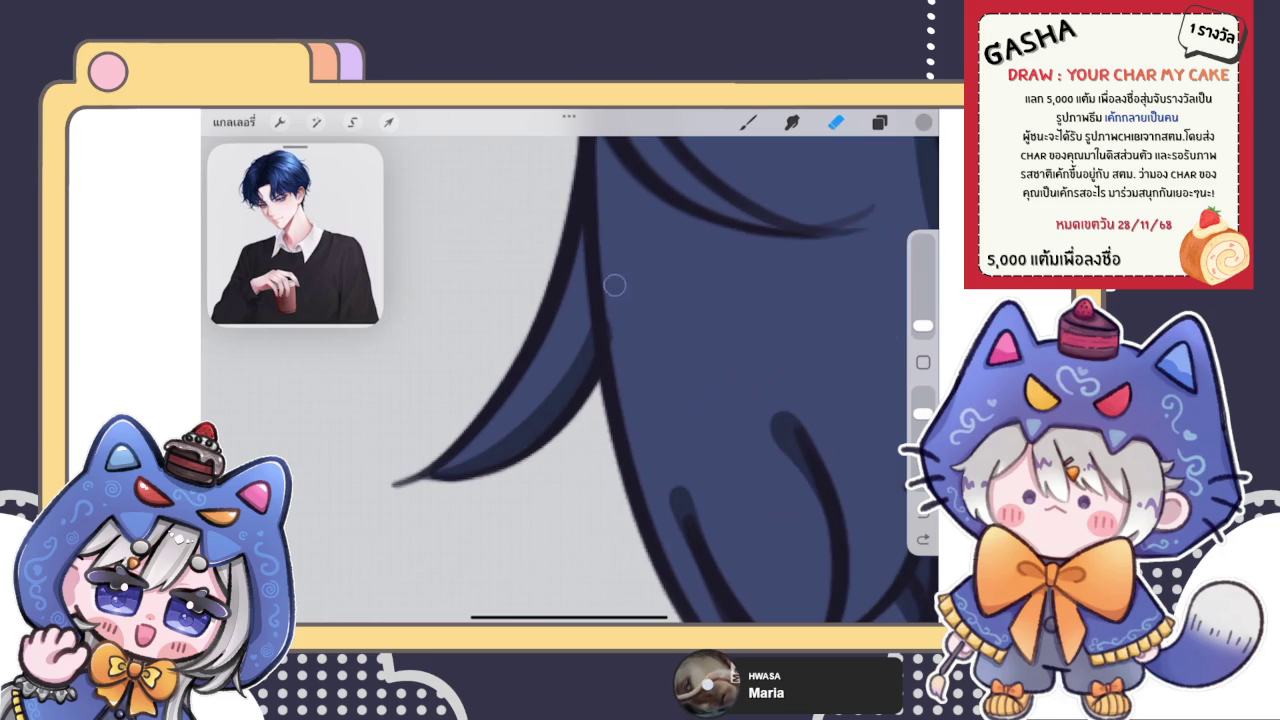
{"action": "left_click", "coordinate": [748, 122]}
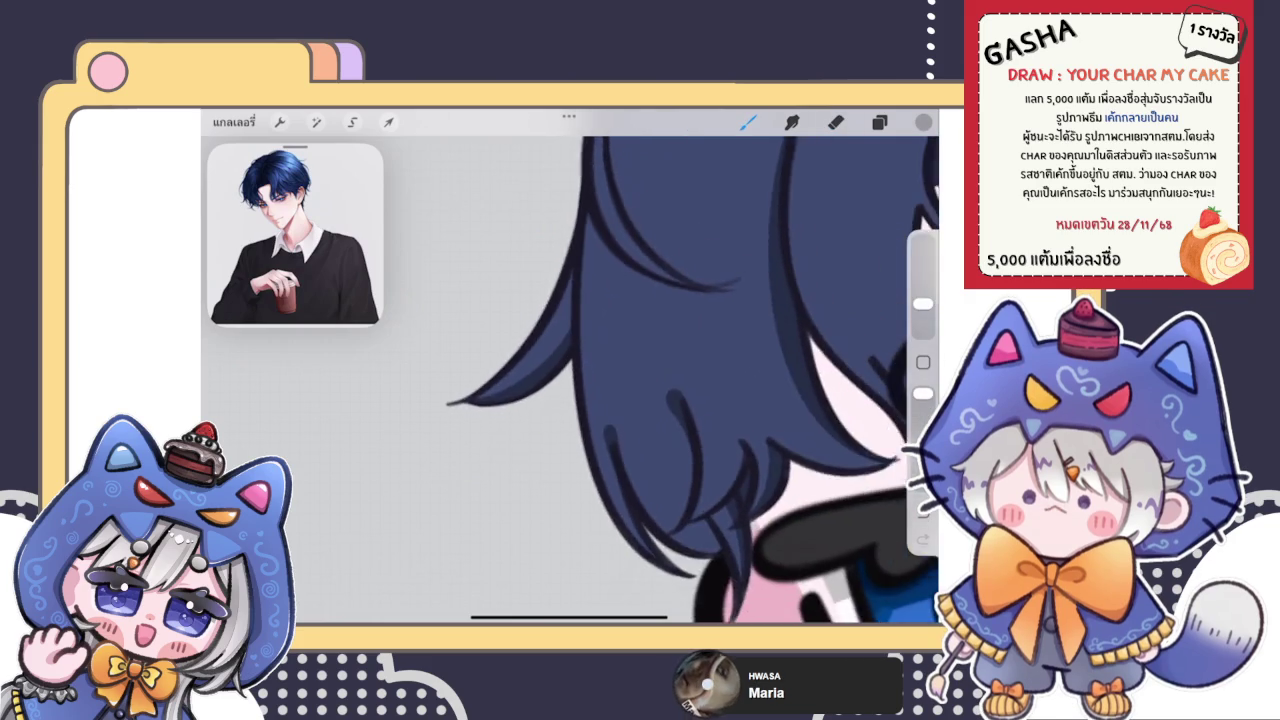
Paint dark curved strokes along the lighter band of the hair lock
{"action": "scroll", "coordinate": [580, 380], "scroll_direction": "up", "scroll_amount": 2}
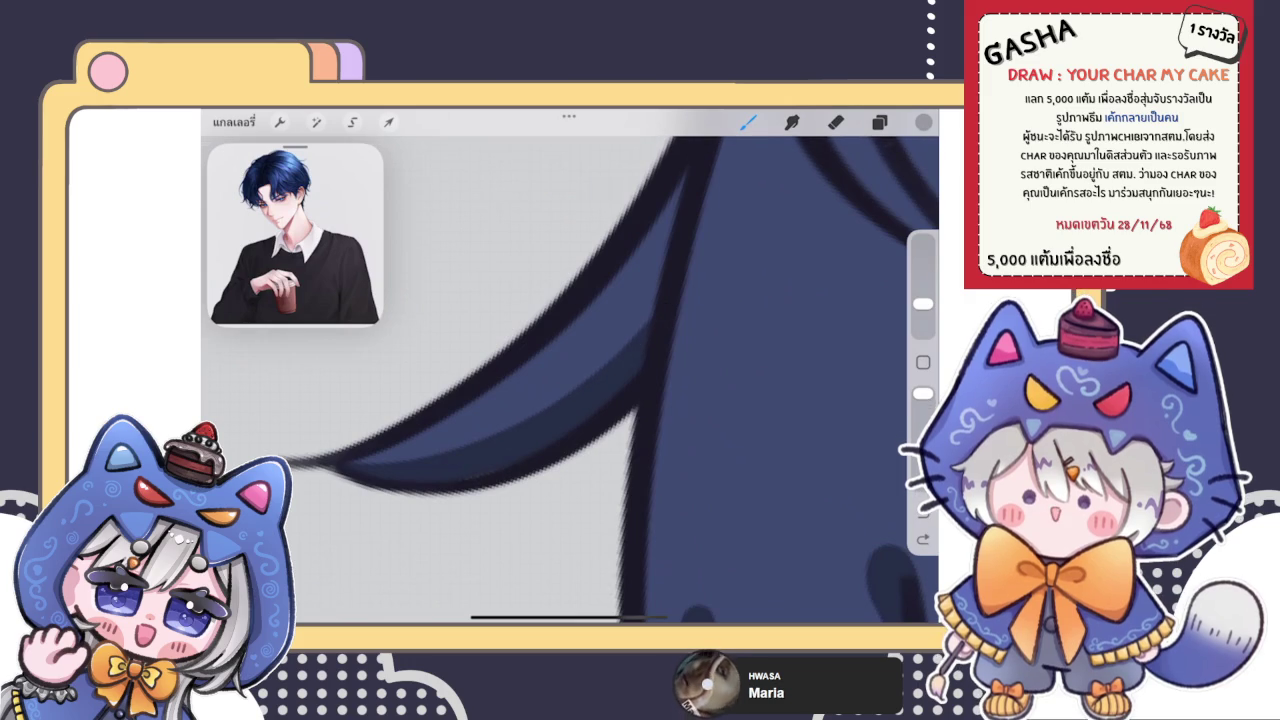
{"action": "left_click_drag", "start_coordinate": [520, 425], "coordinate": [663, 290]}
{"action": "left_click_drag", "start_coordinate": [570, 380], "coordinate": [545, 430]}
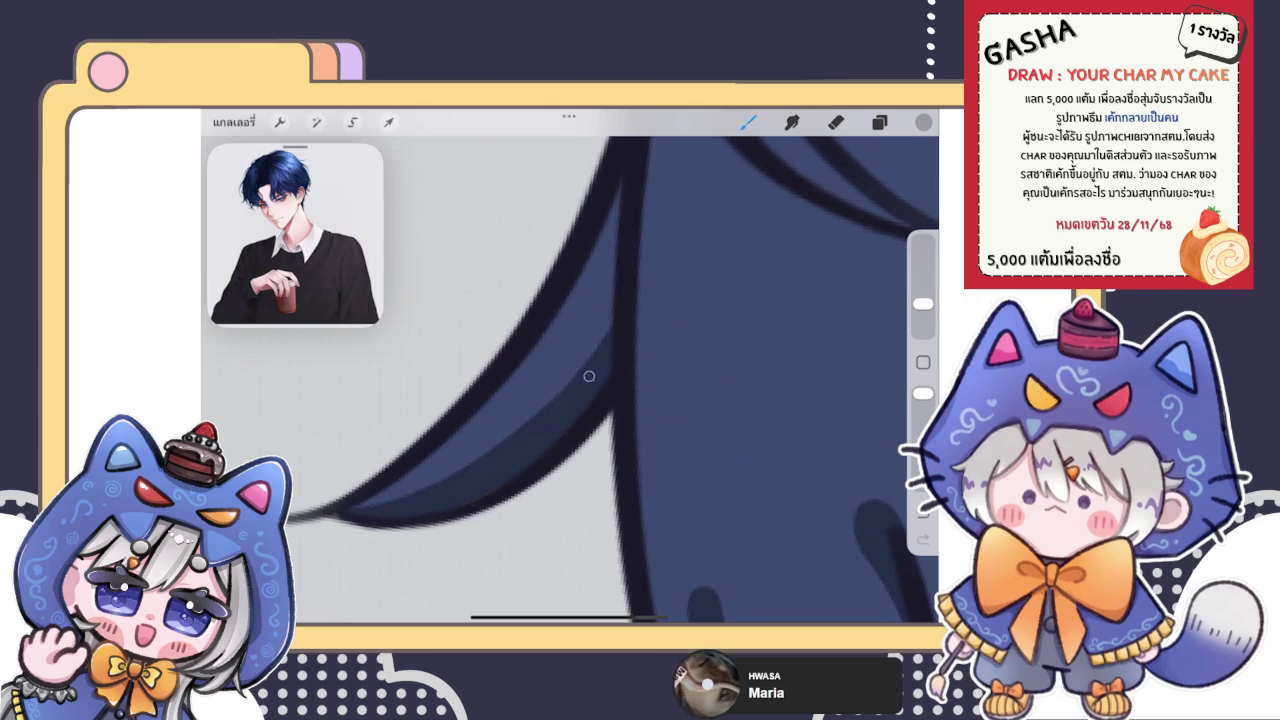
{"action": "left_click_drag", "start_coordinate": [470, 462], "coordinate": [600, 332]}
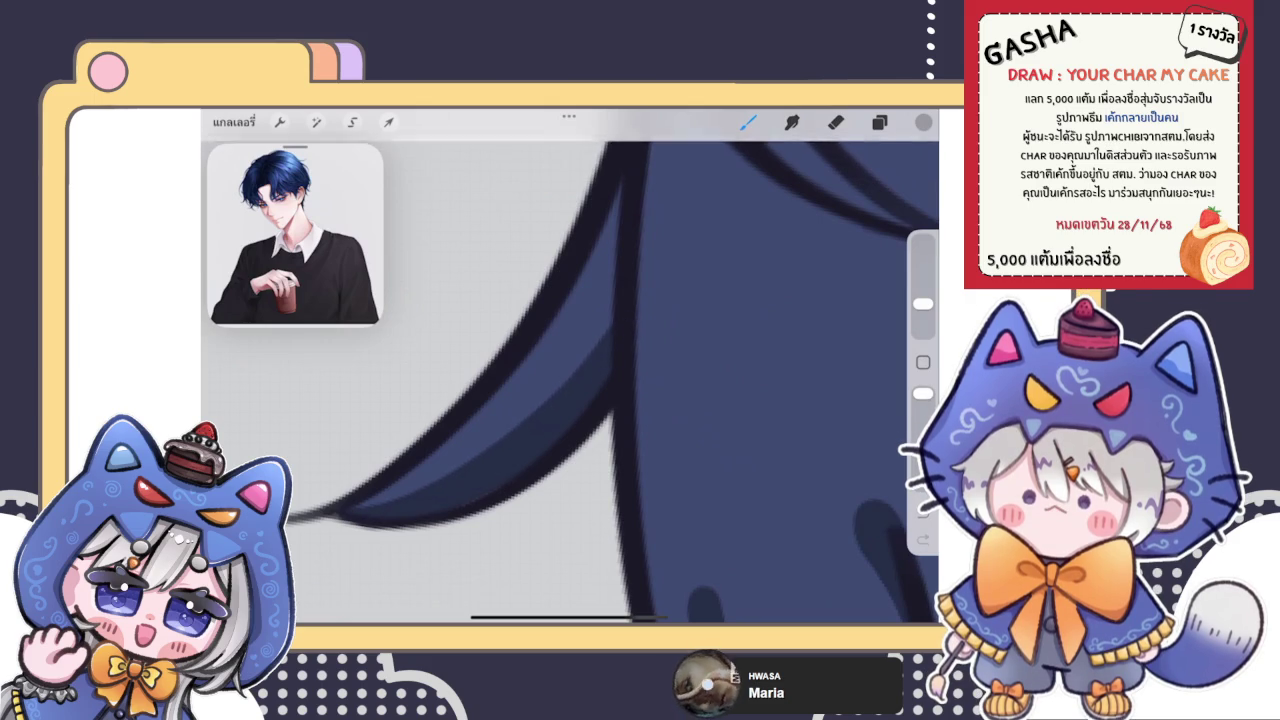
{"action": "scroll", "coordinate": [570, 390], "scroll_direction": "down", "scroll_amount": 5}
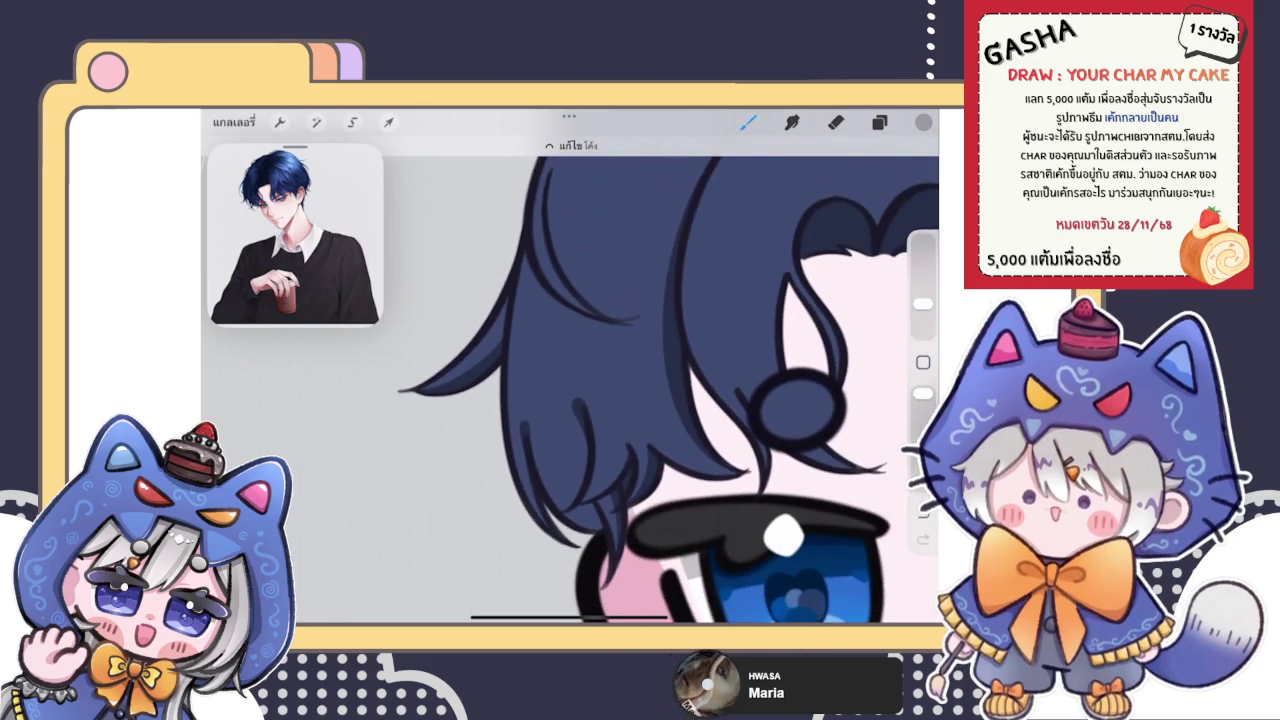
Draw a dark strand curving down through the bangs, redrawing it after undoing
{"action": "scroll", "coordinate": [570, 390], "scroll_direction": "up", "scroll_amount": 5}
{"action": "scroll", "coordinate": [570, 390], "scroll_direction": "up", "scroll_amount": 2}
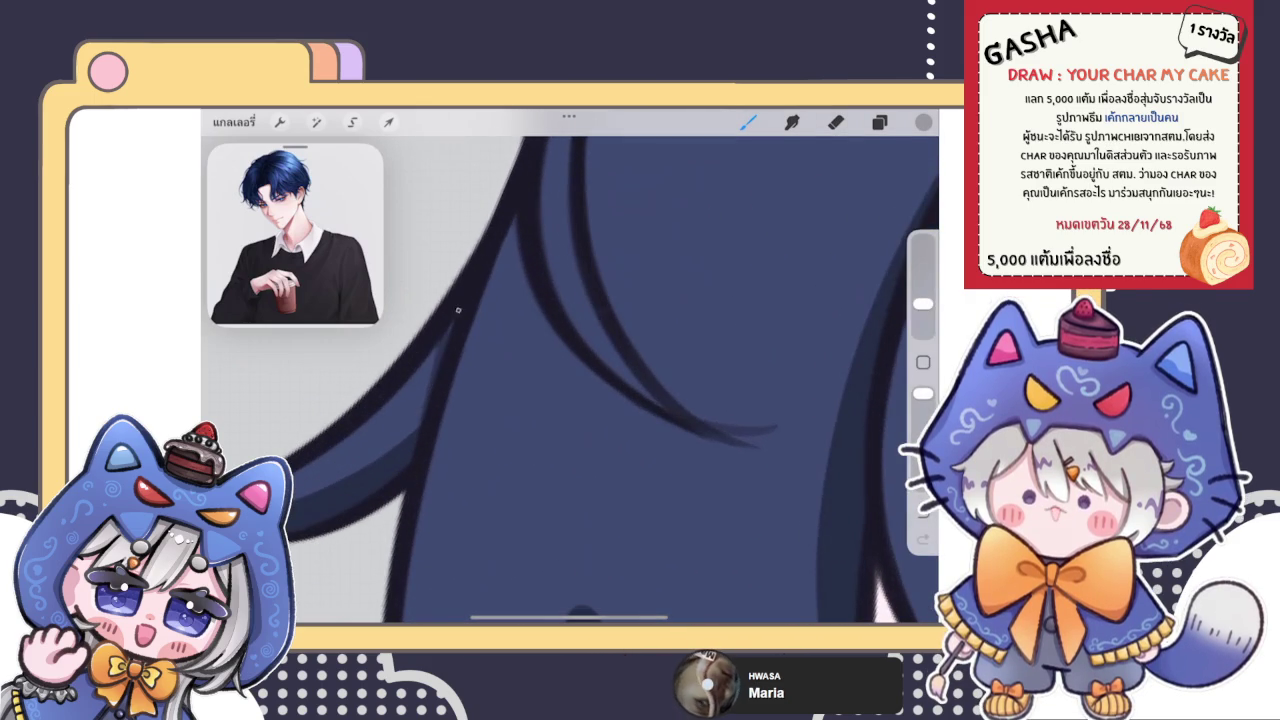
{"action": "key", "text": "ctrl+z"}
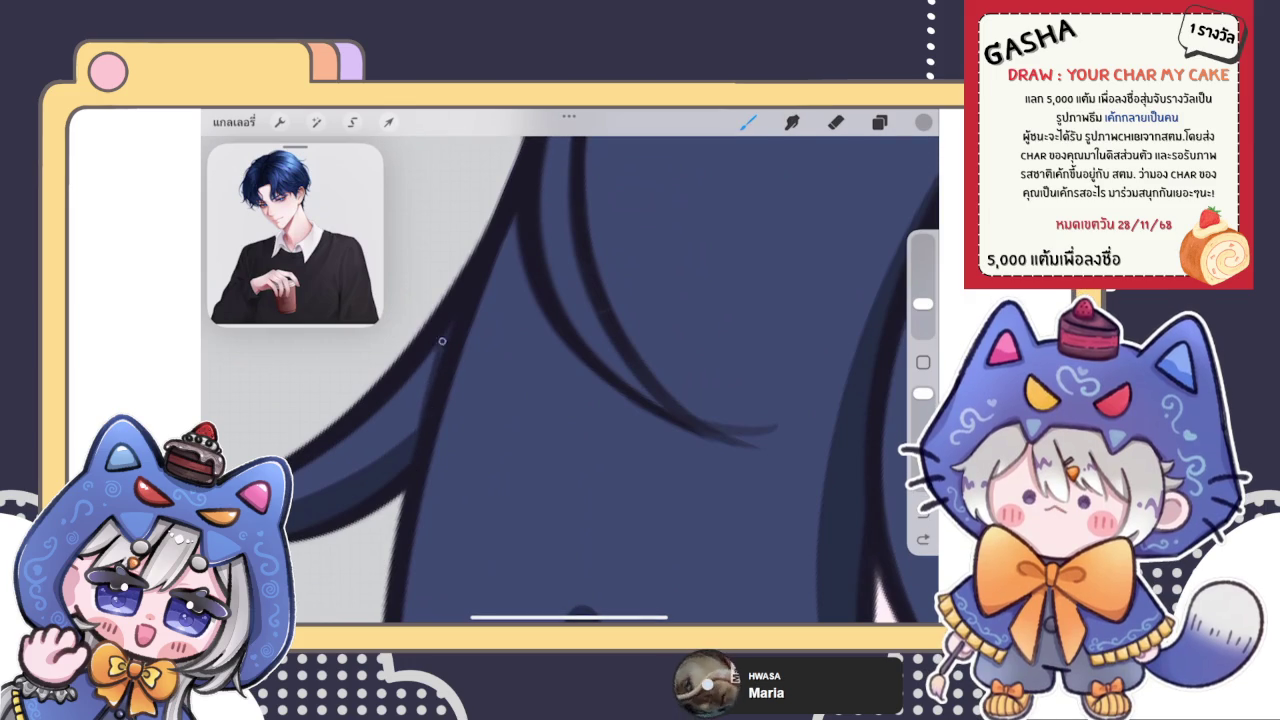
{"action": "scroll", "coordinate": [570, 370], "scroll_direction": "down", "scroll_amount": 5}
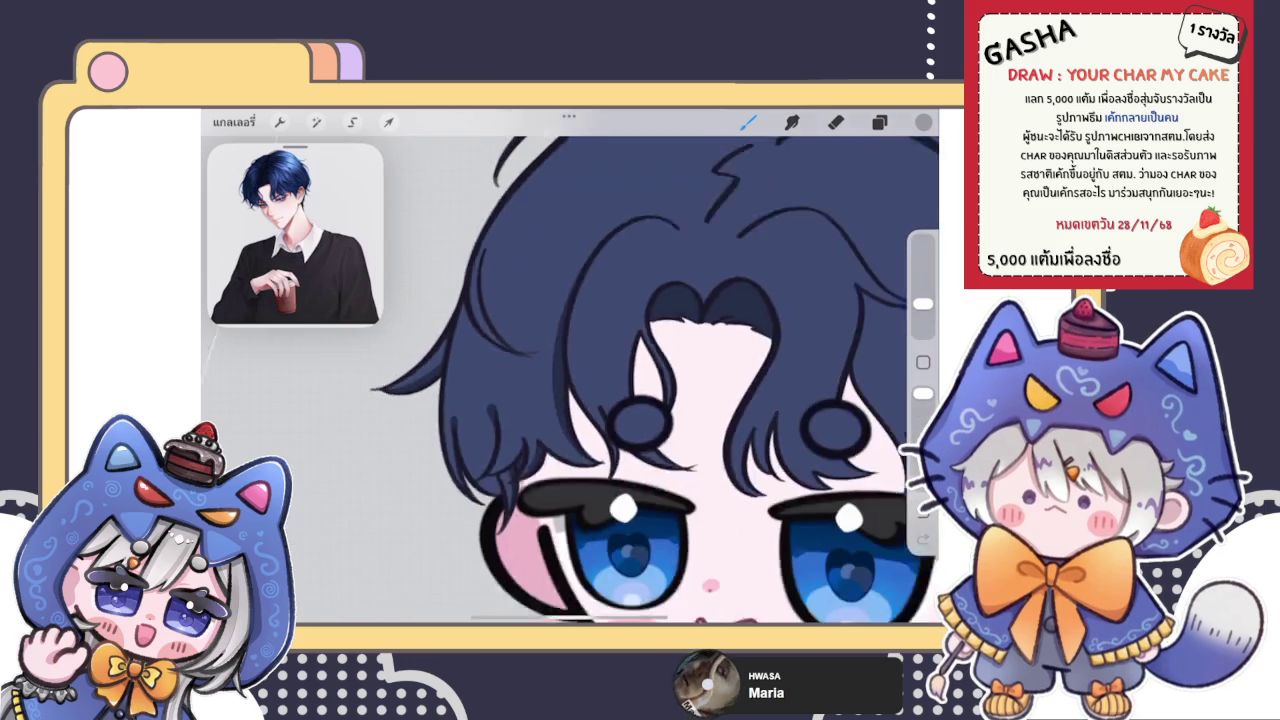
{"action": "scroll", "coordinate": [570, 370], "scroll_direction": "up", "scroll_amount": 5}
{"action": "left_click_drag", "start_coordinate": [440, 282], "coordinate": [482, 486]}
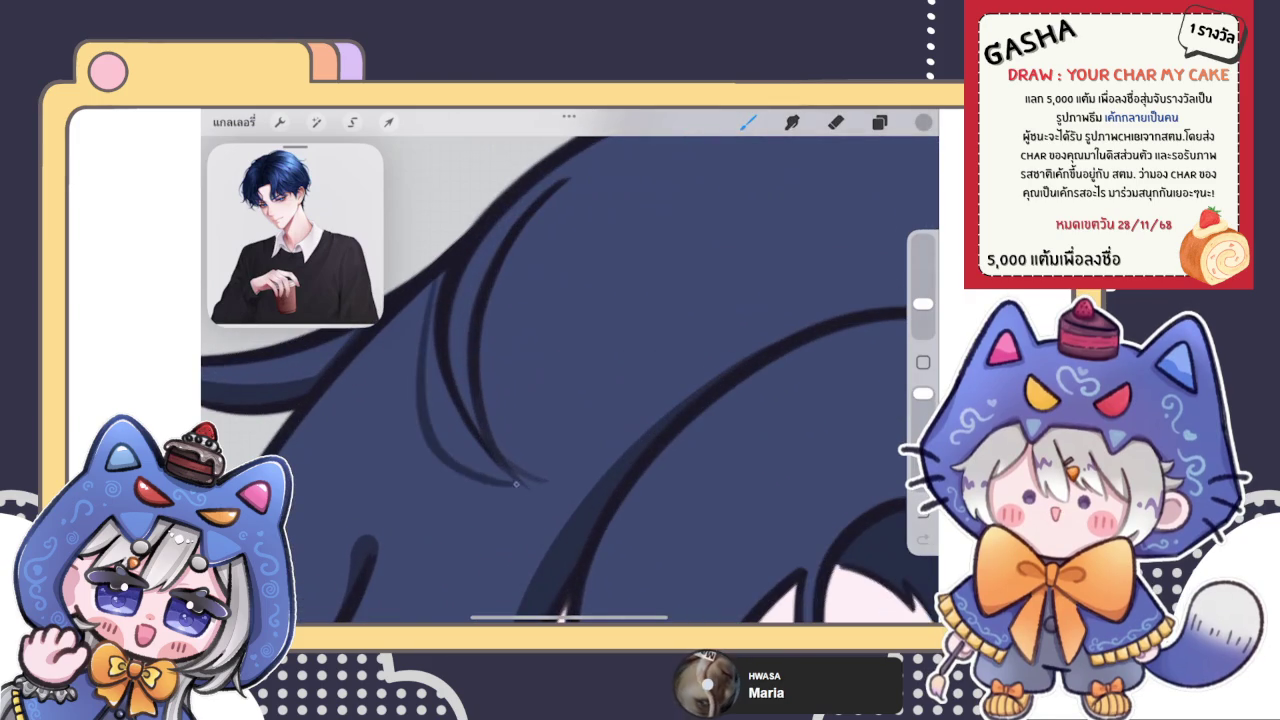
{"action": "key", "text": "ctrl+z"}
{"action": "left_click_drag", "start_coordinate": [425, 322], "coordinate": [520, 515]}
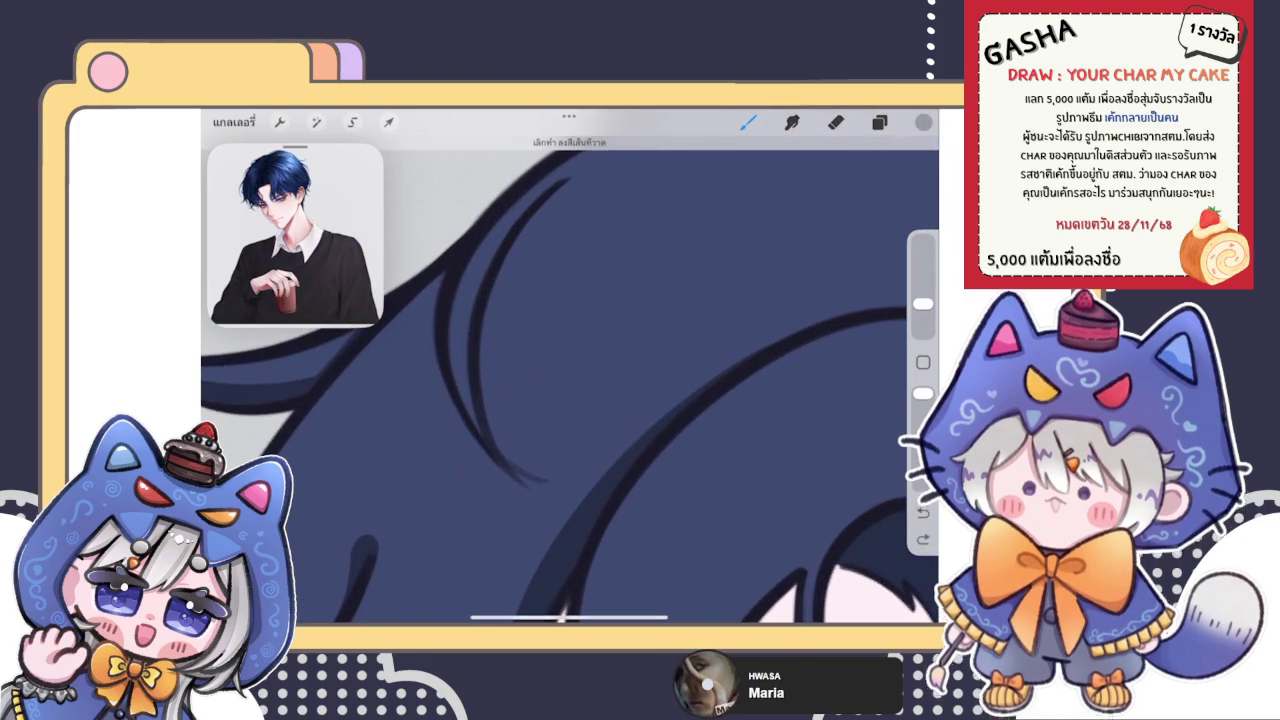
{"action": "scroll", "coordinate": [570, 380], "scroll_direction": "up", "scroll_amount": 2}
{"action": "key", "text": "ctrl+z"}
Retry thin downward strand lines until a longer curving strand looks right
{"action": "left_click_drag", "start_coordinate": [450, 230], "coordinate": [425, 425]}
{"action": "key", "text": "ctrl+z"}
{"action": "left_click_drag", "start_coordinate": [450, 230], "coordinate": [500, 500]}
{"action": "key", "text": "ctrl+z"}
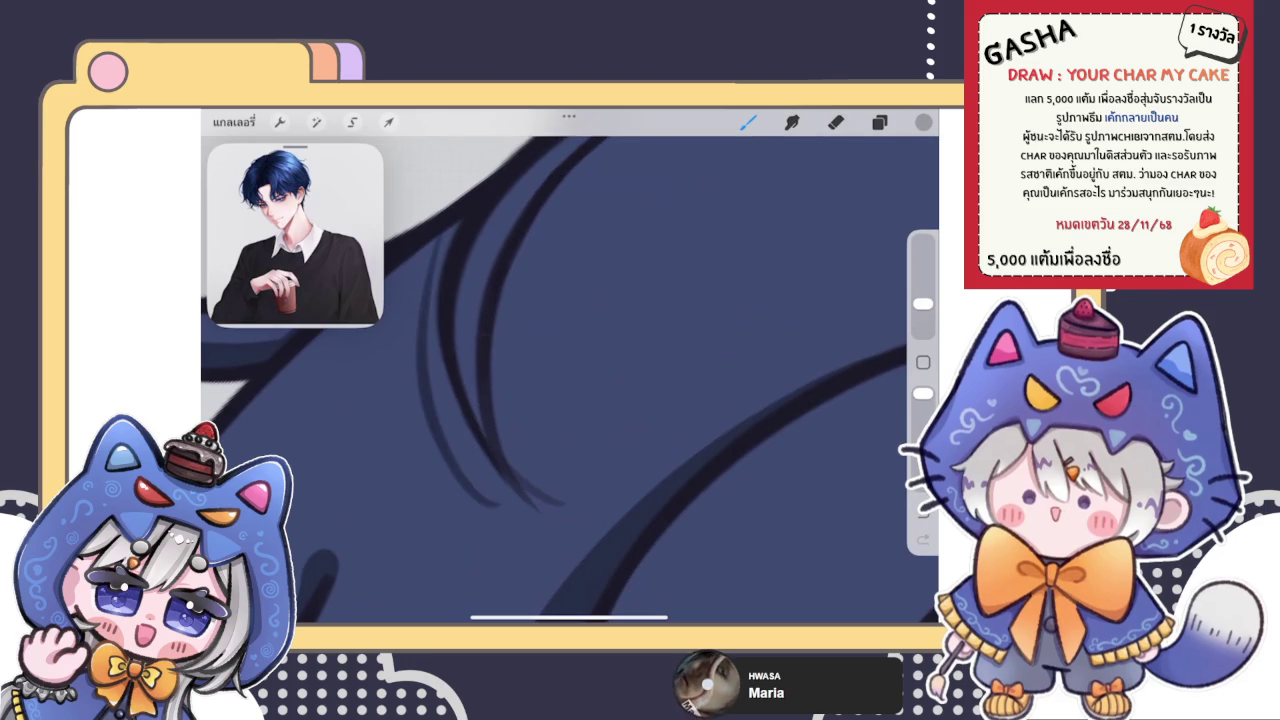
{"action": "left_click_drag", "start_coordinate": [455, 222], "coordinate": [495, 495]}
{"action": "key", "text": "ctrl+z"}
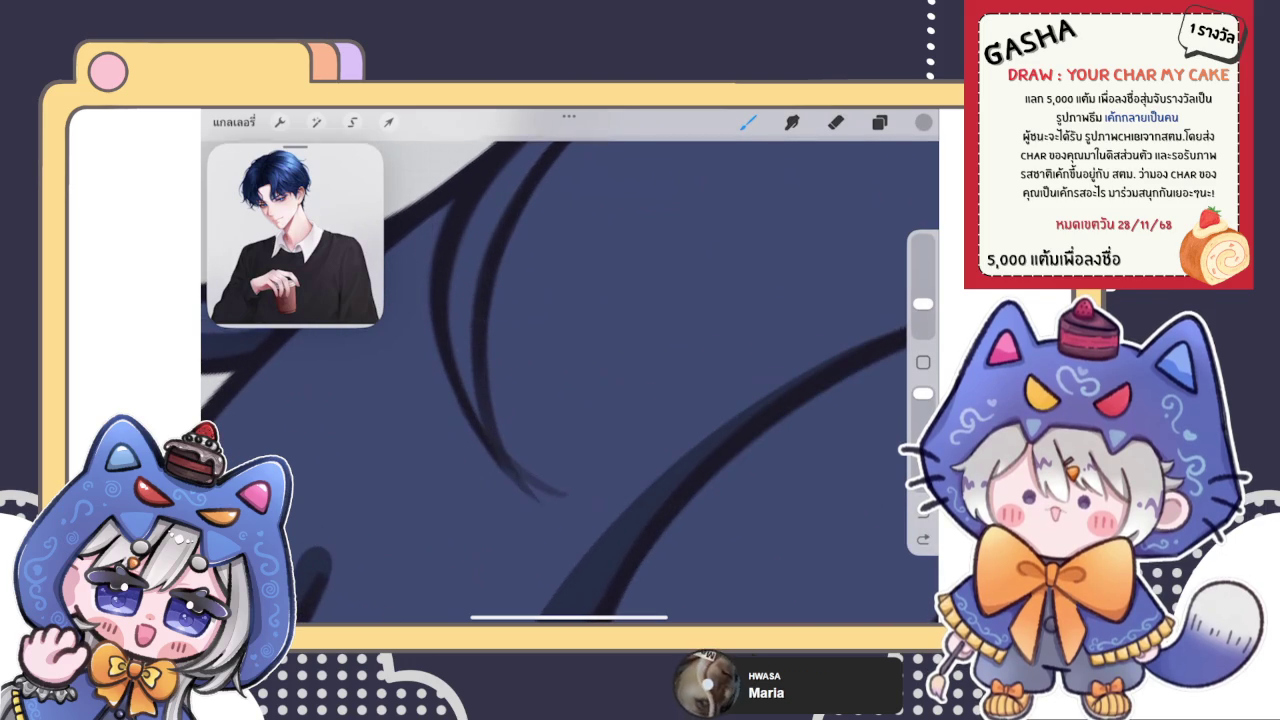
{"action": "left_click_drag", "start_coordinate": [418, 215], "coordinate": [458, 486]}
{"action": "key", "text": "ctrl+z"}
{"action": "left_click_drag", "start_coordinate": [425, 220], "coordinate": [490, 512]}
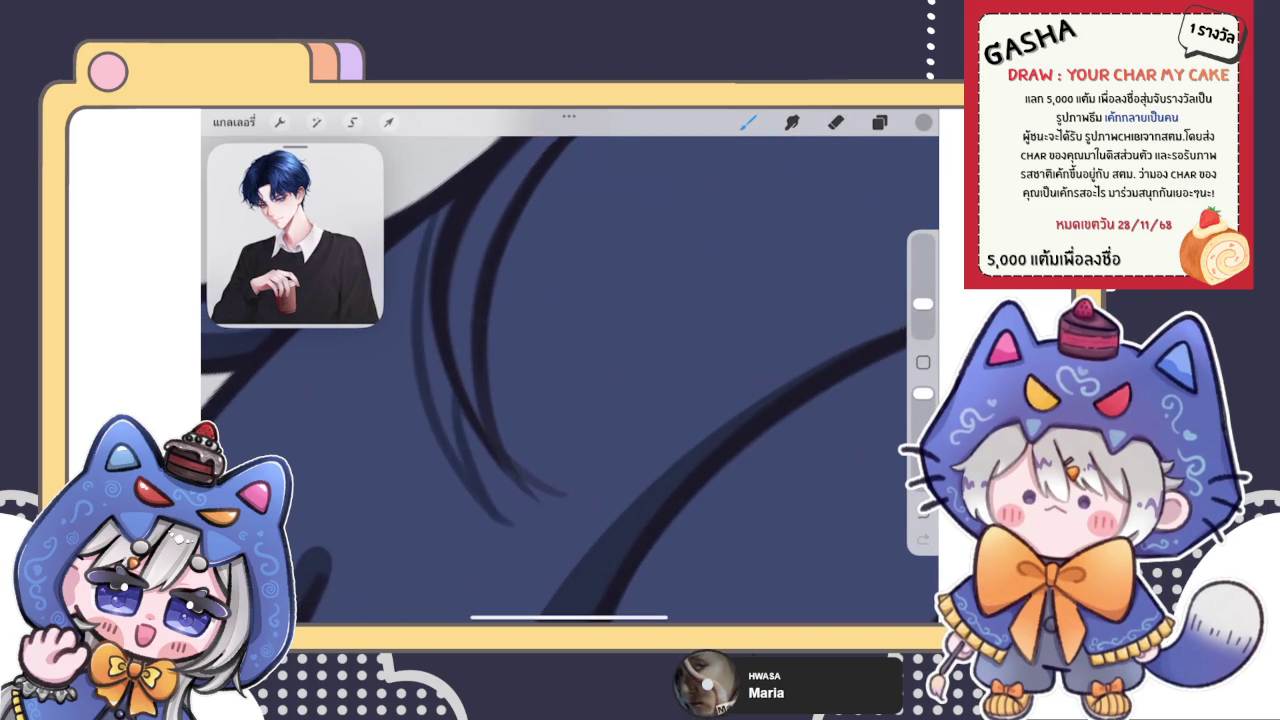
Darken the left hair strand and undo the dark fill in the lower shapes
{"action": "left_click_drag", "start_coordinate": [560, 400], "coordinate": [585, 385]}
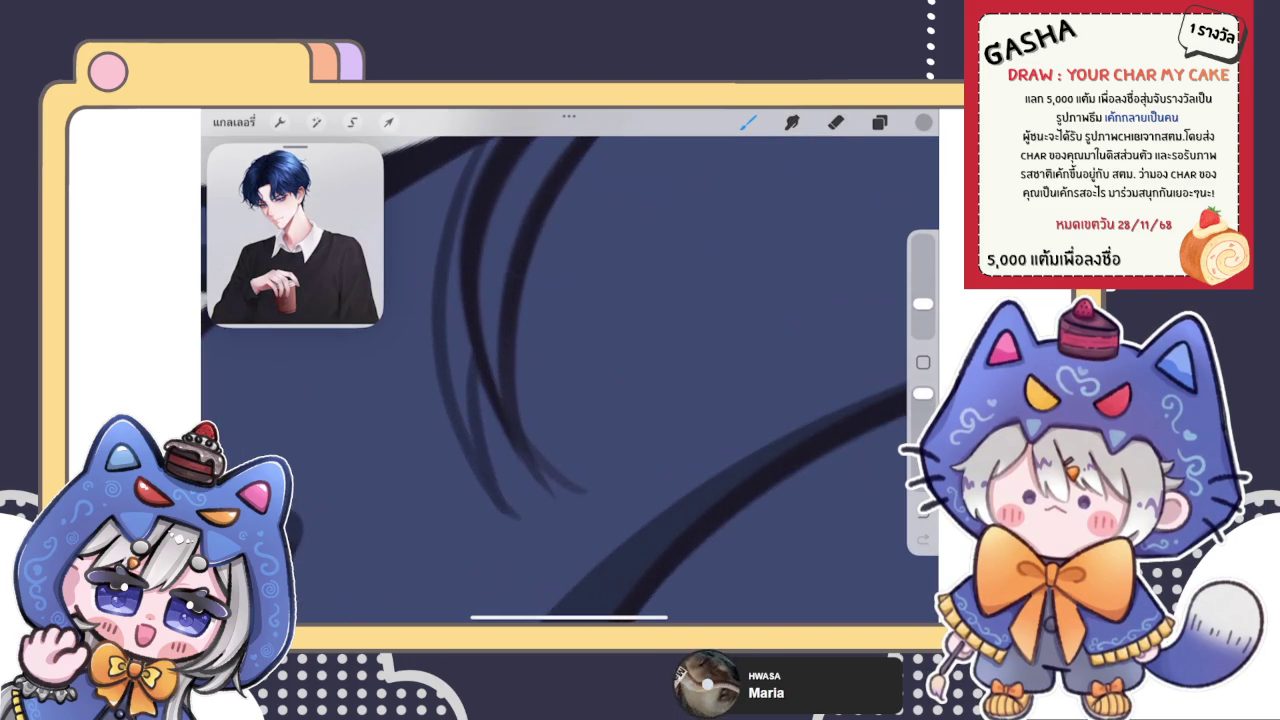
{"action": "left_click_drag", "start_coordinate": [450, 240], "coordinate": [470, 435]}
{"action": "mouse_move", "coordinate": [560, 400]}
{"action": "left_mouse_down"}
{"action": "mouse_move", "coordinate": [600, 350]}
{"action": "mouse_move", "coordinate": [540, 410]}
{"action": "left_mouse_up"}
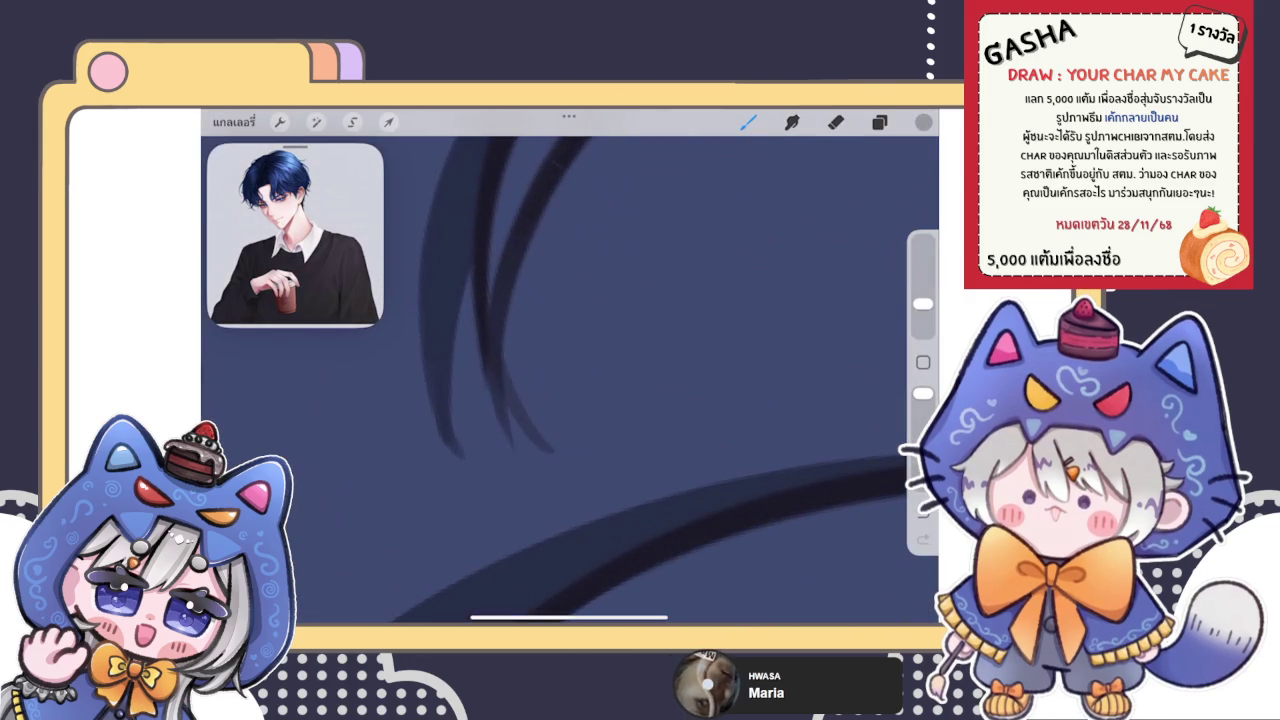
{"action": "left_click", "coordinate": [836, 121]}
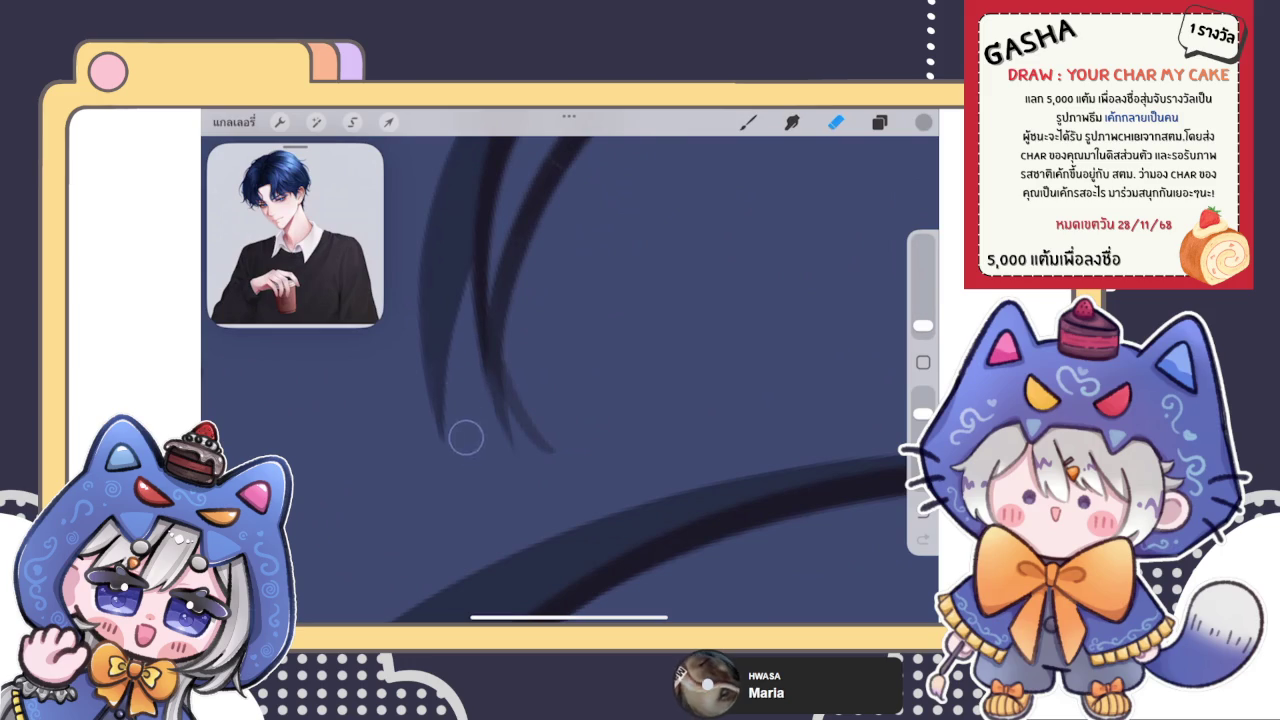
{"action": "left_click", "coordinate": [748, 121]}
{"action": "scroll", "coordinate": [570, 380], "scroll_direction": "down", "scroll_amount": 5}
{"action": "scroll", "coordinate": [678, 368], "scroll_direction": "down", "scroll_amount": 2}
{"action": "scroll", "coordinate": [607, 240], "scroll_direction": "up", "scroll_amount": 2}
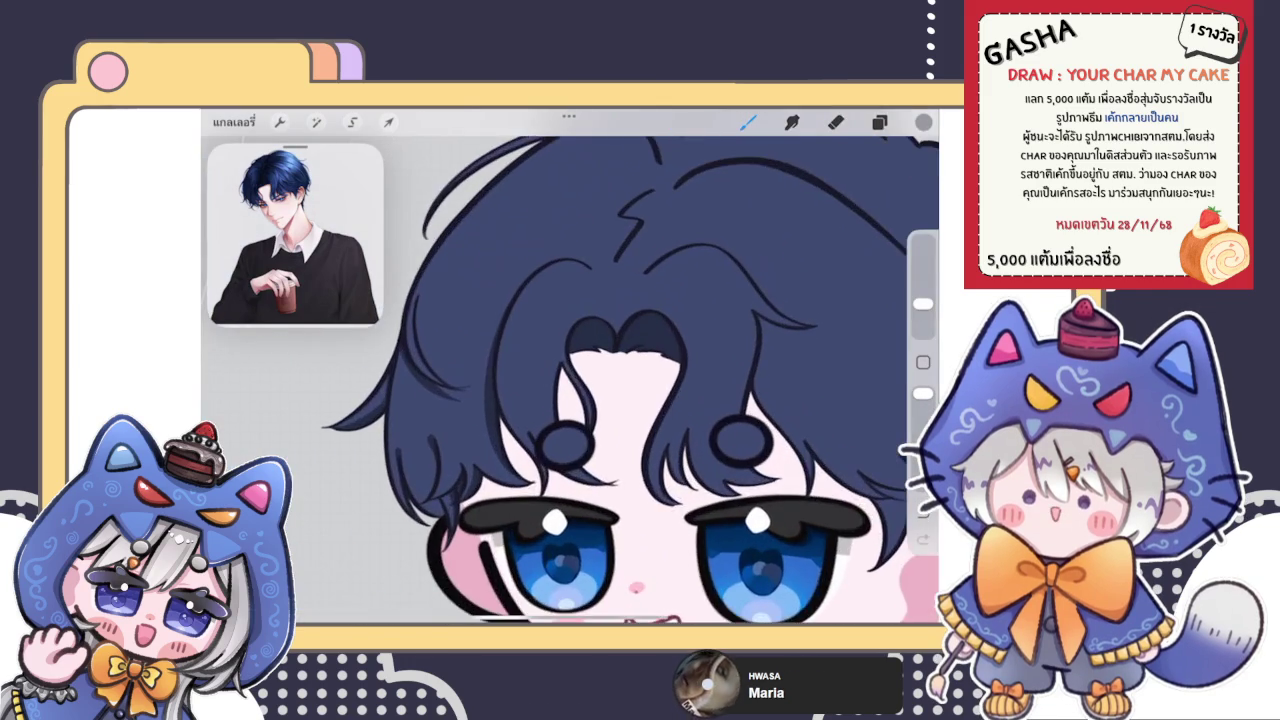
{"action": "scroll", "coordinate": [607, 240], "scroll_direction": "up", "scroll_amount": 2}
{"action": "scroll", "coordinate": [607, 240], "scroll_direction": "up", "scroll_amount": 2}
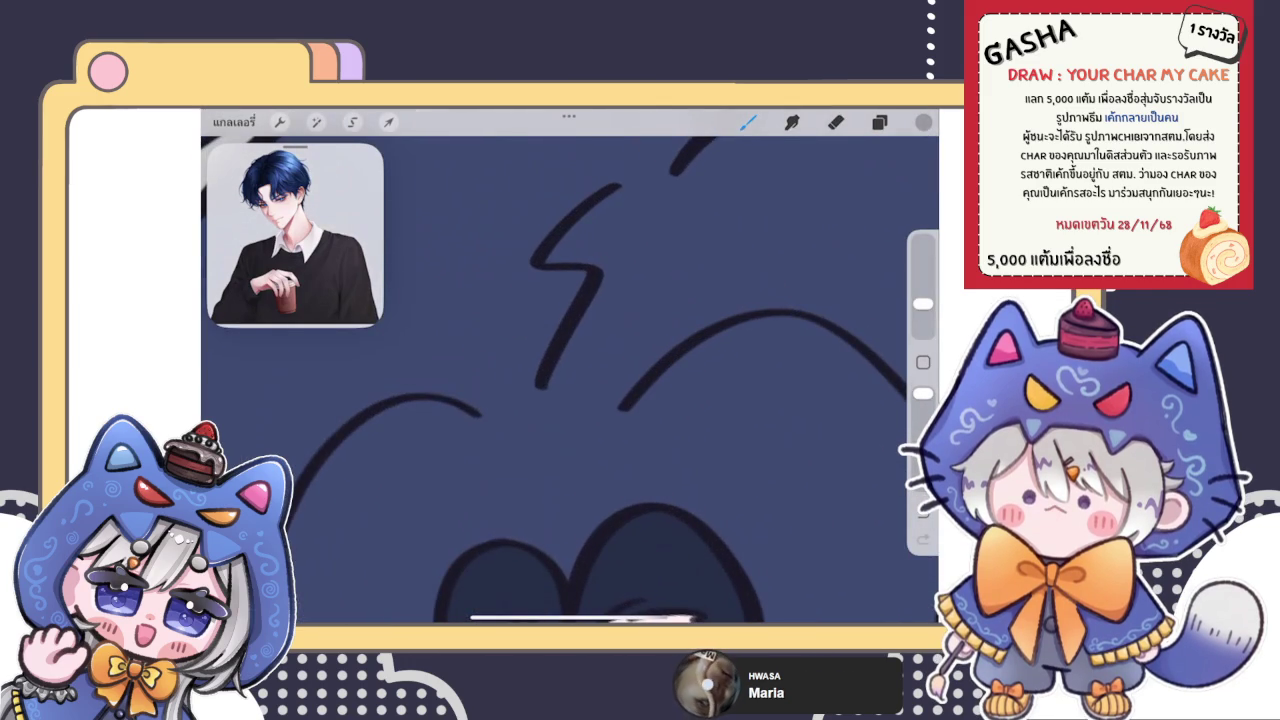
{"action": "key", "text": "ctrl+z"}
{"action": "scroll", "coordinate": [570, 380], "scroll_direction": "up", "scroll_amount": 2}
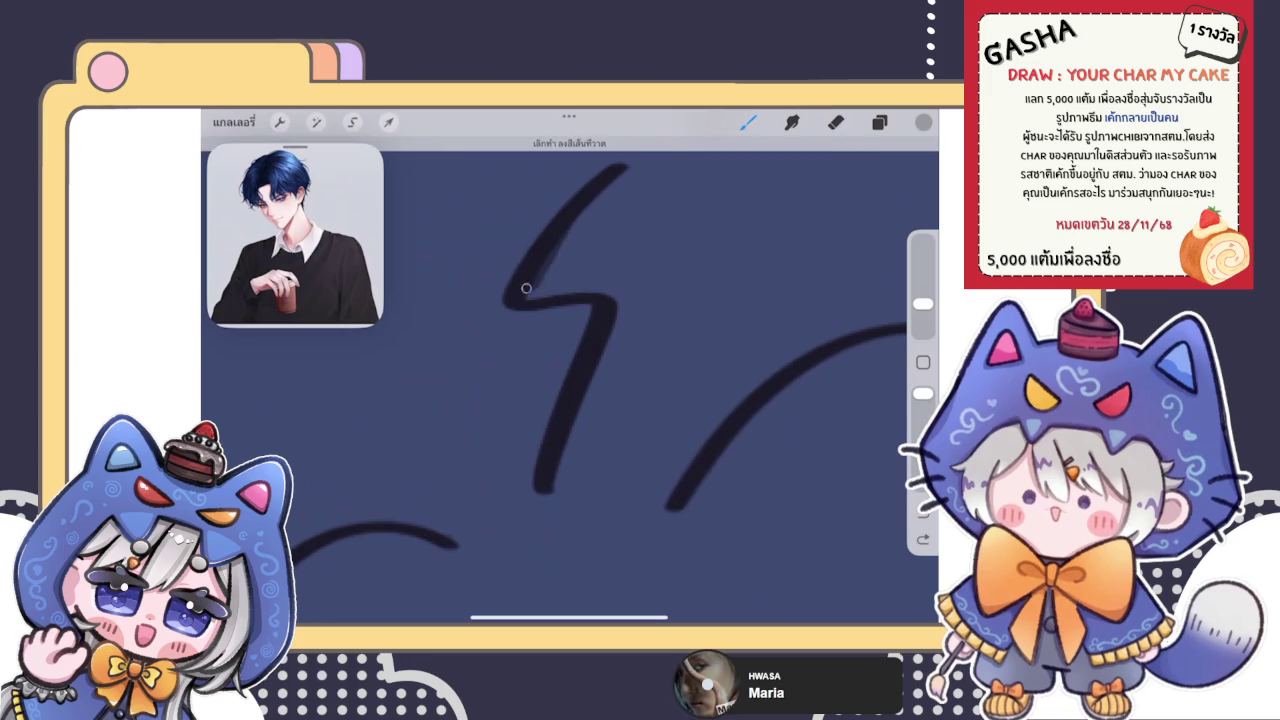
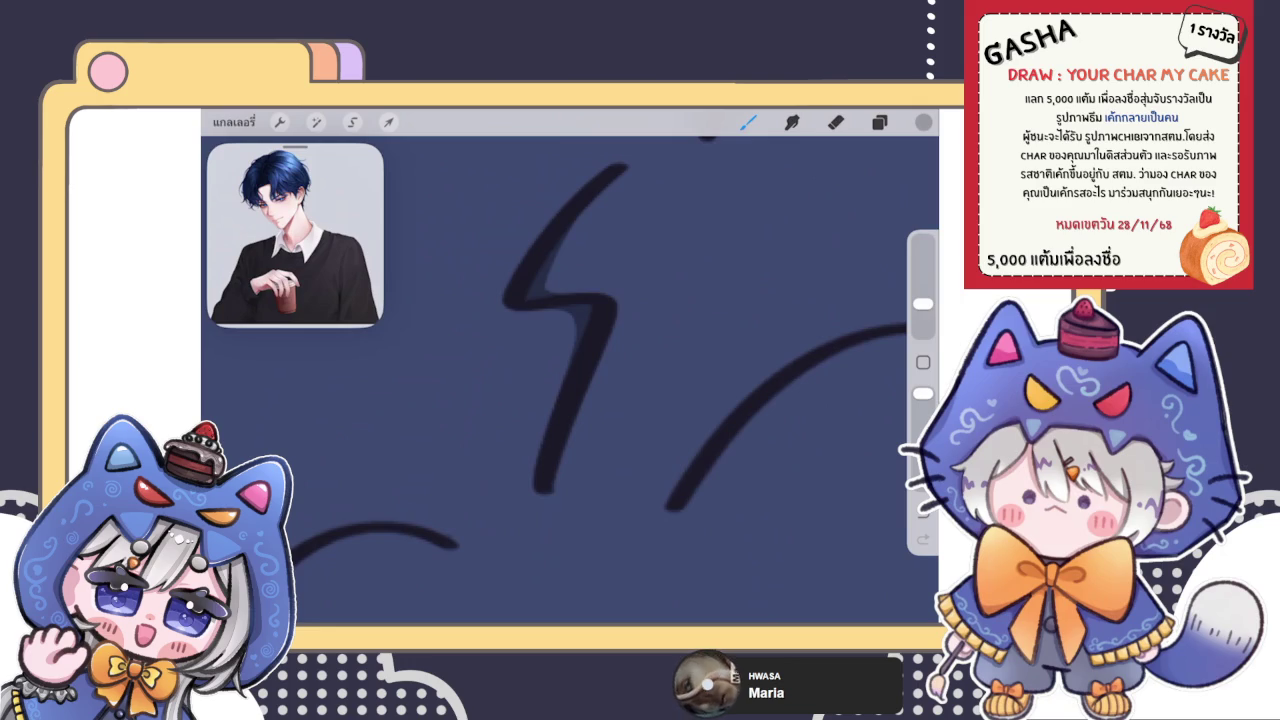
Check the layer list before painting the hair highlight
{"action": "left_click", "coordinate": [879, 122]}
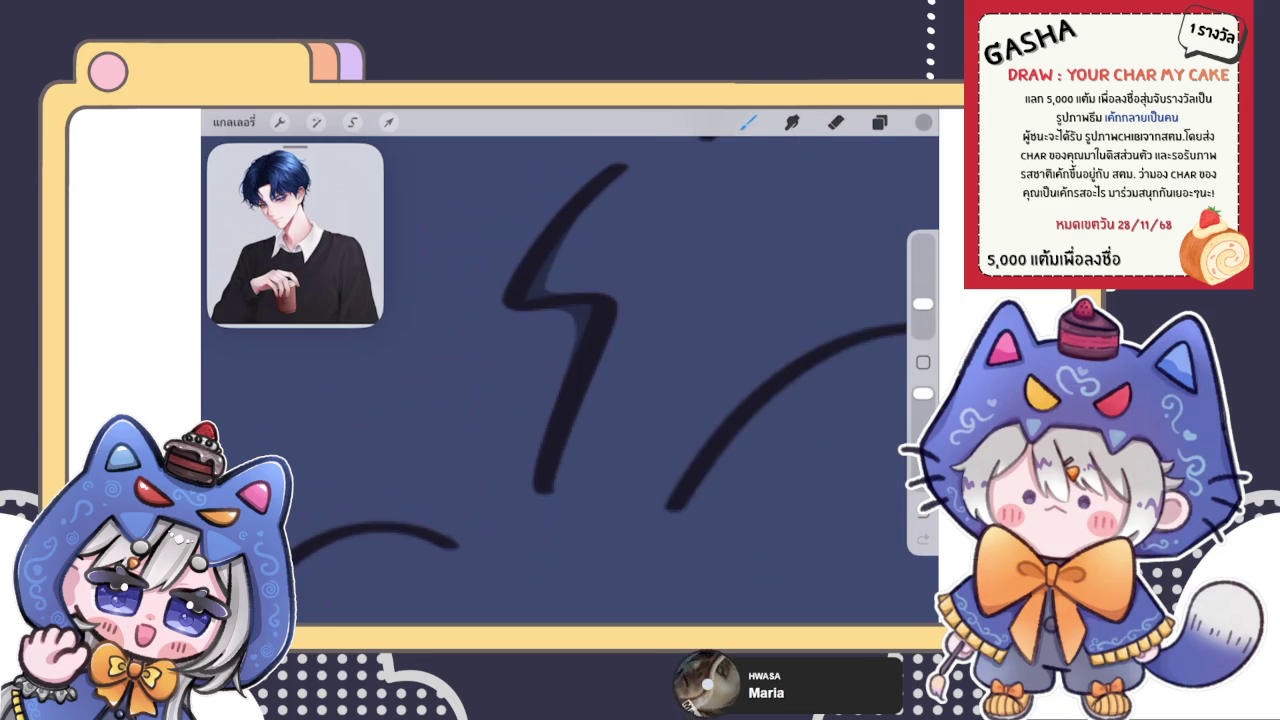
{"action": "scroll", "coordinate": [570, 380], "scroll_direction": "down", "scroll_amount": 5}
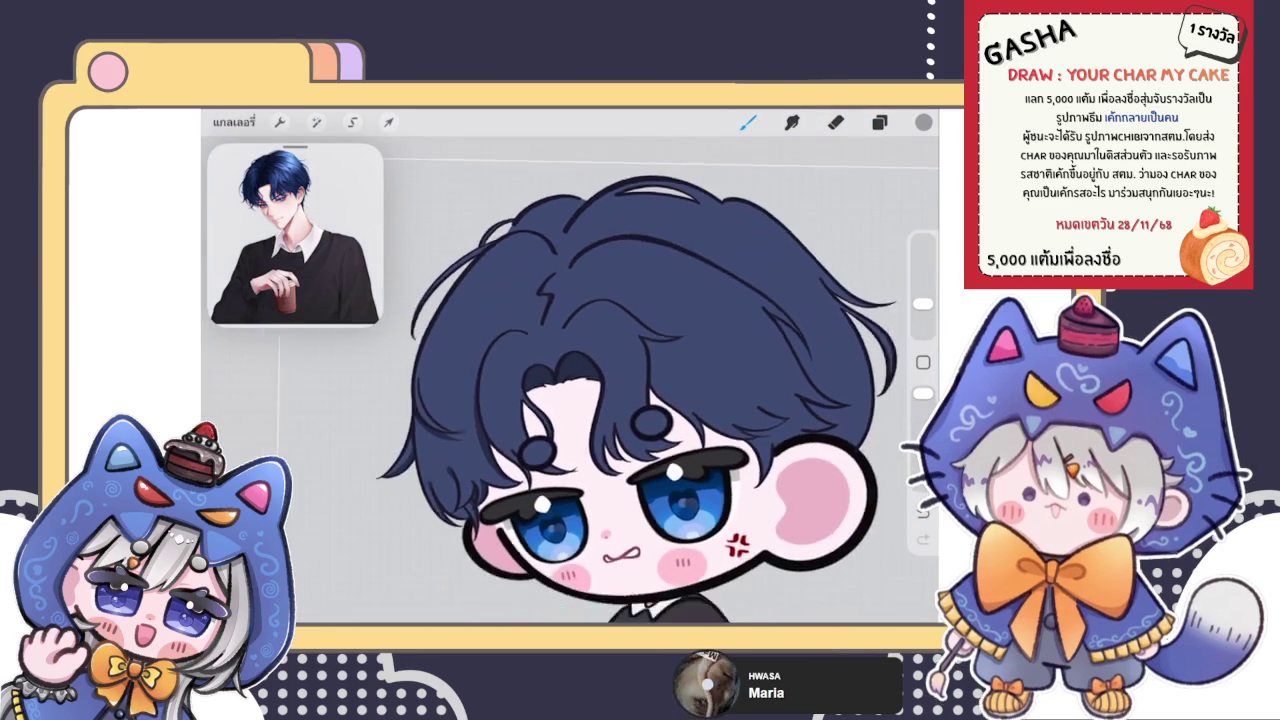
{"action": "scroll", "coordinate": [570, 380], "scroll_direction": "up", "scroll_amount": 5}
Zoom in close on the dark hair strands on top of the boy's head
{"action": "left_click_drag", "start_coordinate": [550, 318], "coordinate": [625, 328]}
{"action": "scroll", "coordinate": [570, 380], "scroll_direction": "up", "scroll_amount": 3}
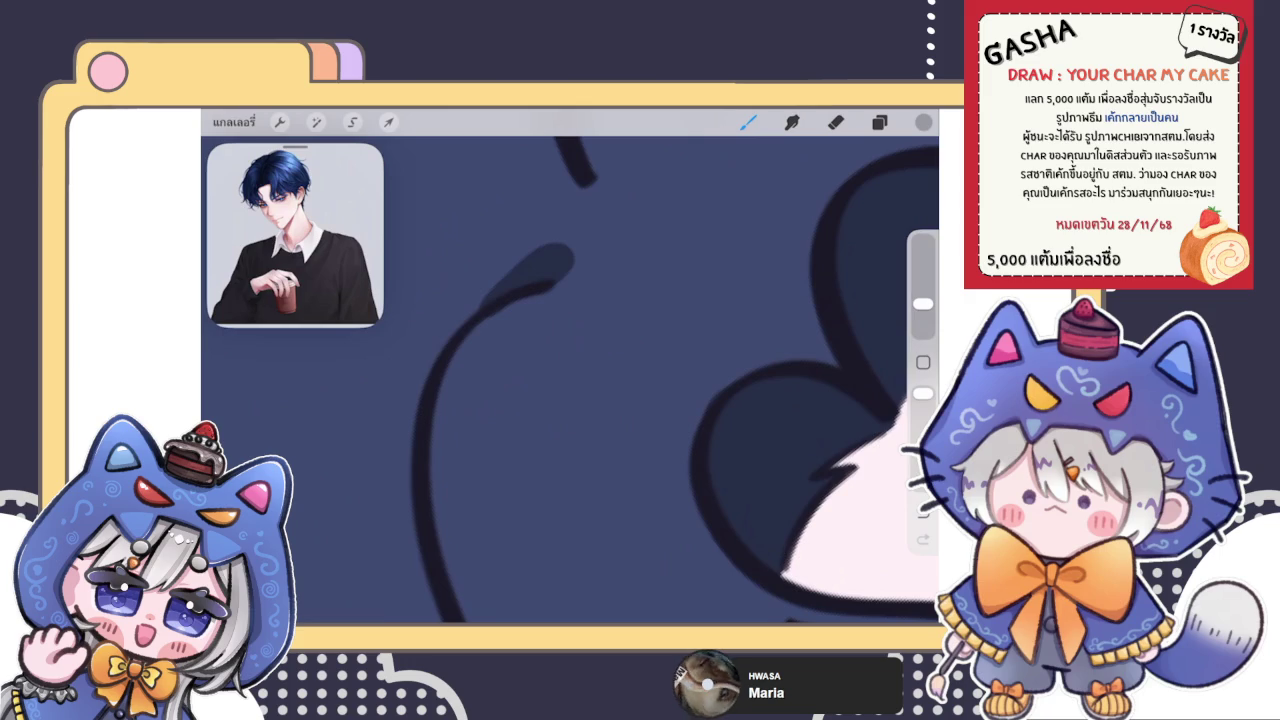
{"action": "scroll", "coordinate": [570, 380], "scroll_direction": "down", "scroll_amount": 2}
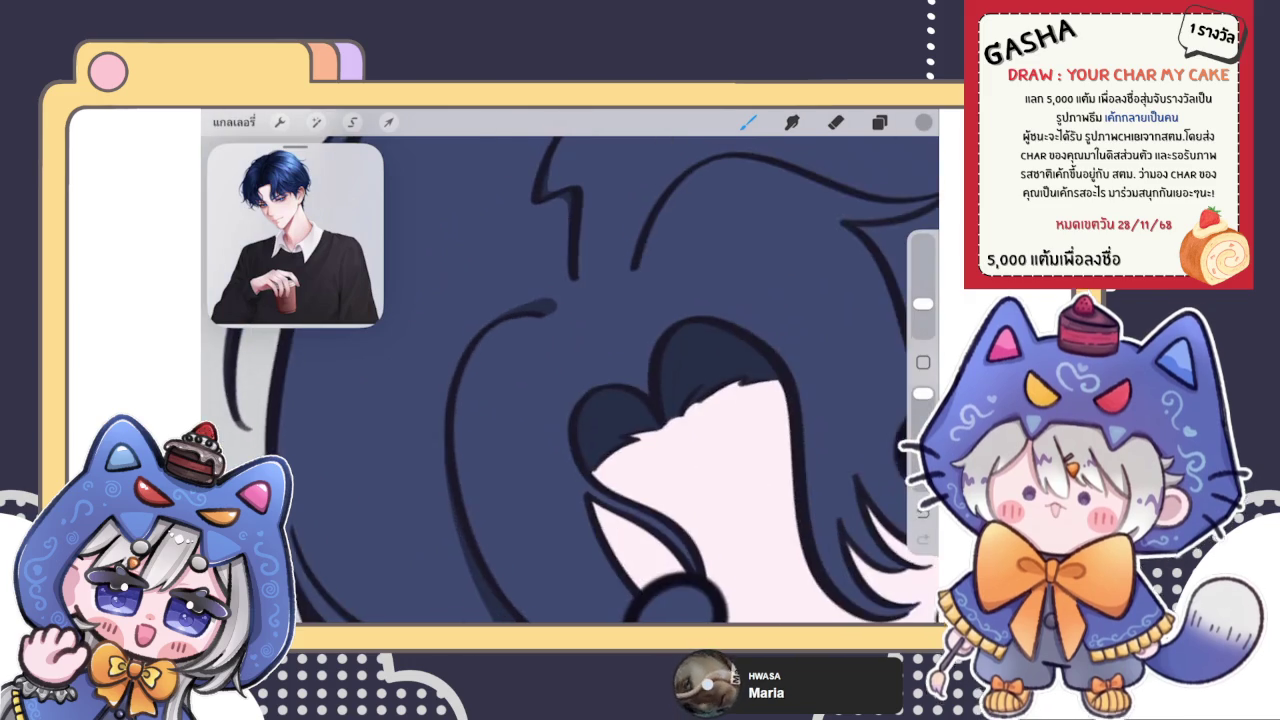
{"action": "scroll", "coordinate": [570, 380], "scroll_direction": "down", "scroll_amount": 2}
{"action": "scroll", "coordinate": [570, 380], "scroll_direction": "down", "scroll_amount": 2}
{"action": "scroll", "coordinate": [570, 380], "scroll_direction": "up", "scroll_amount": 3}
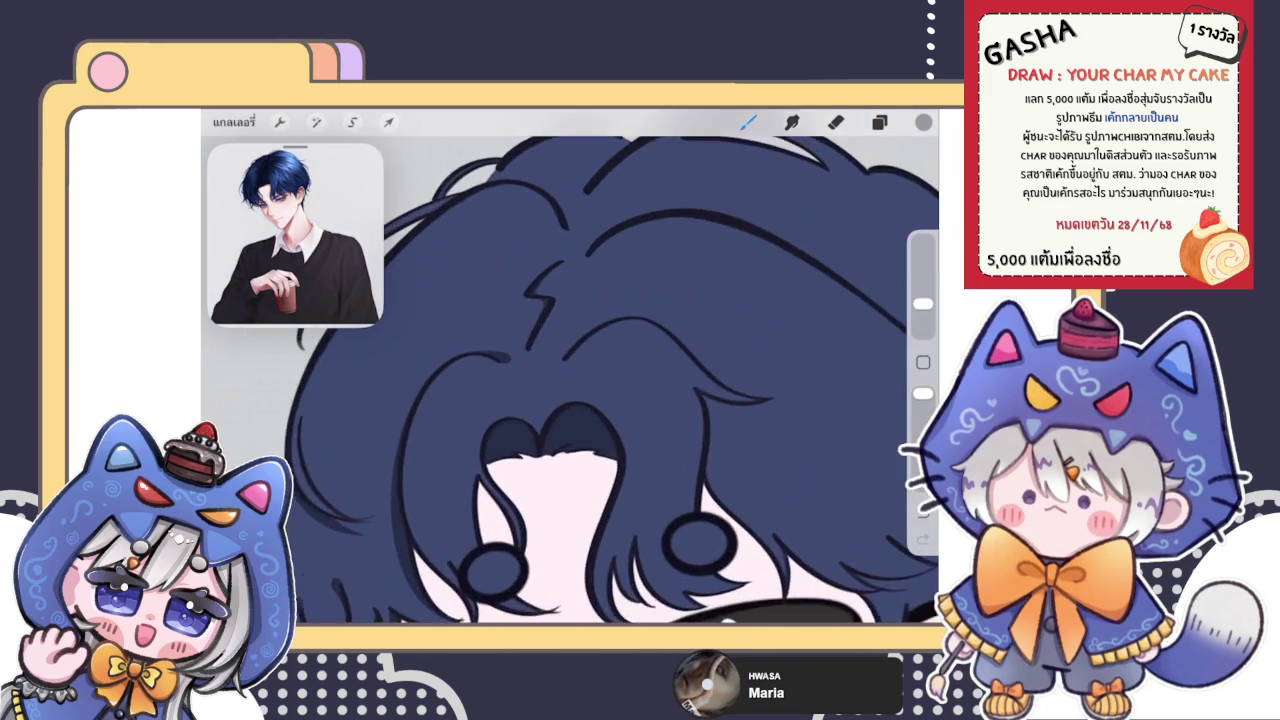
{"action": "scroll", "coordinate": [570, 380], "scroll_direction": "down", "scroll_amount": 1}
{"action": "scroll", "coordinate": [570, 380], "scroll_direction": "up", "scroll_amount": 2}
{"action": "scroll", "coordinate": [570, 380], "scroll_direction": "up", "scroll_amount": 1}
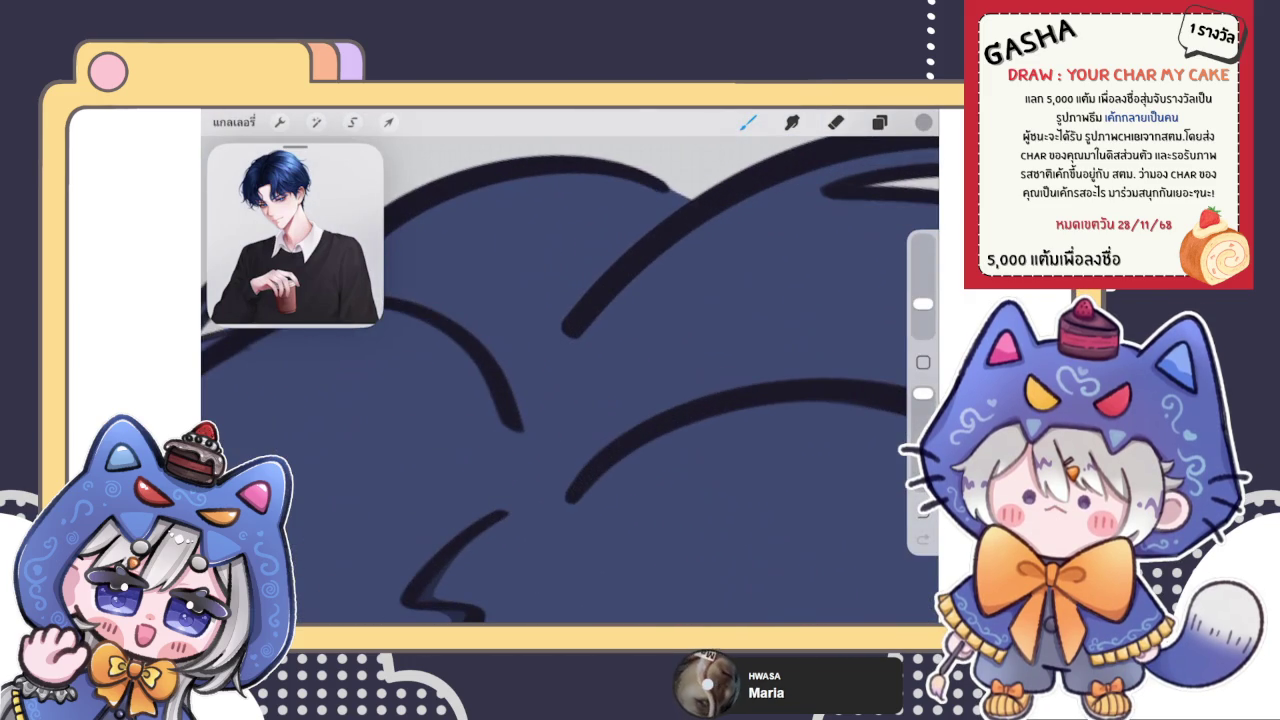
Paint a lighter blue highlight stroke along one dark hair strand
{"action": "left_click_drag", "start_coordinate": [572, 325], "coordinate": [688, 192]}
{"action": "scroll", "coordinate": [570, 380], "scroll_direction": "up", "scroll_amount": 1}
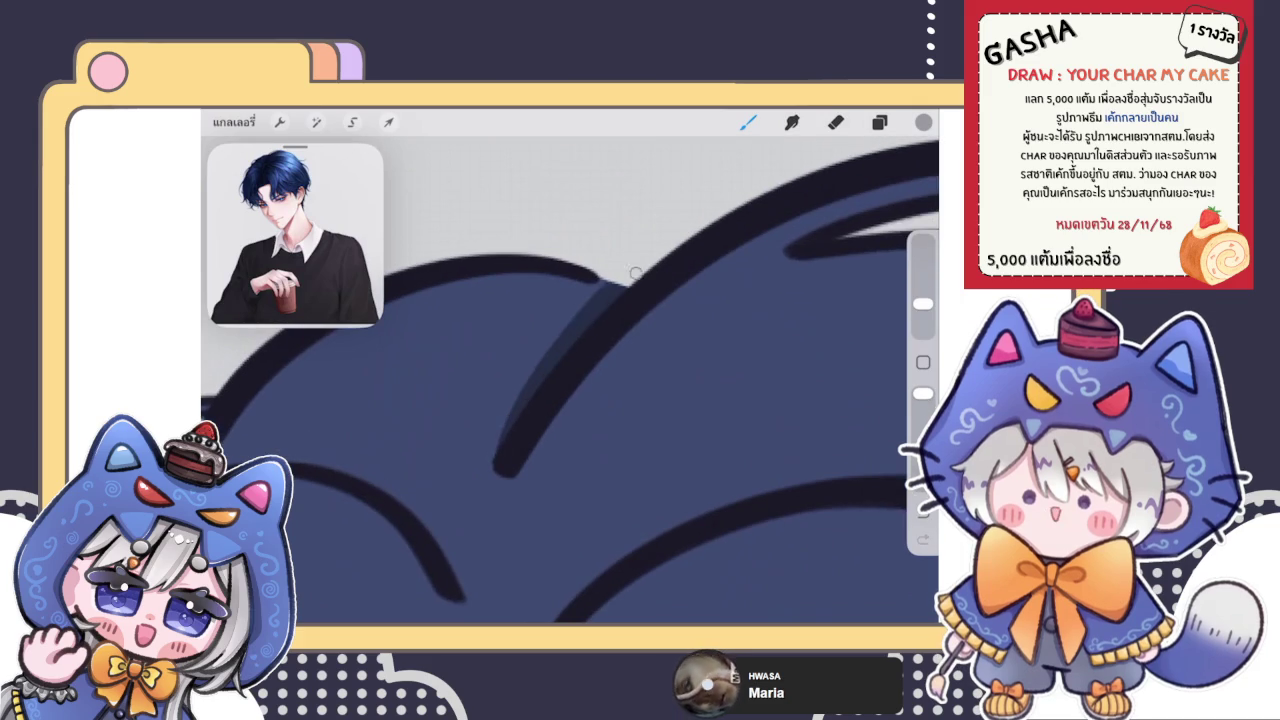
{"action": "scroll", "coordinate": [570, 400], "scroll_direction": "down", "scroll_amount": 3}
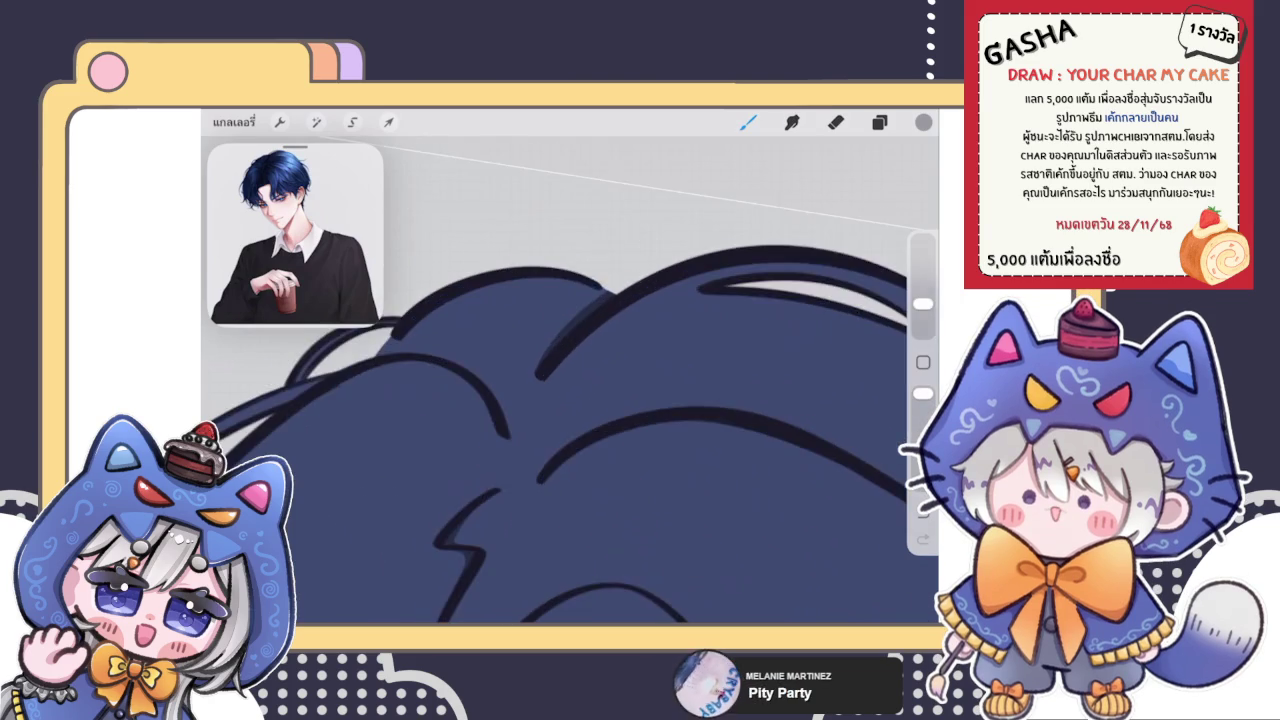
{"action": "scroll", "coordinate": [570, 400], "scroll_direction": "up", "scroll_amount": 5}
Resize the eraser, erase part of the dark hair stroke, and return to the brush
{"action": "key", "text": "e"}
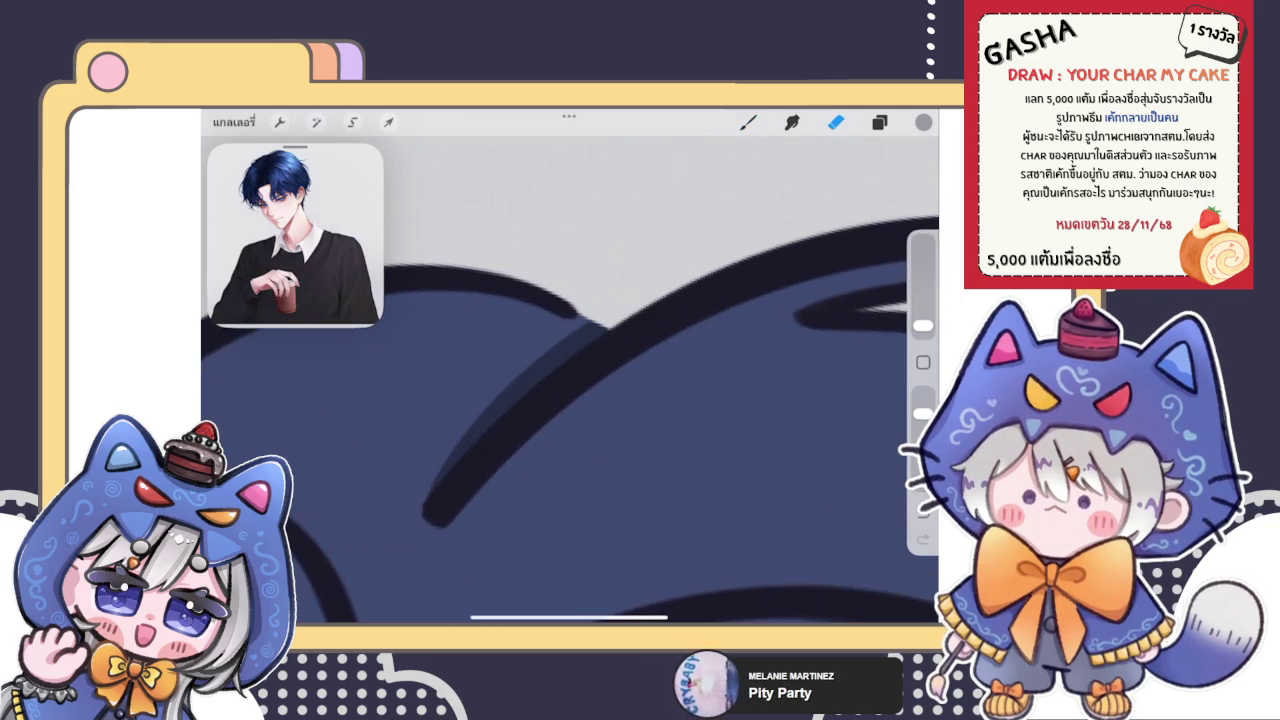
{"action": "left_click", "coordinate": [922, 325]}
{"action": "left_click_drag", "start_coordinate": [440, 380], "coordinate": [508, 344]}
{"action": "mouse_move", "coordinate": [456, 456]}
{"action": "left_mouse_down"}
{"action": "mouse_move", "coordinate": [508, 386]}
{"action": "mouse_move", "coordinate": [424, 507]}
{"action": "left_mouse_up"}
{"action": "left_click", "coordinate": [748, 121]}
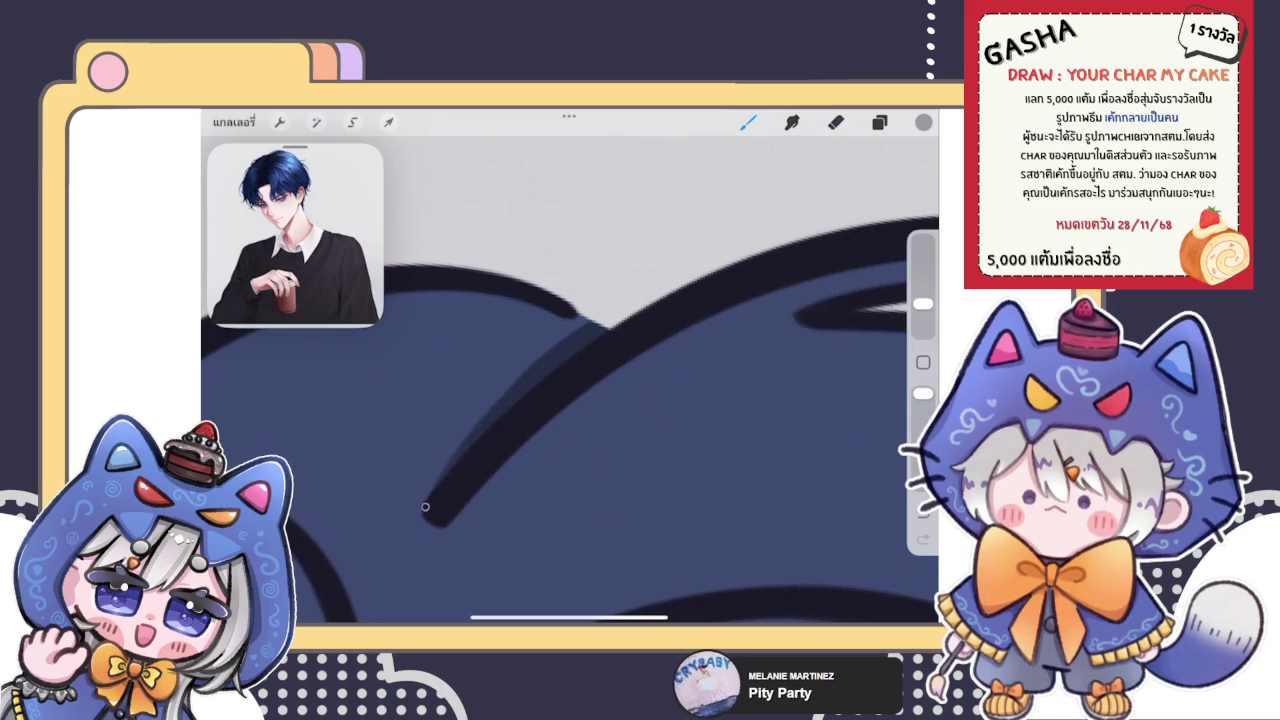
Draw a dark line along the inner hair arc, keeping the earlier stroke
{"action": "scroll", "coordinate": [570, 380], "scroll_direction": "down", "scroll_amount": 2}
{"action": "scroll", "coordinate": [570, 380], "scroll_direction": "down", "scroll_amount": 2}
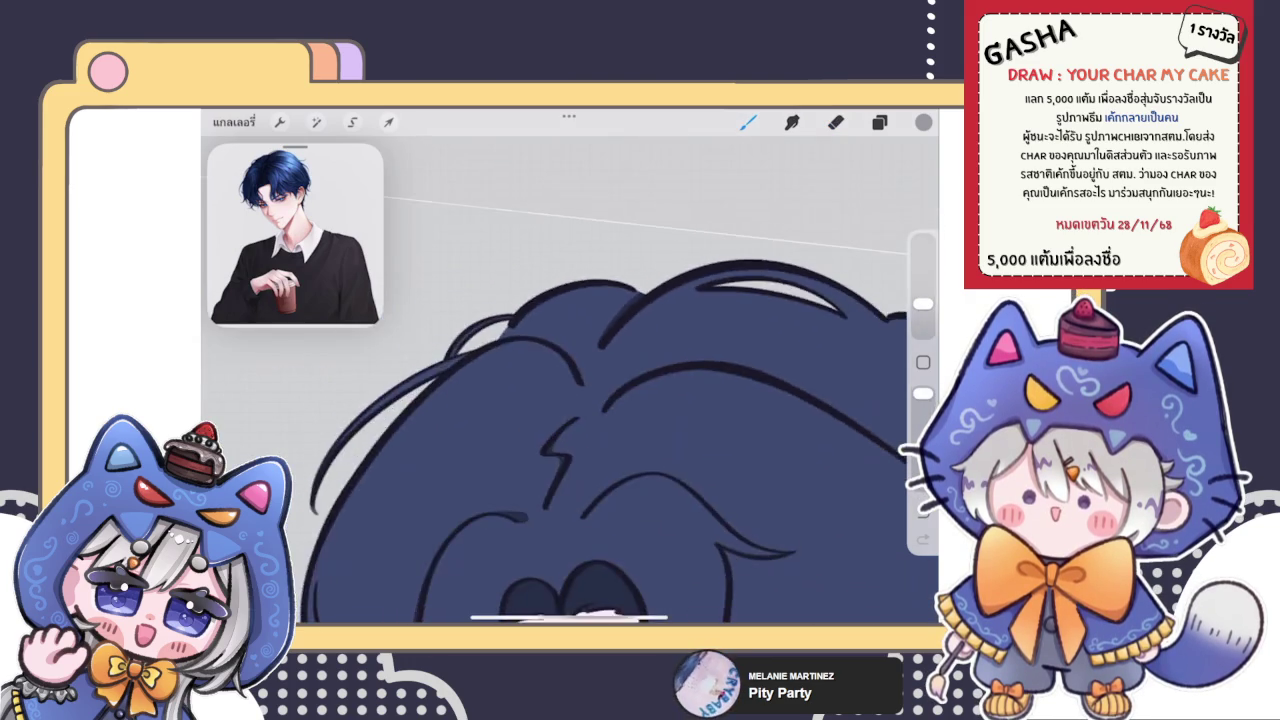
{"action": "scroll", "coordinate": [570, 380], "scroll_direction": "down", "scroll_amount": 2}
{"action": "scroll", "coordinate": [570, 380], "scroll_direction": "up", "scroll_amount": 3}
{"action": "scroll", "coordinate": [570, 380], "scroll_direction": "up", "scroll_amount": 2}
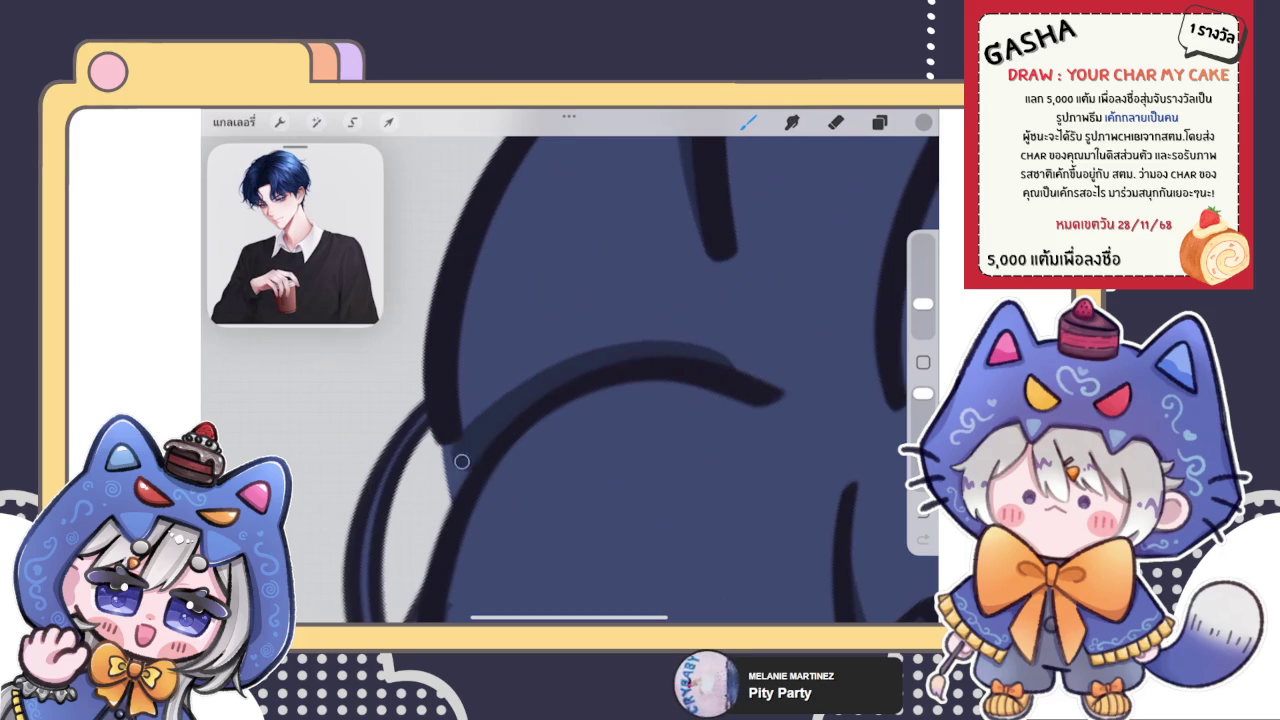
{"action": "key", "text": "ctrl+z"}
{"action": "key", "text": "ctrl+z"}
{"action": "key", "text": "ctrl+z"}
{"action": "key", "text": "ctrl+shift+z"}
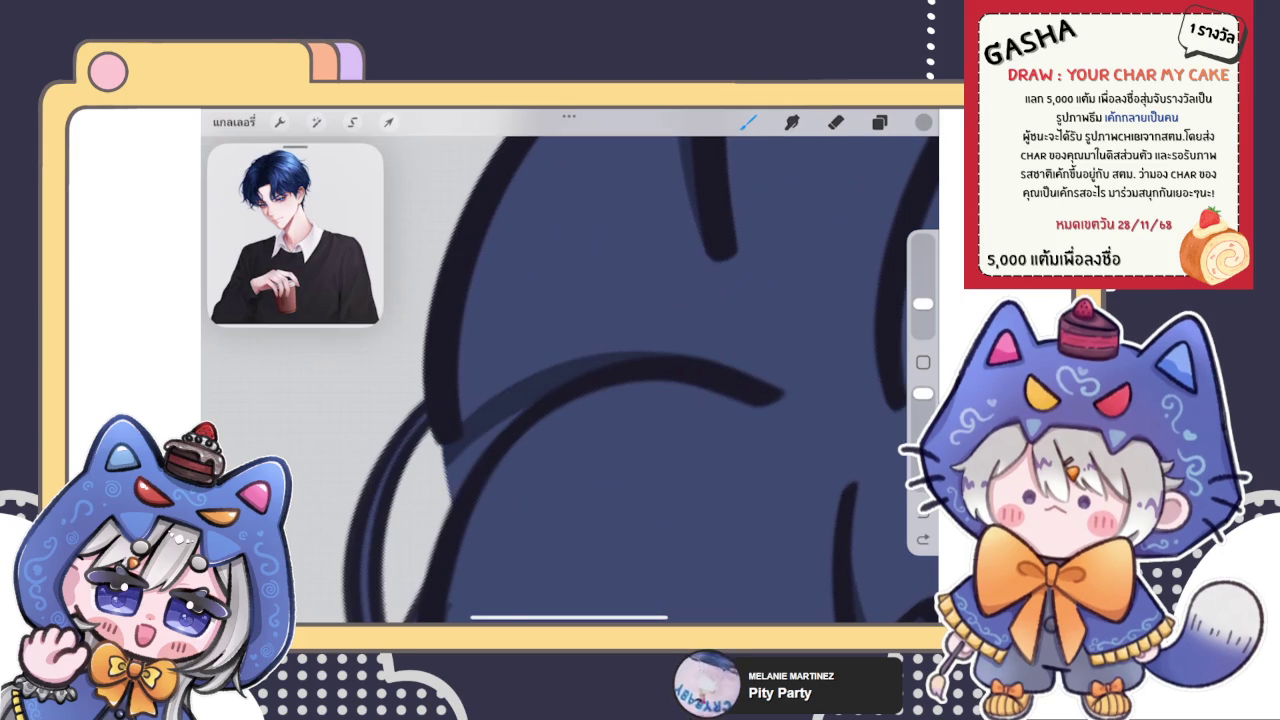
{"action": "left_click_drag", "start_coordinate": [524, 410], "coordinate": [451, 492]}
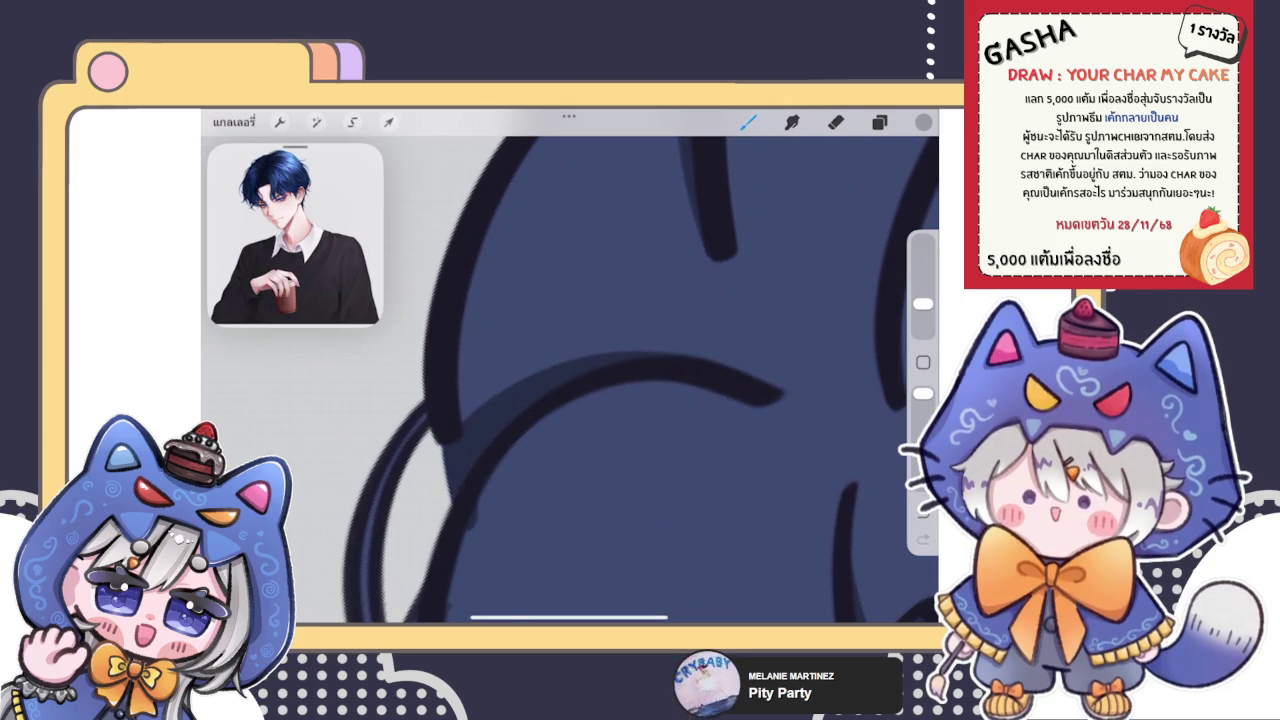
{"action": "scroll", "coordinate": [620, 380], "scroll_direction": "down", "scroll_amount": 5}
{"action": "scroll", "coordinate": [608, 400], "scroll_direction": "up", "scroll_amount": 5}
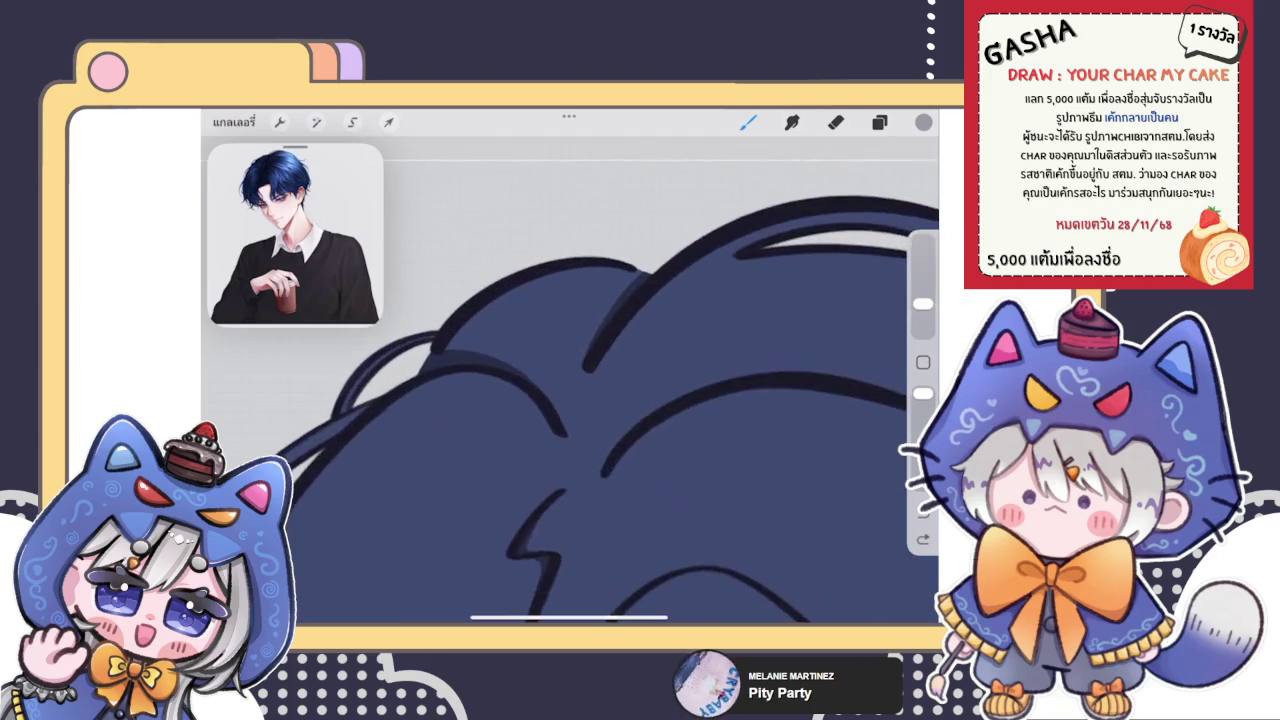
Add a short dark stroke on the left hair arc, discarding longer attempts
{"action": "left_click_drag", "start_coordinate": [440, 436], "coordinate": [534, 314]}
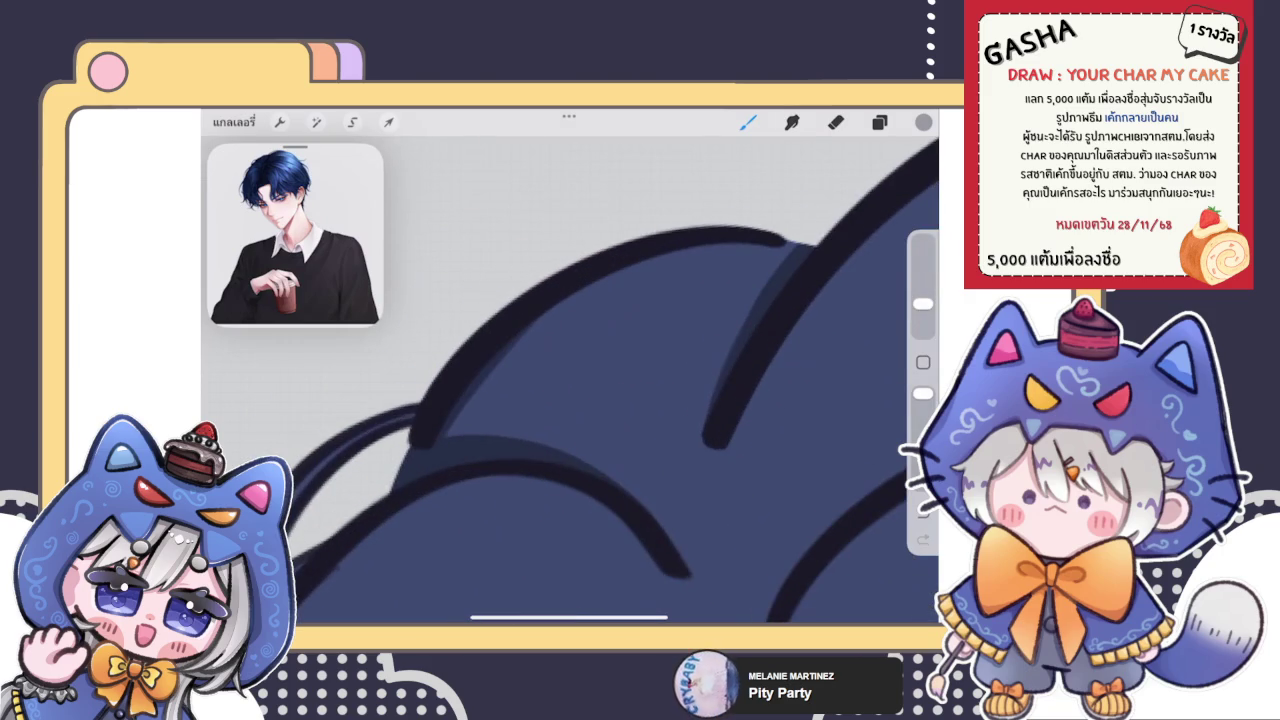
{"action": "key", "text": "ctrl+z"}
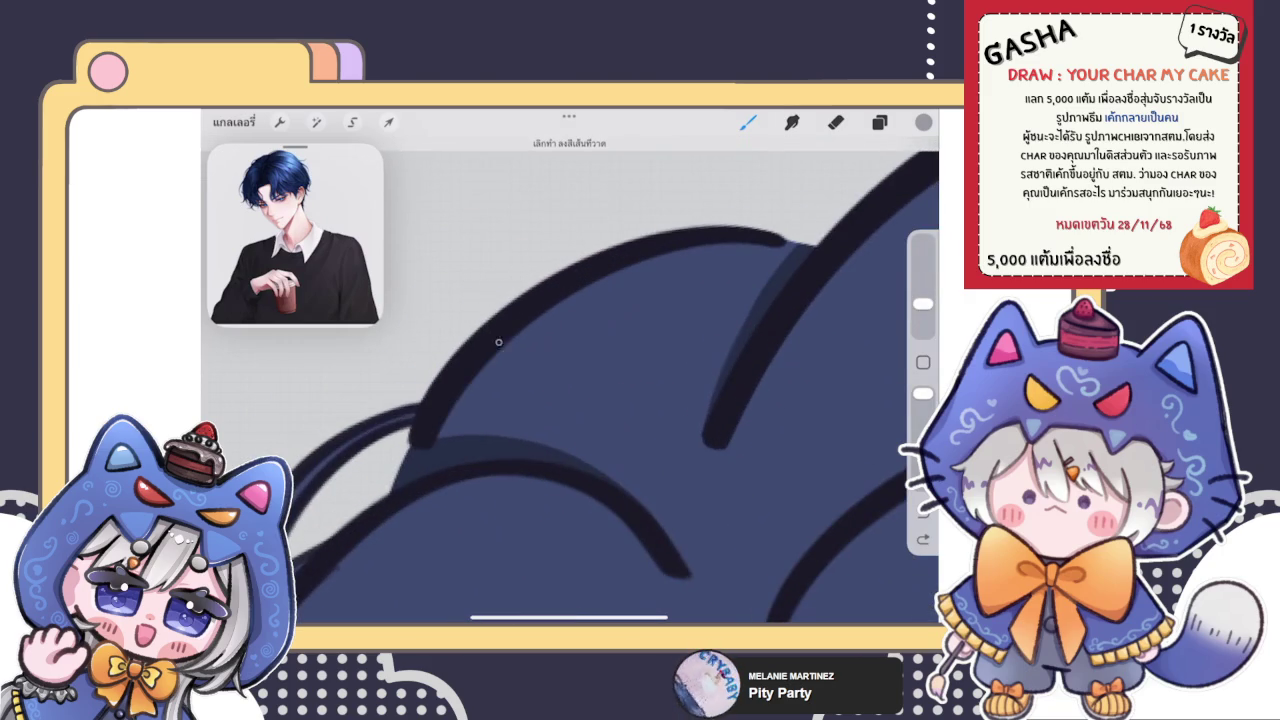
{"action": "left_click_drag", "start_coordinate": [440, 436], "coordinate": [478, 374]}
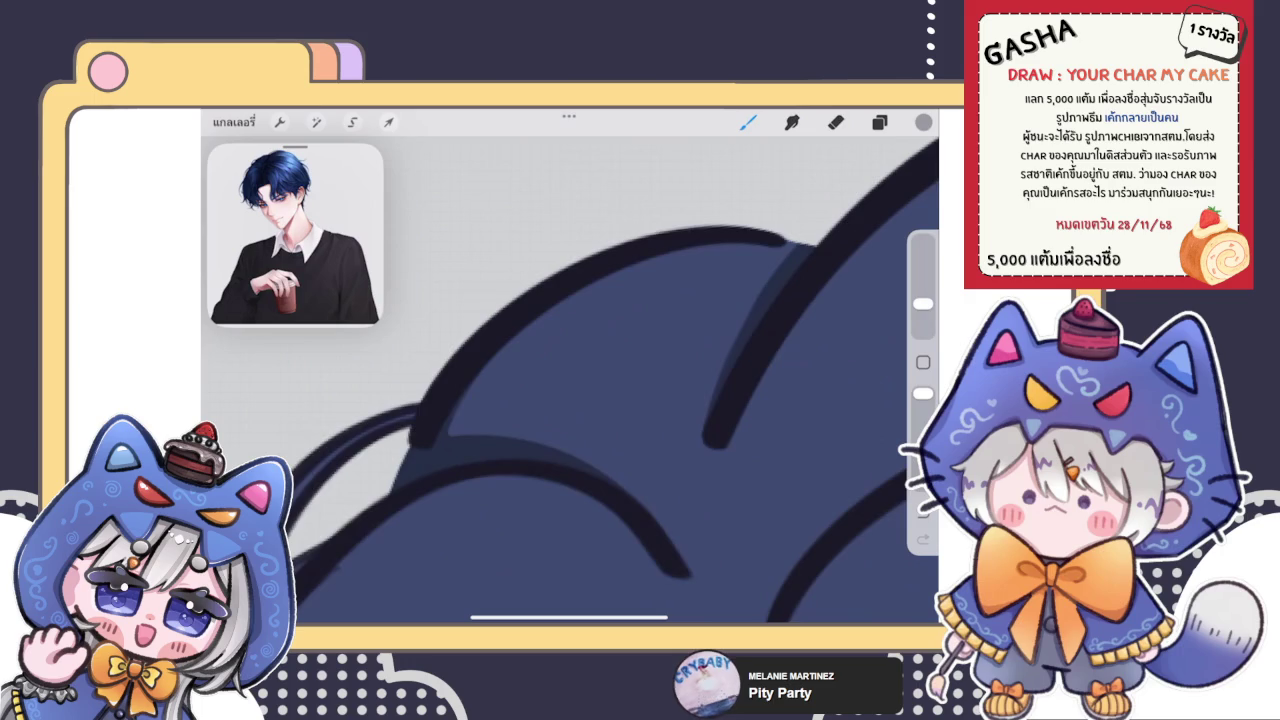
{"action": "scroll", "coordinate": [608, 380], "scroll_direction": "down", "scroll_amount": 5}
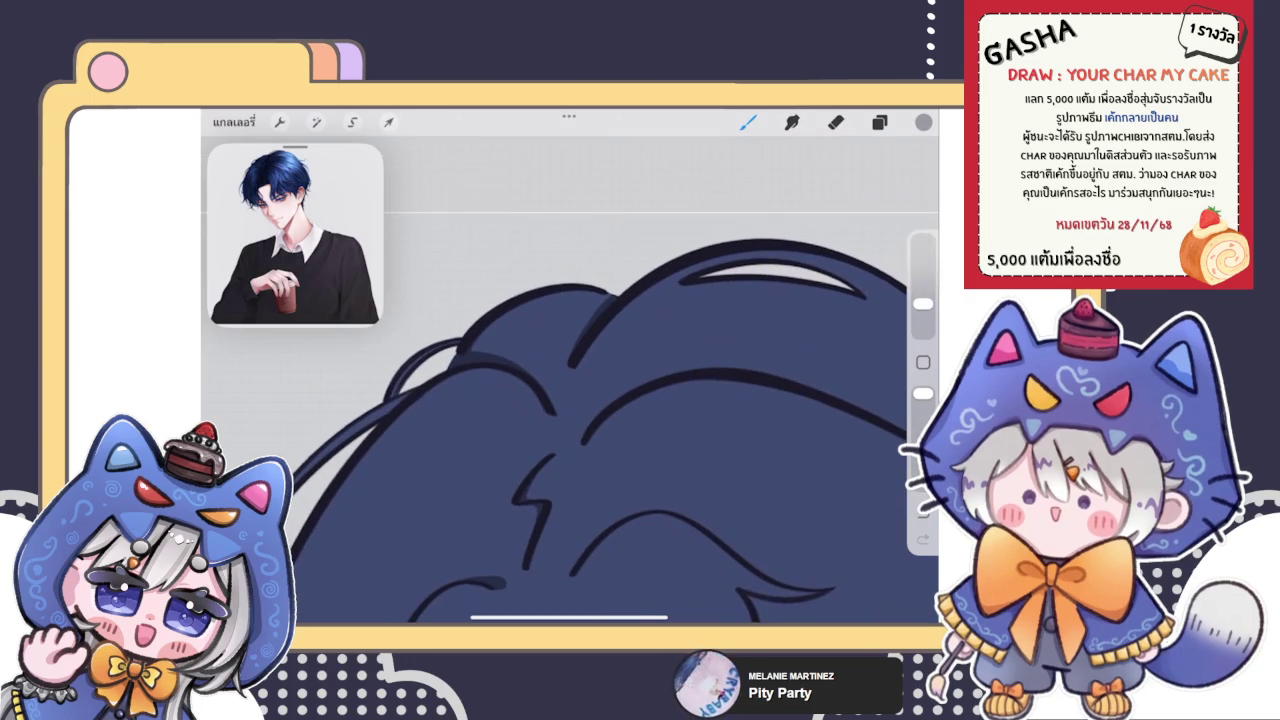
{"action": "scroll", "coordinate": [620, 420], "scroll_direction": "down", "scroll_amount": 2}
{"action": "scroll", "coordinate": [610, 380], "scroll_direction": "up", "scroll_amount": 2}
{"action": "scroll", "coordinate": [610, 380], "scroll_direction": "up", "scroll_amount": 2}
{"action": "scroll", "coordinate": [610, 380], "scroll_direction": "up", "scroll_amount": 1}
{"action": "mouse_move", "coordinate": [415, 428]}
{"action": "left_mouse_down"}
{"action": "mouse_move", "coordinate": [480, 332]}
{"action": "mouse_move", "coordinate": [618, 255]}
{"action": "left_mouse_up"}
{"action": "key", "text": "ctrl+z"}
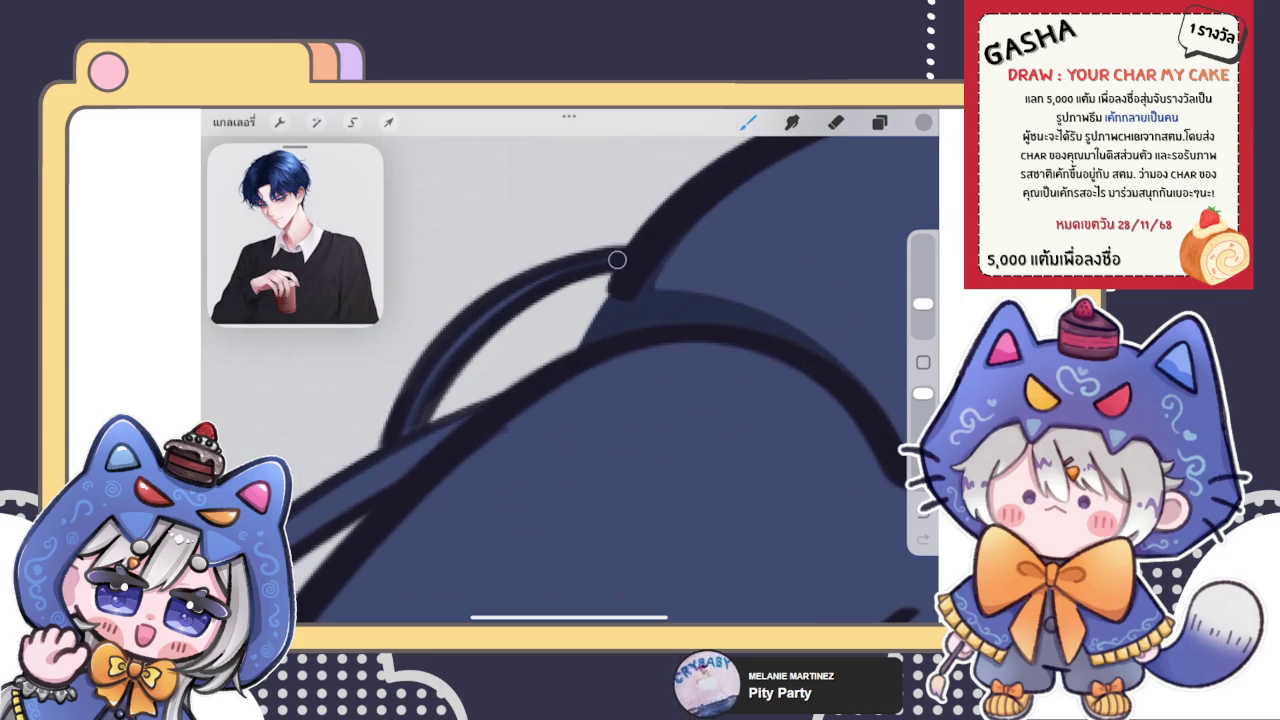
Bring up the Layers panel over the hair close-up
{"action": "scroll", "coordinate": [570, 380], "scroll_direction": "down", "scroll_amount": 1}
{"action": "scroll", "coordinate": [570, 380], "scroll_direction": "down", "scroll_amount": 1}
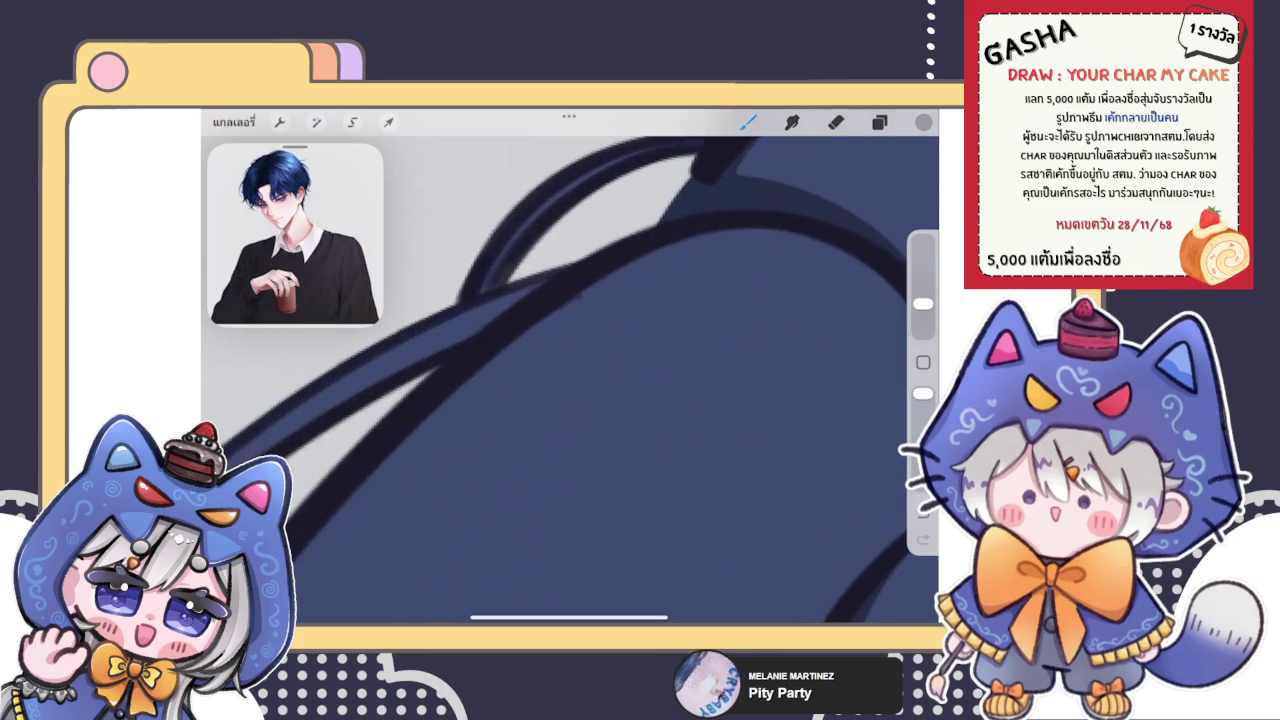
{"action": "left_click", "coordinate": [879, 121]}
{"action": "scroll", "coordinate": [779, 390], "scroll_direction": "up", "scroll_amount": 1}
{"action": "scroll", "coordinate": [779, 390], "scroll_direction": "up", "scroll_amount": 5}
{"action": "scroll", "coordinate": [779, 390], "scroll_direction": "up", "scroll_amount": 5}
{"action": "scroll", "coordinate": [779, 400], "scroll_direction": "down", "scroll_amount": 1}
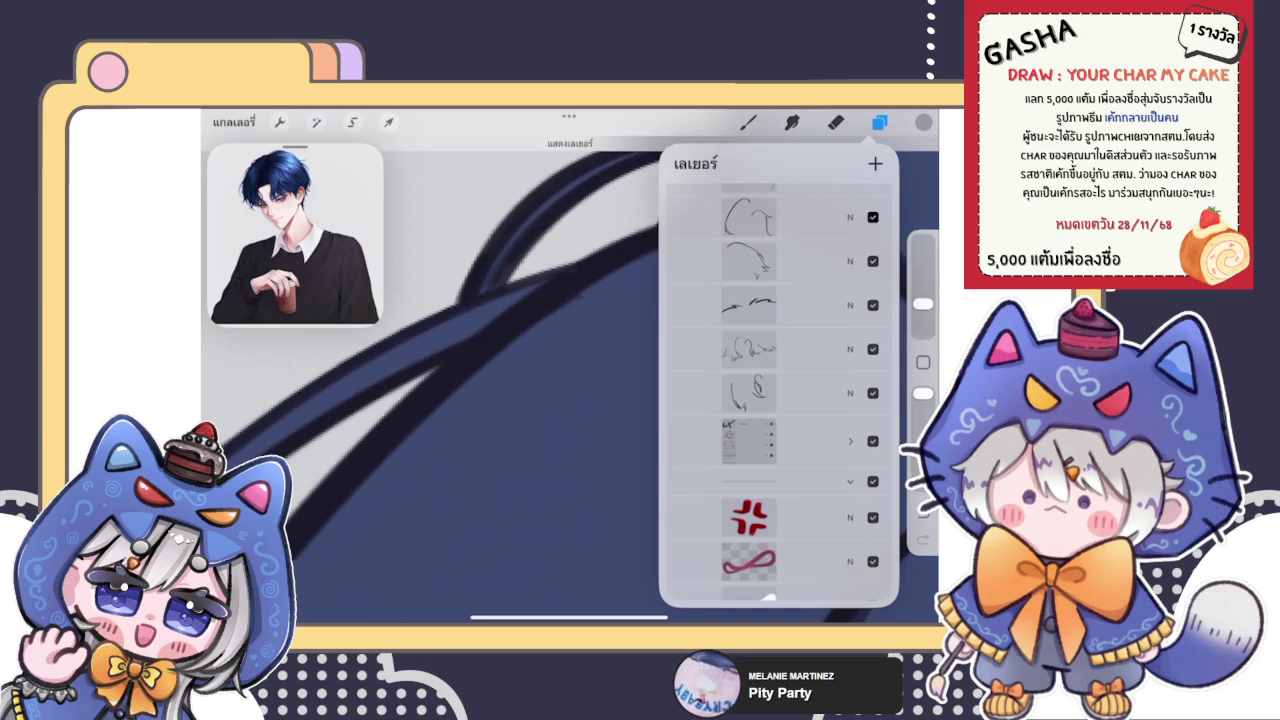
Select the hair-line layer higher in the stack and add a short dark stroke on the hair
{"action": "left_click", "coordinate": [749, 217]}
{"action": "scroll", "coordinate": [779, 390], "scroll_direction": "up", "scroll_amount": 2}
{"action": "left_click", "coordinate": [749, 261]}
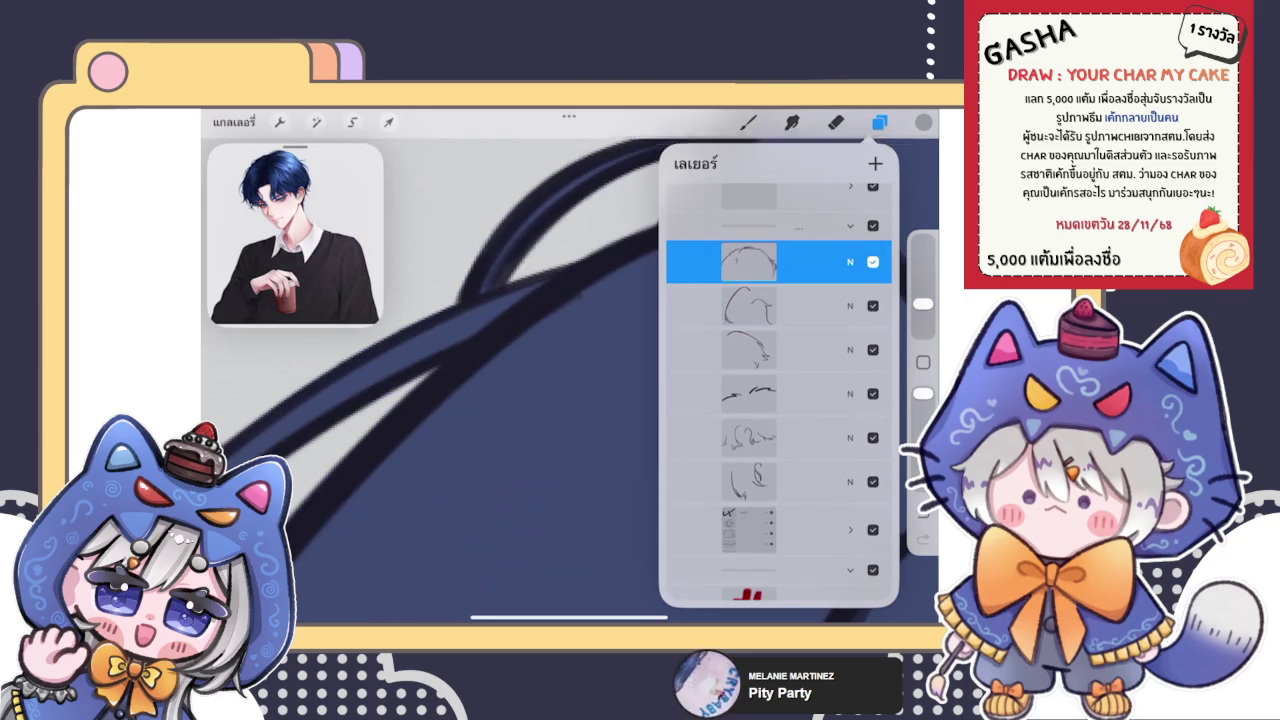
{"action": "left_click", "coordinate": [835, 122]}
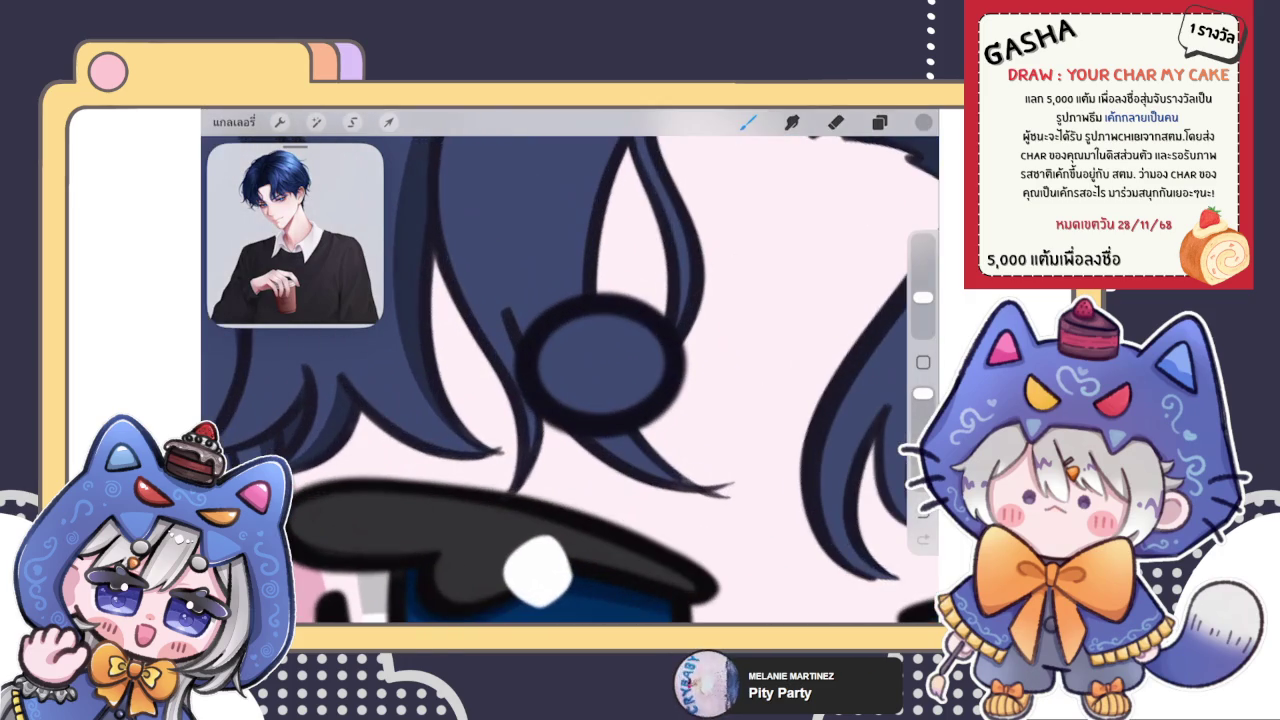
{"action": "left_click_drag", "start_coordinate": [512, 321], "coordinate": [498, 290]}
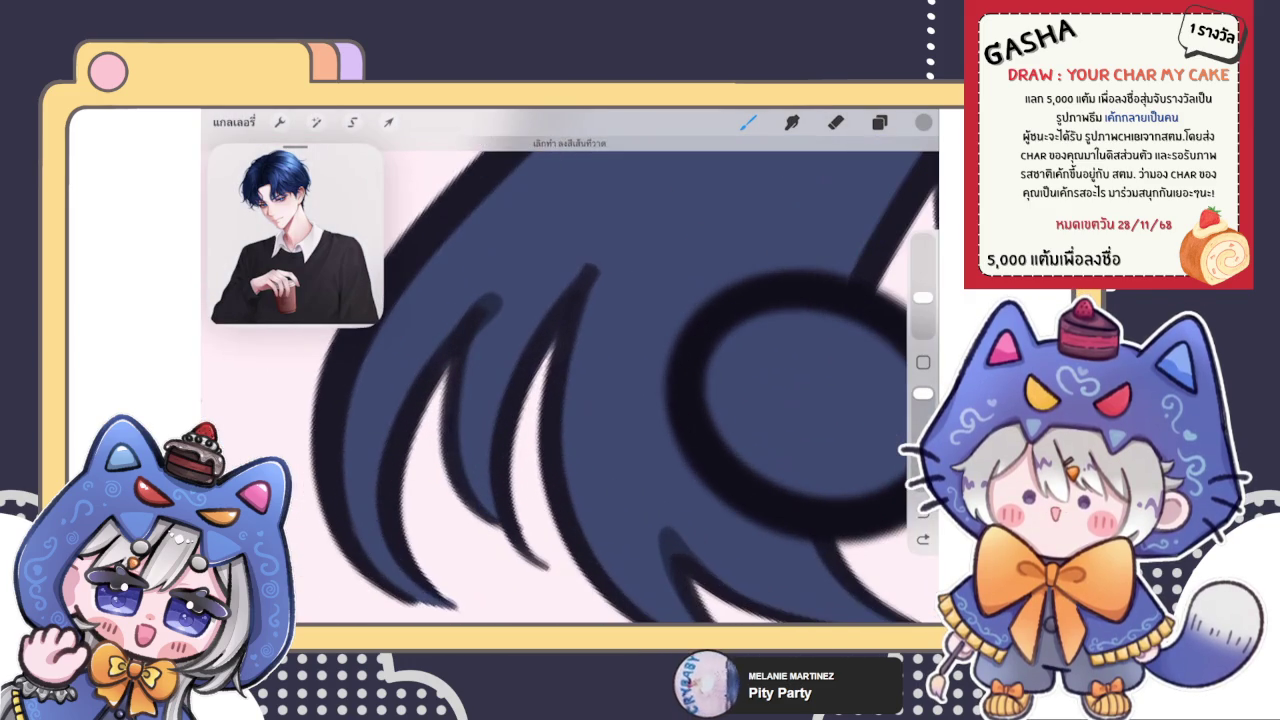
Draw a darker line down a hair strand and a lighter blue edge inside it
{"action": "key", "text": "ctrl+z"}
{"action": "key", "text": "ctrl+z"}
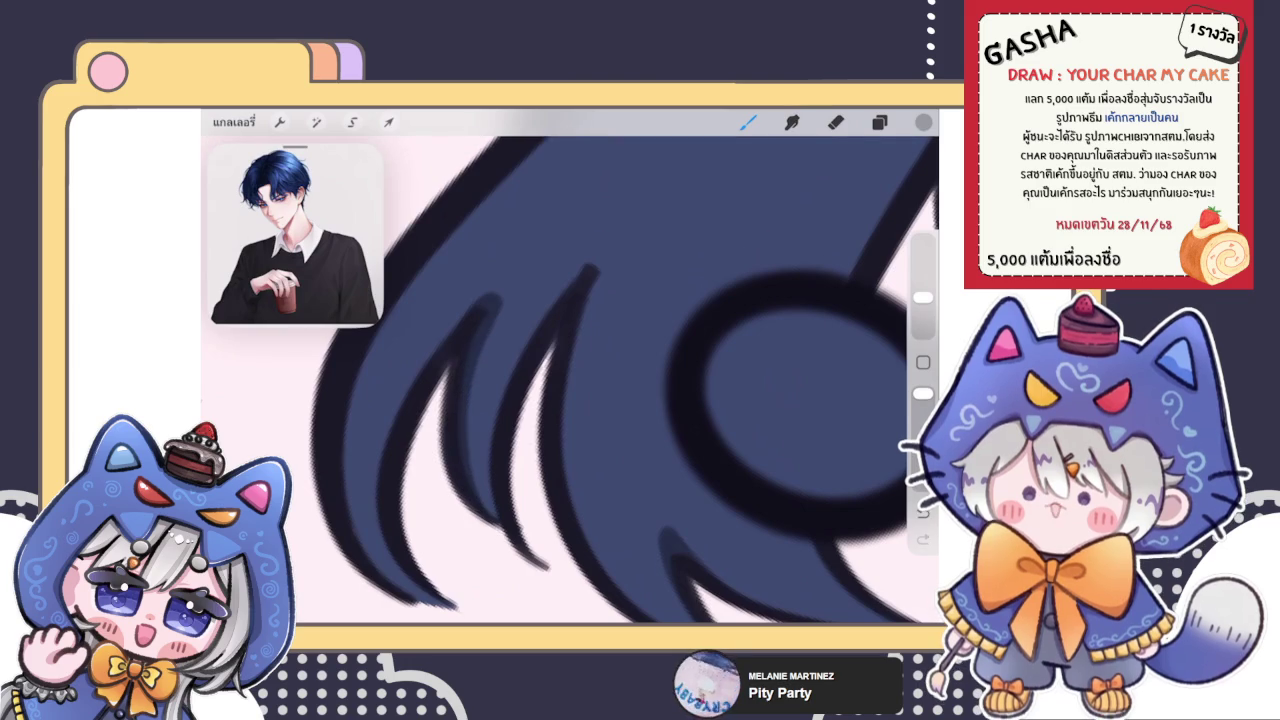
{"action": "left_click_drag", "start_coordinate": [495, 310], "coordinate": [478, 493]}
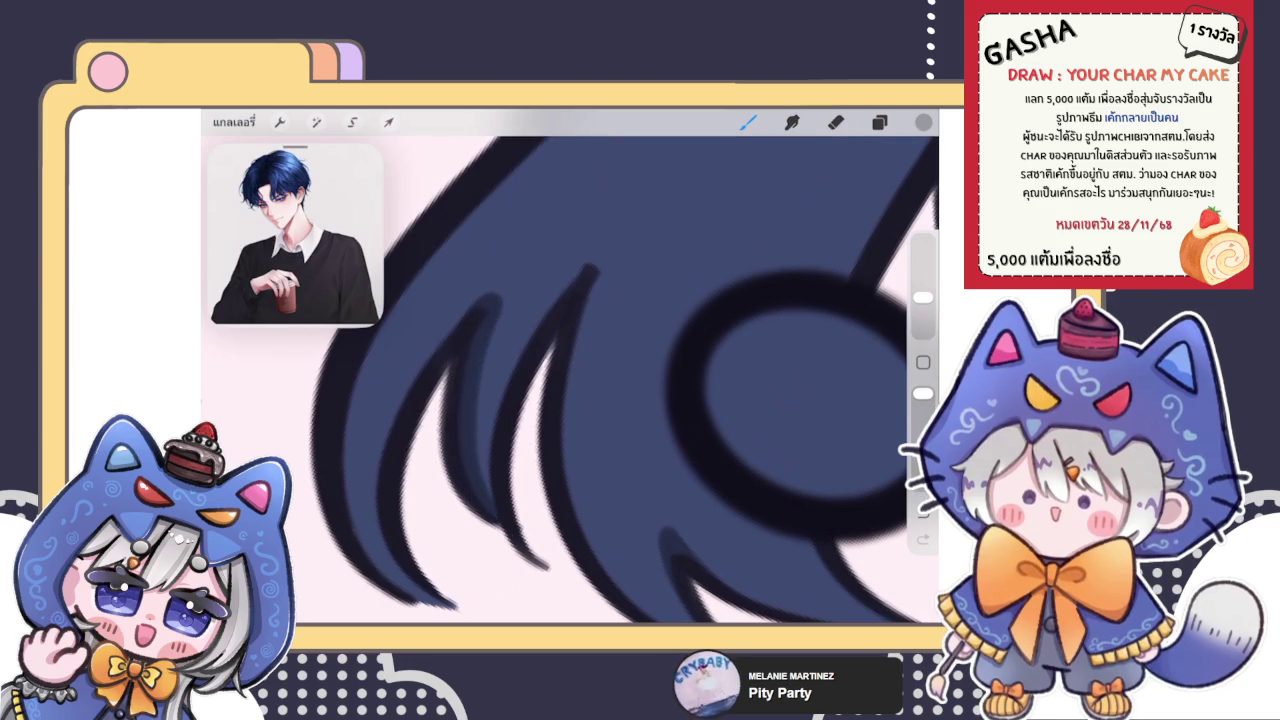
{"action": "key", "text": "ctrl+z"}
{"action": "key", "text": "ctrl+z"}
{"action": "key", "text": "ctrl+shift+z"}
{"action": "key", "text": "ctrl+shift+z"}
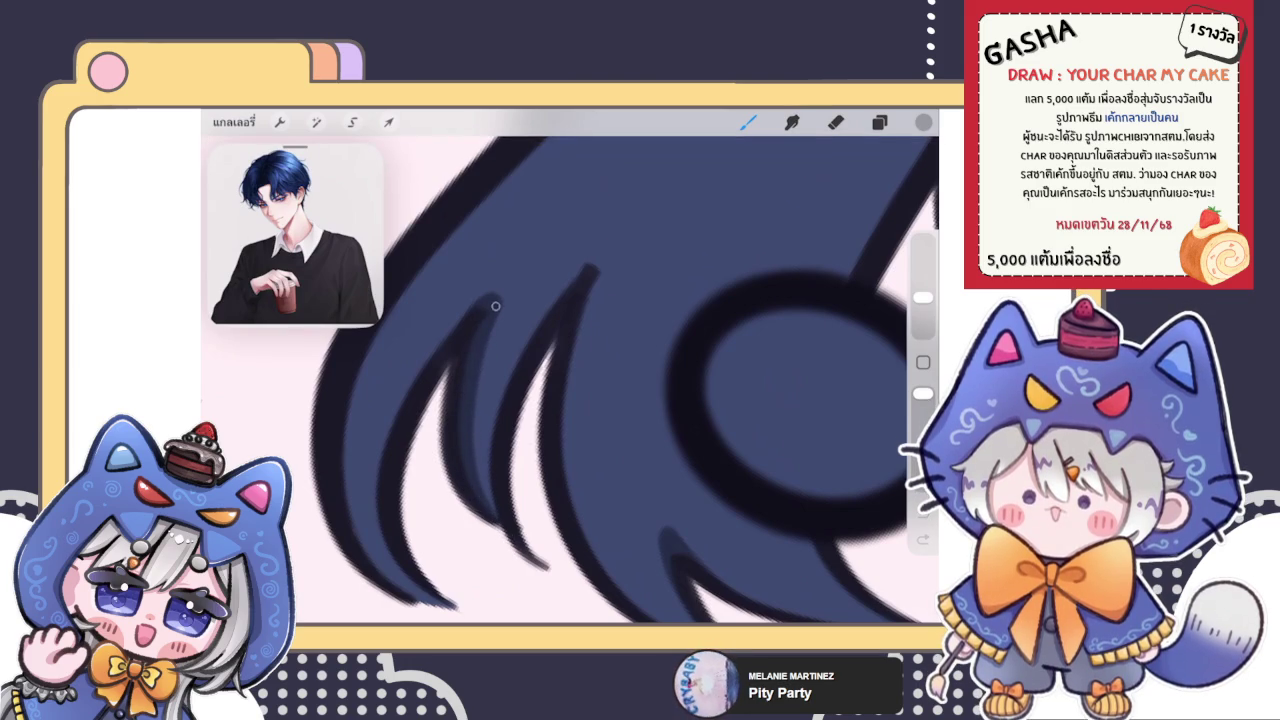
{"action": "scroll", "coordinate": [570, 380], "scroll_direction": "down", "scroll_amount": 3}
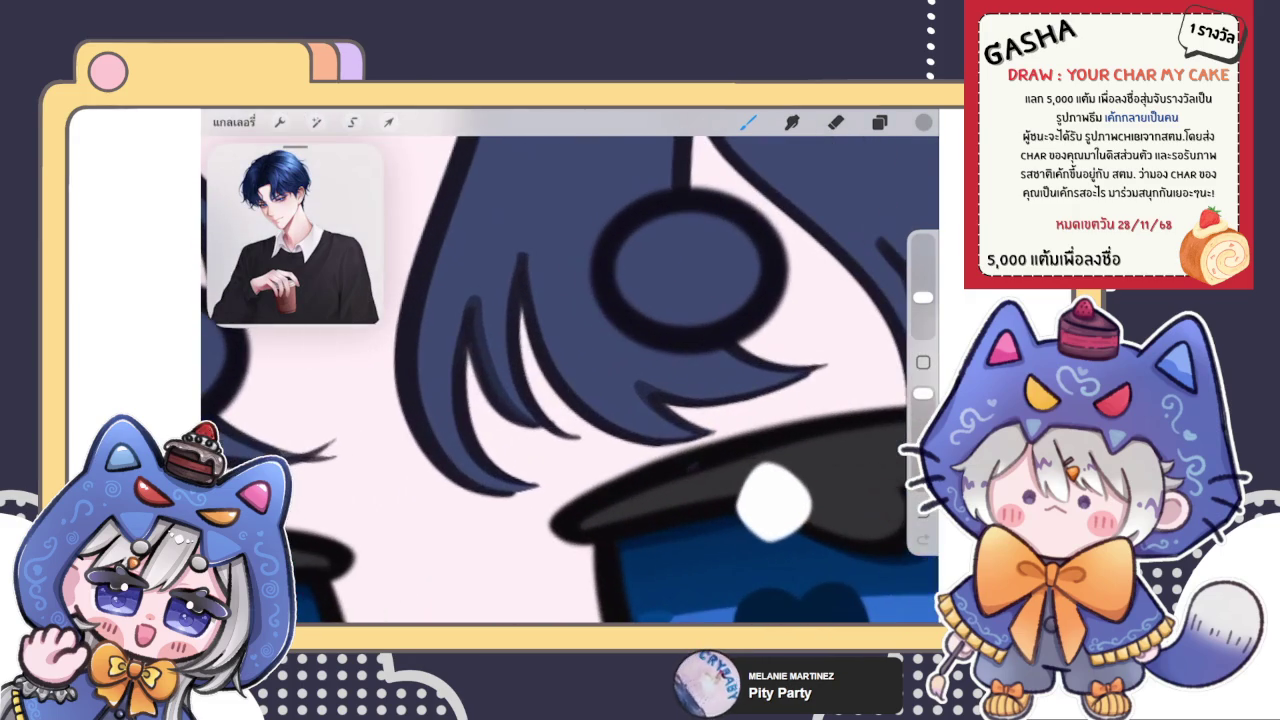
{"action": "left_click_drag", "start_coordinate": [468, 318], "coordinate": [490, 469]}
{"action": "scroll", "coordinate": [570, 380], "scroll_direction": "up", "scroll_amount": 3}
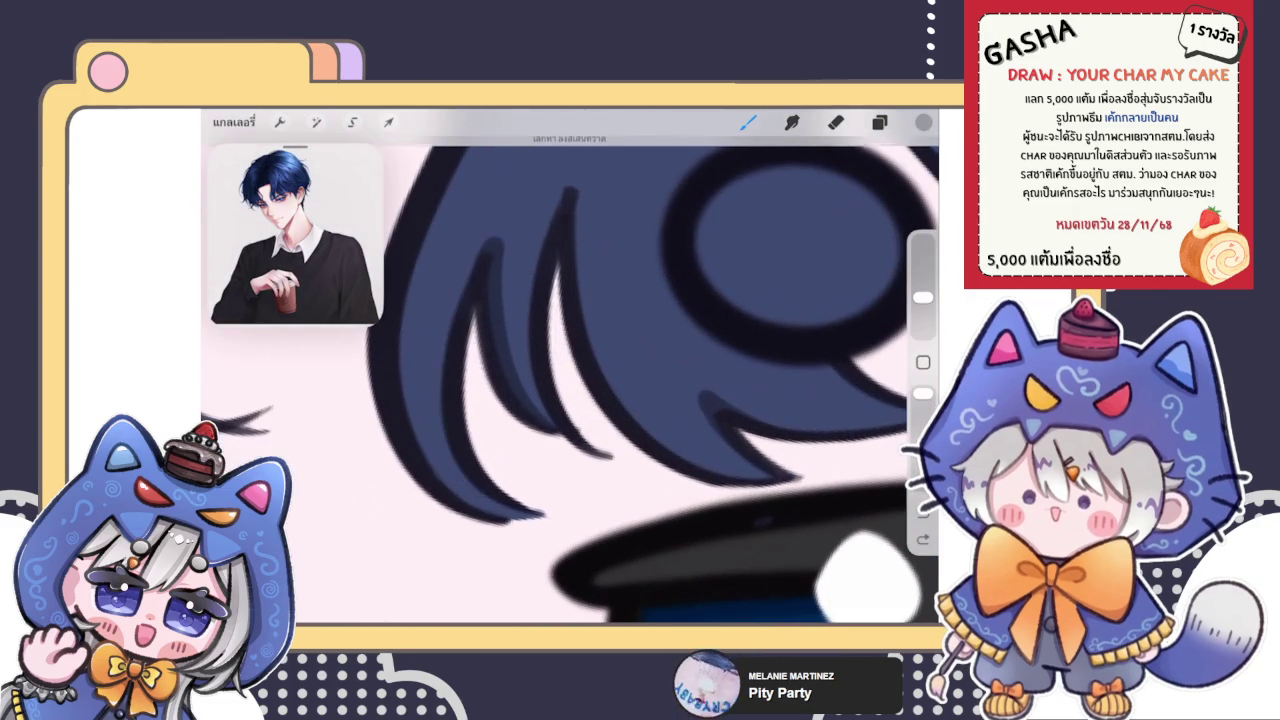
Draw dark strand lines in the fringe, replacing a stray short stroke
{"action": "left_click_drag", "start_coordinate": [480, 240], "coordinate": [445, 460]}
{"action": "key", "text": "ctrl+z"}
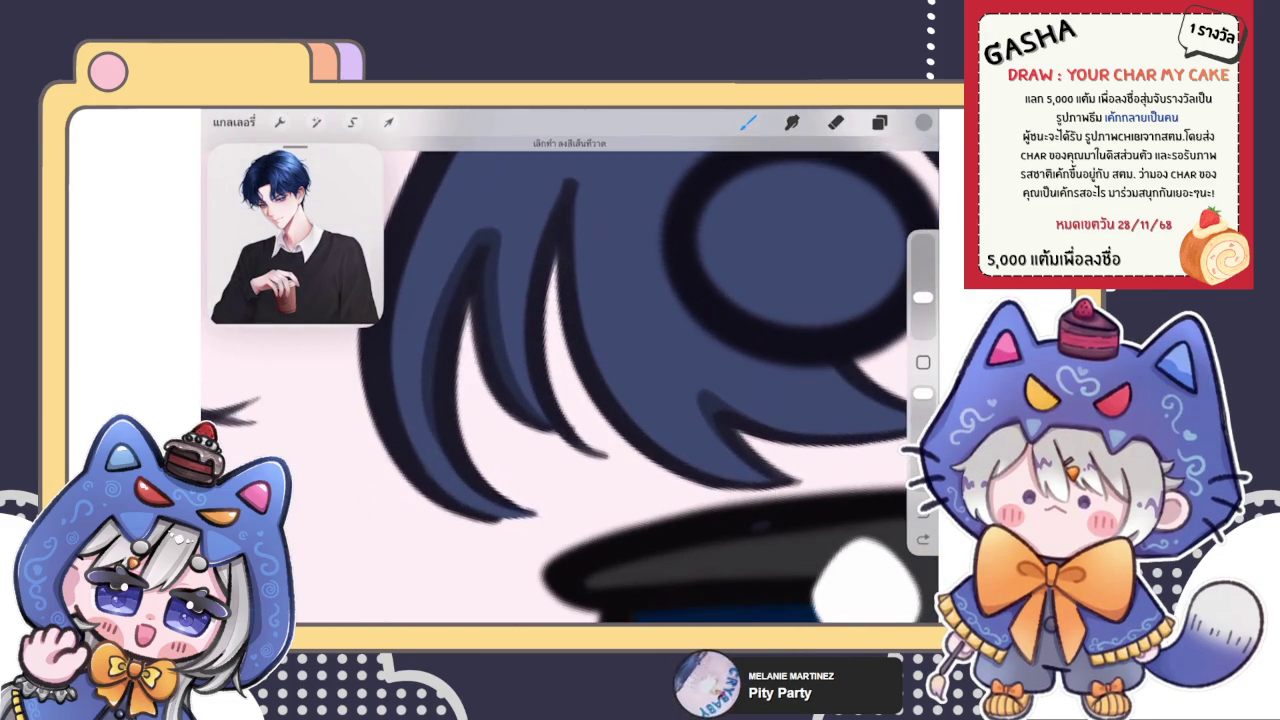
{"action": "left_click_drag", "start_coordinate": [425, 396], "coordinate": [450, 463]}
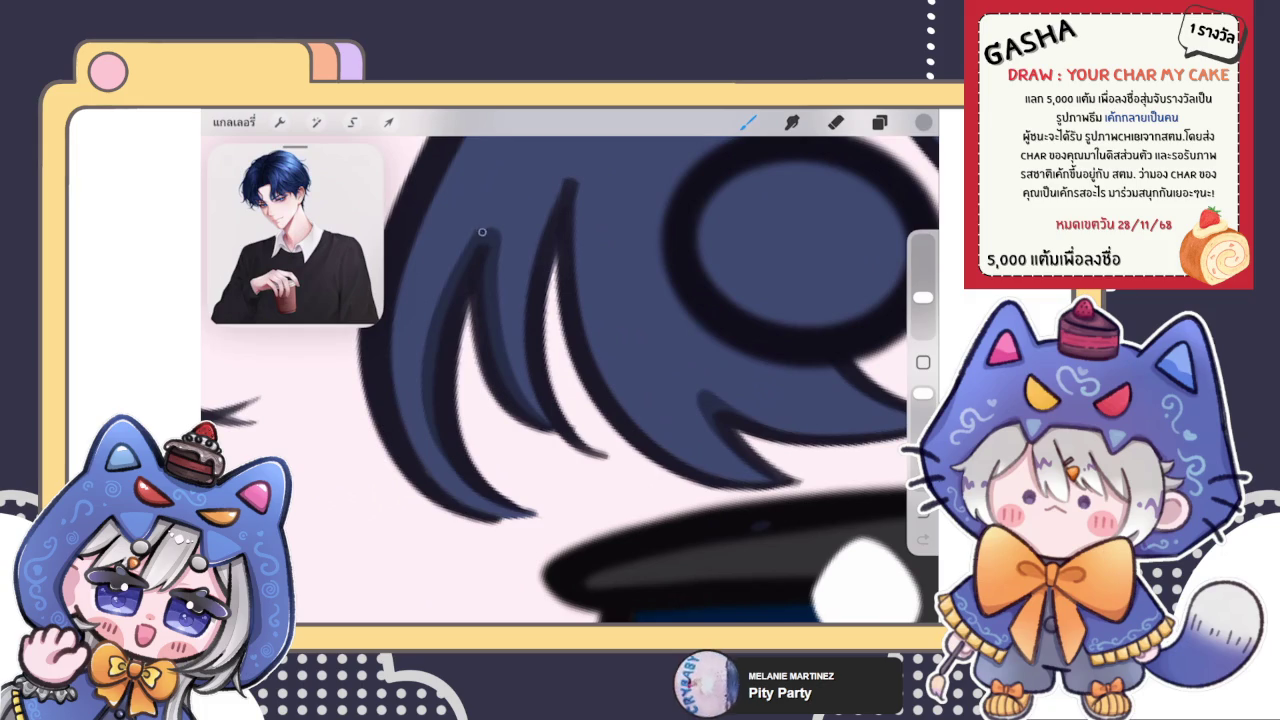
{"action": "scroll", "coordinate": [570, 380], "scroll_direction": "down", "scroll_amount": 5}
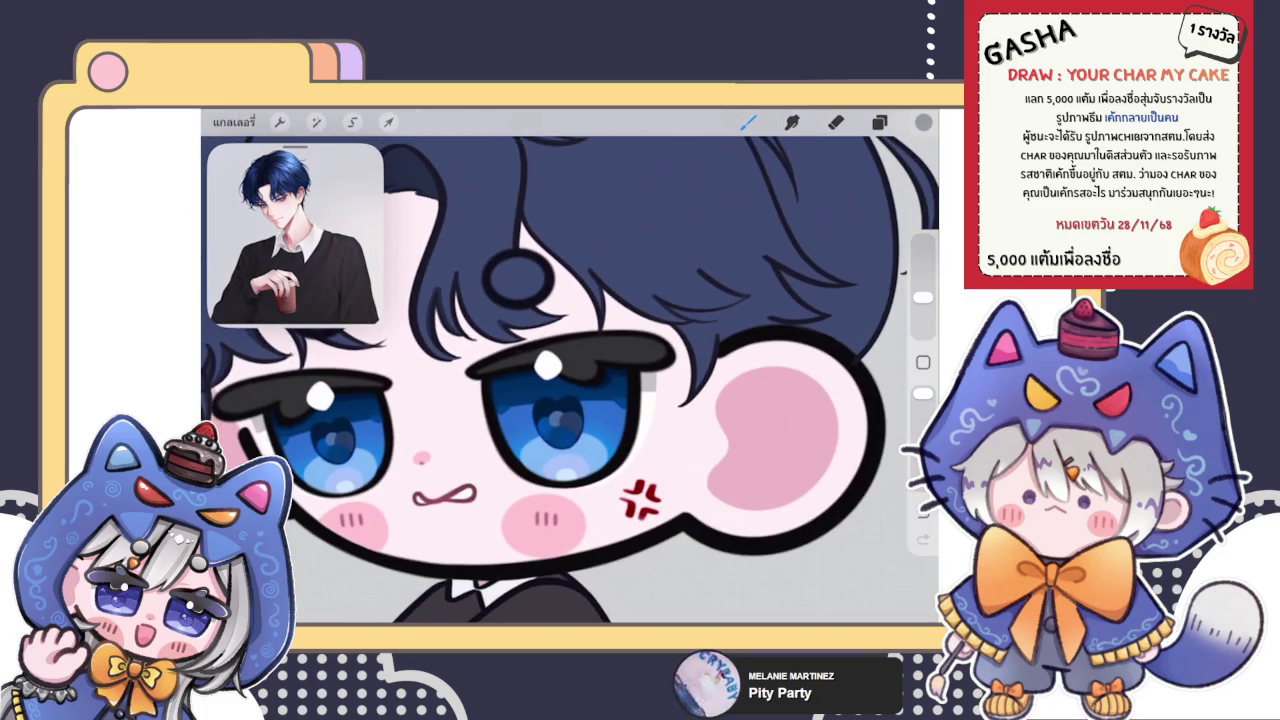
{"action": "scroll", "coordinate": [570, 380], "scroll_direction": "up", "scroll_amount": 5}
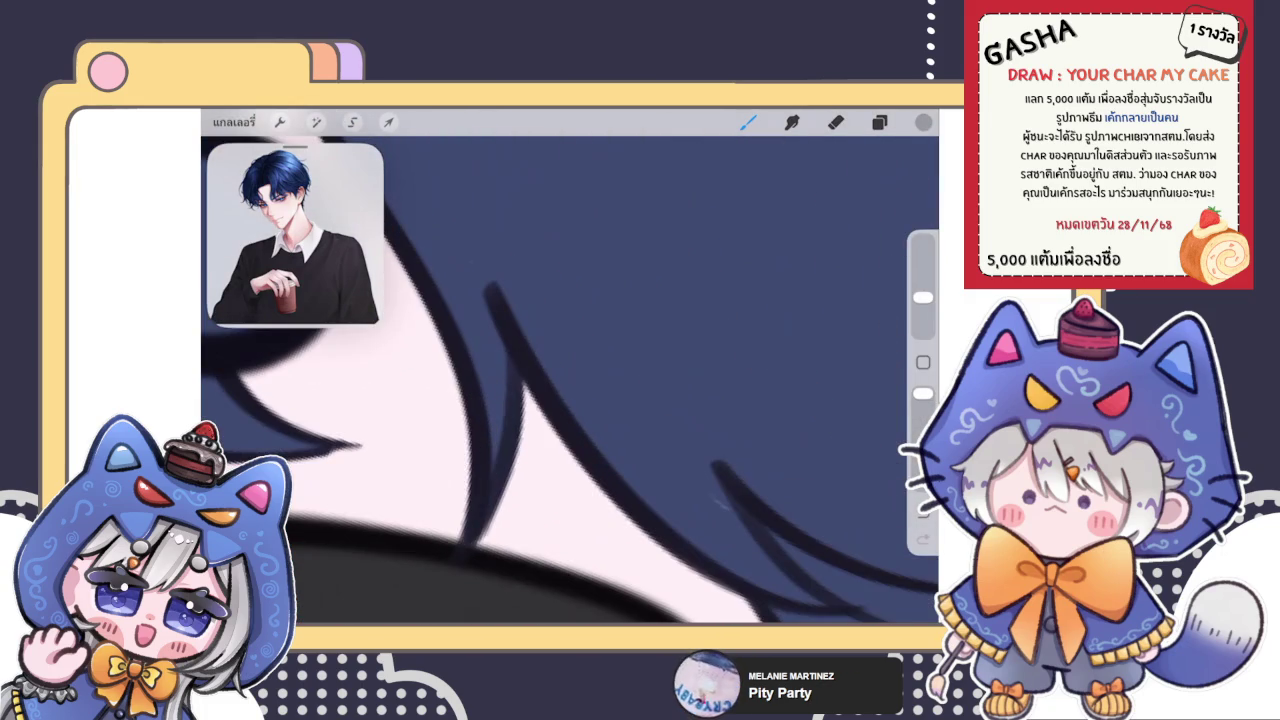
{"action": "left_click_drag", "start_coordinate": [488, 292], "coordinate": [492, 510]}
{"action": "scroll", "coordinate": [570, 380], "scroll_direction": "down", "scroll_amount": 5}
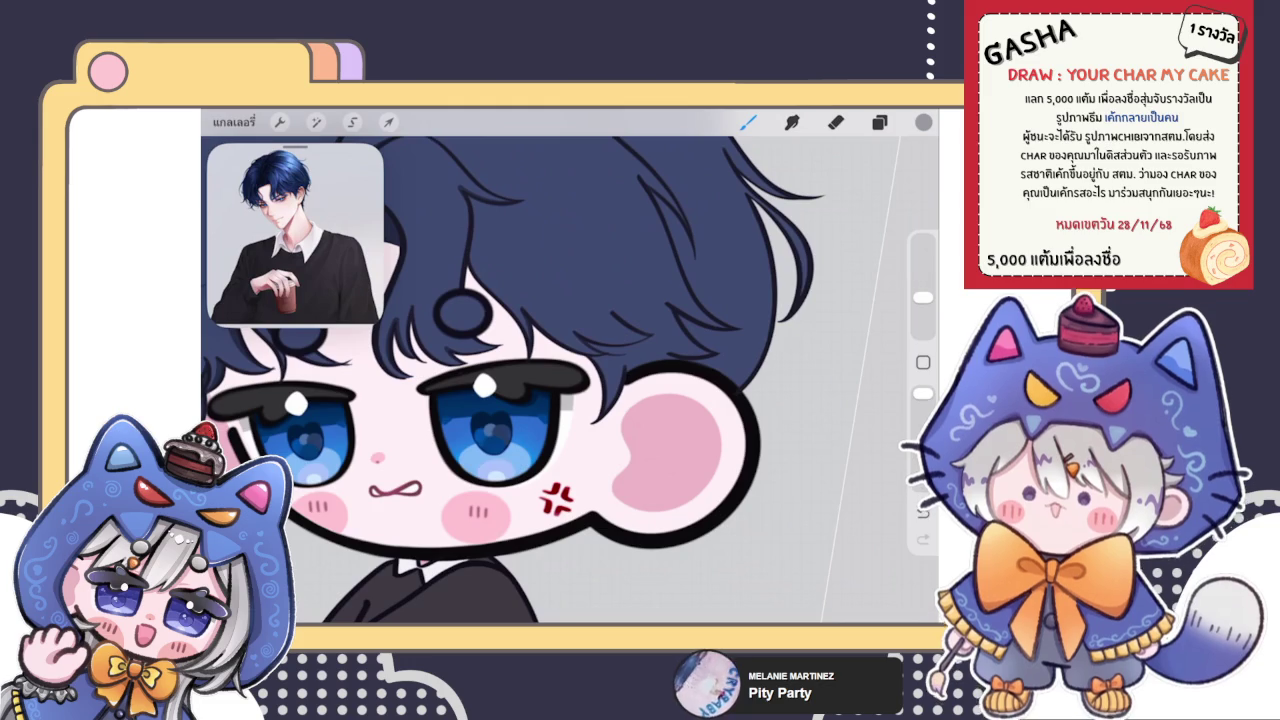
{"action": "scroll", "coordinate": [570, 380], "scroll_direction": "up", "scroll_amount": 2}
{"action": "scroll", "coordinate": [570, 380], "scroll_direction": "up", "scroll_amount": 4}
{"action": "scroll", "coordinate": [570, 380], "scroll_direction": "up", "scroll_amount": 1}
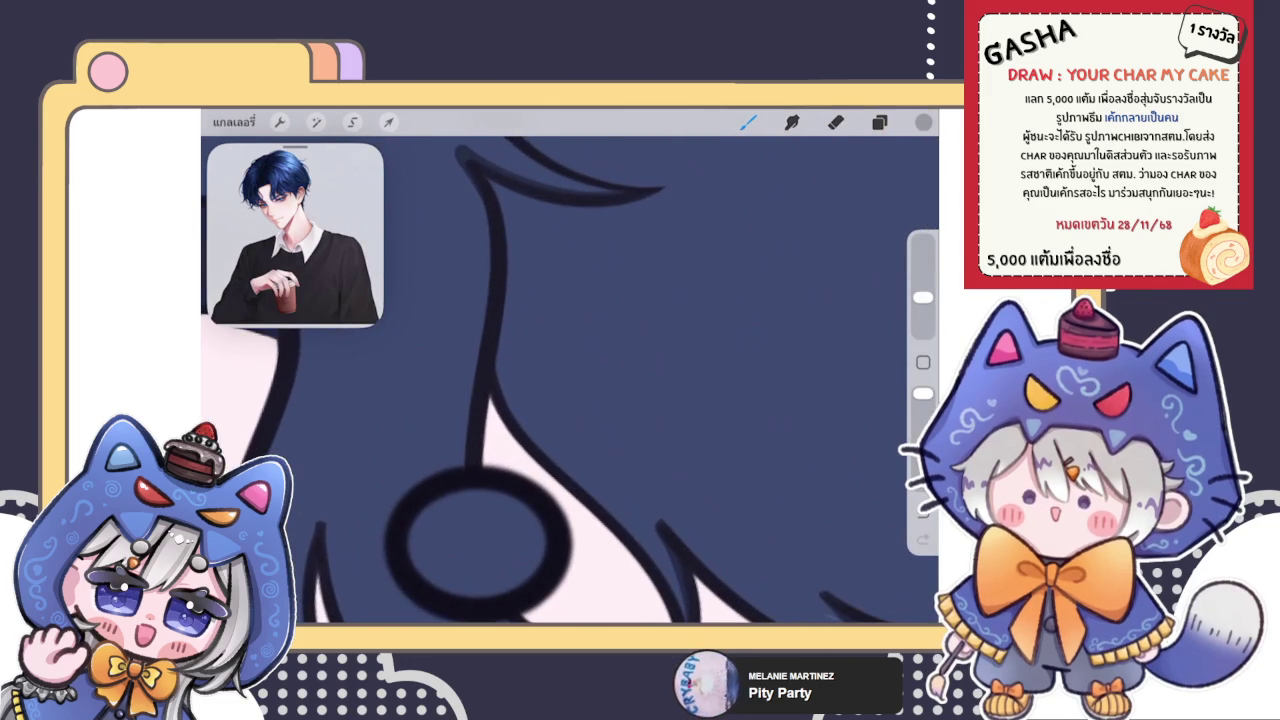
{"action": "scroll", "coordinate": [570, 380], "scroll_direction": "up", "scroll_amount": 1}
Compare the fringe with and without the latest strand line, keeping it
{"action": "key", "text": "ctrl+z"}
{"action": "key", "text": "ctrl+shift+z"}
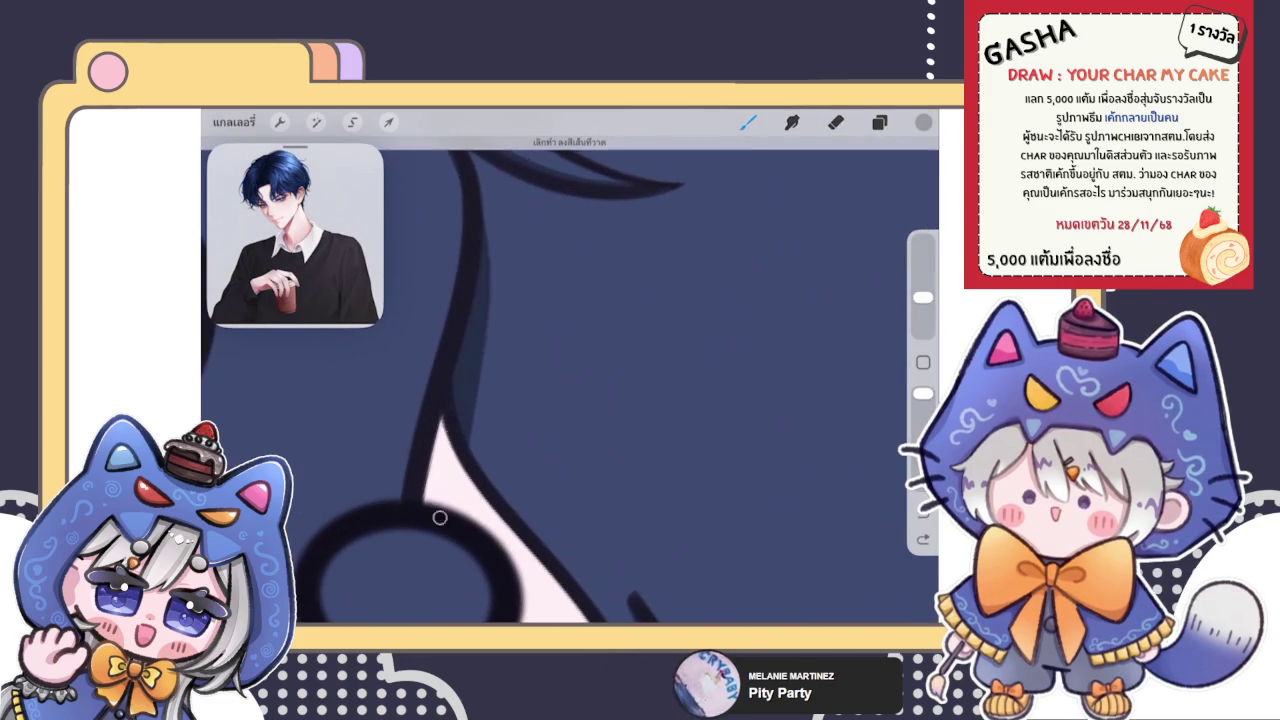
{"action": "key", "text": "ctrl+z"}
{"action": "key", "text": "ctrl+shift+z"}
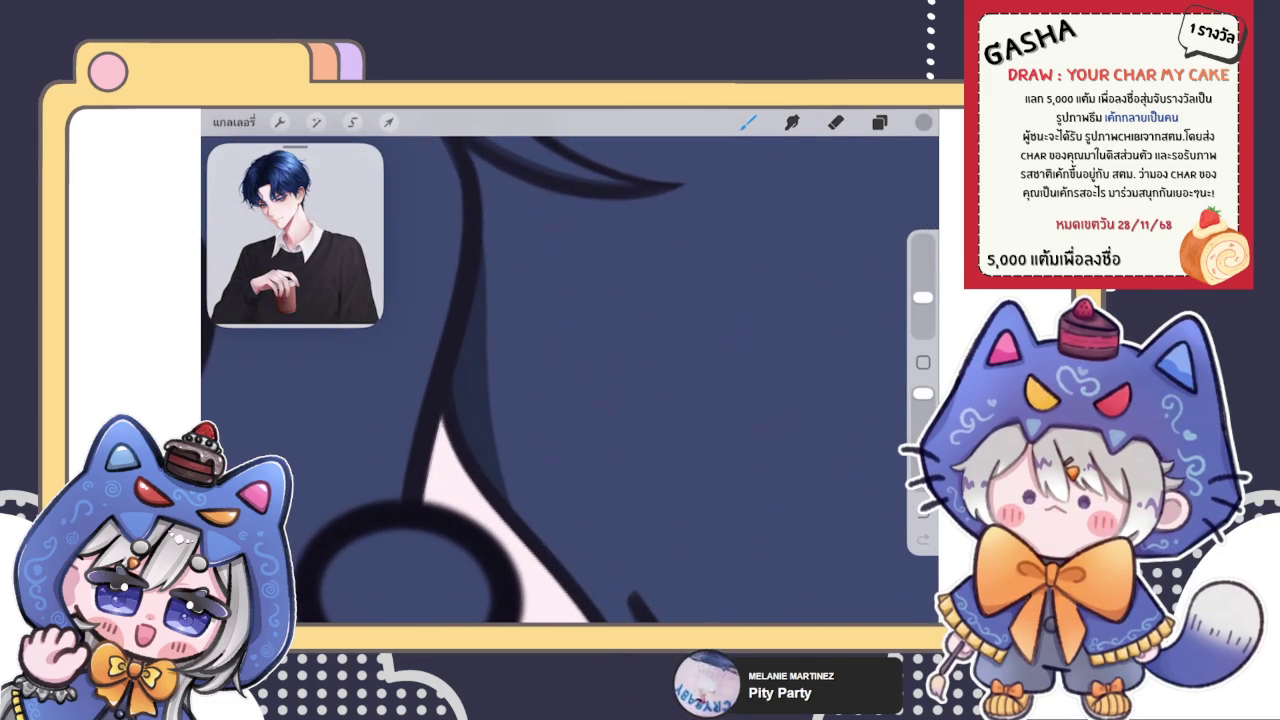
{"action": "key", "text": "ctrl+z"}
{"action": "key", "text": "ctrl+shift+z"}
{"action": "scroll", "coordinate": [570, 380], "scroll_direction": "down", "scroll_amount": 1}
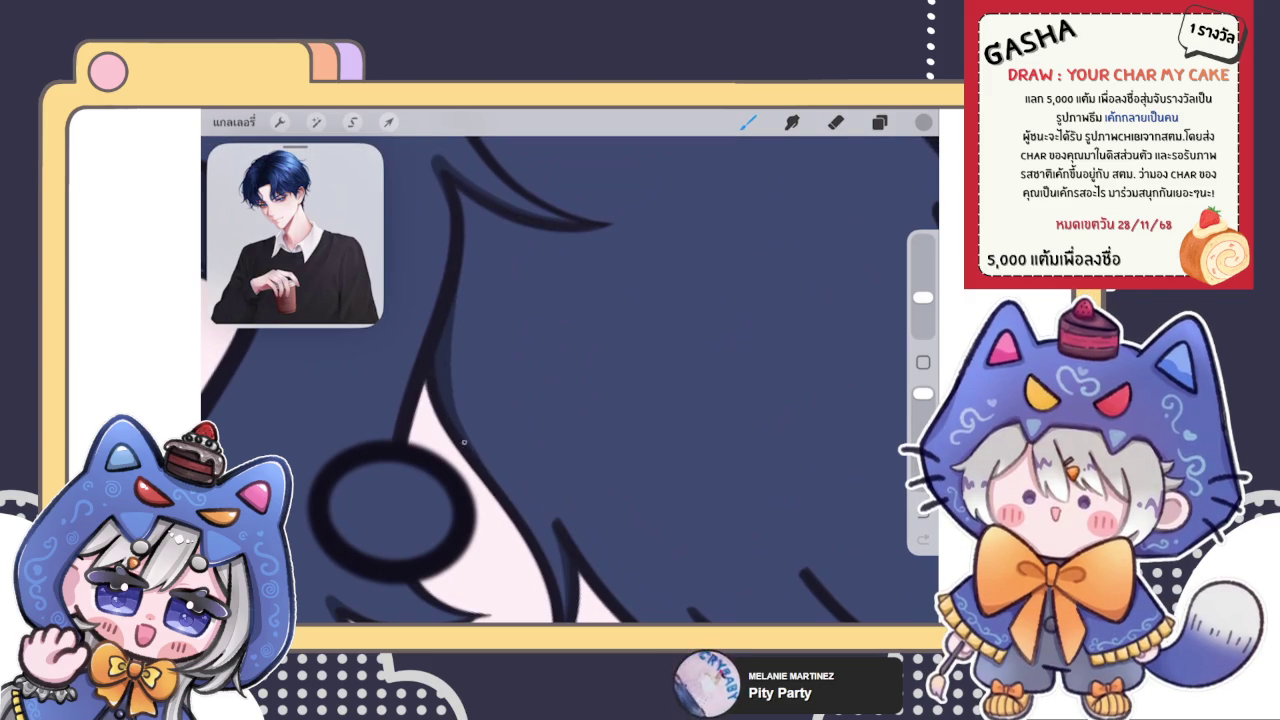
{"action": "scroll", "coordinate": [570, 380], "scroll_direction": "down", "scroll_amount": 5}
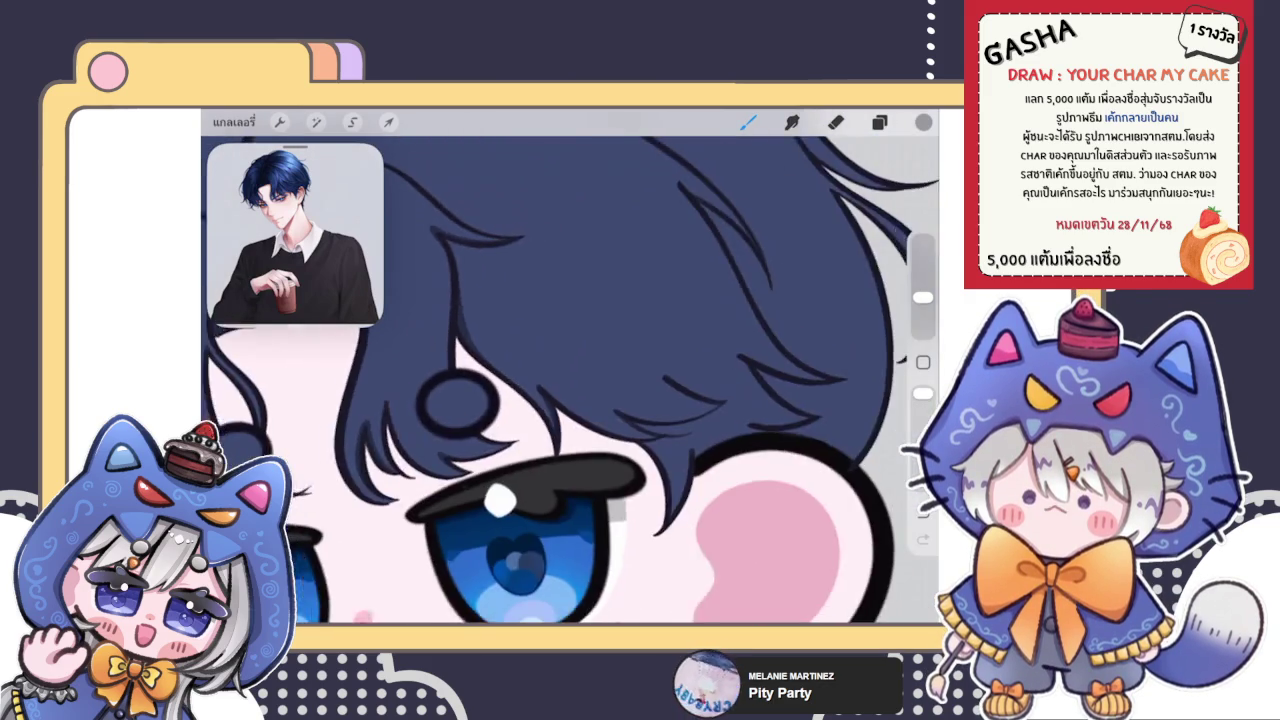
{"action": "scroll", "coordinate": [520, 340], "scroll_direction": "up", "scroll_amount": 3}
{"action": "scroll", "coordinate": [520, 340], "scroll_direction": "up", "scroll_amount": 3}
{"action": "scroll", "coordinate": [520, 340], "scroll_direction": "up", "scroll_amount": 2}
{"action": "scroll", "coordinate": [520, 340], "scroll_direction": "up", "scroll_amount": 2}
Switch to the line layer, sample the dark navy hair colour, and extend a strand line upward
{"action": "left_click", "coordinate": [879, 121]}
{"action": "scroll", "coordinate": [780, 390], "scroll_direction": "up", "scroll_amount": 1}
{"action": "left_click", "coordinate": [780, 428]}
{"action": "left_click", "coordinate": [879, 121]}
{"action": "left_click", "coordinate": [627, 383]}
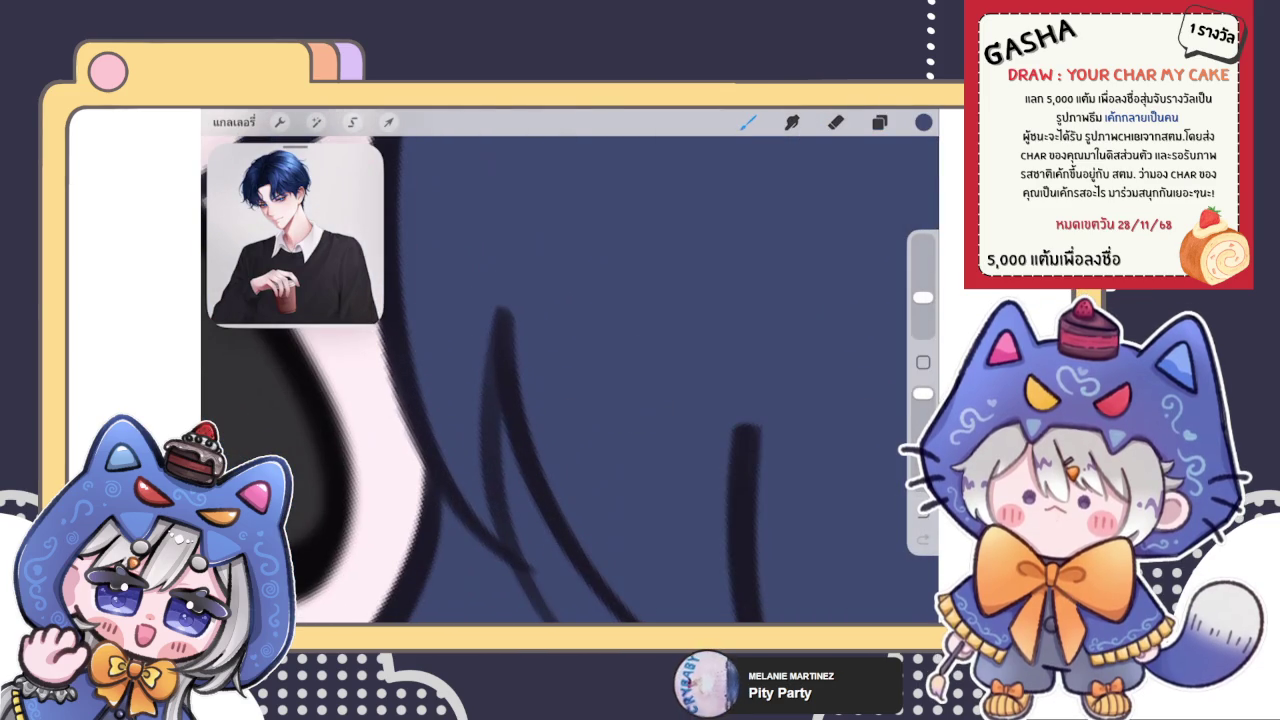
{"action": "left_click", "coordinate": [879, 121]}
{"action": "left_click", "coordinate": [923, 121]}
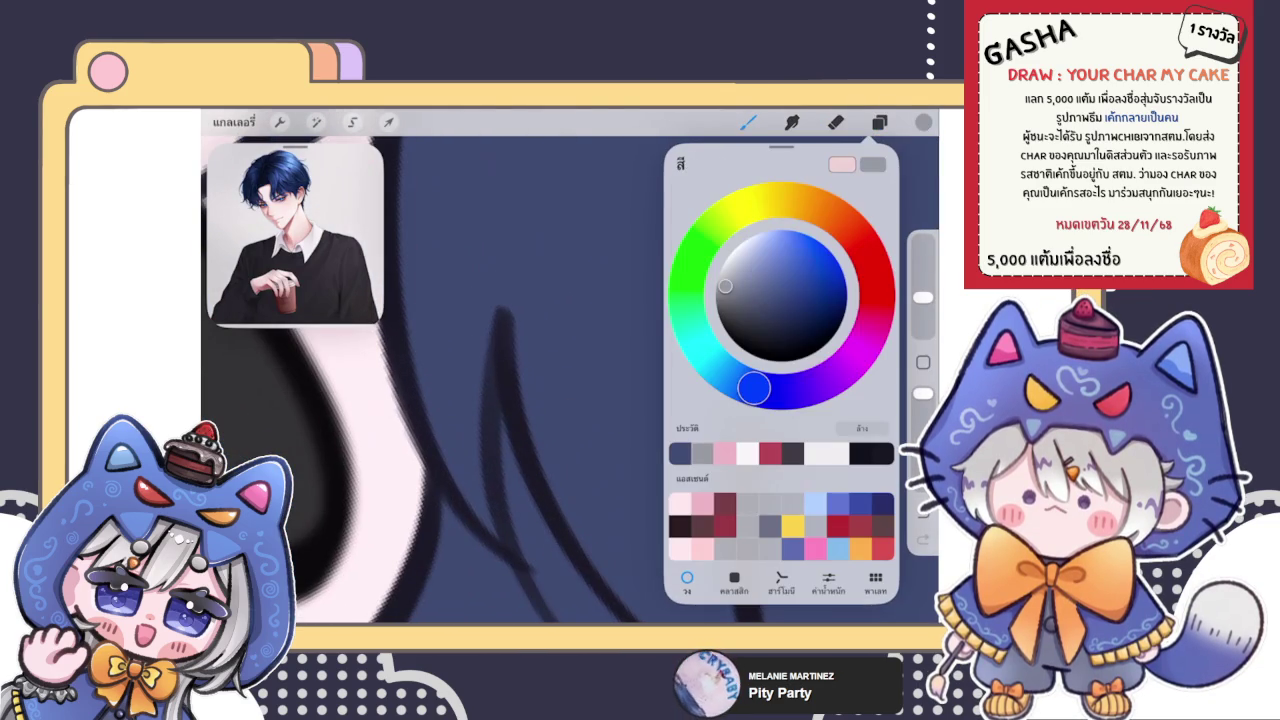
{"action": "left_click", "coordinate": [509, 314]}
{"action": "left_click_drag", "start_coordinate": [512, 350], "coordinate": [505, 285]}
Make the eraser slightly smaller, then return to the brush
{"action": "scroll", "coordinate": [570, 380], "scroll_direction": "down", "scroll_amount": 3}
{"action": "scroll", "coordinate": [570, 380], "scroll_direction": "down", "scroll_amount": 3}
{"action": "scroll", "coordinate": [570, 380], "scroll_direction": "down", "scroll_amount": 2}
{"action": "scroll", "coordinate": [570, 380], "scroll_direction": "down", "scroll_amount": 1}
{"action": "scroll", "coordinate": [570, 380], "scroll_direction": "up", "scroll_amount": 2}
{"action": "scroll", "coordinate": [570, 380], "scroll_direction": "up", "scroll_amount": 3}
{"action": "scroll", "coordinate": [570, 380], "scroll_direction": "up", "scroll_amount": 3}
{"action": "scroll", "coordinate": [570, 380], "scroll_direction": "up", "scroll_amount": 2}
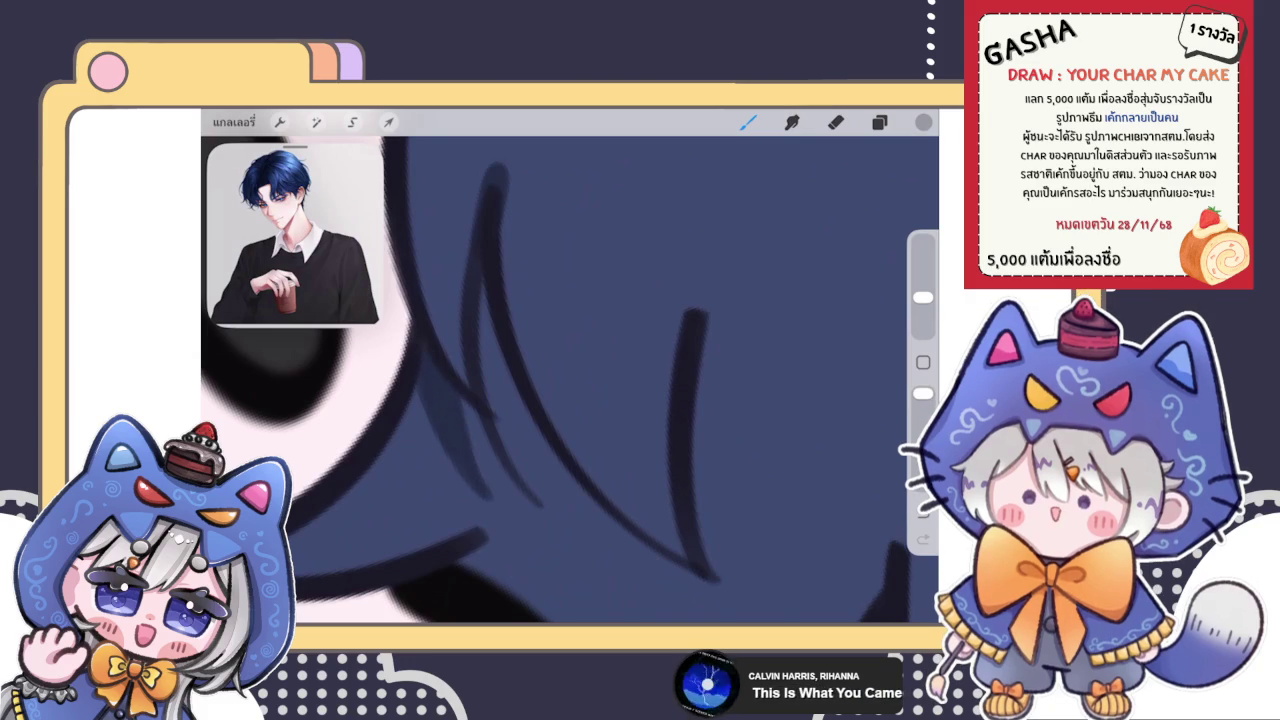
{"action": "scroll", "coordinate": [570, 380], "scroll_direction": "left", "scroll_amount": 3}
{"action": "key", "text": "e"}
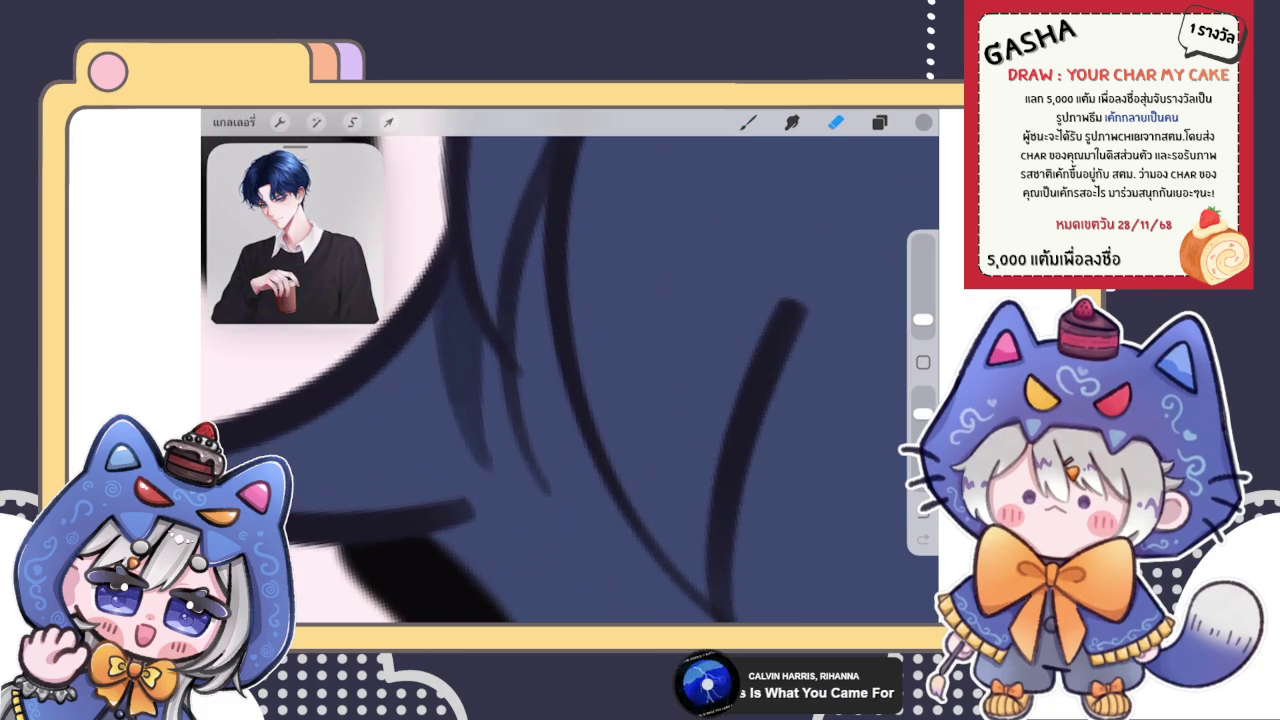
{"action": "left_click_drag", "start_coordinate": [922, 319], "coordinate": [922, 325]}
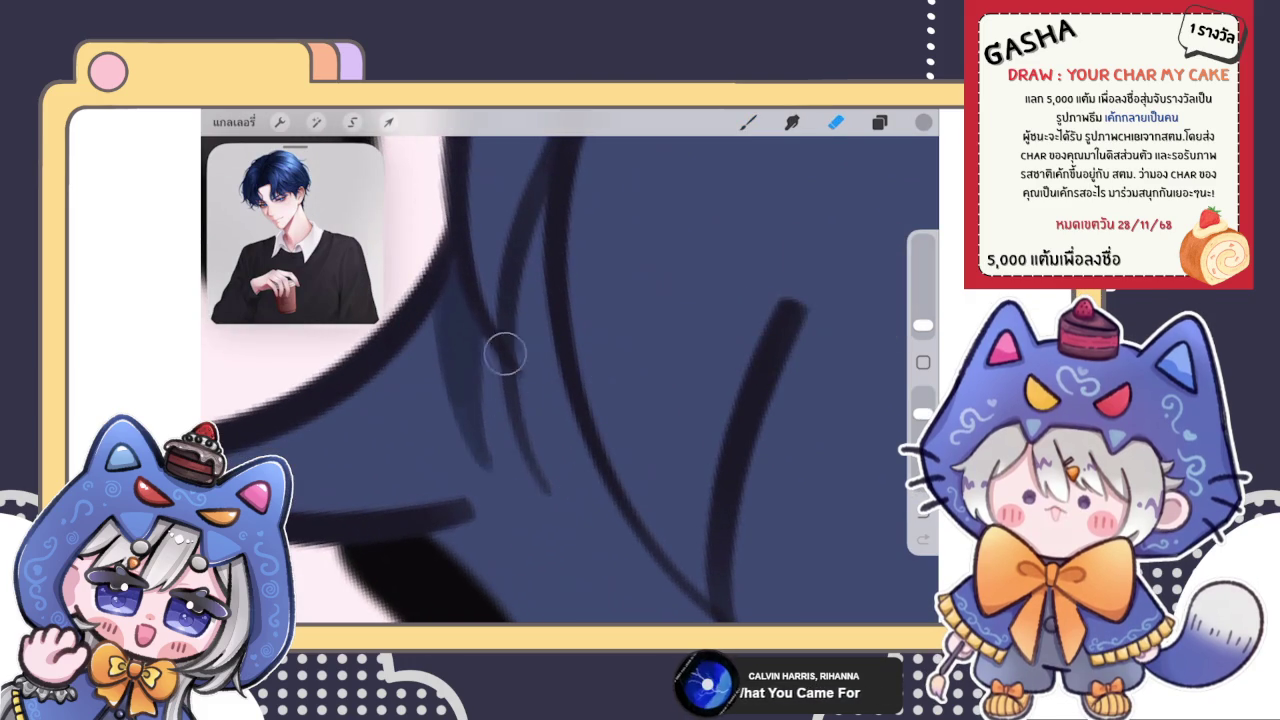
{"action": "scroll", "coordinate": [515, 296], "scroll_direction": "down", "scroll_amount": 5}
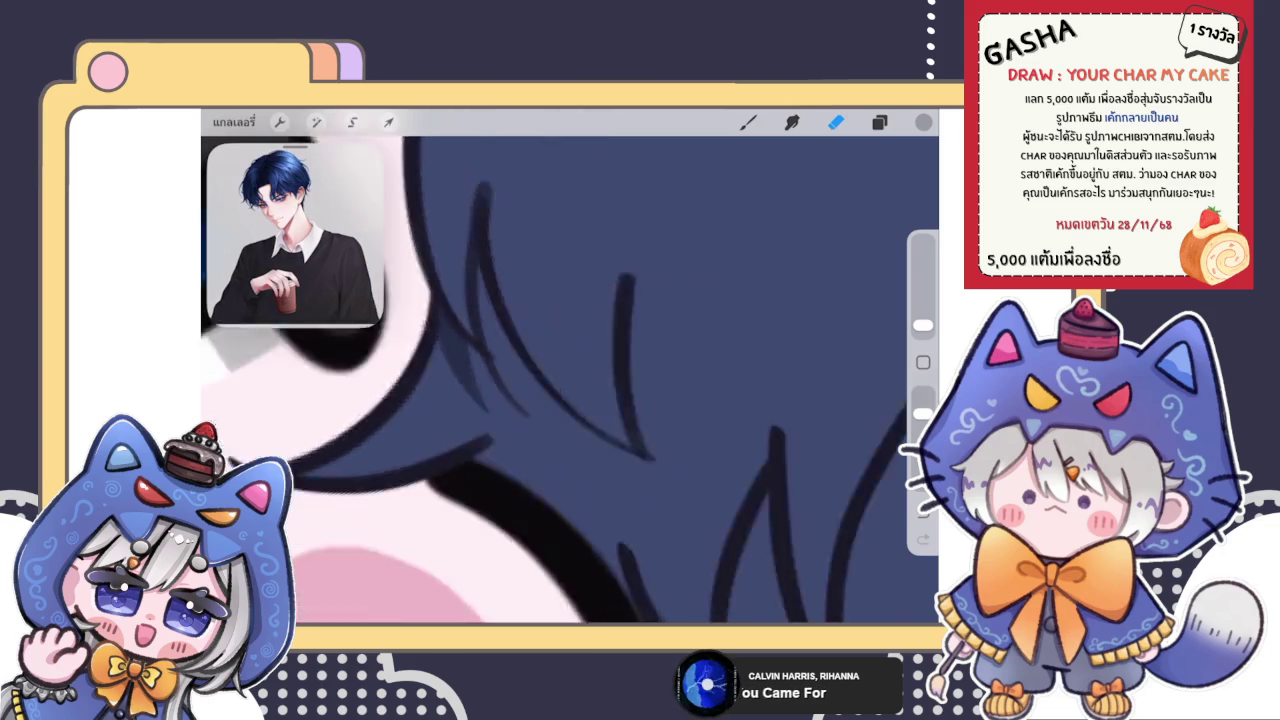
{"action": "scroll", "coordinate": [540, 300], "scroll_direction": "up", "scroll_amount": 5}
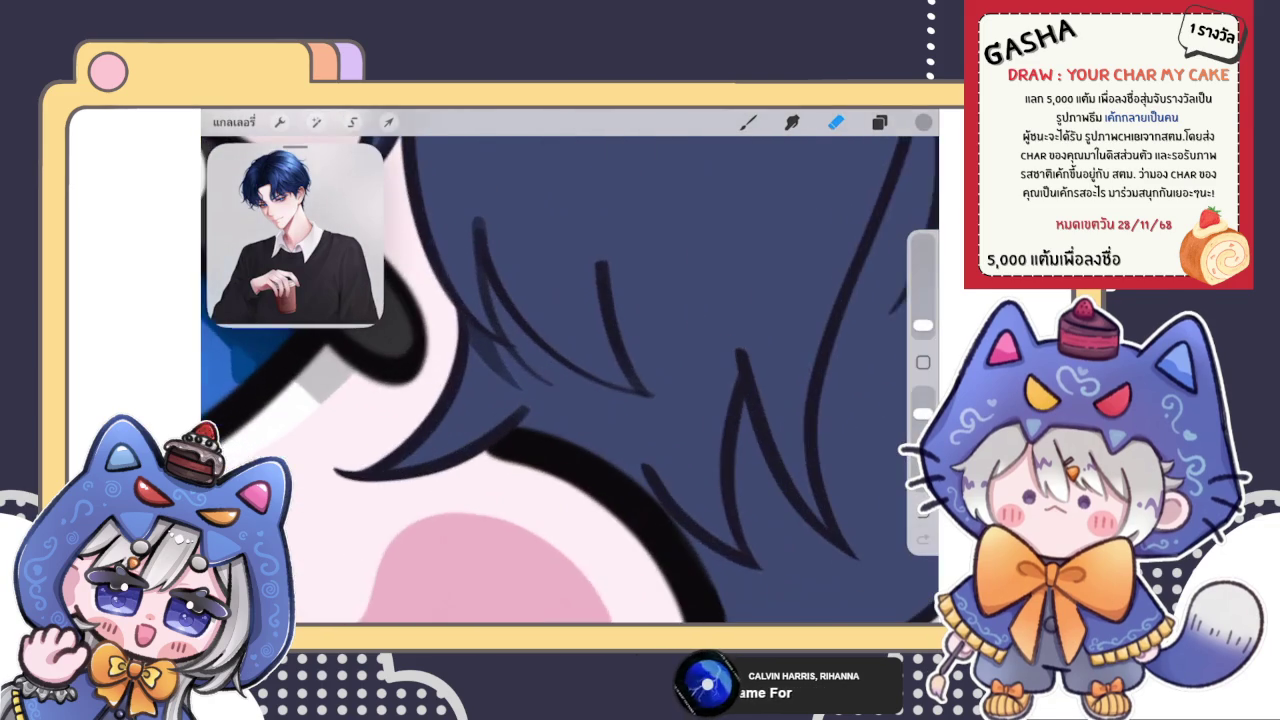
{"action": "left_click", "coordinate": [748, 122]}
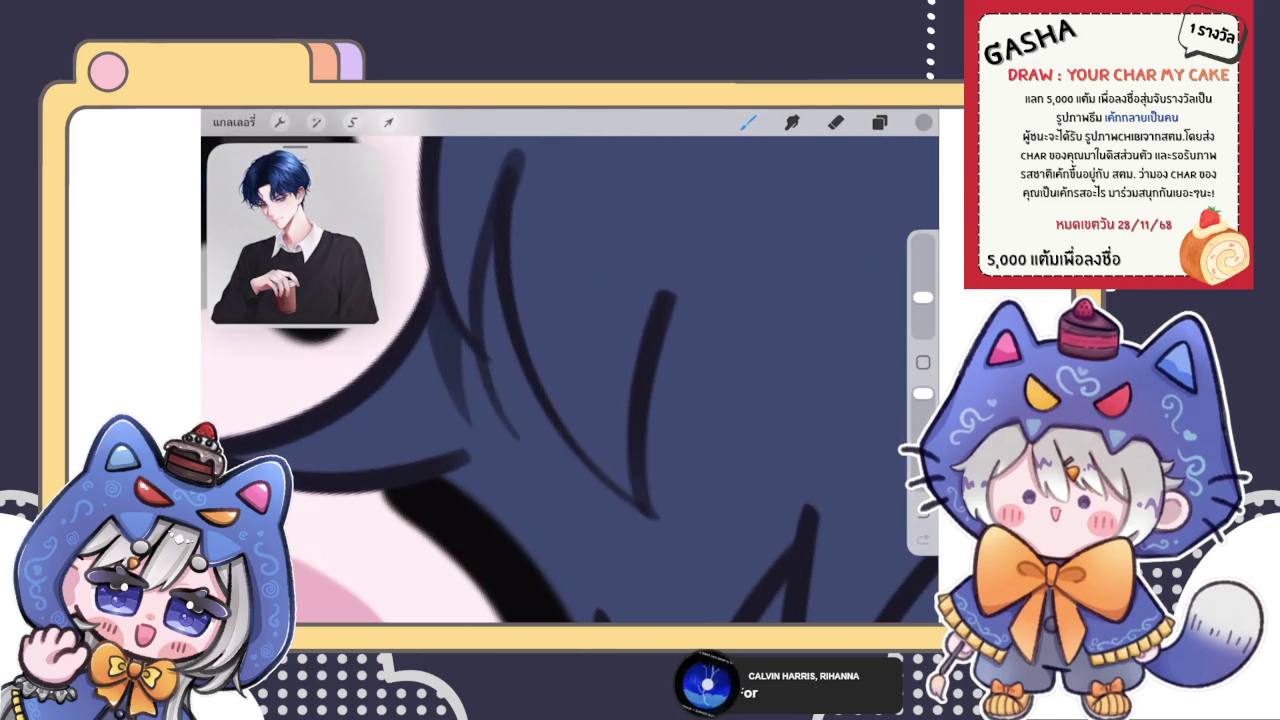
Try a new dark strand line in the fringe, undo it, and reposition the view
{"action": "left_click_drag", "start_coordinate": [505, 258], "coordinate": [526, 405]}
{"action": "left_click_drag", "start_coordinate": [640, 400], "coordinate": [580, 410]}
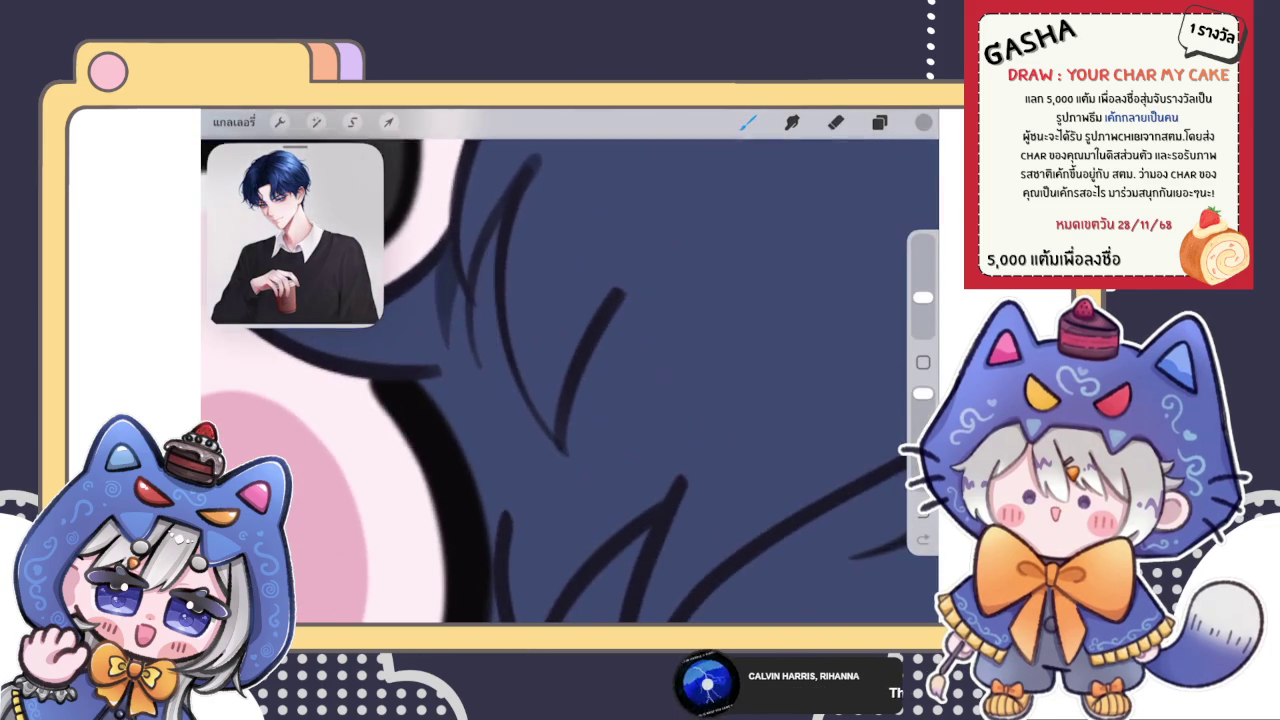
{"action": "key", "text": "ctrl+z"}
{"action": "key", "text": "e"}
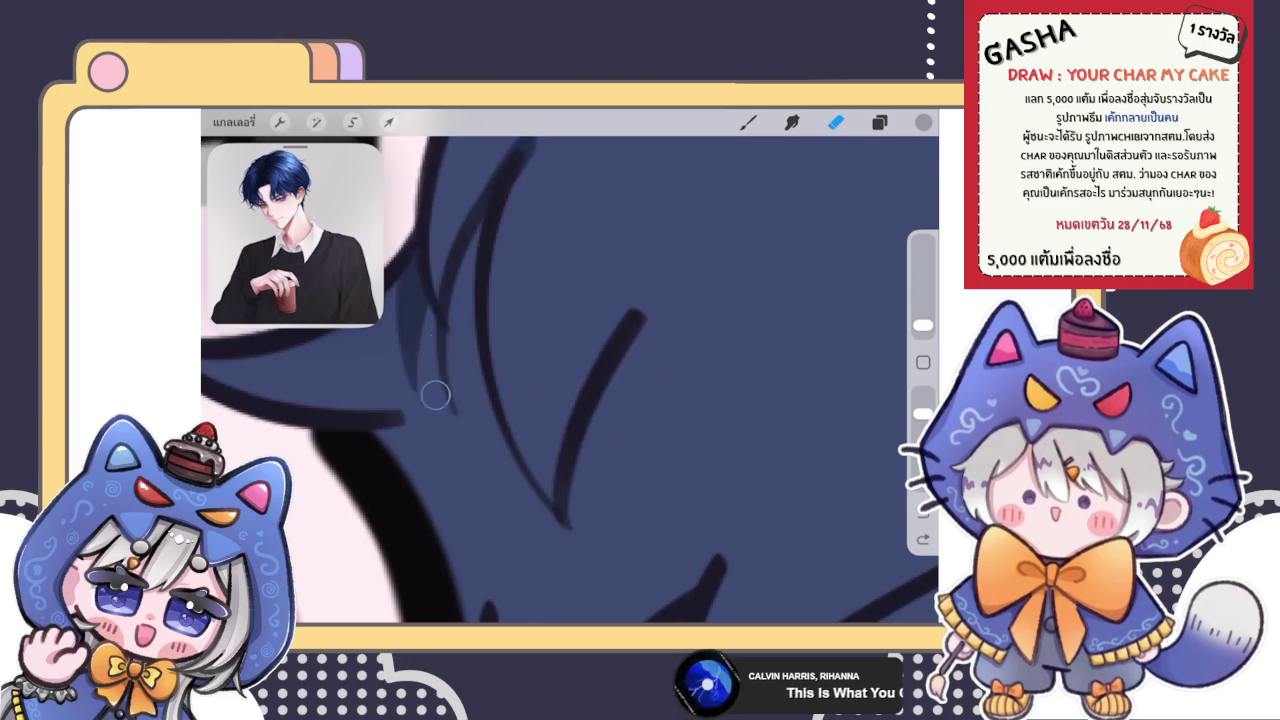
{"action": "key", "text": "b"}
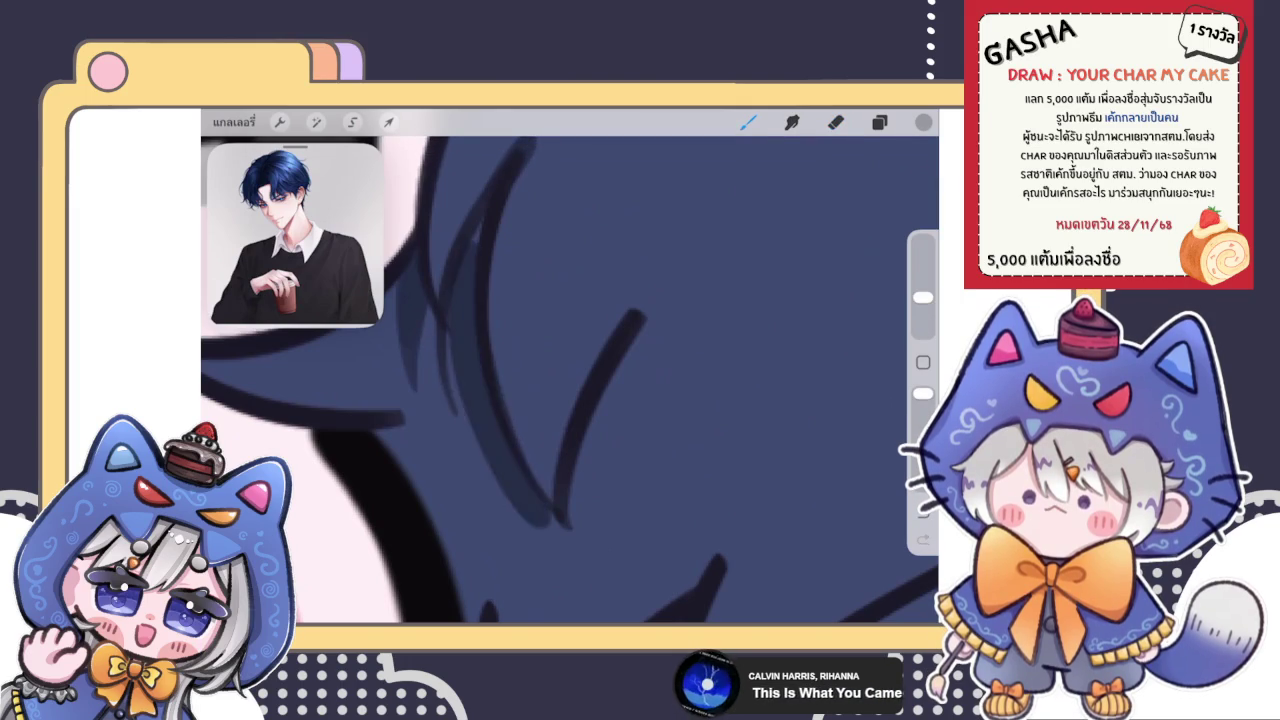
{"action": "left_click_drag", "start_coordinate": [560, 420], "coordinate": [520, 430]}
Compare the fringe with and without the long strand line, then remove it
{"action": "key", "text": "ctrl+z"}
{"action": "key", "text": "ctrl+shift+z"}
{"action": "key", "text": "ctrl+z"}
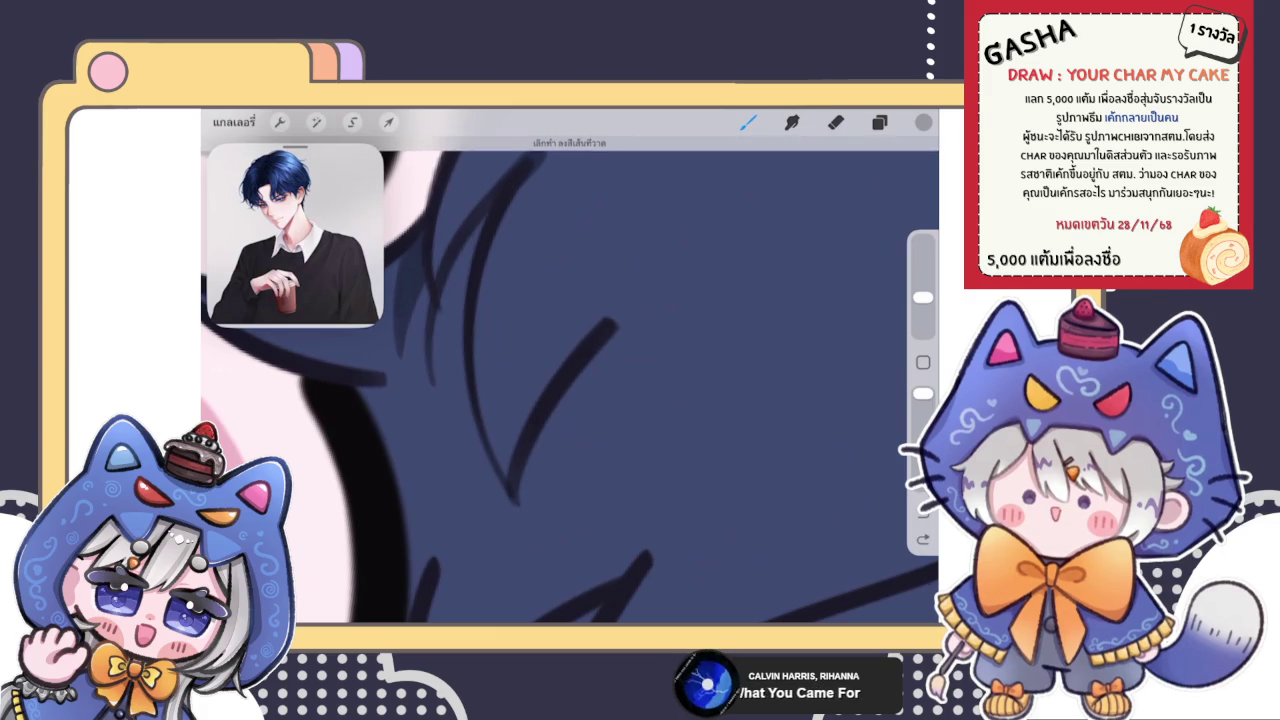
{"action": "key", "text": "ctrl+shift+z"}
{"action": "key", "text": "ctrl+z"}
{"action": "key", "text": "ctrl+shift+z"}
{"action": "key", "text": "ctrl+z"}
{"action": "key", "text": "ctrl+shift+z"}
{"action": "key", "text": "ctrl+z"}
{"action": "key", "text": "ctrl+shift+z"}
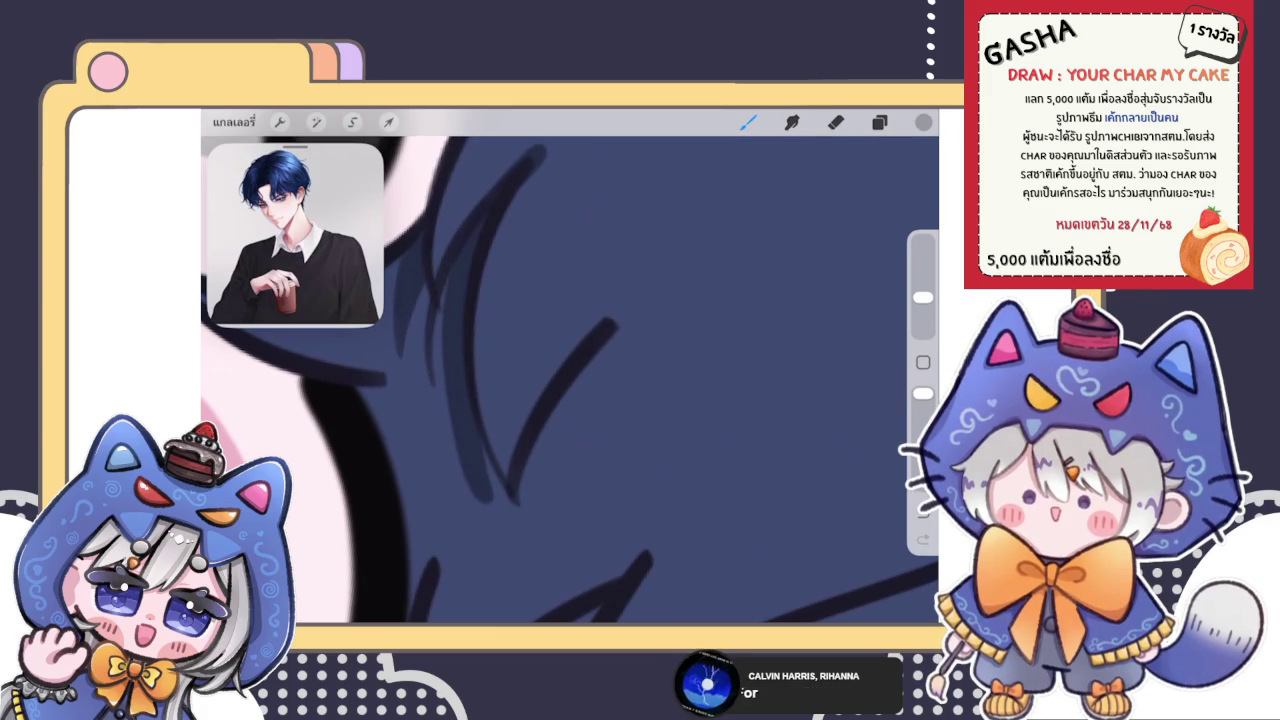
{"action": "key", "text": "ctrl+z"}
{"action": "key", "text": "ctrl+shift+z"}
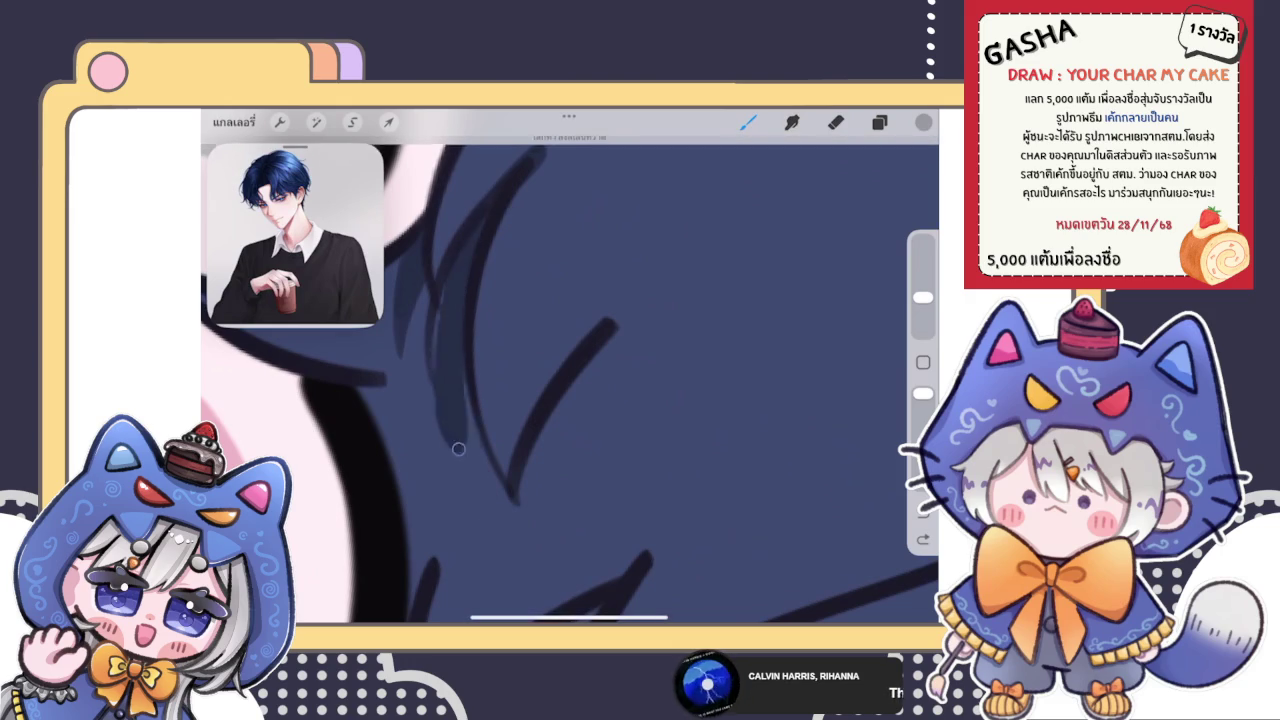
{"action": "key", "text": "ctrl+z"}
Redraw the long strand line in the fringe and add a short strand line
{"action": "mouse_move", "coordinate": [486, 216]}
{"action": "left_mouse_down"}
{"action": "mouse_move", "coordinate": [445, 360]}
{"action": "mouse_move", "coordinate": [500, 508]}
{"action": "left_mouse_up"}
{"action": "key", "text": "ctrl+z"}
{"action": "key", "text": "ctrl+shift+z"}
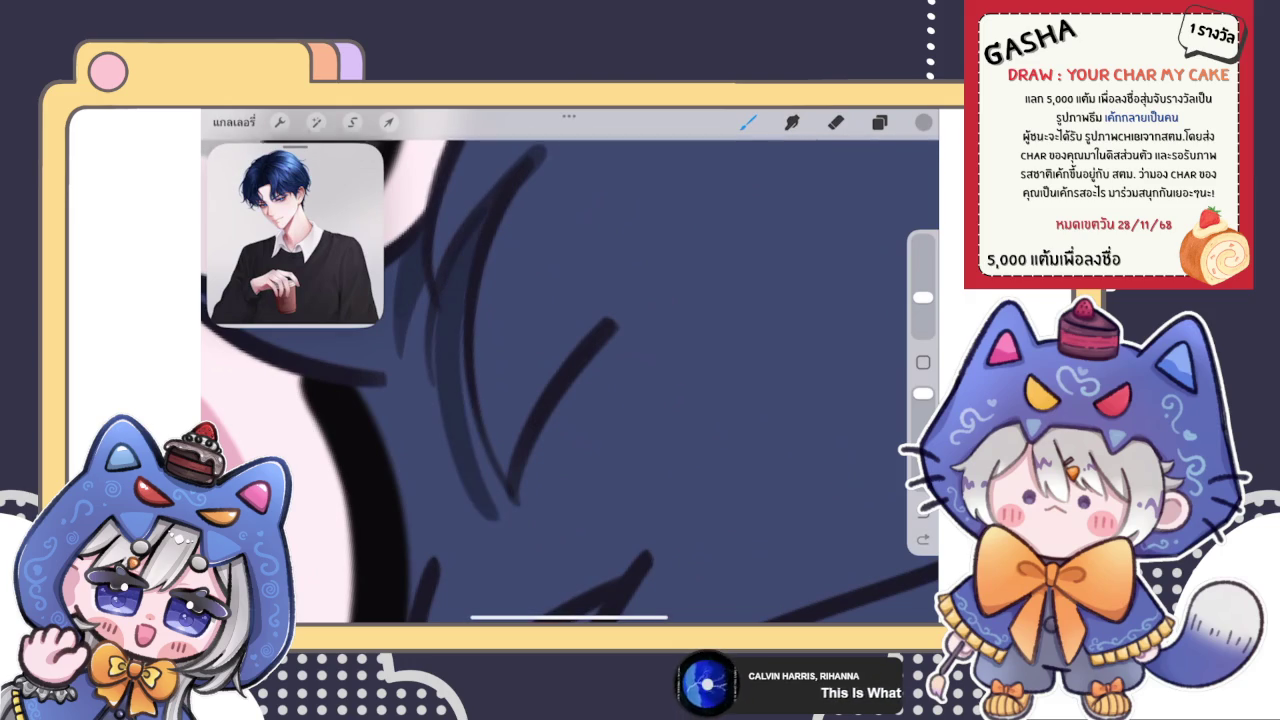
{"action": "key", "text": "ctrl+z"}
{"action": "key", "text": "ctrl+shift+z"}
{"action": "key", "text": "ctrl+z"}
{"action": "key", "text": "ctrl+shift+z"}
{"action": "left_click_drag", "start_coordinate": [486, 494], "coordinate": [475, 424]}
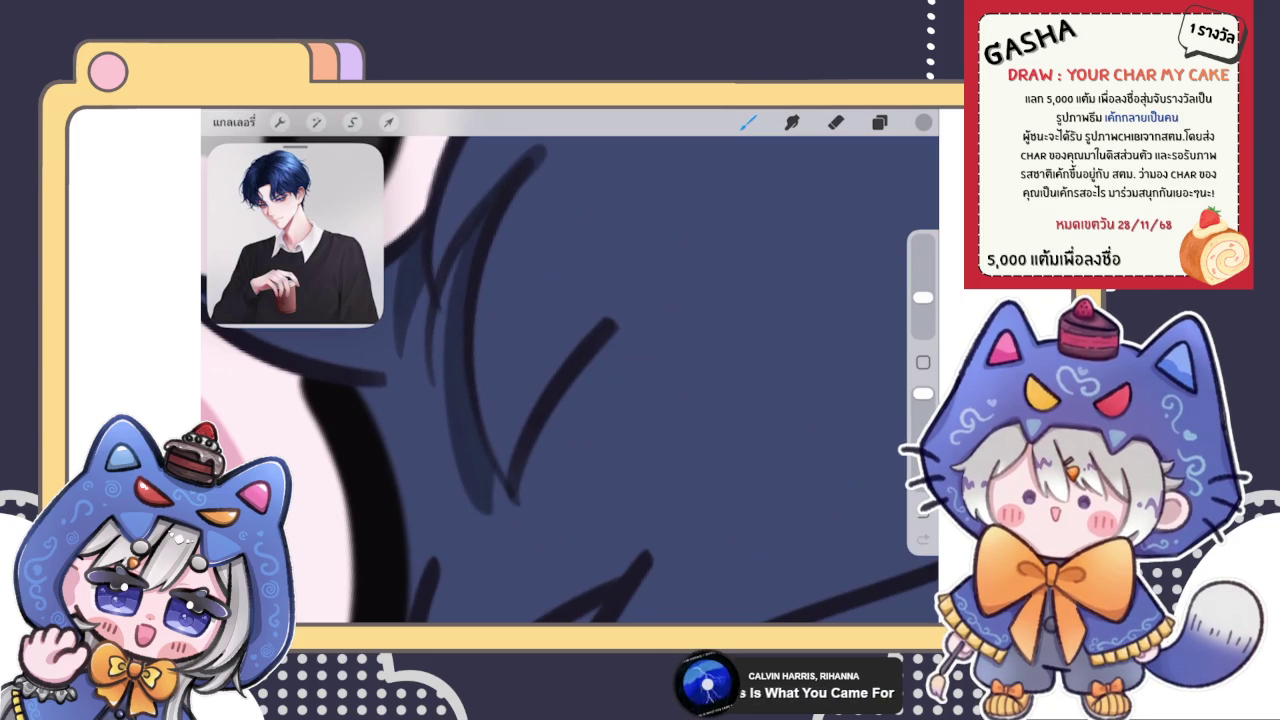
Erase the stray dark hair stroke above the boy's eye, then return to the Brush
{"action": "left_click", "coordinate": [880, 122]}
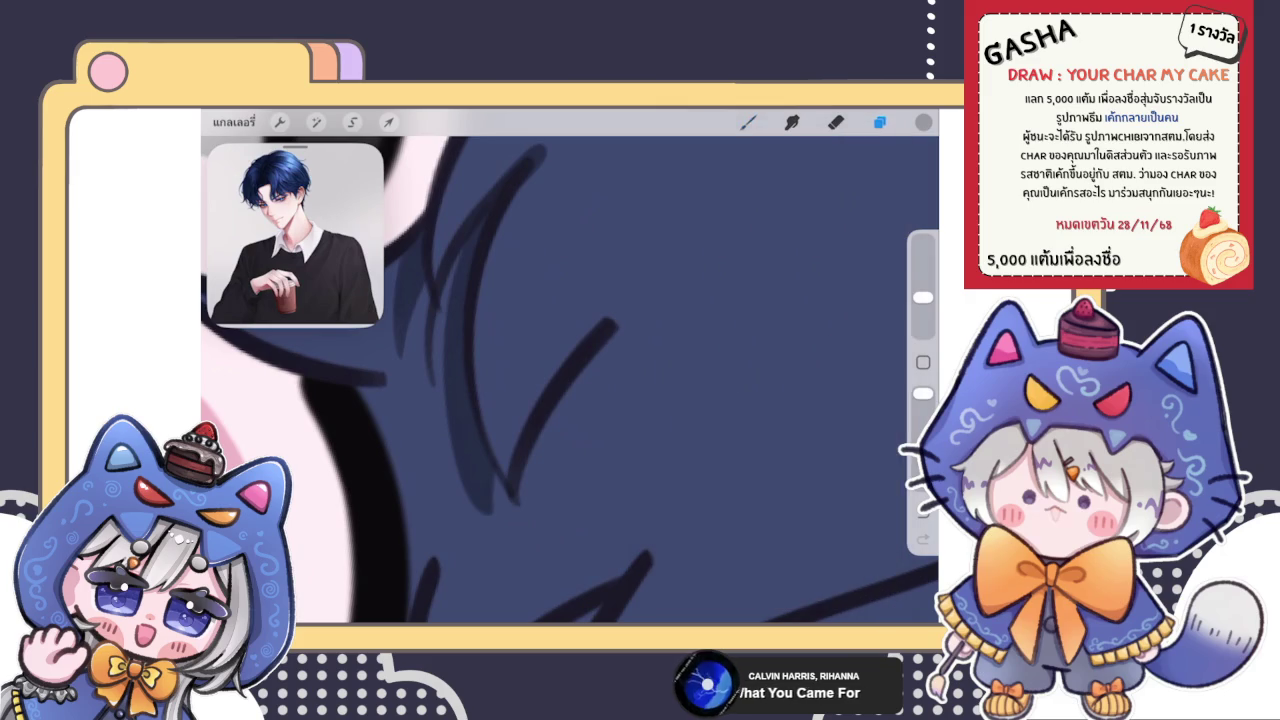
{"action": "left_click", "coordinate": [836, 122]}
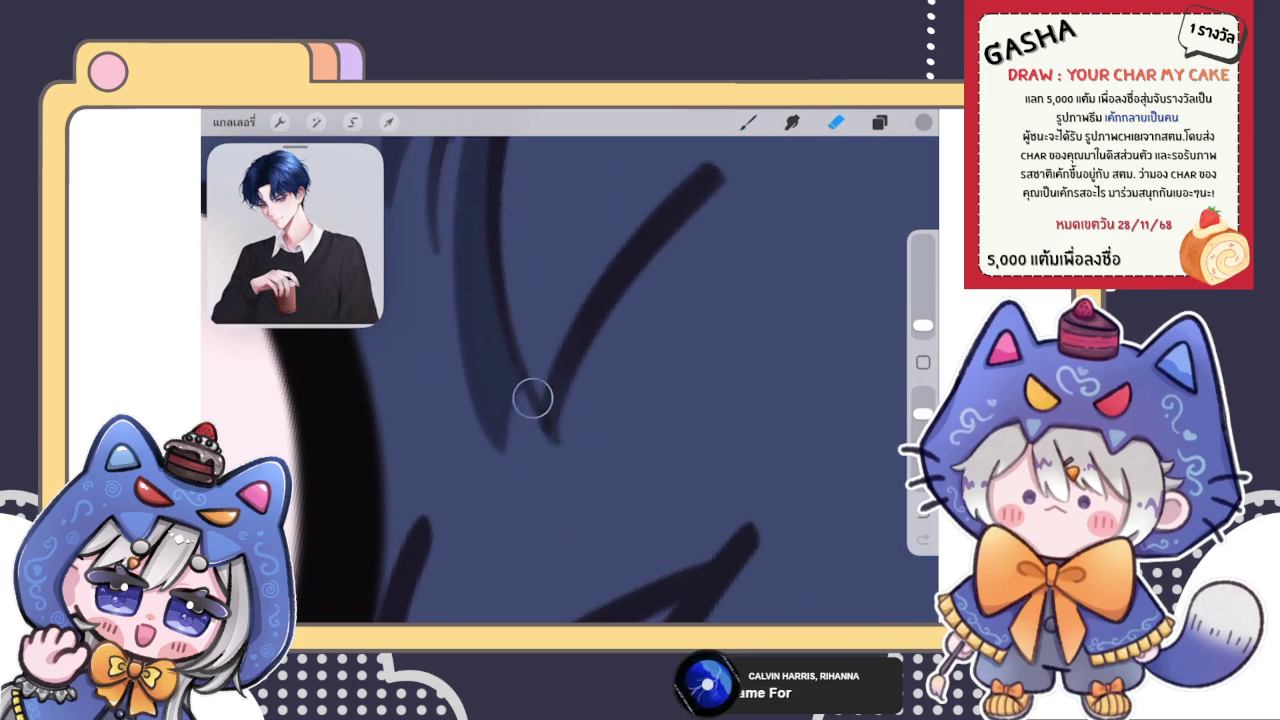
{"action": "scroll", "coordinate": [570, 380], "scroll_direction": "down", "scroll_amount": 3}
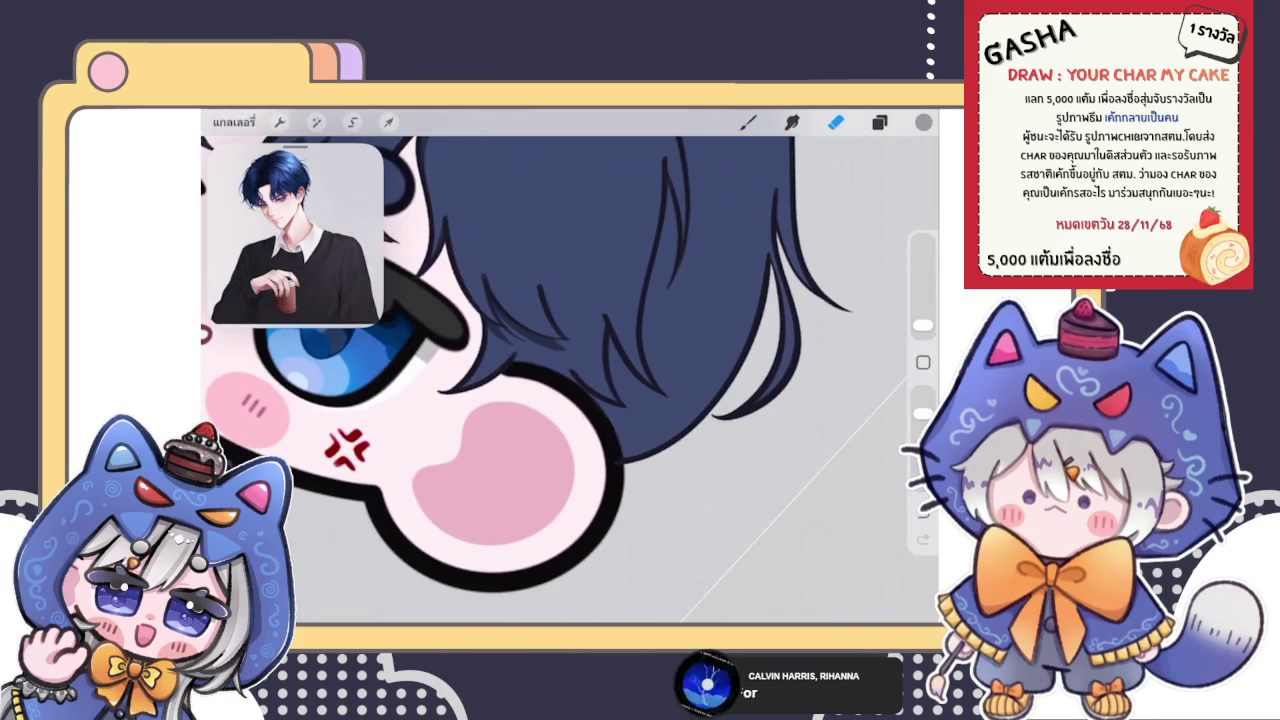
{"action": "left_click", "coordinate": [748, 122]}
{"action": "scroll", "coordinate": [570, 380], "scroll_direction": "up", "scroll_amount": 3}
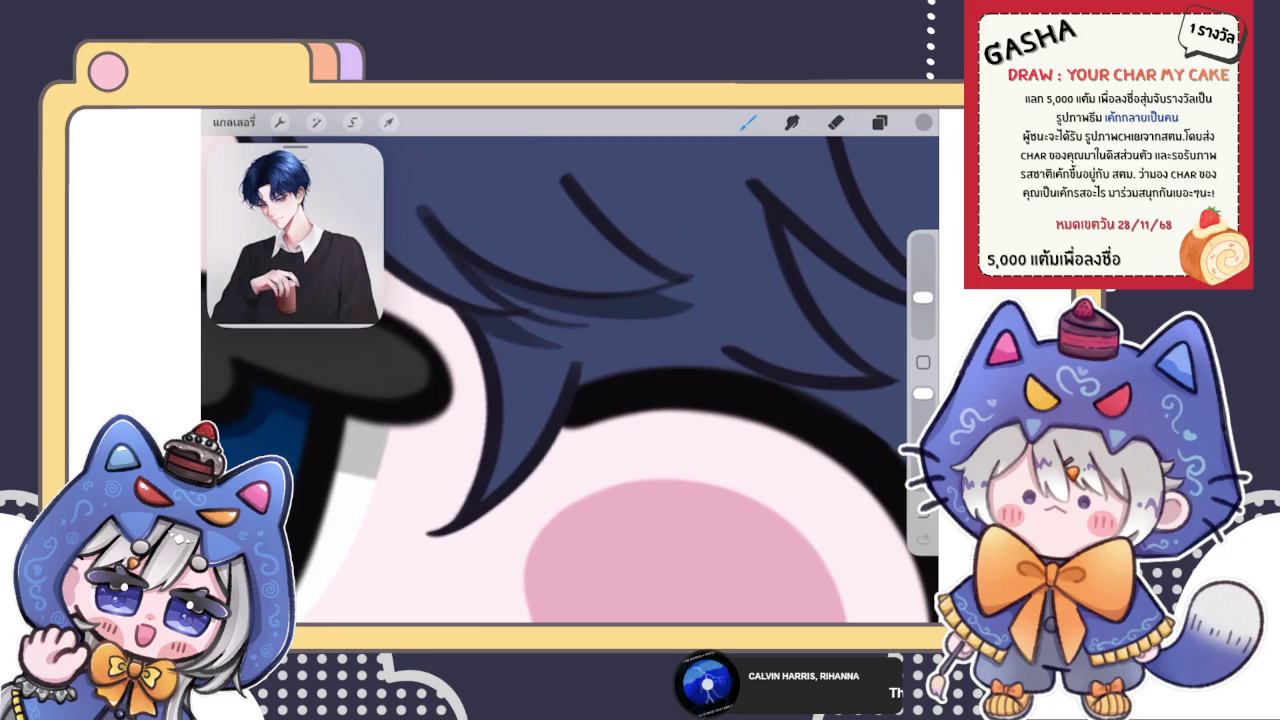
{"action": "scroll", "coordinate": [582, 378], "scroll_direction": "up", "scroll_amount": 3}
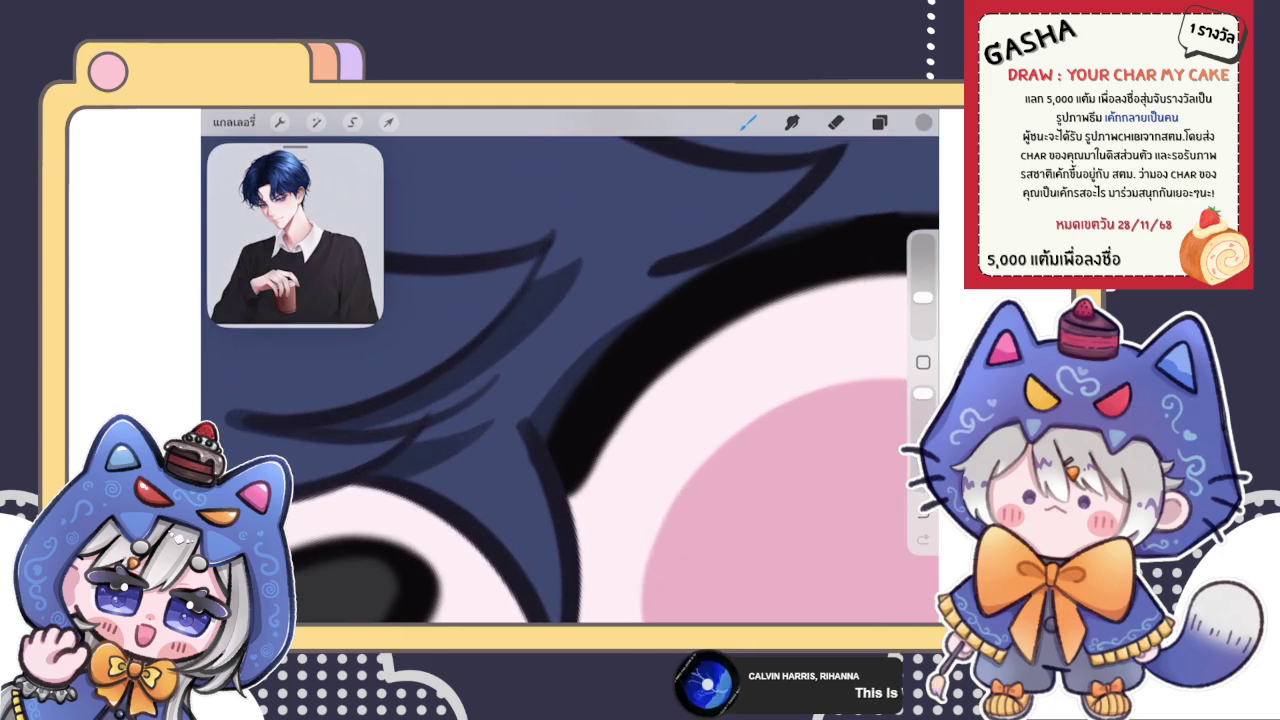
{"action": "key", "text": "e"}
{"action": "left_click_drag", "start_coordinate": [512, 420], "coordinate": [689, 269]}
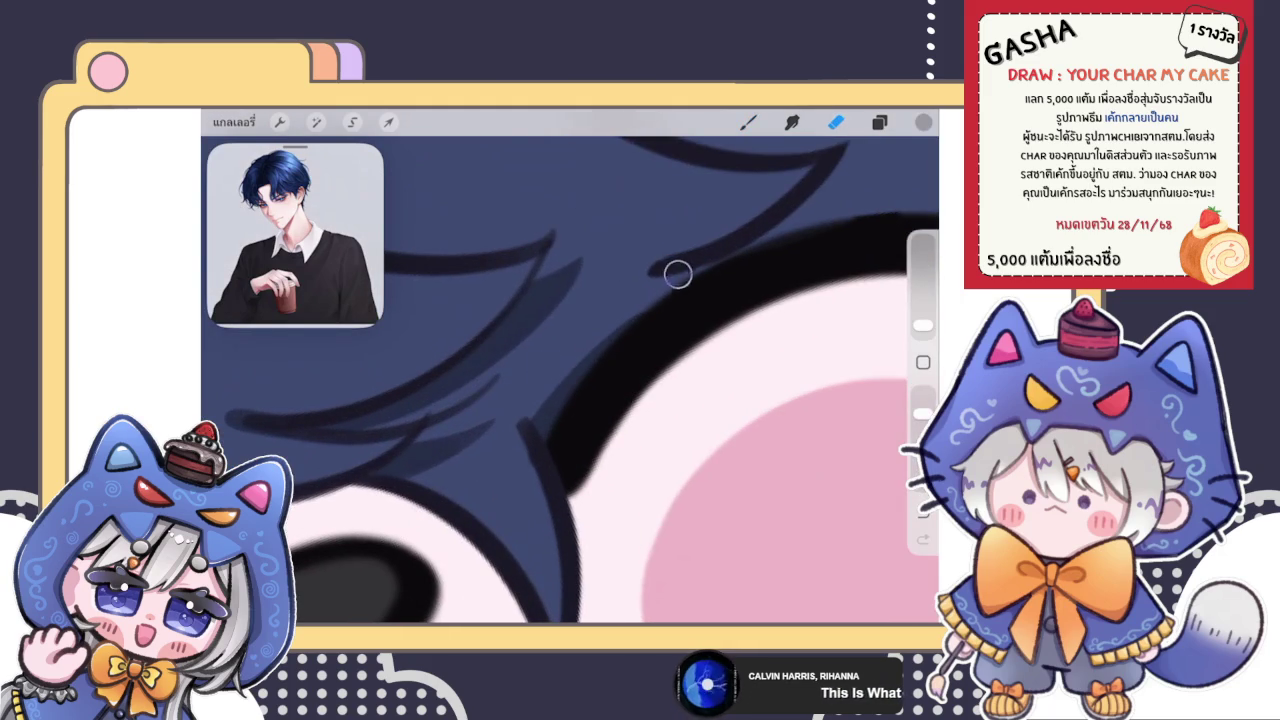
{"action": "key", "text": "b"}
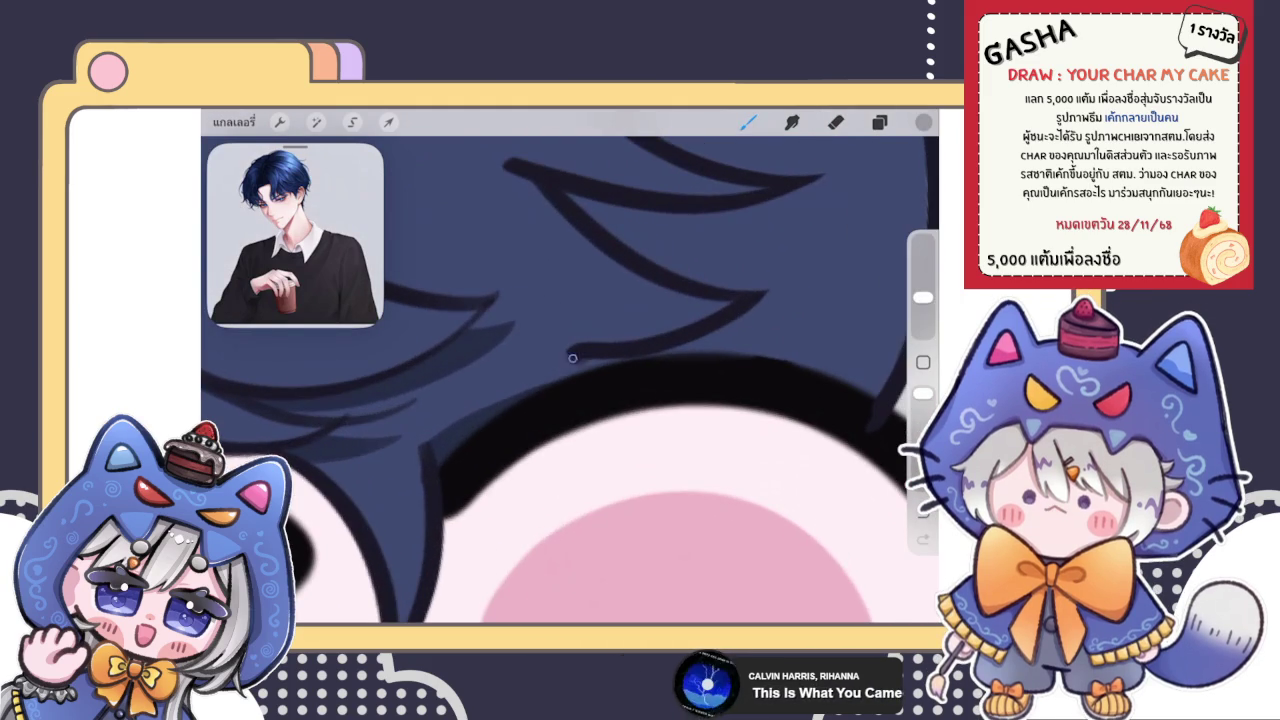
{"action": "scroll", "coordinate": [570, 380], "scroll_direction": "down", "scroll_amount": 5}
{"action": "scroll", "coordinate": [558, 390], "scroll_direction": "up", "scroll_amount": 3}
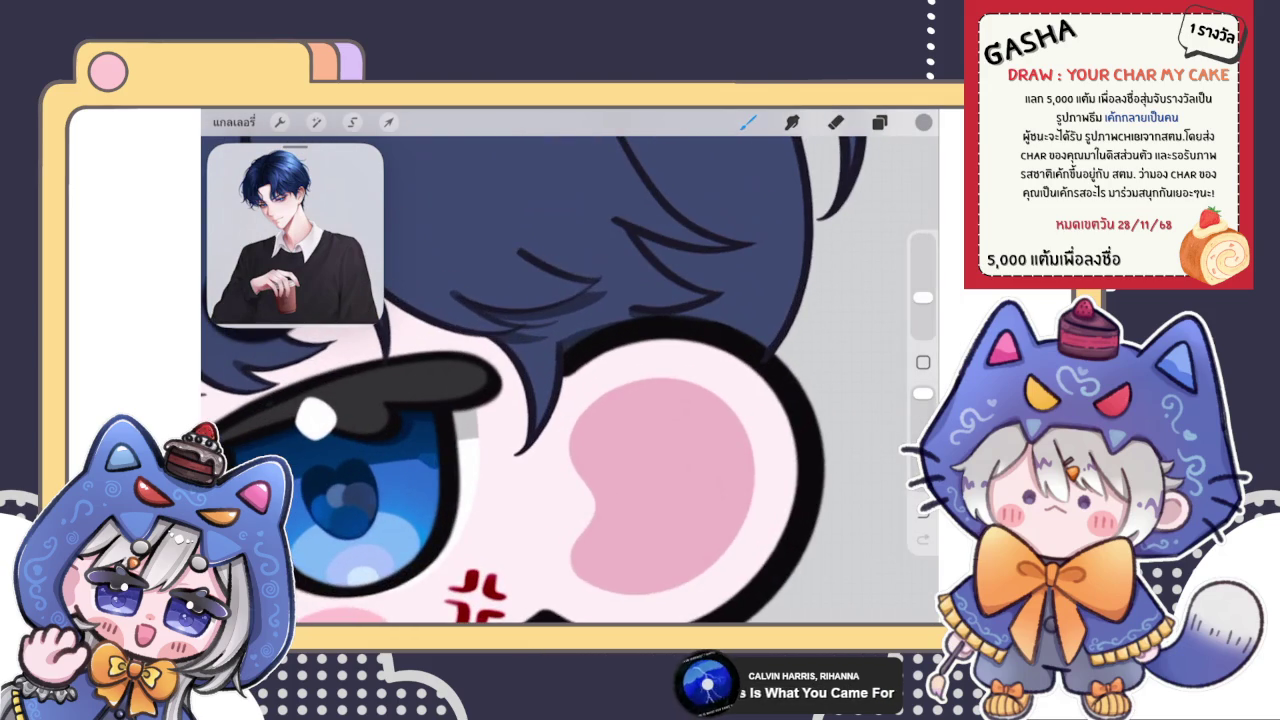
{"action": "scroll", "coordinate": [560, 380], "scroll_direction": "down", "scroll_amount": 3}
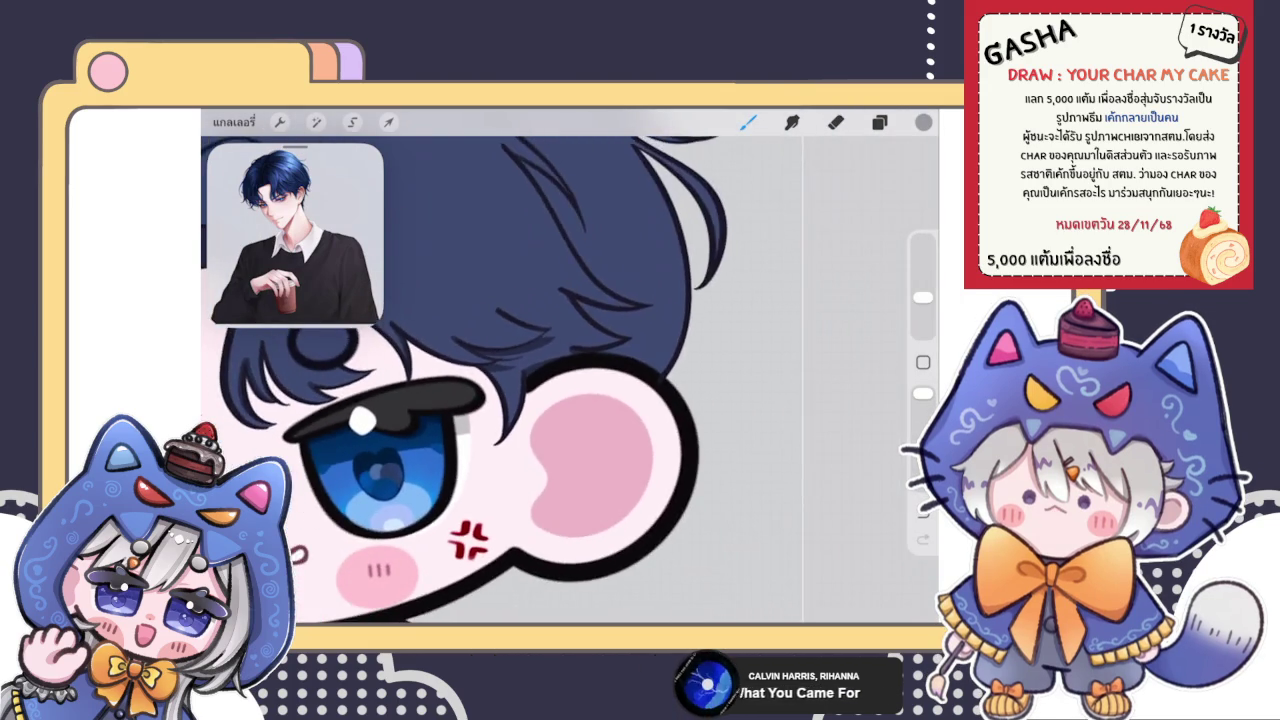
Draw a dark line down the long hanging hair strand, redoing the first attempt
{"action": "scroll", "coordinate": [560, 380], "scroll_direction": "down", "scroll_amount": 2}
{"action": "scroll", "coordinate": [470, 380], "scroll_direction": "down", "scroll_amount": 3}
{"action": "scroll", "coordinate": [470, 380], "scroll_direction": "up", "scroll_amount": 3}
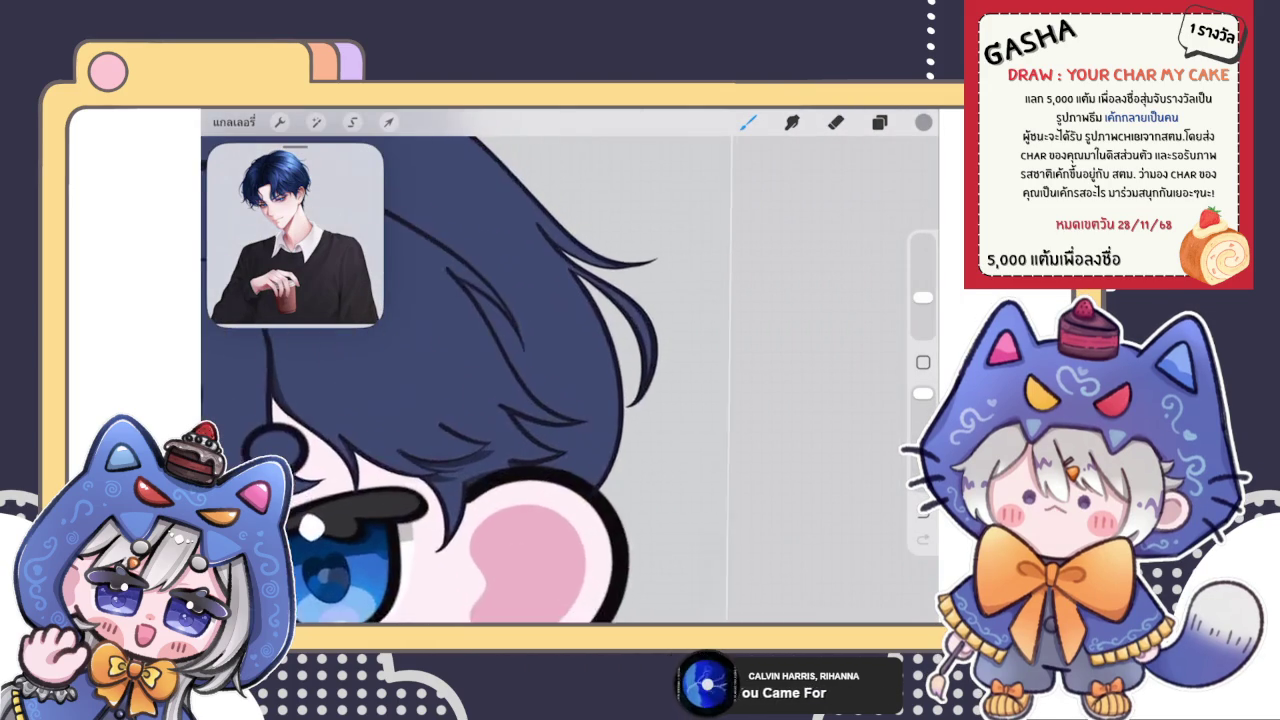
{"action": "scroll", "coordinate": [470, 380], "scroll_direction": "up", "scroll_amount": 2}
{"action": "left_click_drag", "start_coordinate": [592, 318], "coordinate": [660, 452]}
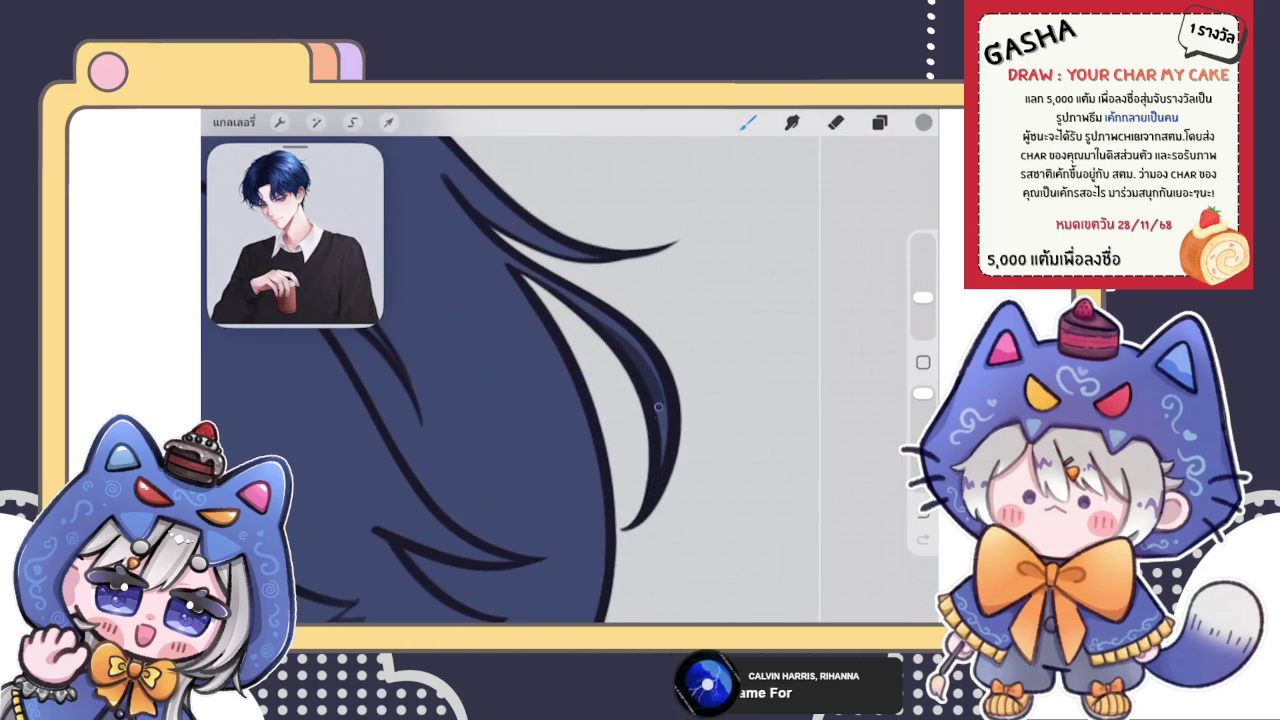
{"action": "key", "text": "ctrl+z"}
{"action": "key", "text": "ctrl+z"}
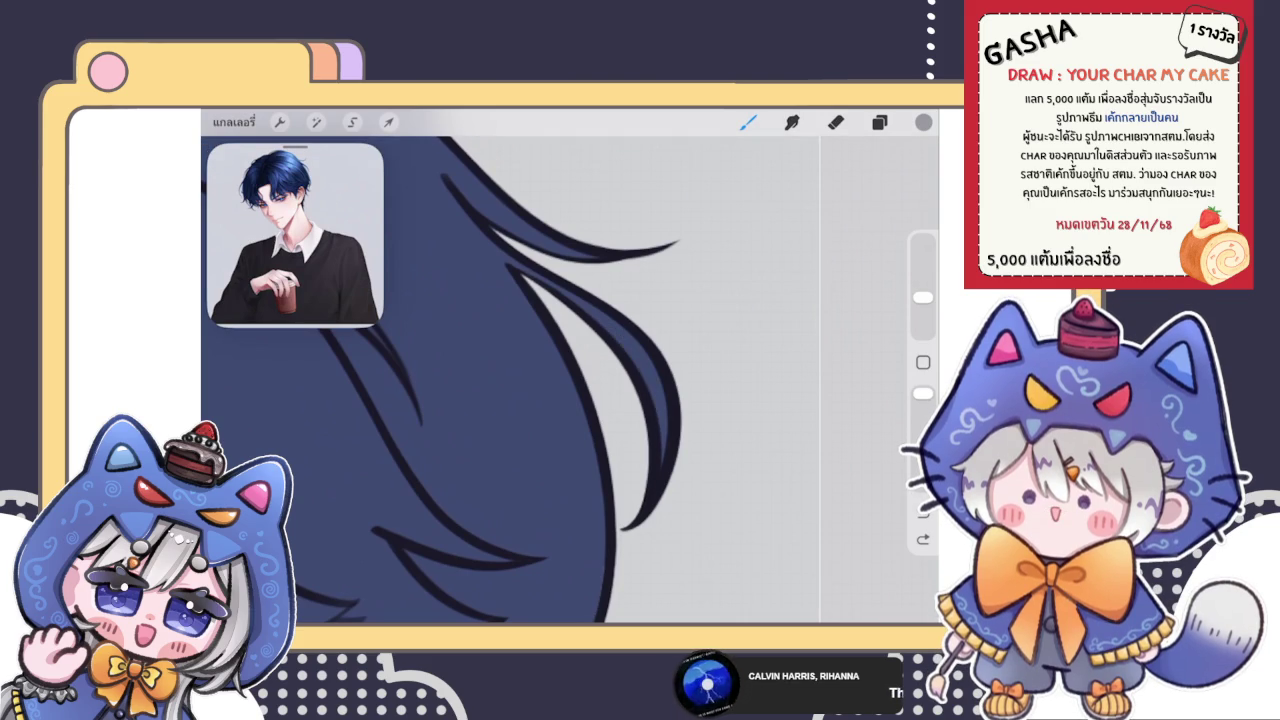
{"action": "left_click_drag", "start_coordinate": [603, 331], "coordinate": [660, 458]}
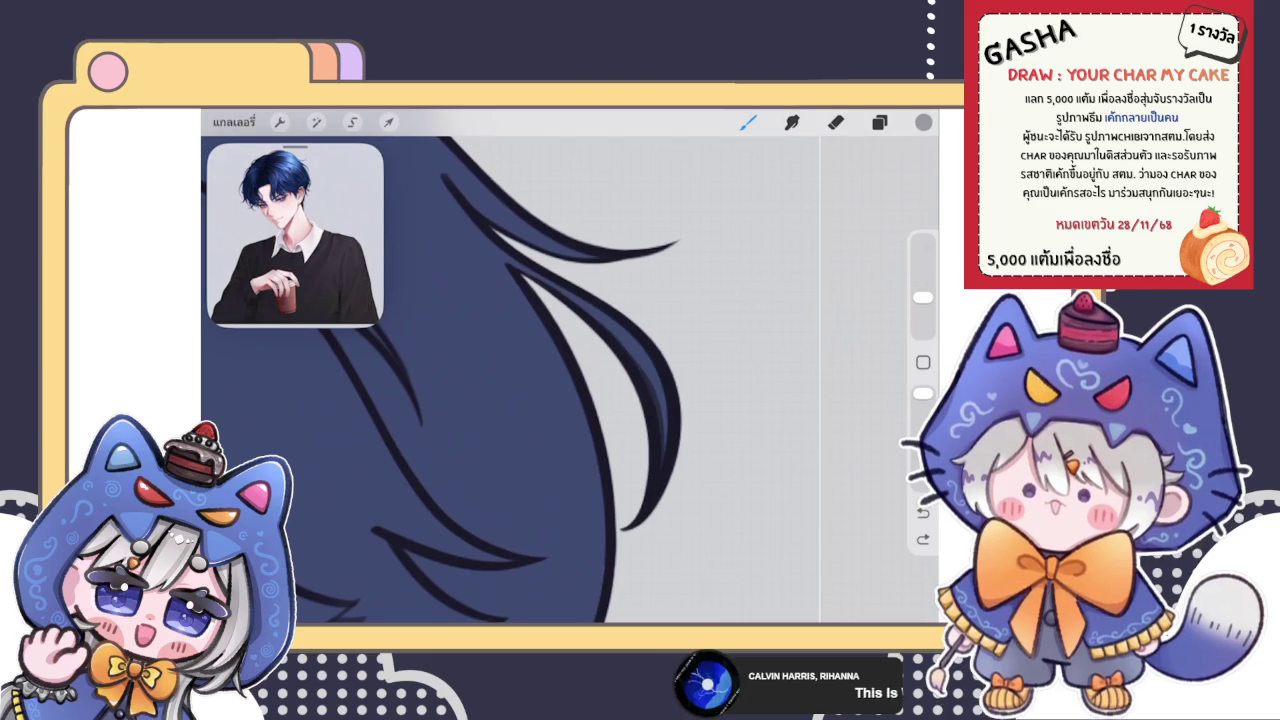
Replace those strokes with one long dark line along the strand's inner edge
{"action": "scroll", "coordinate": [570, 380], "scroll_direction": "up", "scroll_amount": 5}
{"action": "scroll", "coordinate": [600, 420], "scroll_direction": "up", "scroll_amount": 3}
{"action": "key", "text": "ctrl+z"}
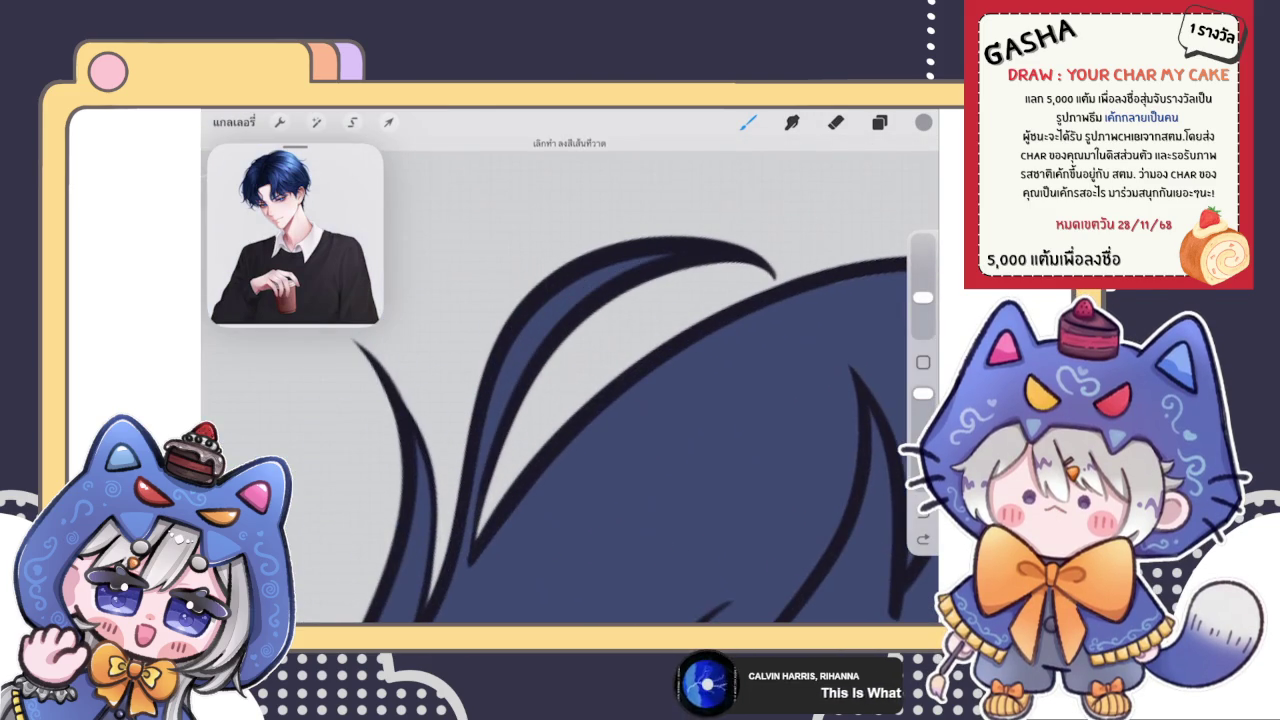
{"action": "key", "text": "ctrl+z"}
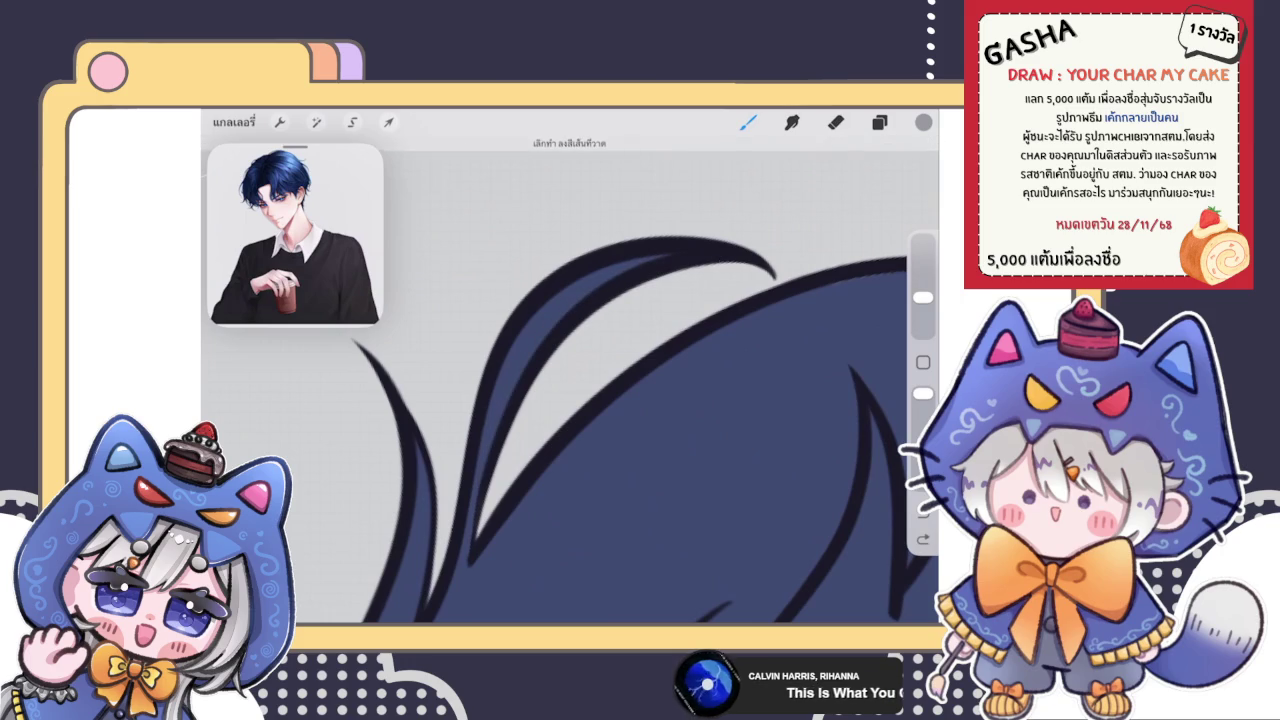
{"action": "mouse_move", "coordinate": [482, 478]}
{"action": "left_mouse_down"}
{"action": "mouse_move", "coordinate": [509, 396]}
{"action": "mouse_move", "coordinate": [745, 257]}
{"action": "left_mouse_up"}
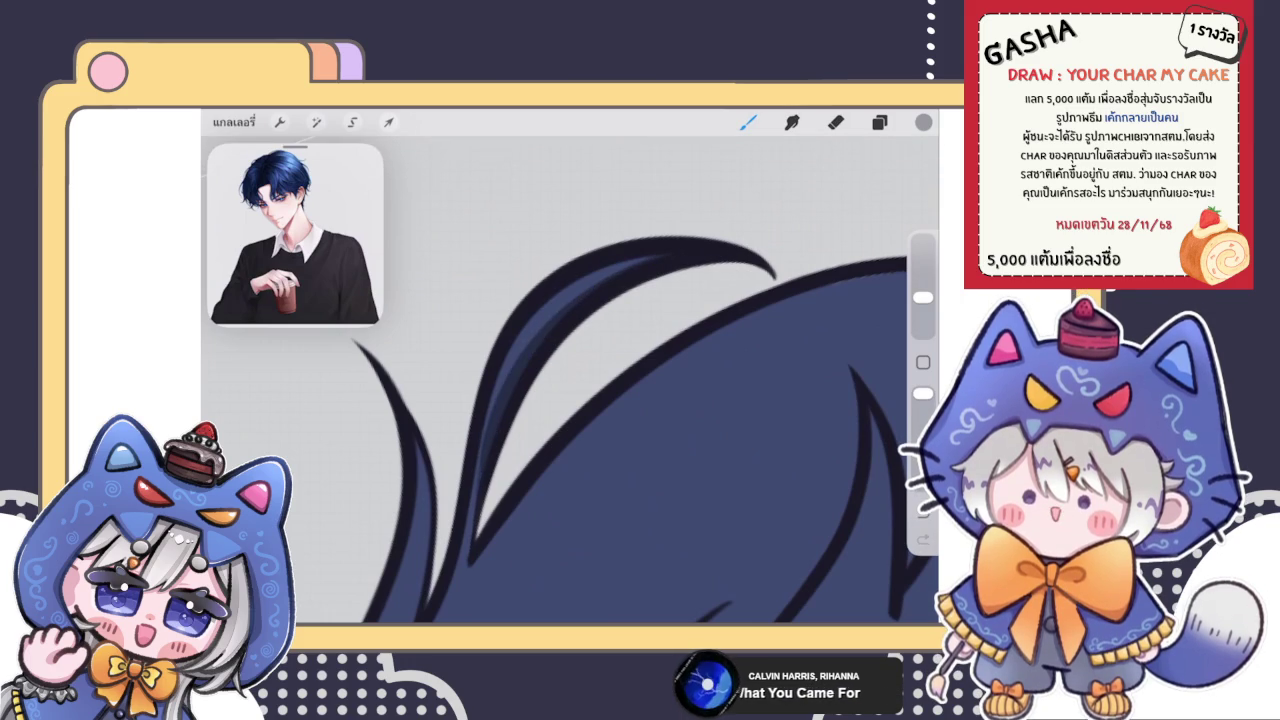
{"action": "scroll", "coordinate": [570, 365], "scroll_direction": "down", "scroll_amount": 3}
{"action": "scroll", "coordinate": [570, 365], "scroll_direction": "down", "scroll_amount": 3}
{"action": "scroll", "coordinate": [570, 365], "scroll_direction": "down", "scroll_amount": 3}
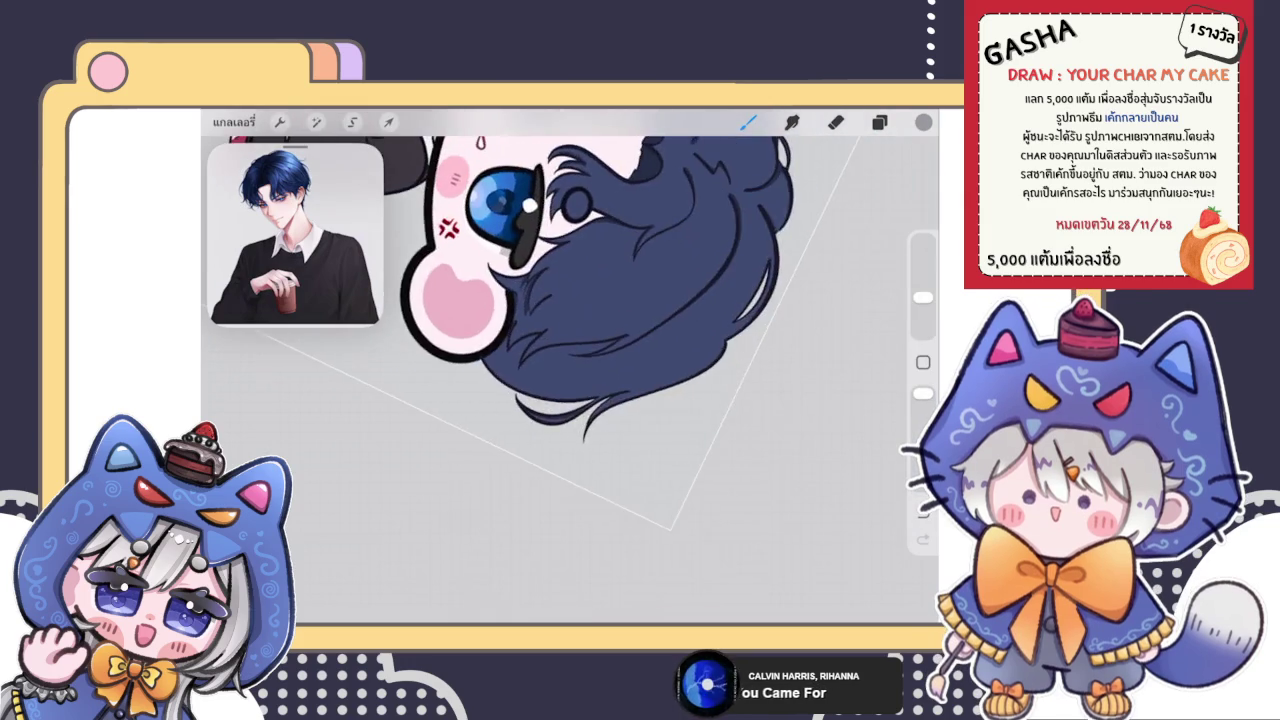
Outline the inner hair strand with a dark-blue line, retrying until it fits
{"action": "scroll", "coordinate": [570, 365], "scroll_direction": "down", "scroll_amount": 2}
{"action": "scroll", "coordinate": [560, 360], "scroll_direction": "up", "scroll_amount": 3}
{"action": "scroll", "coordinate": [560, 360], "scroll_direction": "up", "scroll_amount": 3}
{"action": "left_click_drag", "start_coordinate": [594, 274], "coordinate": [568, 404]}
{"action": "scroll", "coordinate": [570, 380], "scroll_direction": "up", "scroll_amount": 2}
{"action": "key", "text": "ctrl+z"}
{"action": "left_click_drag", "start_coordinate": [566, 336], "coordinate": [526, 464]}
{"action": "key", "text": "ctrl+z"}
{"action": "left_click_drag", "start_coordinate": [602, 252], "coordinate": [525, 521]}
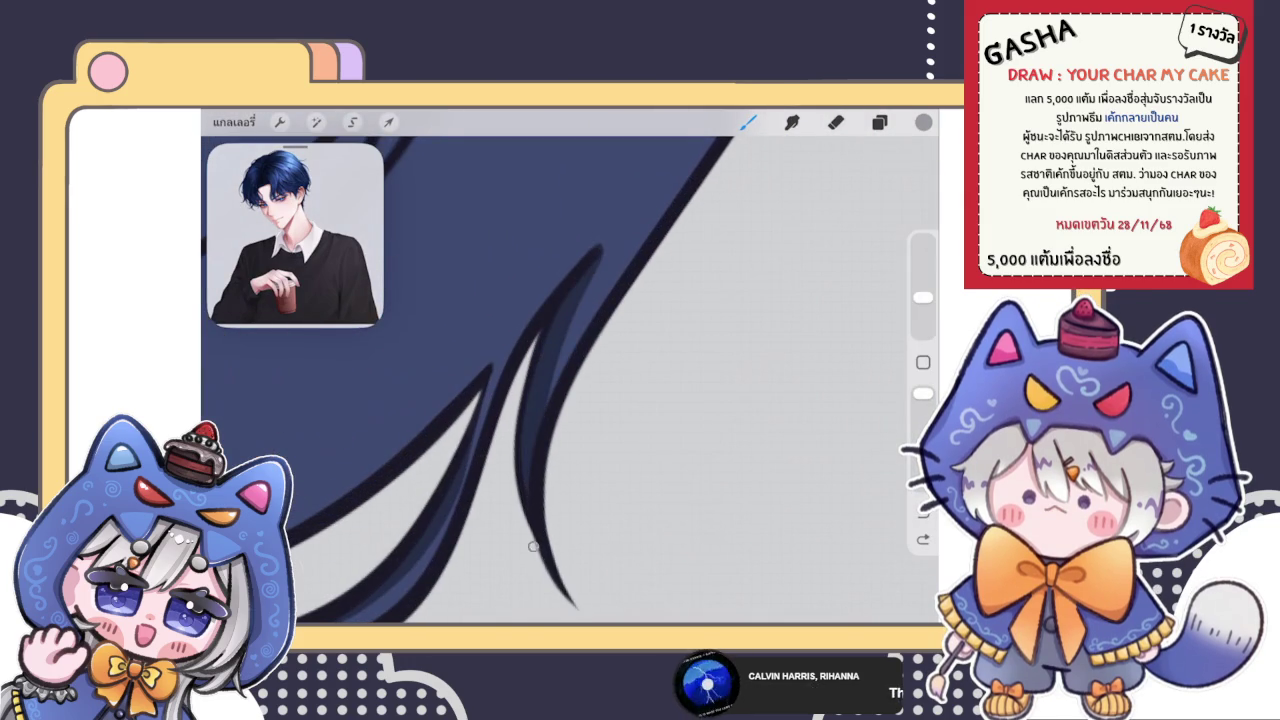
{"action": "scroll", "coordinate": [525, 521], "scroll_direction": "down", "scroll_amount": 2}
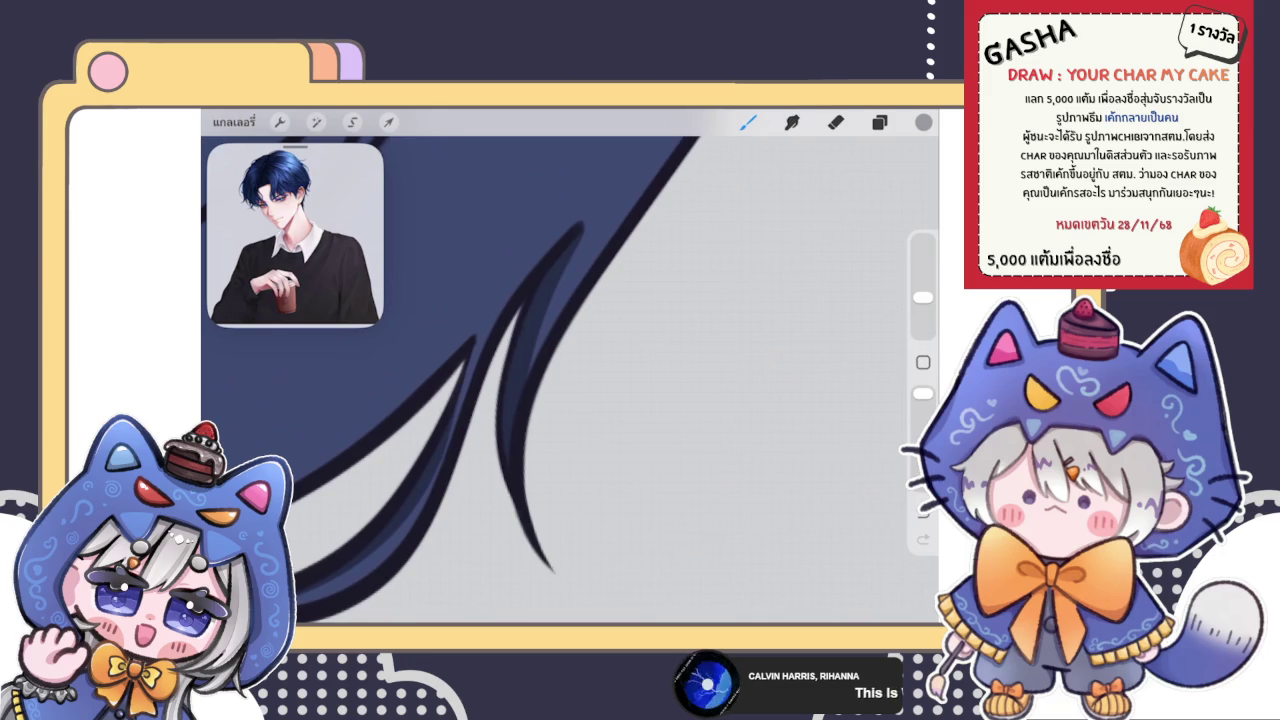
Paint lighter blue inside the inner strand, touching up with Eraser and Brush
{"action": "key", "text": "ctrl+z"}
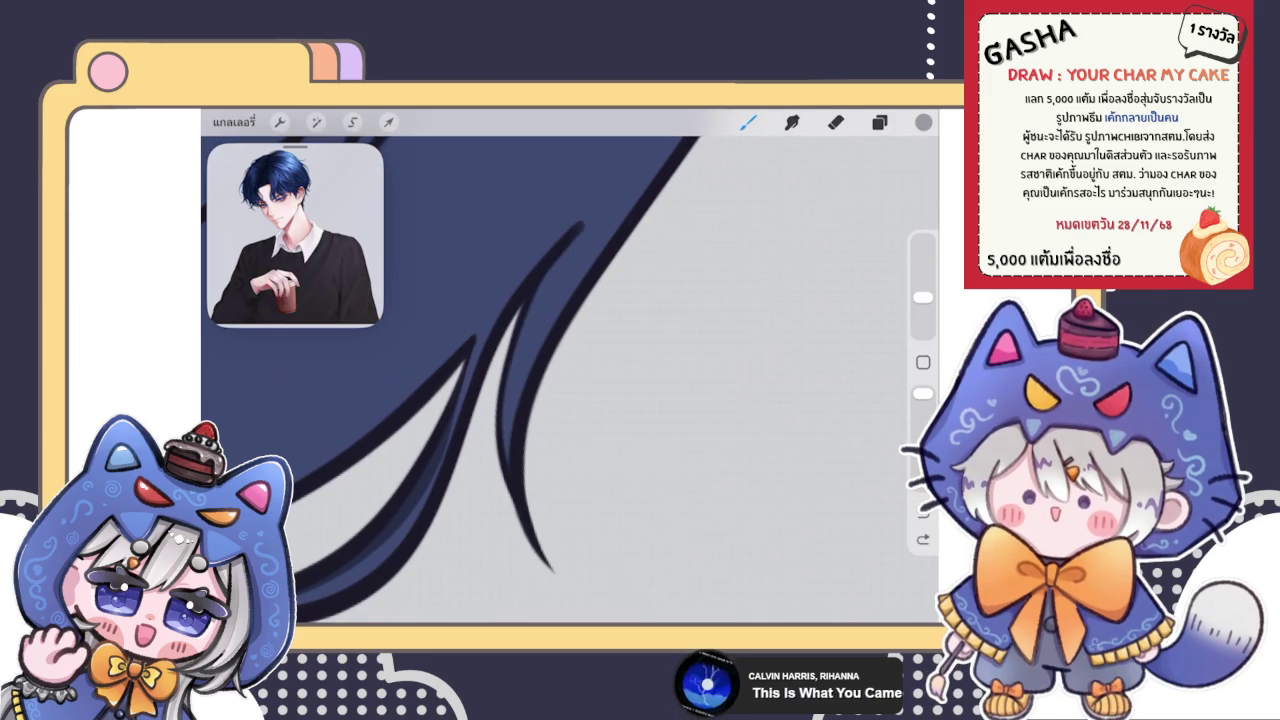
{"action": "left_click_drag", "start_coordinate": [575, 234], "coordinate": [506, 455]}
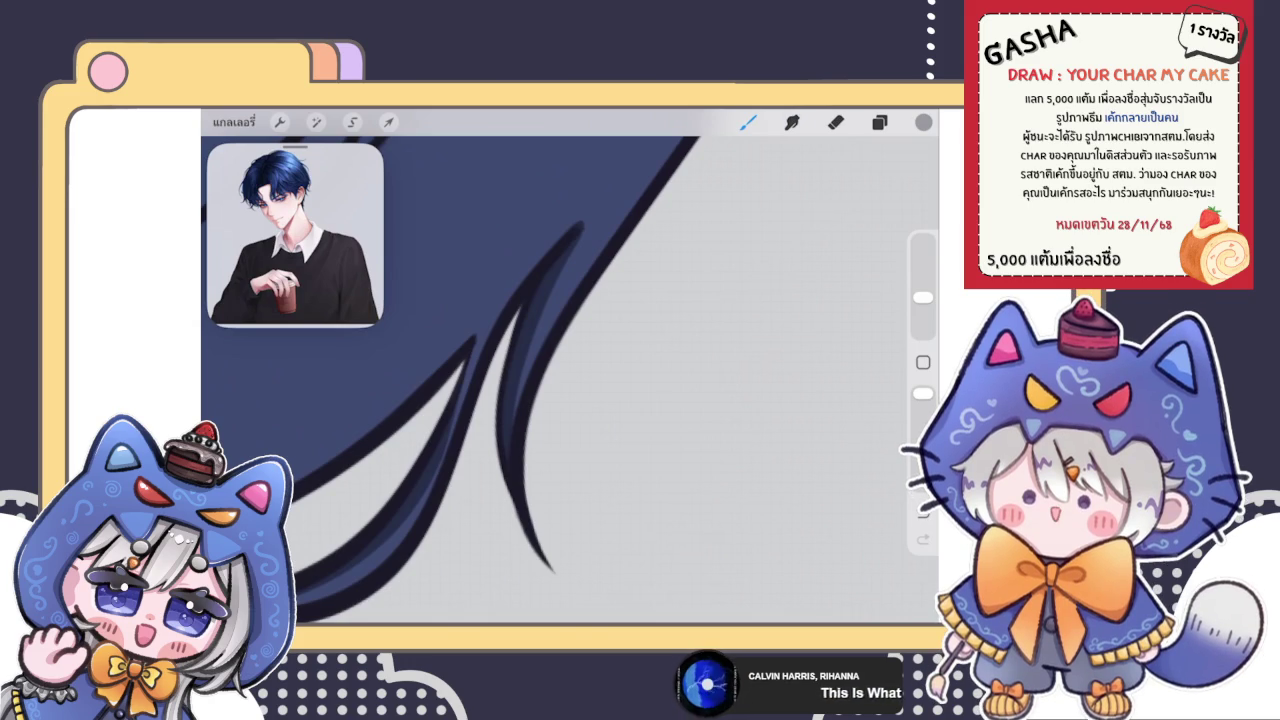
{"action": "left_click", "coordinate": [879, 122]}
{"action": "left_click", "coordinate": [879, 122]}
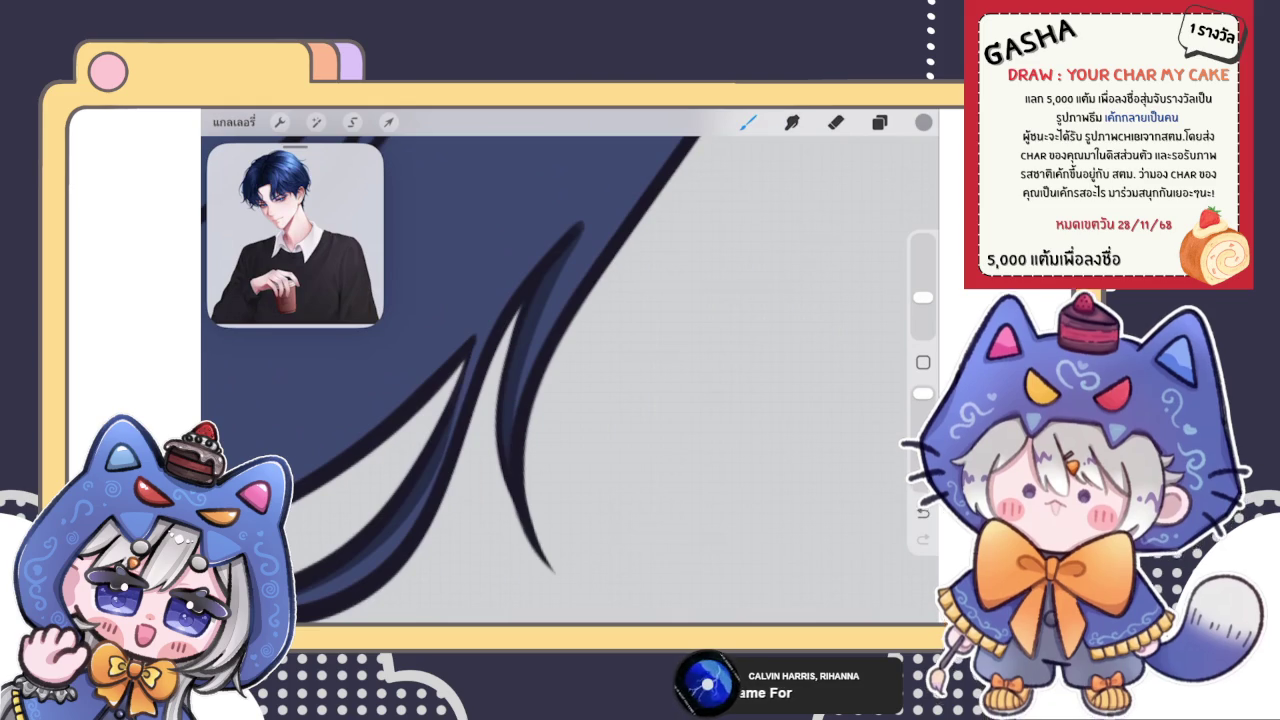
{"action": "key", "text": "e"}
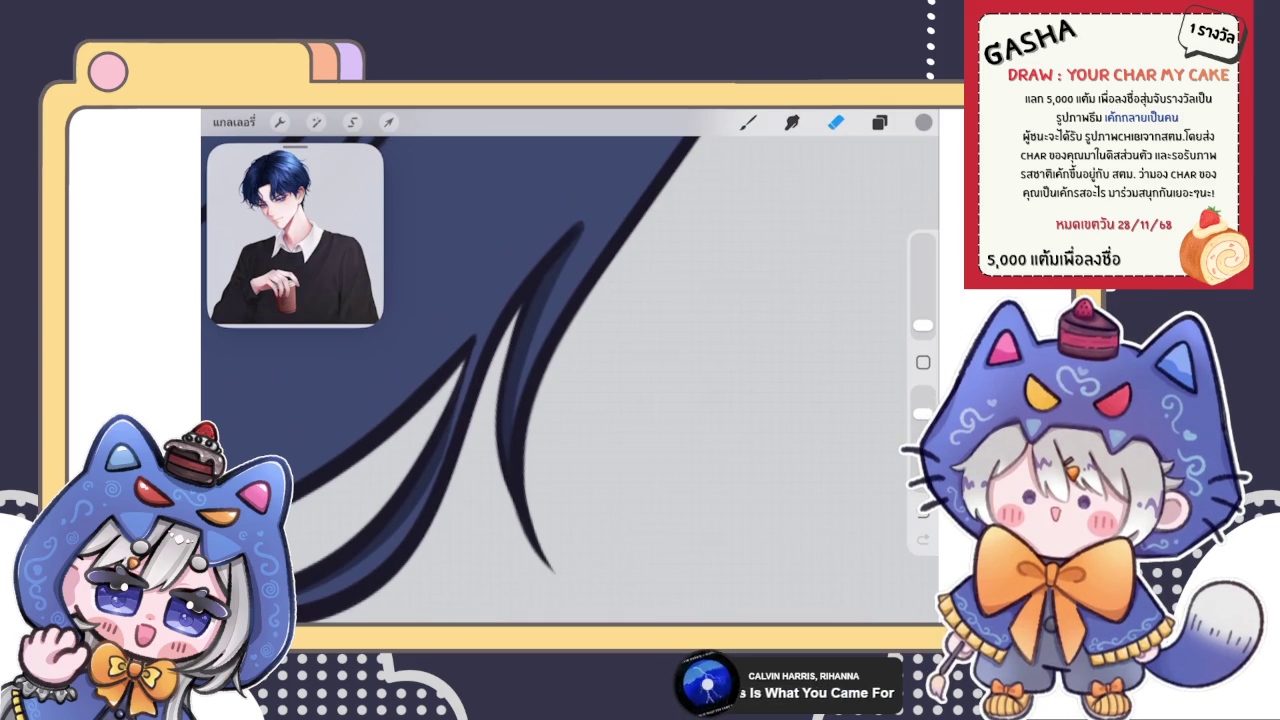
{"action": "key", "text": "b"}
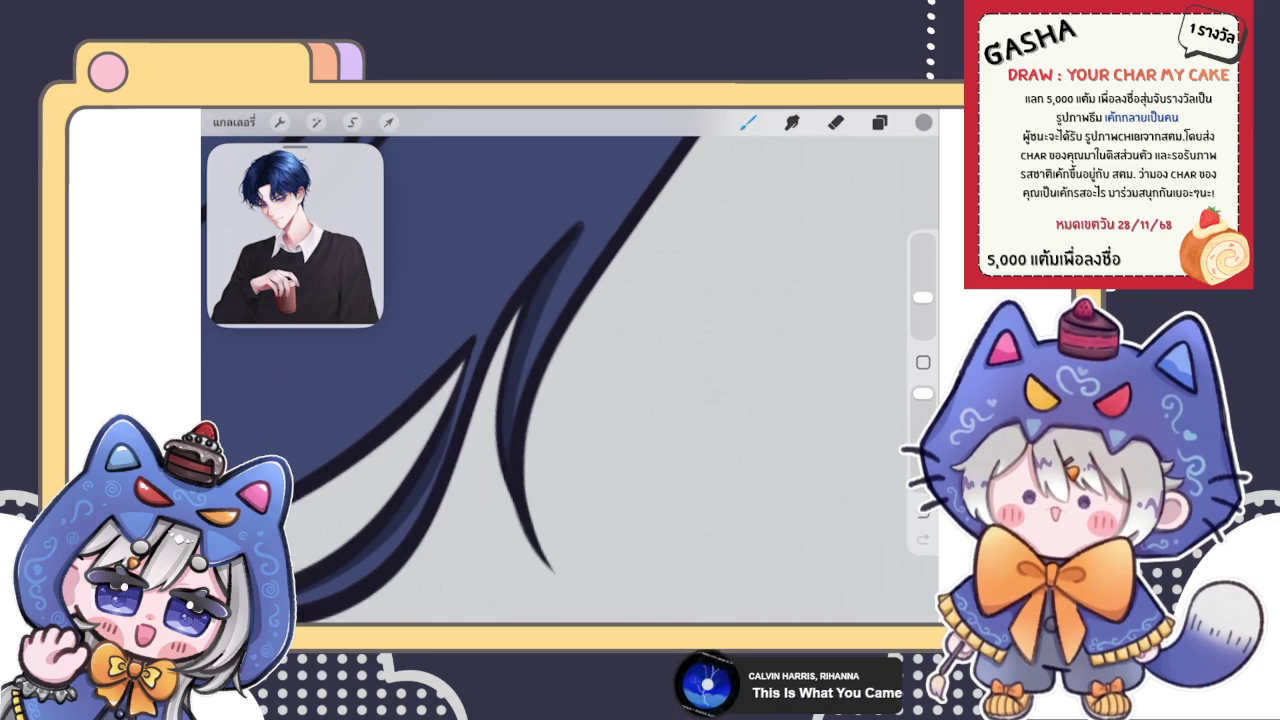
{"action": "key", "text": "e"}
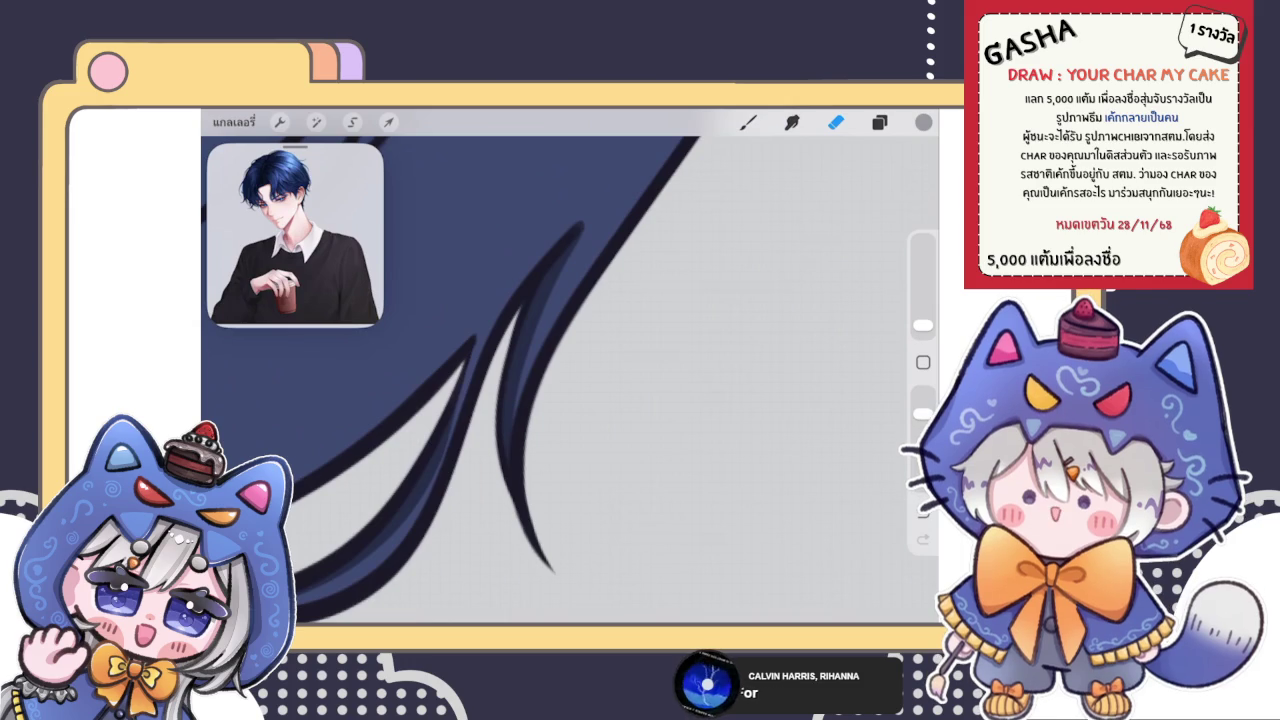
{"action": "key", "text": "b"}
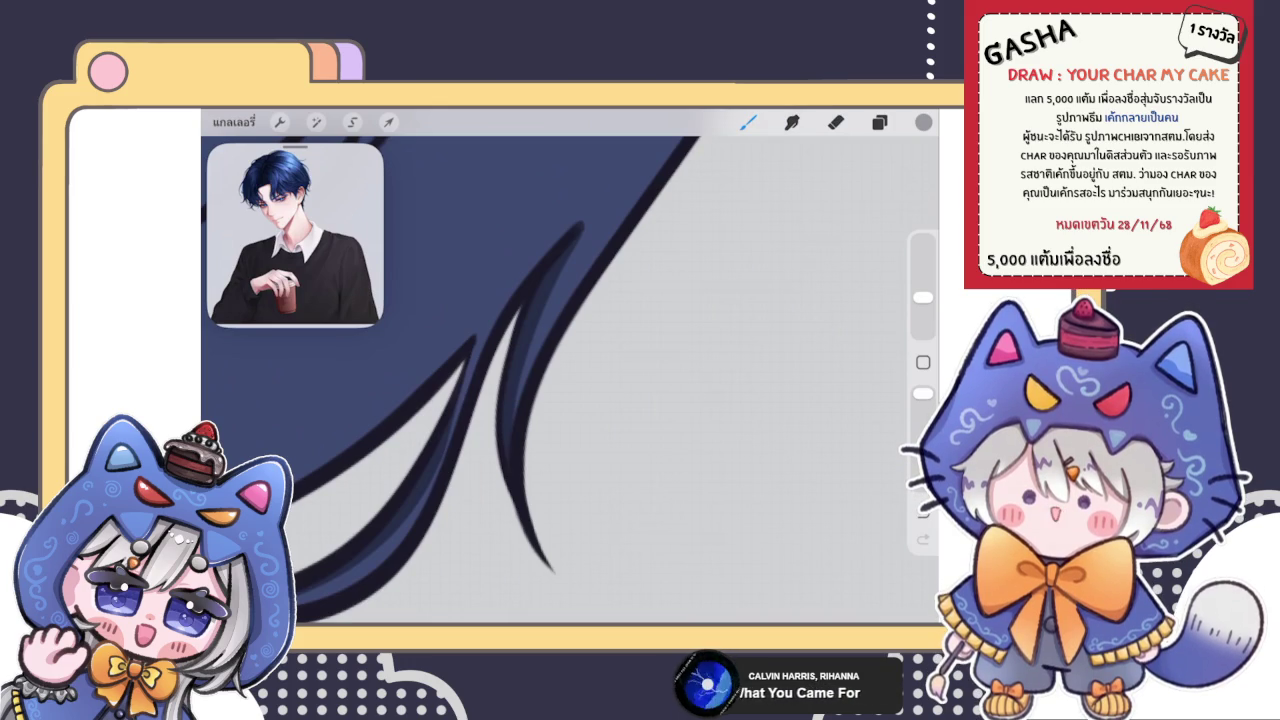
{"action": "left_click", "coordinate": [879, 122]}
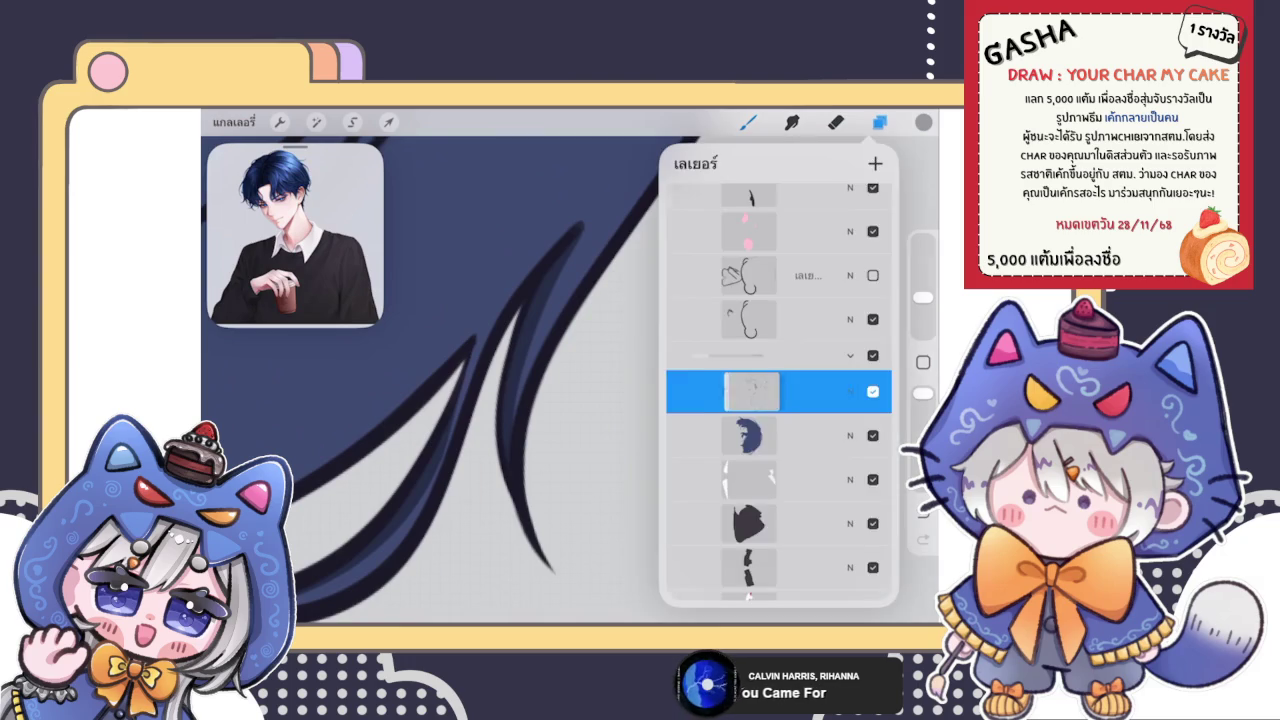
Draw a long dark line along a hair strand, redoing the first try
{"action": "scroll", "coordinate": [570, 380], "scroll_direction": "down", "scroll_amount": 2}
{"action": "scroll", "coordinate": [540, 380], "scroll_direction": "down", "scroll_amount": 2}
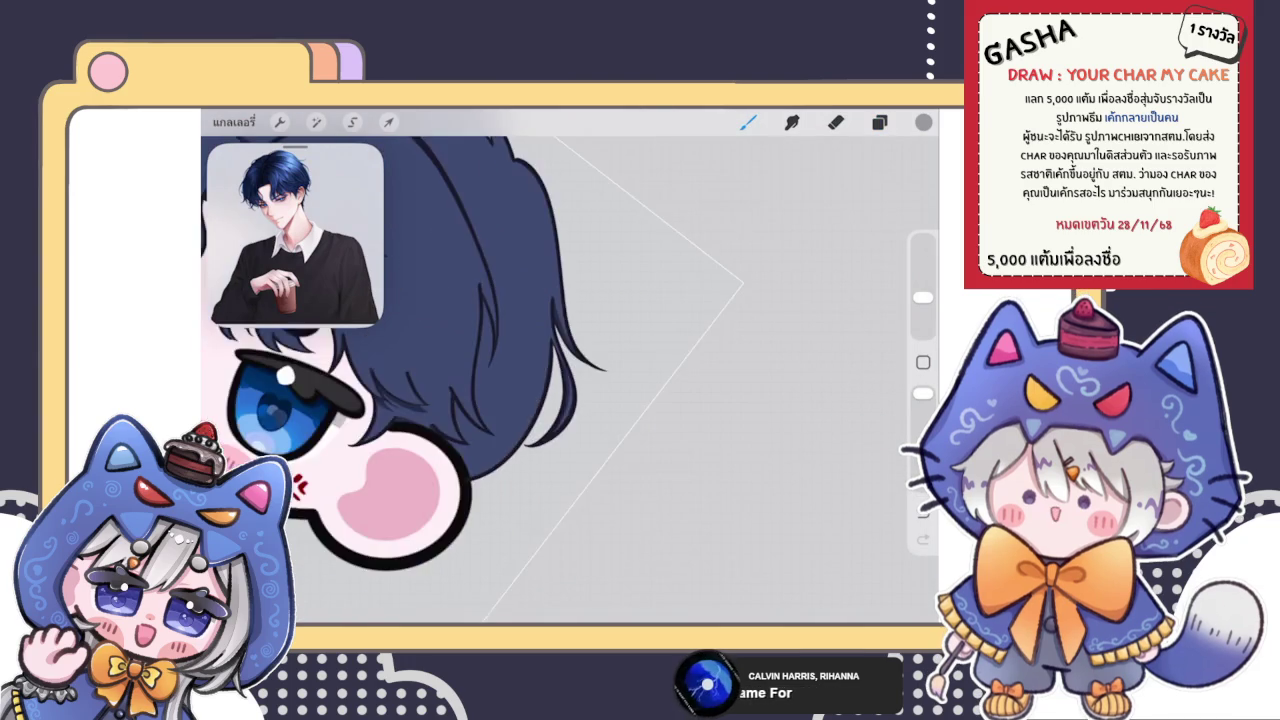
{"action": "scroll", "coordinate": [540, 380], "scroll_direction": "down", "scroll_amount": 2}
{"action": "scroll", "coordinate": [540, 380], "scroll_direction": "down", "scroll_amount": 1}
{"action": "scroll", "coordinate": [540, 380], "scroll_direction": "down", "scroll_amount": 1}
{"action": "scroll", "coordinate": [520, 320], "scroll_direction": "up", "scroll_amount": 3}
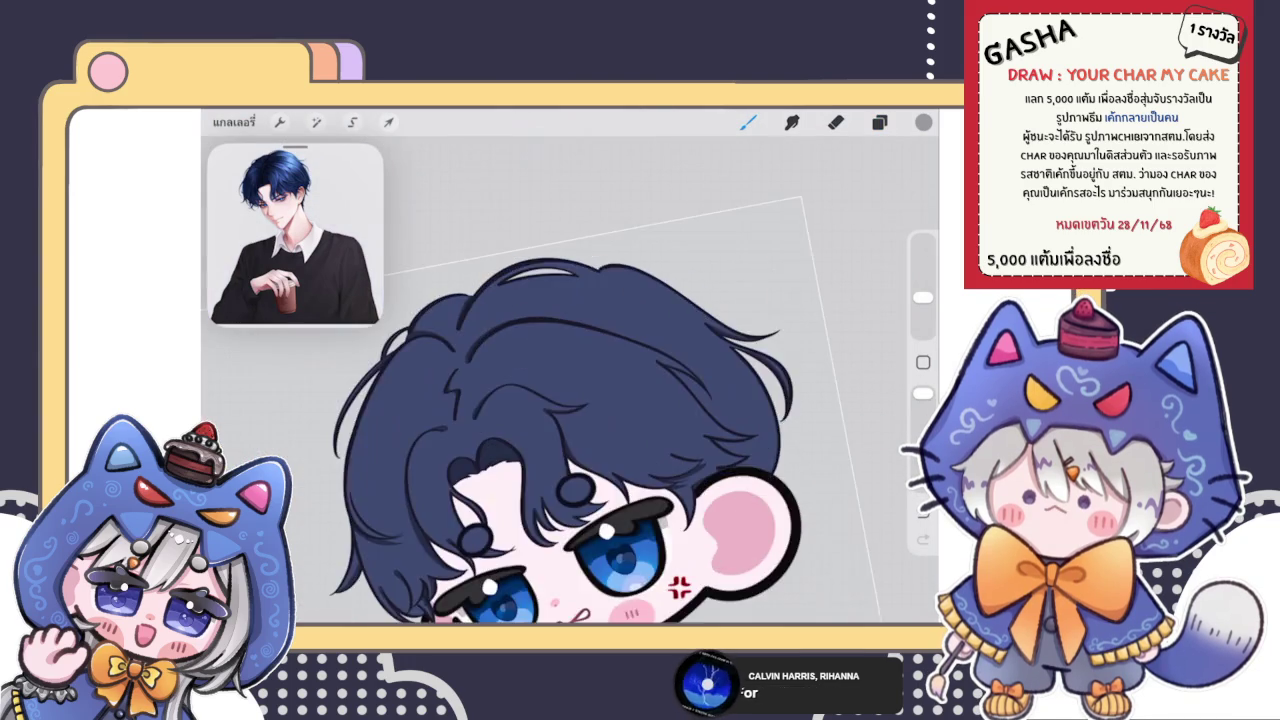
{"action": "scroll", "coordinate": [520, 320], "scroll_direction": "up", "scroll_amount": 3}
{"action": "scroll", "coordinate": [520, 320], "scroll_direction": "up", "scroll_amount": 2}
{"action": "scroll", "coordinate": [520, 320], "scroll_direction": "up", "scroll_amount": 2}
{"action": "mouse_move", "coordinate": [402, 550]}
{"action": "left_mouse_down"}
{"action": "mouse_move", "coordinate": [443, 449]}
{"action": "mouse_move", "coordinate": [748, 240]}
{"action": "left_mouse_up"}
{"action": "key", "text": "ctrl+z"}
{"action": "mouse_move", "coordinate": [410, 500]}
{"action": "left_mouse_down"}
{"action": "mouse_move", "coordinate": [551, 317]}
{"action": "mouse_move", "coordinate": [766, 246]}
{"action": "left_mouse_up"}
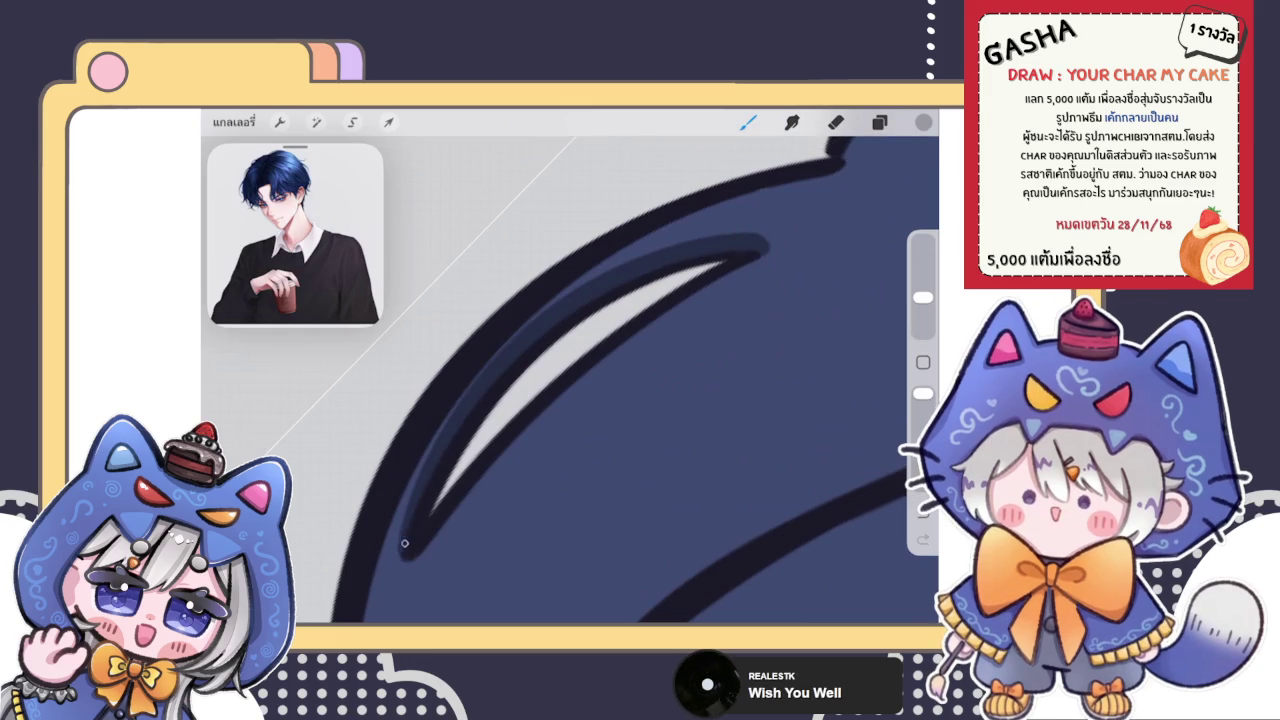
Add a short dark hair strand line in the fringe
{"action": "scroll", "coordinate": [570, 400], "scroll_direction": "down", "scroll_amount": 5}
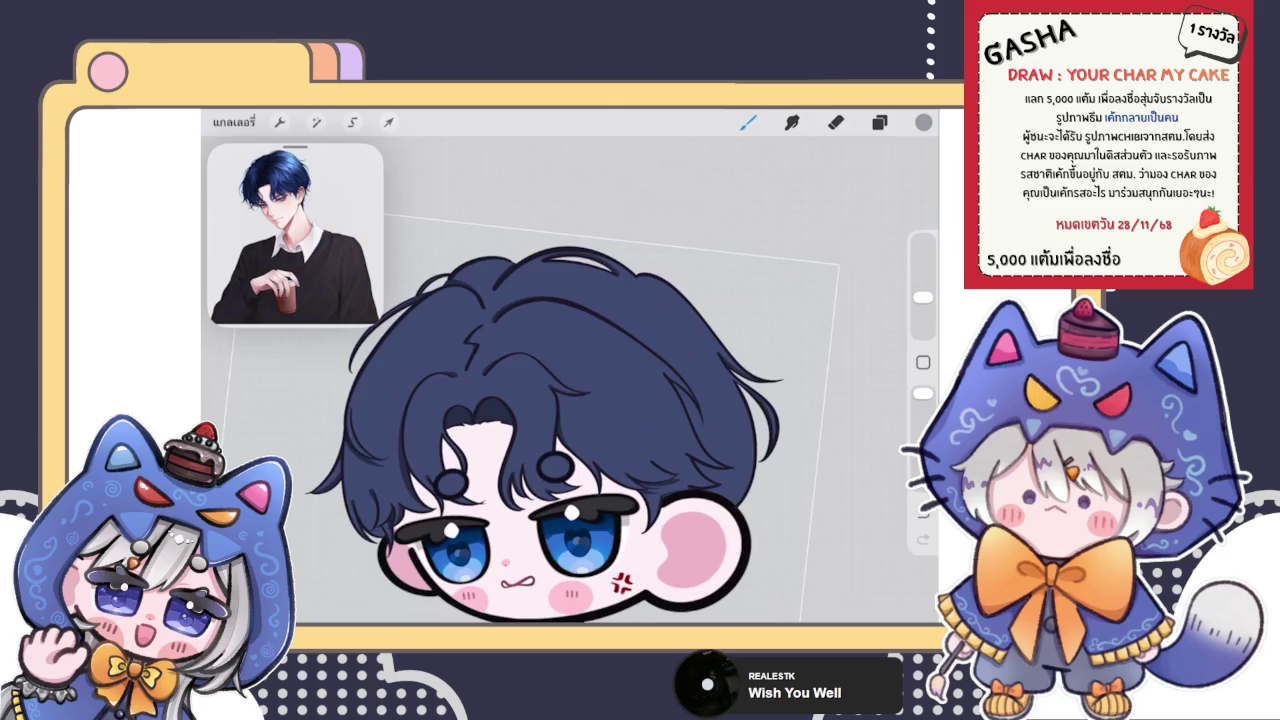
{"action": "scroll", "coordinate": [570, 400], "scroll_direction": "up", "scroll_amount": 5}
{"action": "scroll", "coordinate": [570, 400], "scroll_direction": "down", "scroll_amount": 5}
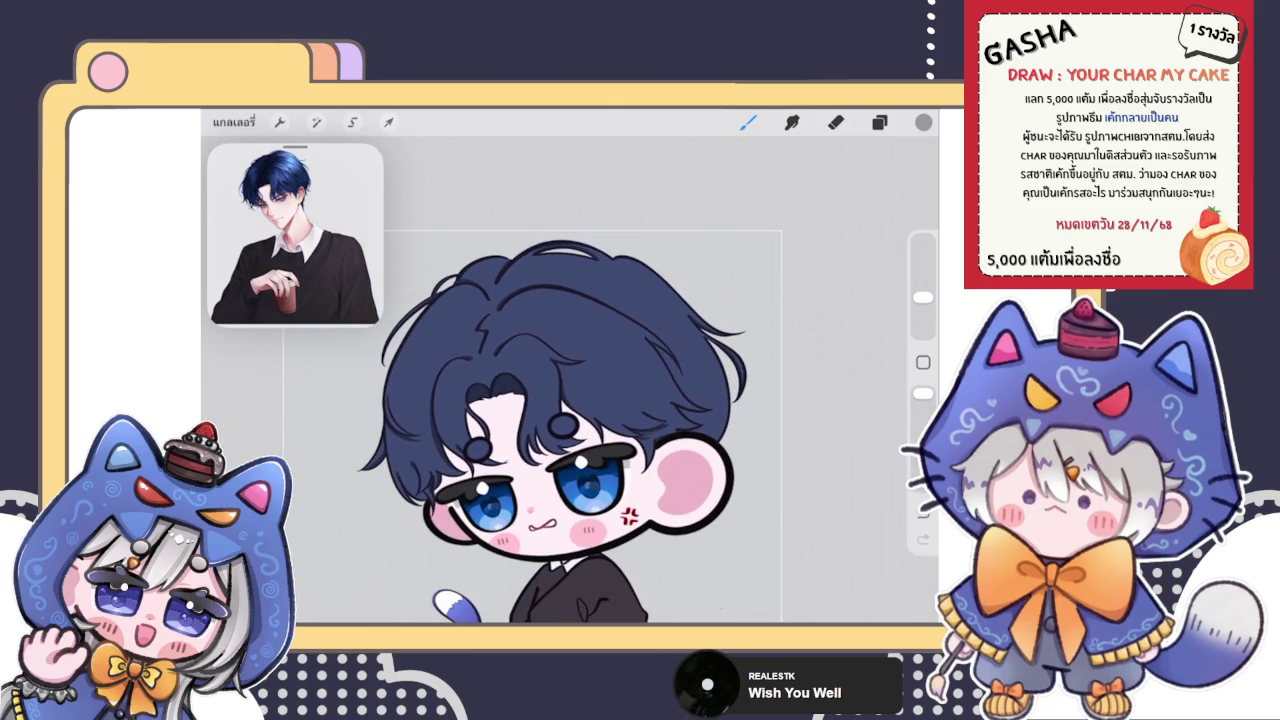
{"action": "scroll", "coordinate": [570, 400], "scroll_direction": "up", "scroll_amount": 5}
{"action": "scroll", "coordinate": [570, 400], "scroll_direction": "up", "scroll_amount": 5}
{"action": "left_click_drag", "start_coordinate": [584, 294], "coordinate": [632, 420]}
{"action": "scroll", "coordinate": [570, 400], "scroll_direction": "down", "scroll_amount": 3}
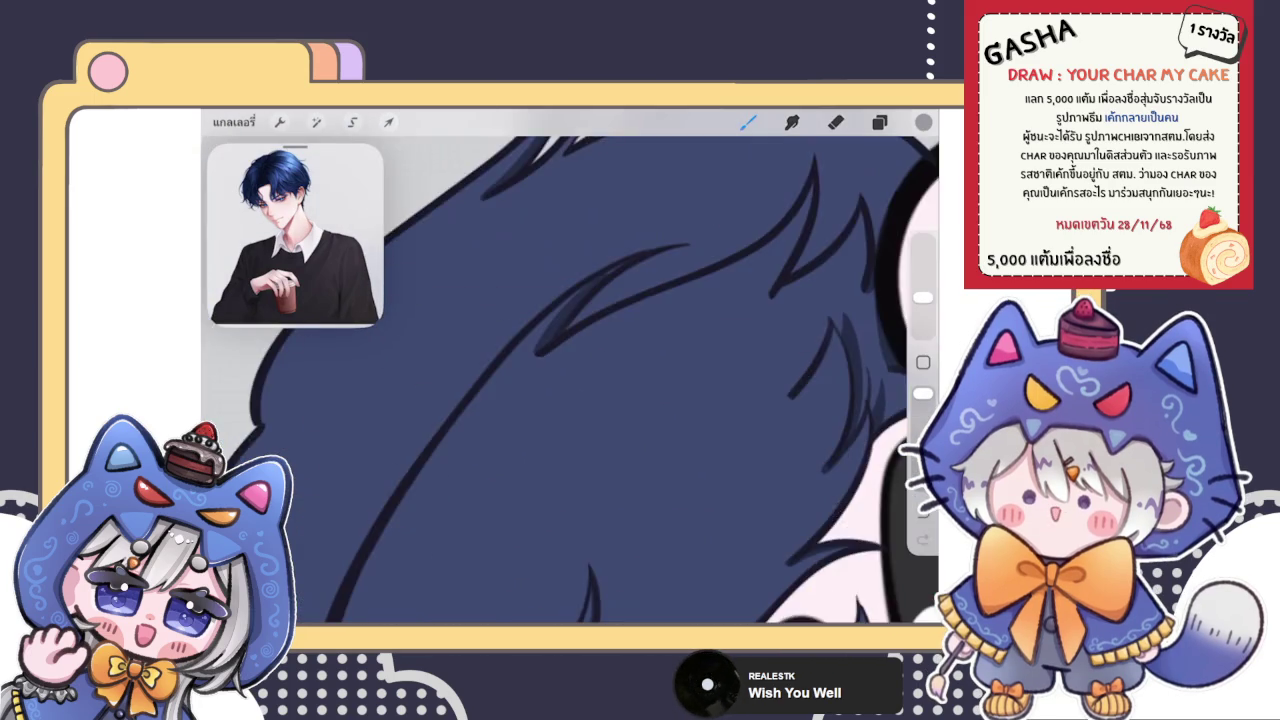
{"action": "scroll", "coordinate": [570, 400], "scroll_direction": "up", "scroll_amount": 5}
{"action": "scroll", "coordinate": [570, 400], "scroll_direction": "up", "scroll_amount": 3}
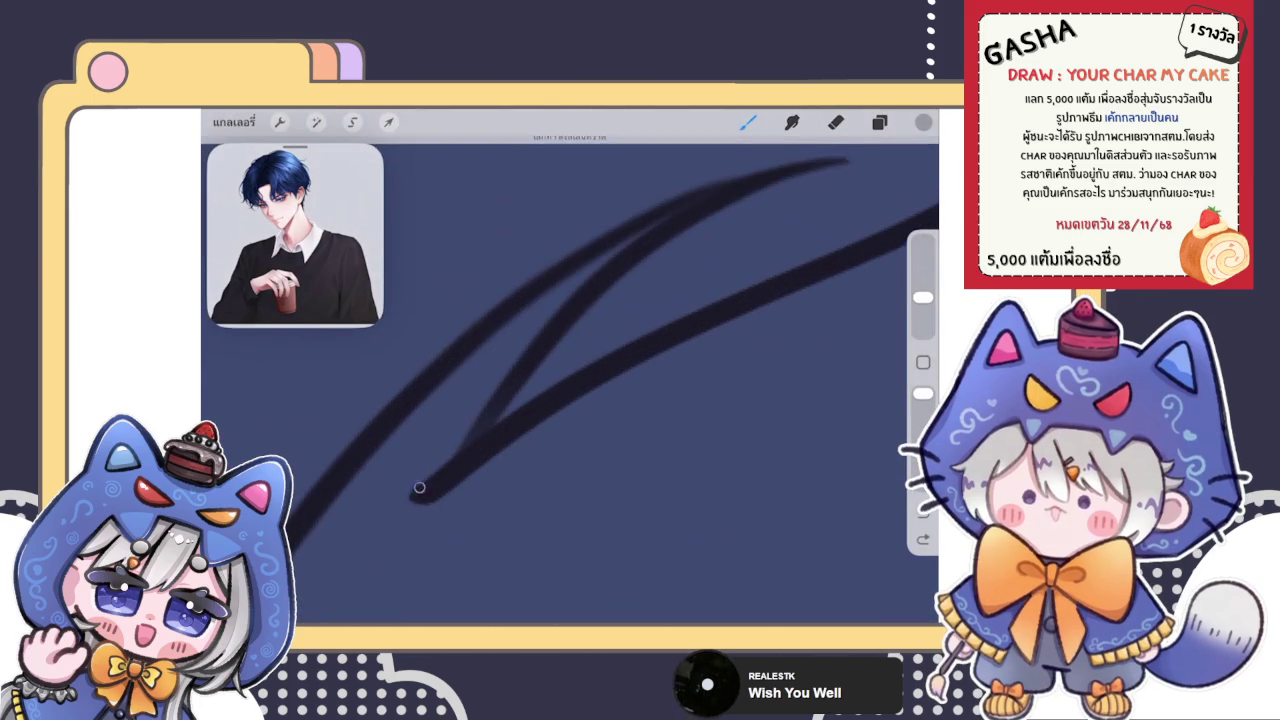
Fill the V between the hair lines with another stroke, then zoom out over the head
{"action": "left_click_drag", "start_coordinate": [417, 493], "coordinate": [628, 248]}
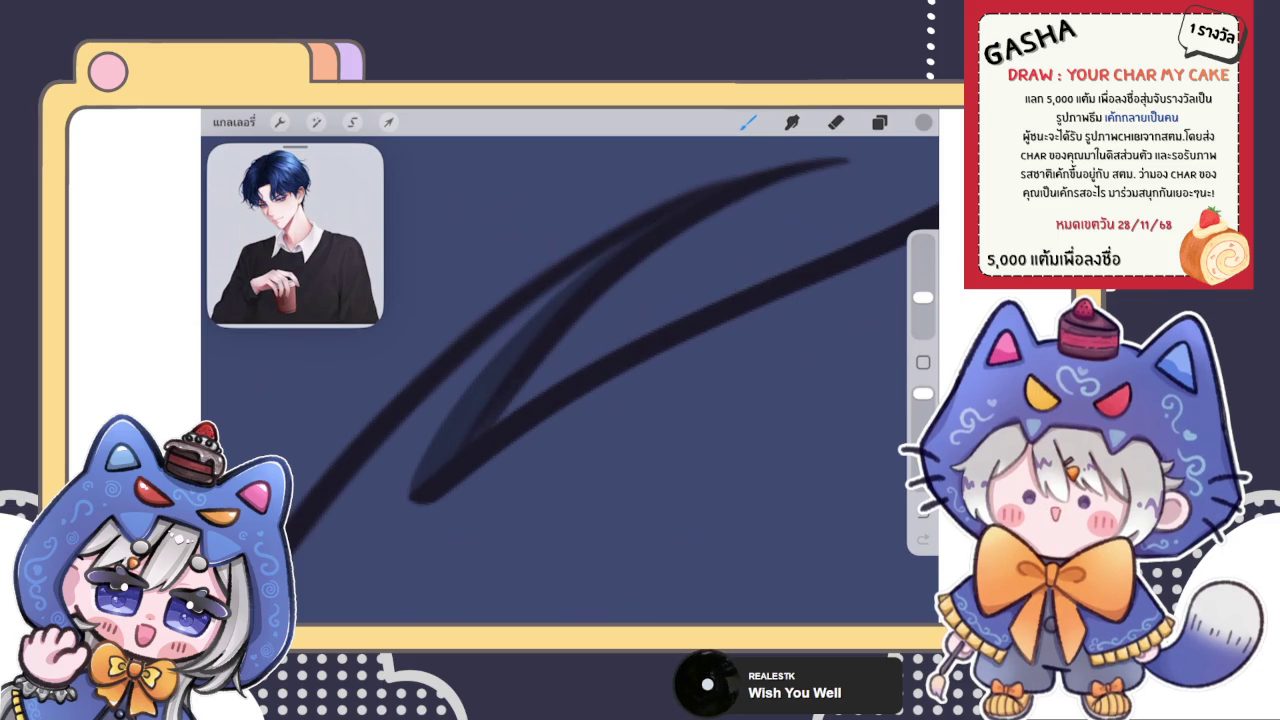
{"action": "scroll", "coordinate": [570, 380], "scroll_direction": "down", "scroll_amount": 2}
{"action": "scroll", "coordinate": [570, 380], "scroll_direction": "down", "scroll_amount": 2}
{"action": "scroll", "coordinate": [570, 380], "scroll_direction": "down", "scroll_amount": 3}
{"action": "scroll", "coordinate": [570, 380], "scroll_direction": "down", "scroll_amount": 2}
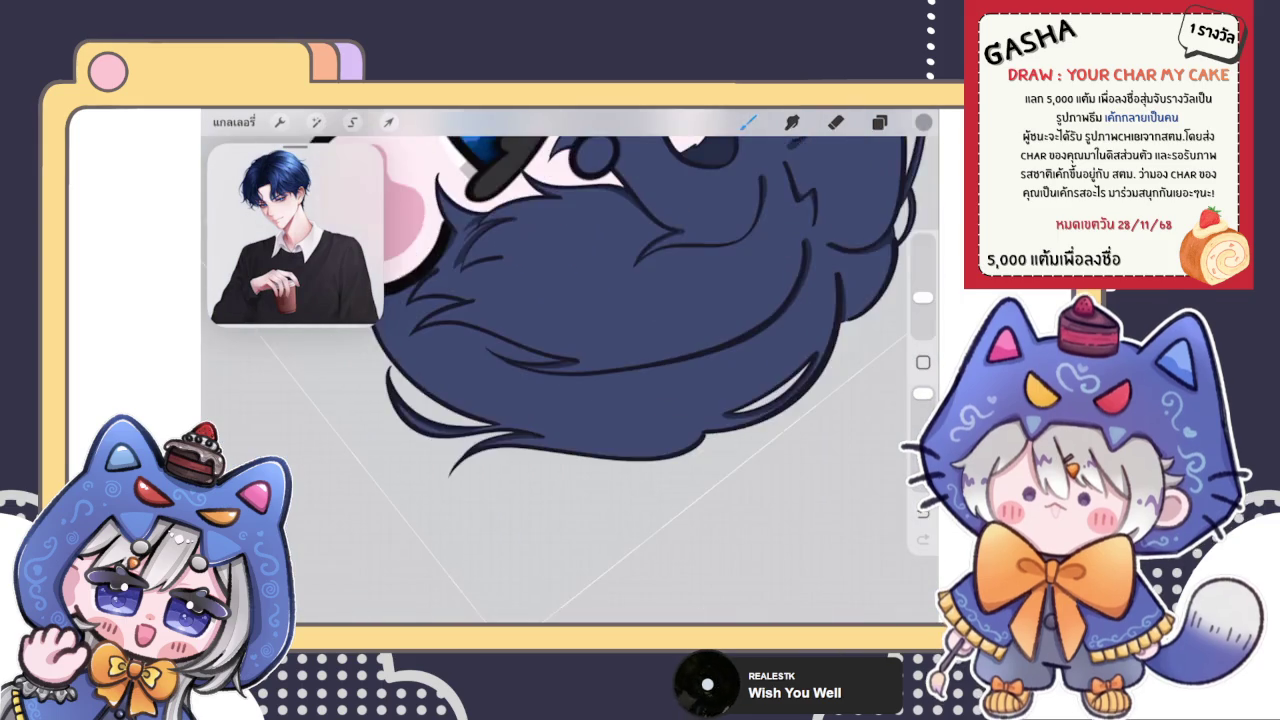
{"action": "scroll", "coordinate": [570, 380], "scroll_direction": "down", "scroll_amount": 3}
{"action": "scroll", "coordinate": [570, 380], "scroll_direction": "down", "scroll_amount": 2}
{"action": "scroll", "coordinate": [570, 400], "scroll_direction": "up", "scroll_amount": 4}
{"action": "scroll", "coordinate": [570, 400], "scroll_direction": "up", "scroll_amount": 3}
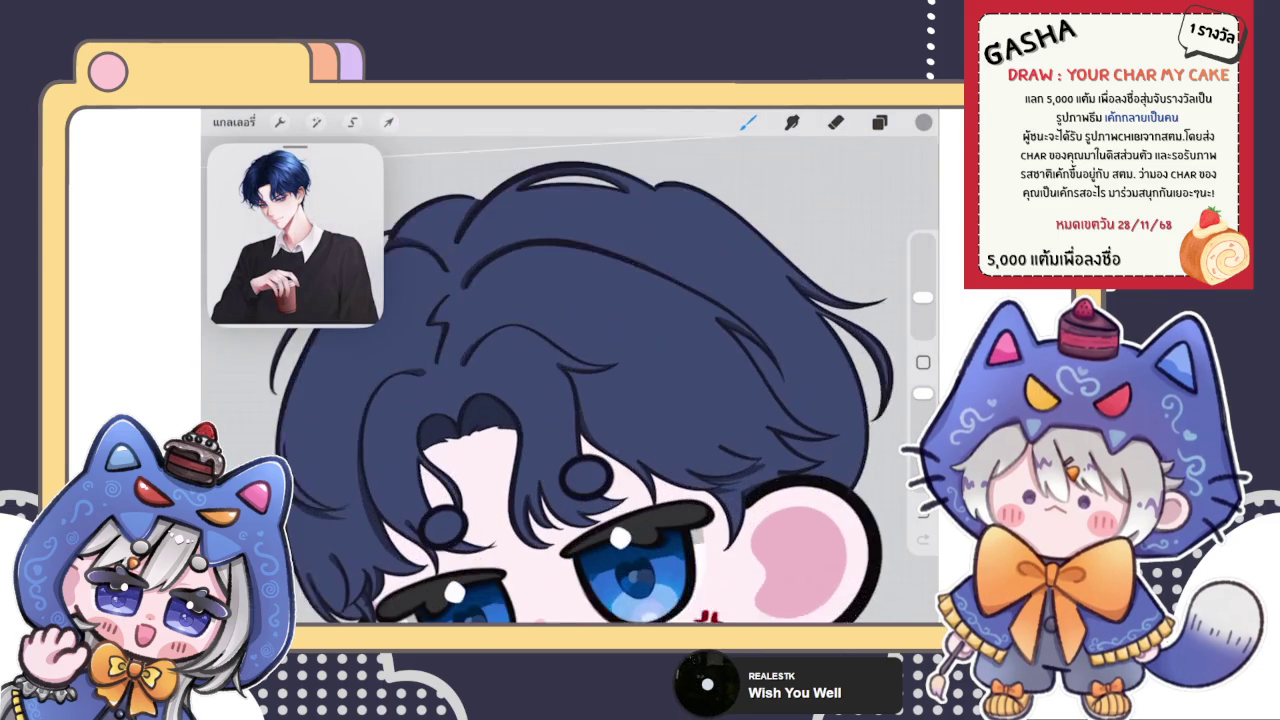
{"action": "scroll", "coordinate": [570, 400], "scroll_direction": "down", "scroll_amount": 3}
{"action": "scroll", "coordinate": [570, 400], "scroll_direction": "up", "scroll_amount": 1}
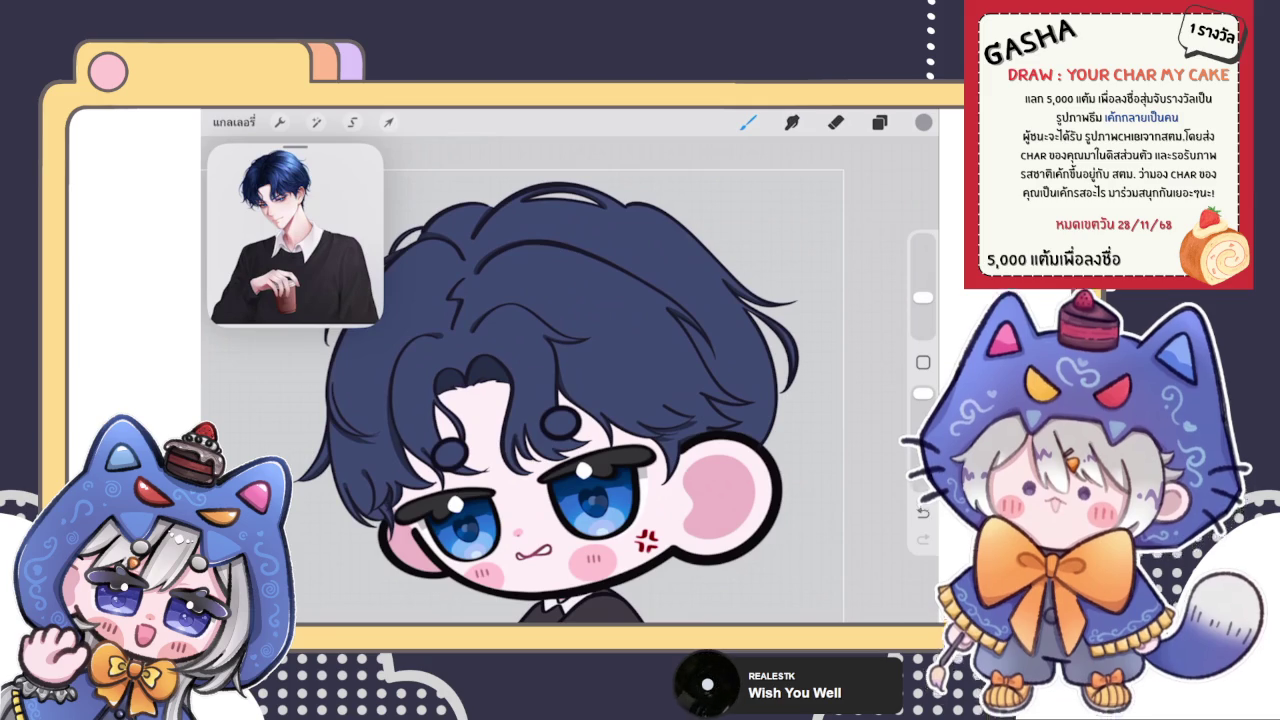
Glance at the layers, then zoom in around the hair to check the strands
{"action": "left_click", "coordinate": [879, 121]}
{"action": "scroll", "coordinate": [570, 400], "scroll_direction": "down", "scroll_amount": 3}
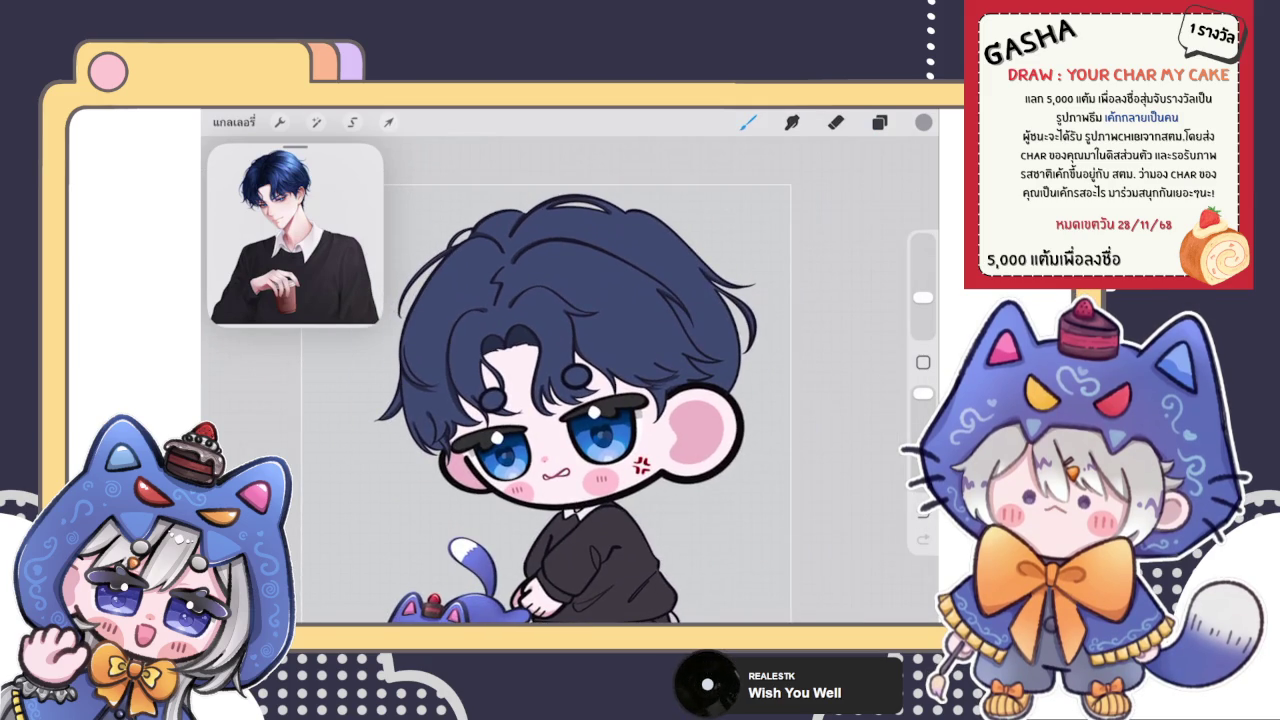
{"action": "scroll", "coordinate": [668, 419], "scroll_direction": "up", "scroll_amount": 3}
{"action": "scroll", "coordinate": [668, 419], "scroll_direction": "up", "scroll_amount": 3}
{"action": "scroll", "coordinate": [668, 419], "scroll_direction": "up", "scroll_amount": 2}
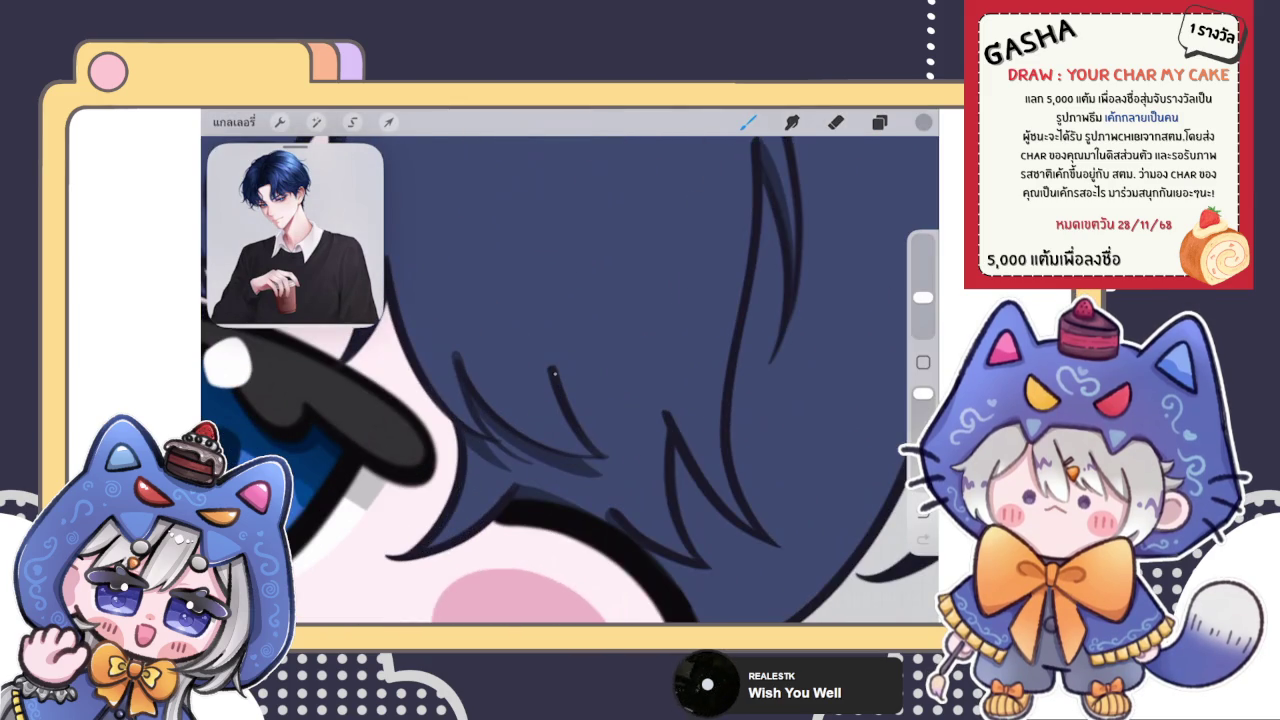
{"action": "scroll", "coordinate": [570, 380], "scroll_direction": "up", "scroll_amount": 2}
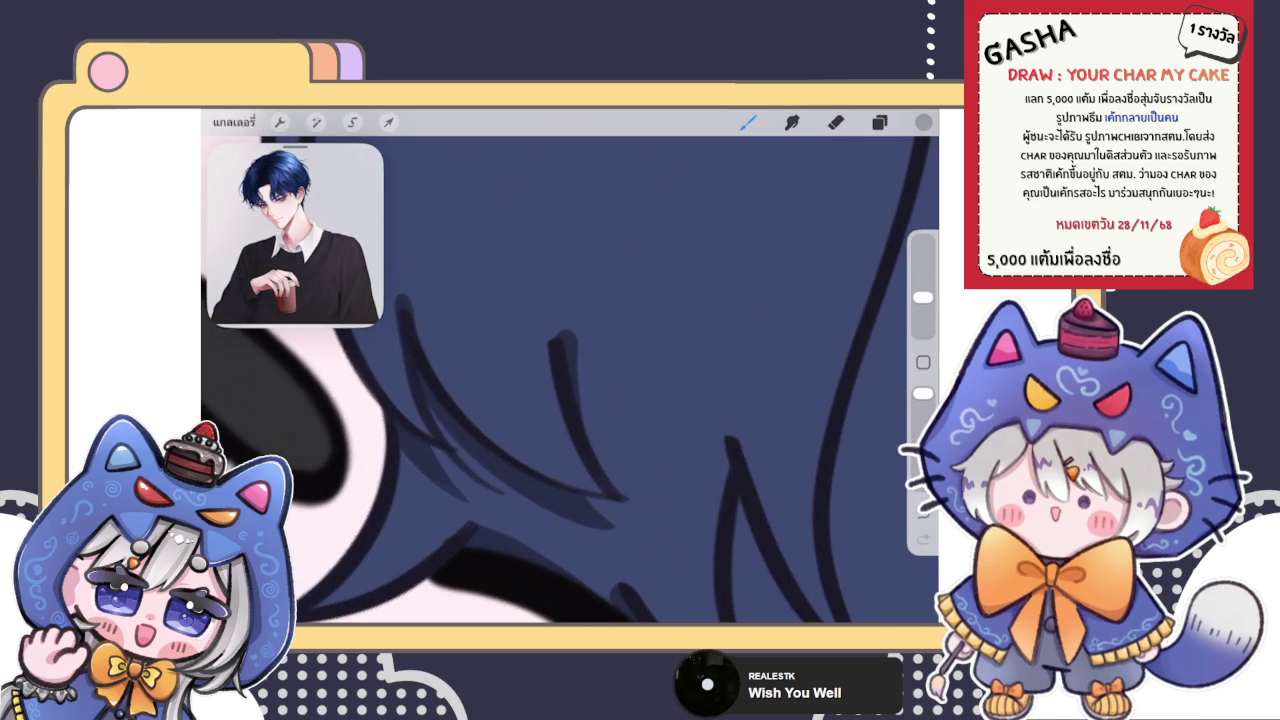
{"action": "scroll", "coordinate": [570, 366], "scroll_direction": "down", "scroll_amount": 3}
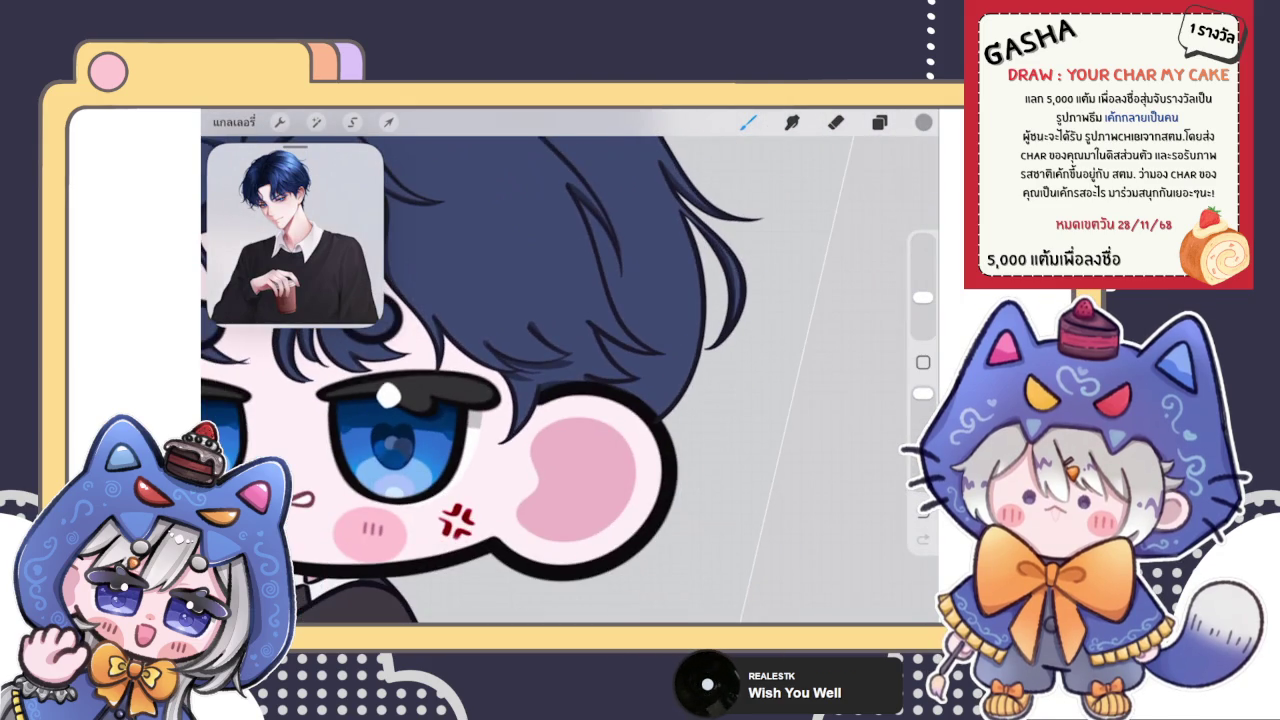
{"action": "scroll", "coordinate": [570, 366], "scroll_direction": "up", "scroll_amount": 3}
{"action": "scroll", "coordinate": [570, 366], "scroll_direction": "up", "scroll_amount": 3}
{"action": "scroll", "coordinate": [570, 366], "scroll_direction": "up", "scroll_amount": 3}
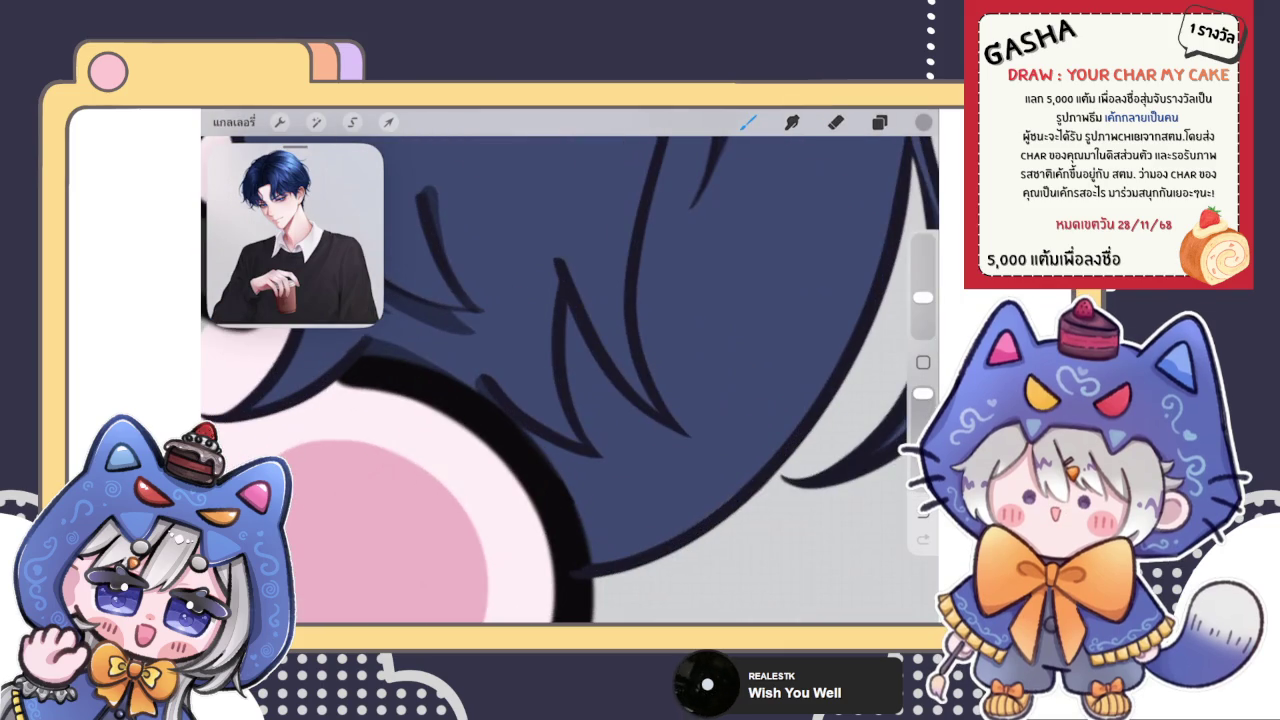
{"action": "scroll", "coordinate": [570, 380], "scroll_direction": "up", "scroll_amount": 2}
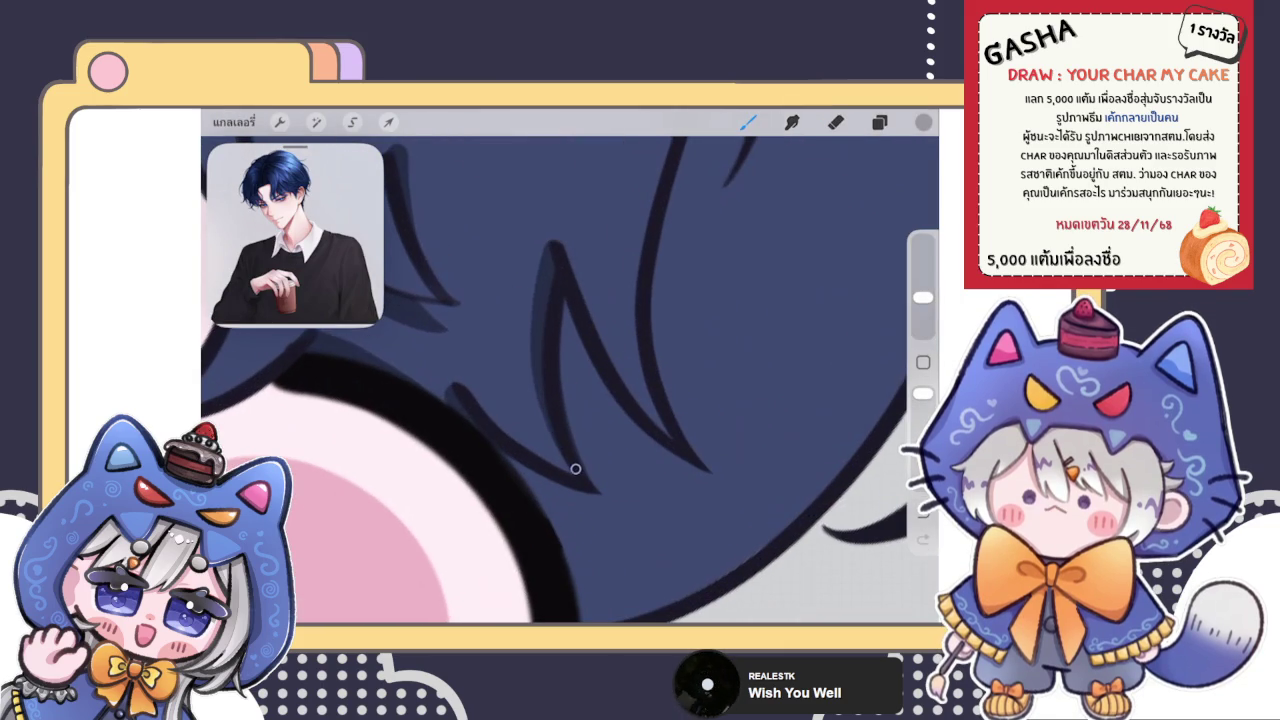
Zoom back out over the finished hair and bring up the Layers panel
{"action": "scroll", "coordinate": [575, 468], "scroll_direction": "down", "scroll_amount": 2}
{"action": "scroll", "coordinate": [420, 380], "scroll_direction": "down", "scroll_amount": 3}
{"action": "scroll", "coordinate": [420, 380], "scroll_direction": "down", "scroll_amount": 2}
{"action": "scroll", "coordinate": [420, 380], "scroll_direction": "up", "scroll_amount": 5}
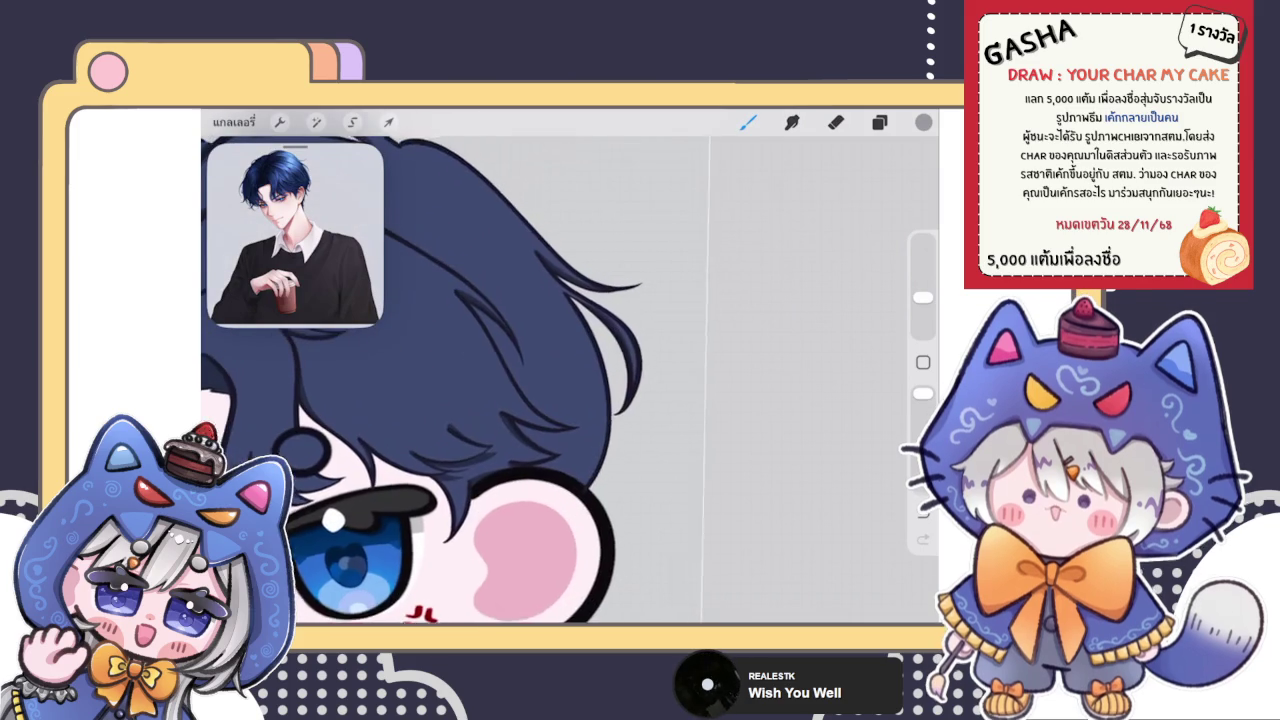
{"action": "scroll", "coordinate": [570, 380], "scroll_direction": "down", "scroll_amount": 2}
{"action": "scroll", "coordinate": [570, 380], "scroll_direction": "down", "scroll_amount": 2}
{"action": "scroll", "coordinate": [570, 380], "scroll_direction": "up", "scroll_amount": 6}
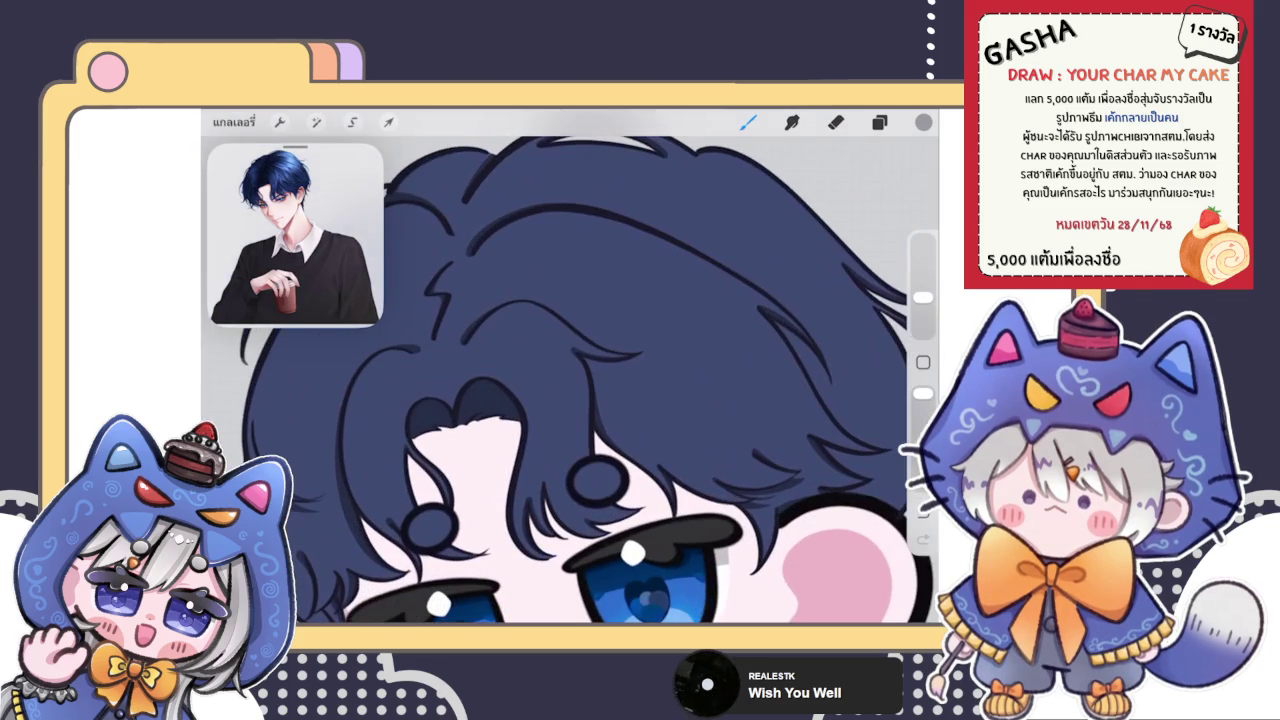
{"action": "scroll", "coordinate": [570, 380], "scroll_direction": "down", "scroll_amount": 3}
{"action": "scroll", "coordinate": [570, 380], "scroll_direction": "down", "scroll_amount": 1}
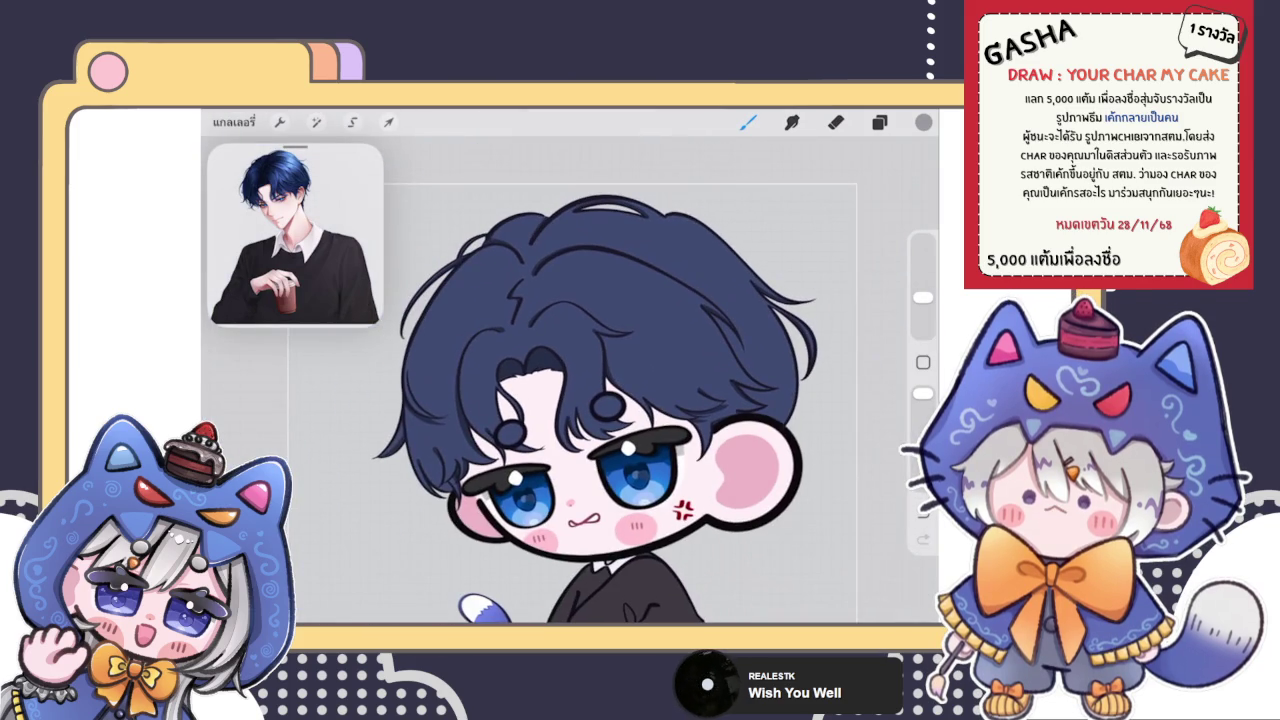
{"action": "scroll", "coordinate": [600, 400], "scroll_direction": "down", "scroll_amount": 3}
{"action": "scroll", "coordinate": [560, 380], "scroll_direction": "up", "scroll_amount": 3}
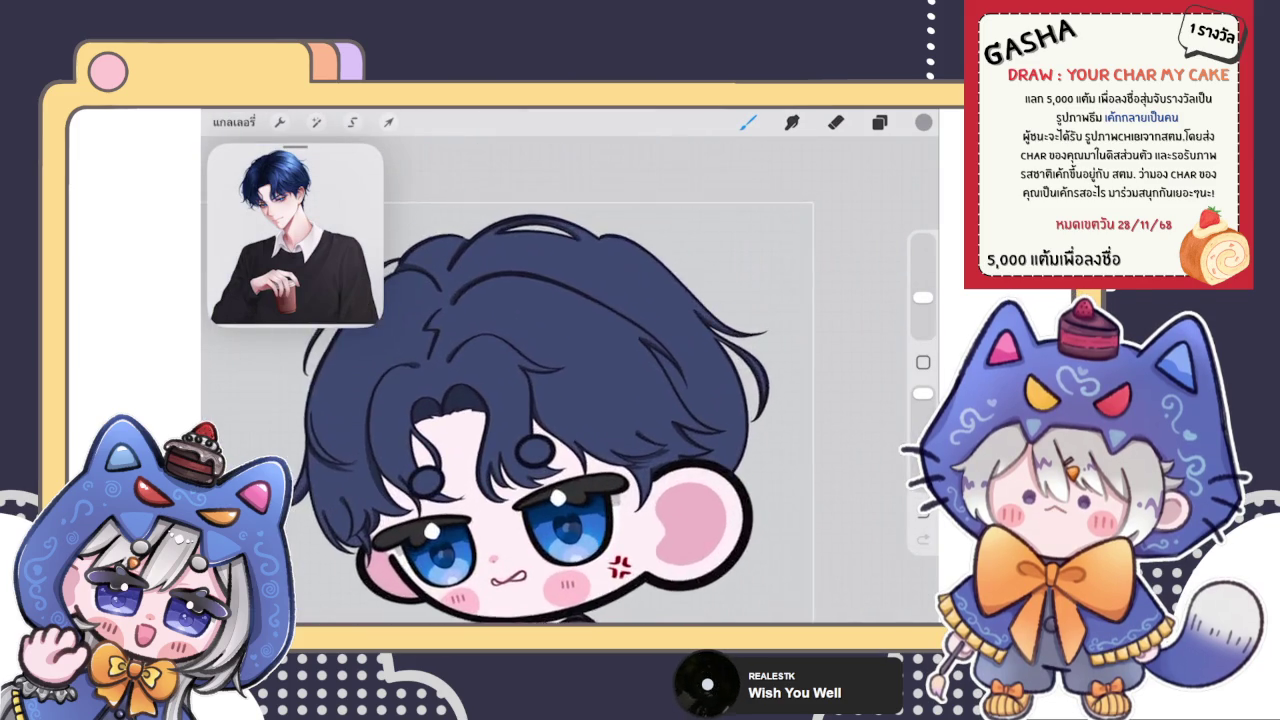
{"action": "scroll", "coordinate": [560, 380], "scroll_direction": "down", "scroll_amount": 2}
{"action": "left_click", "coordinate": [879, 121]}
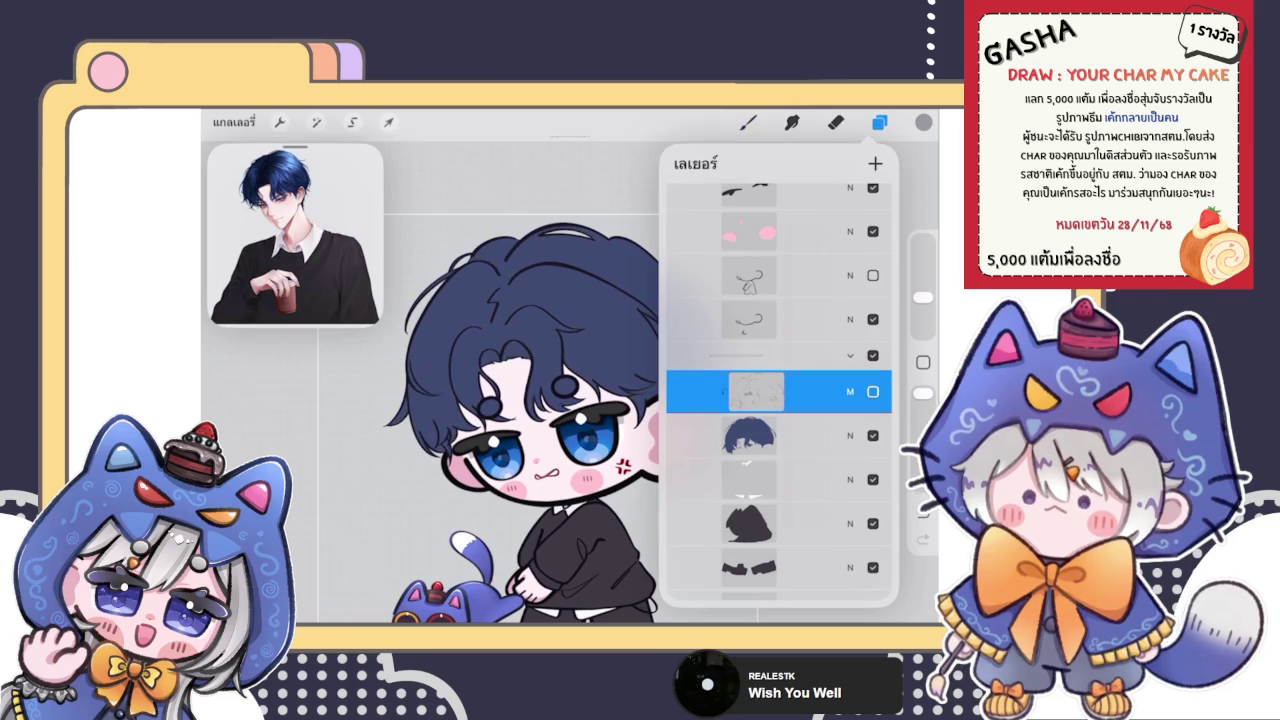
Toggle the faint sketch layer, select the hair layer and pick the เบลนด์หนัก brush
{"action": "scroll", "coordinate": [490, 430], "scroll_direction": "down", "scroll_amount": 3}
{"action": "left_click", "coordinate": [873, 391]}
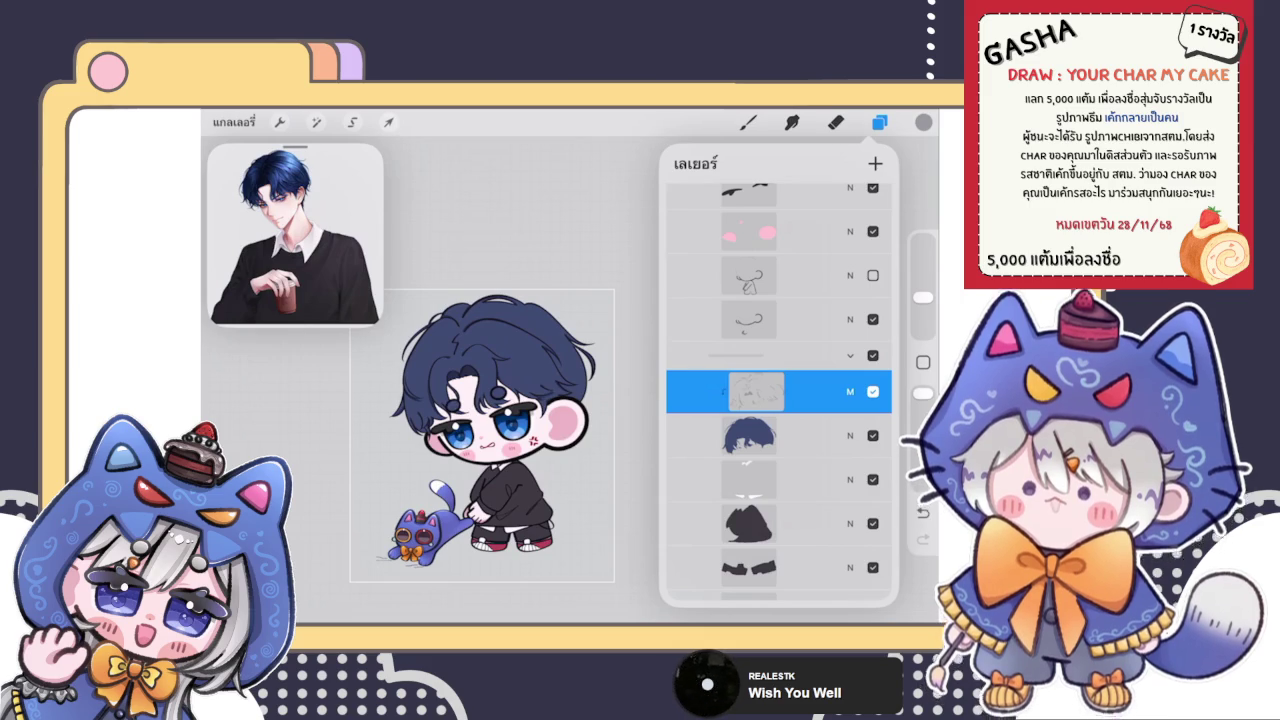
{"action": "left_click", "coordinate": [748, 122]}
{"action": "scroll", "coordinate": [560, 400], "scroll_direction": "up", "scroll_amount": 5}
{"action": "left_click", "coordinate": [879, 122]}
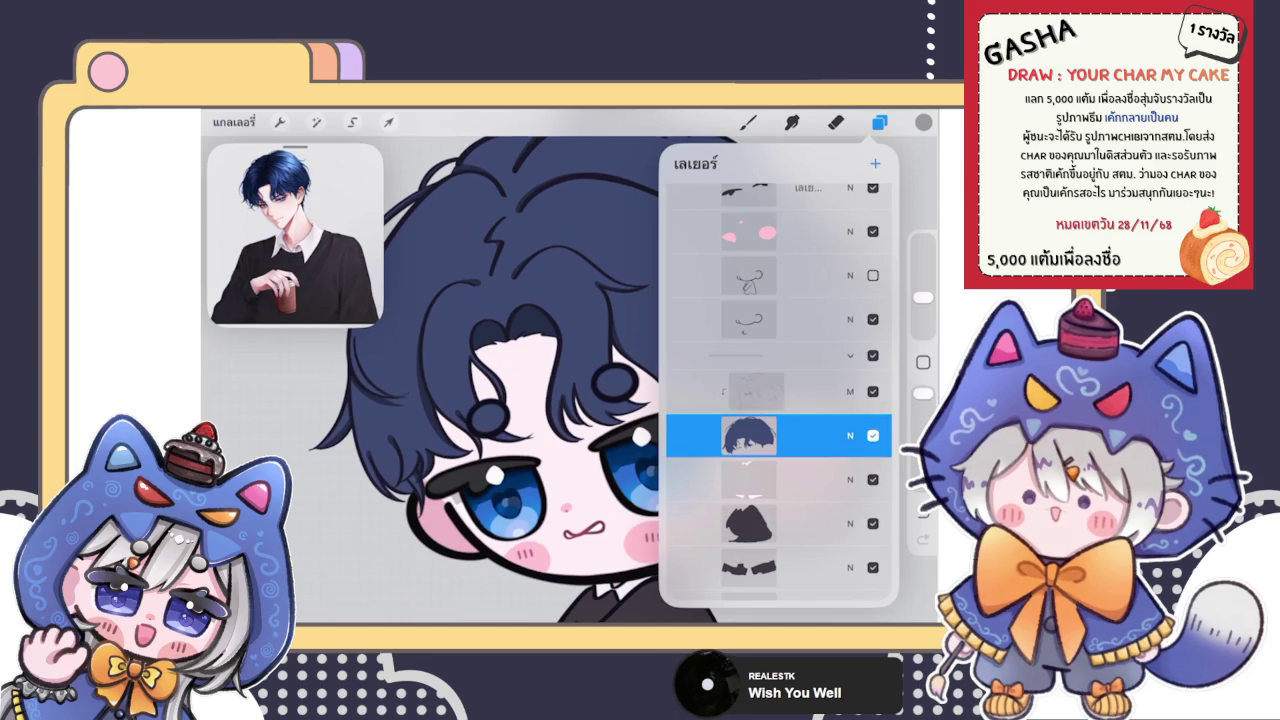
{"action": "left_click", "coordinate": [748, 122]}
{"action": "left_click", "coordinate": [800, 318]}
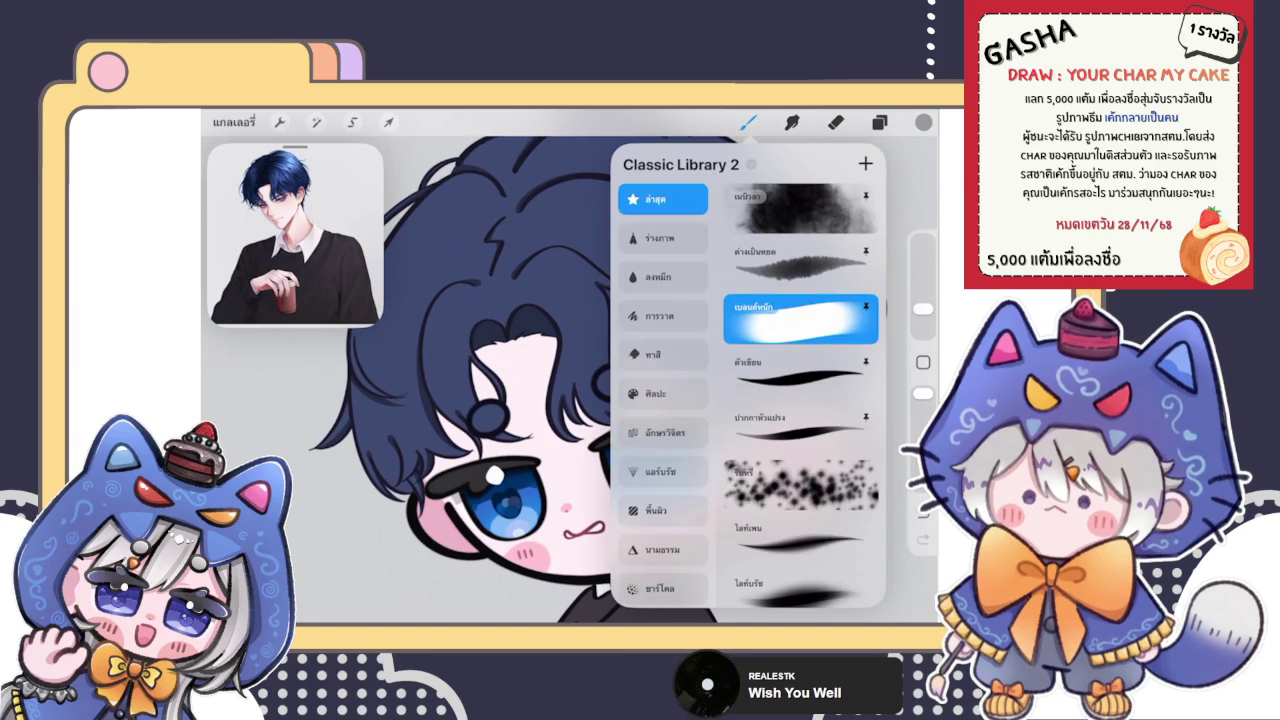
Sample a blue from the reference portrait's hair, undoing a misstroke
{"action": "left_click", "coordinate": [879, 122]}
{"action": "left_click", "coordinate": [879, 122]}
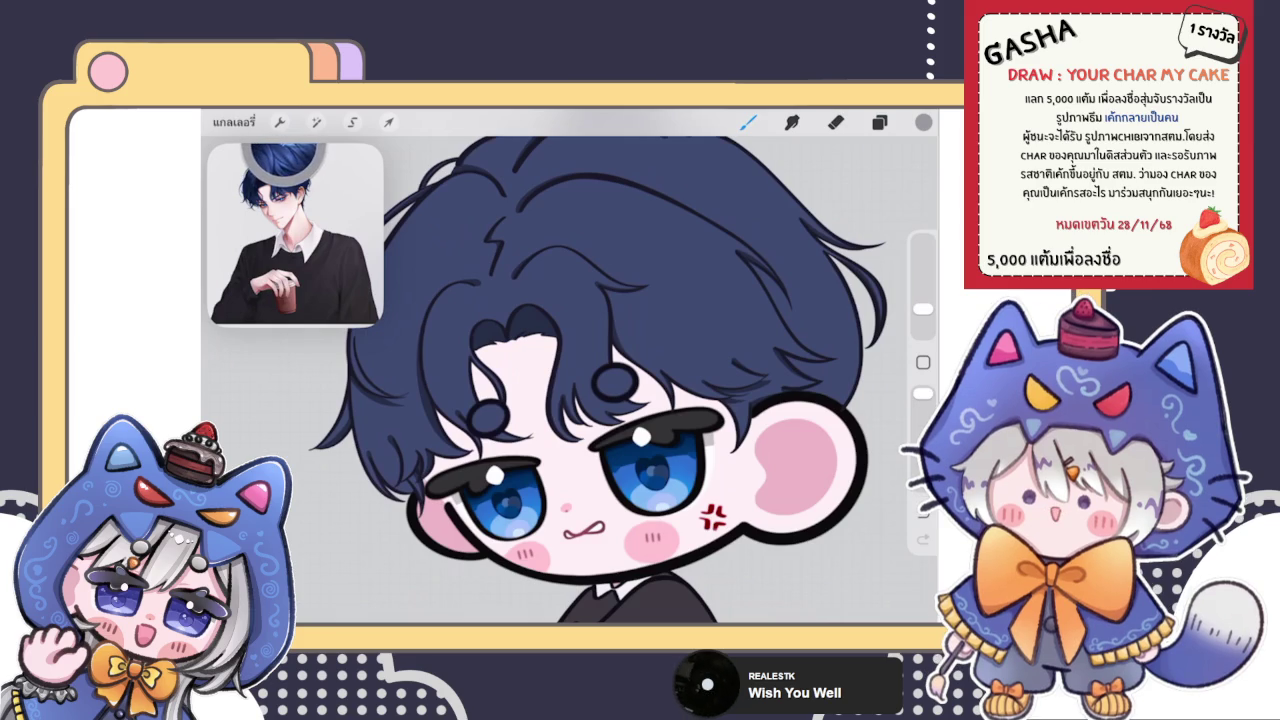
{"action": "left_click_drag", "start_coordinate": [289, 158], "coordinate": [282, 172]}
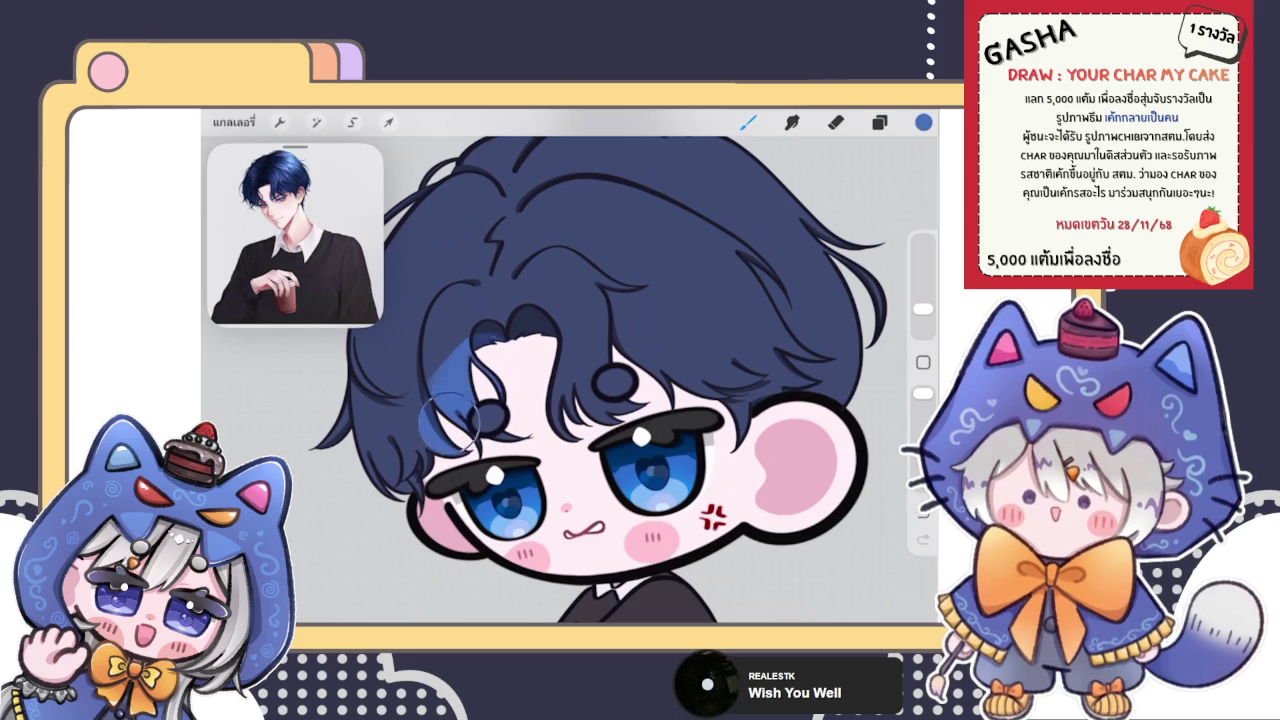
{"action": "key", "text": "ctrl+z"}
{"action": "scroll", "coordinate": [575, 400], "scroll_direction": "down", "scroll_amount": 5}
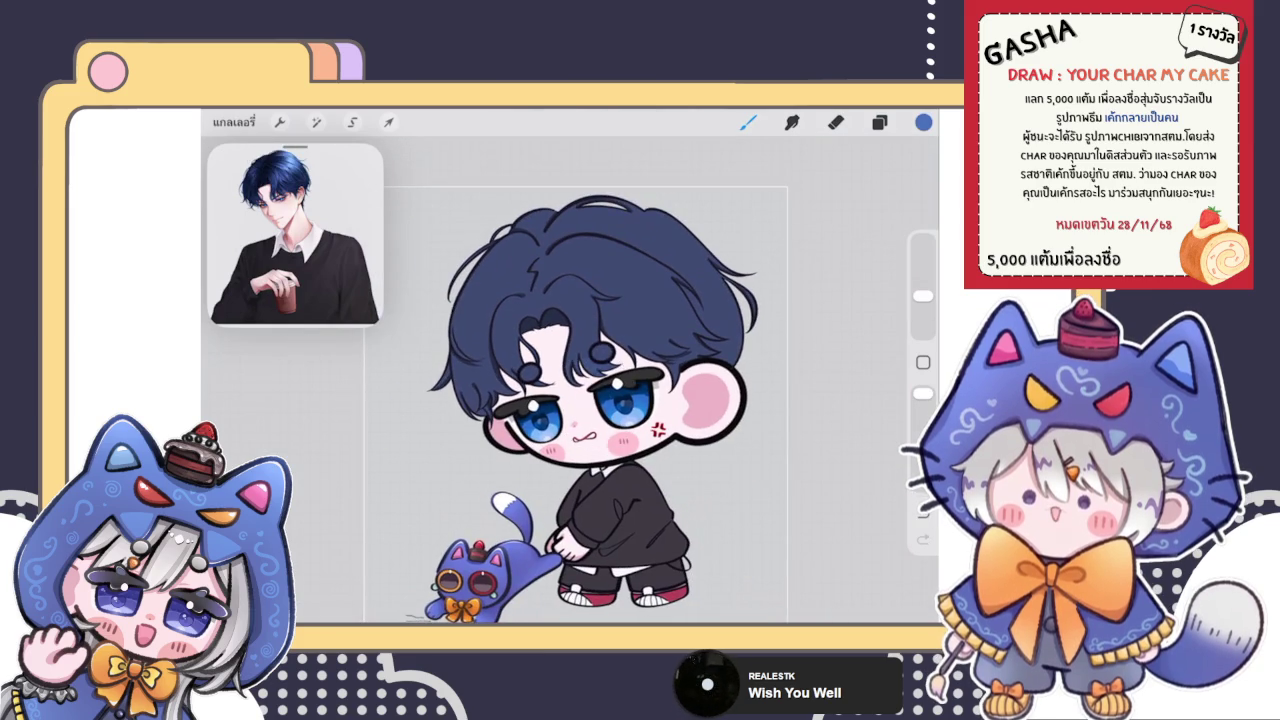
{"action": "scroll", "coordinate": [515, 355], "scroll_direction": "up", "scroll_amount": 5}
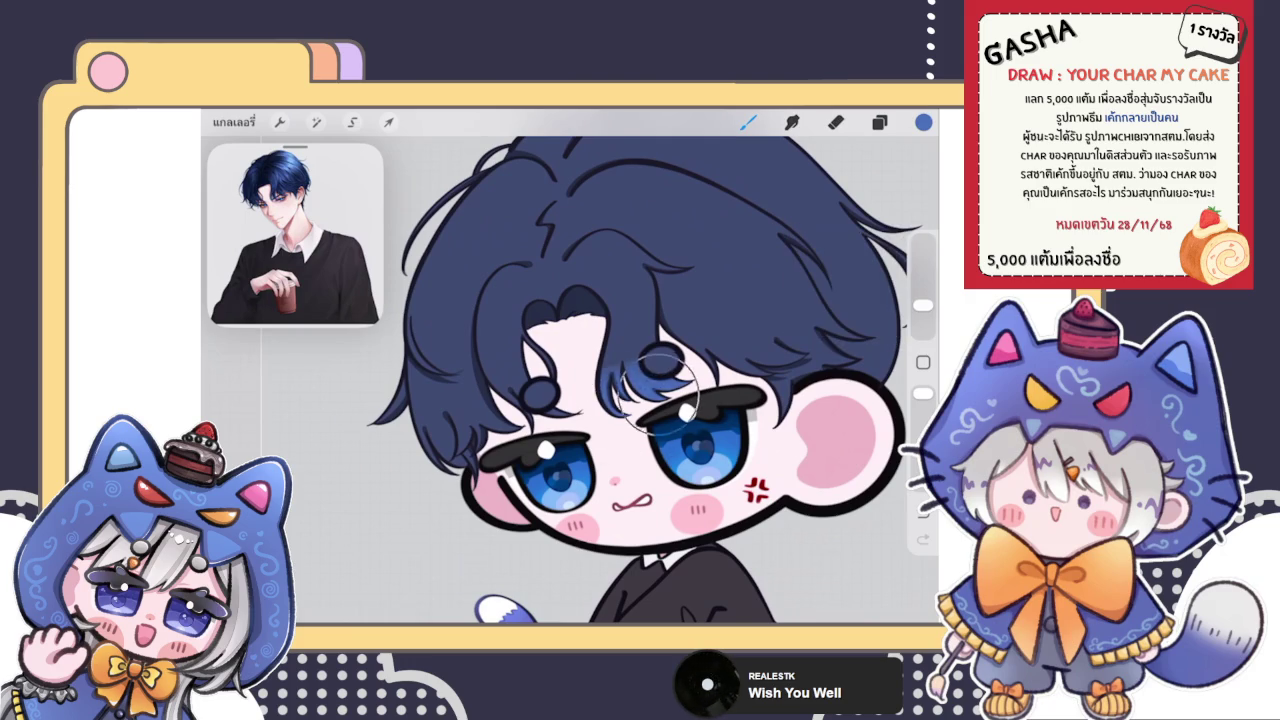
Airbrush a soft blue highlight across the hair top and blend it with Smudge
{"action": "mouse_move", "coordinate": [625, 340]}
{"action": "left_mouse_down"}
{"action": "mouse_move", "coordinate": [620, 414]}
{"action": "mouse_move", "coordinate": [558, 450]}
{"action": "left_mouse_up"}
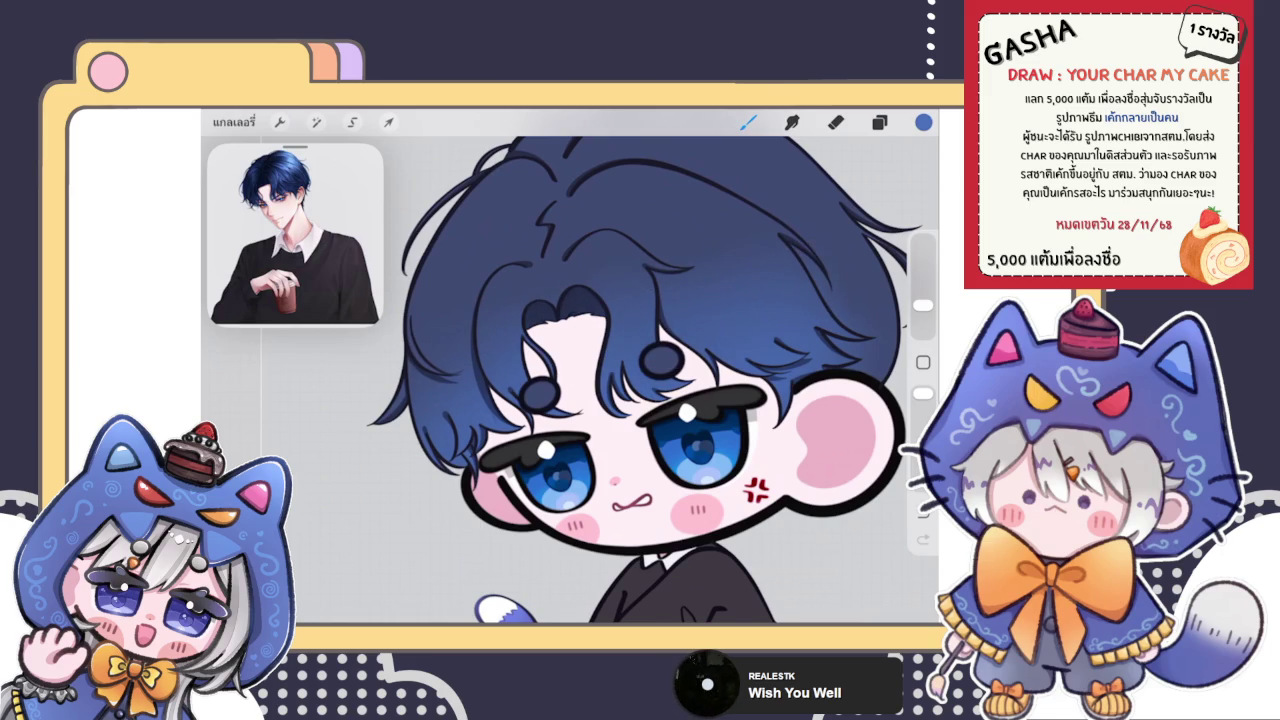
{"action": "scroll", "coordinate": [650, 380], "scroll_direction": "down", "scroll_amount": 5}
{"action": "key", "text": "s"}
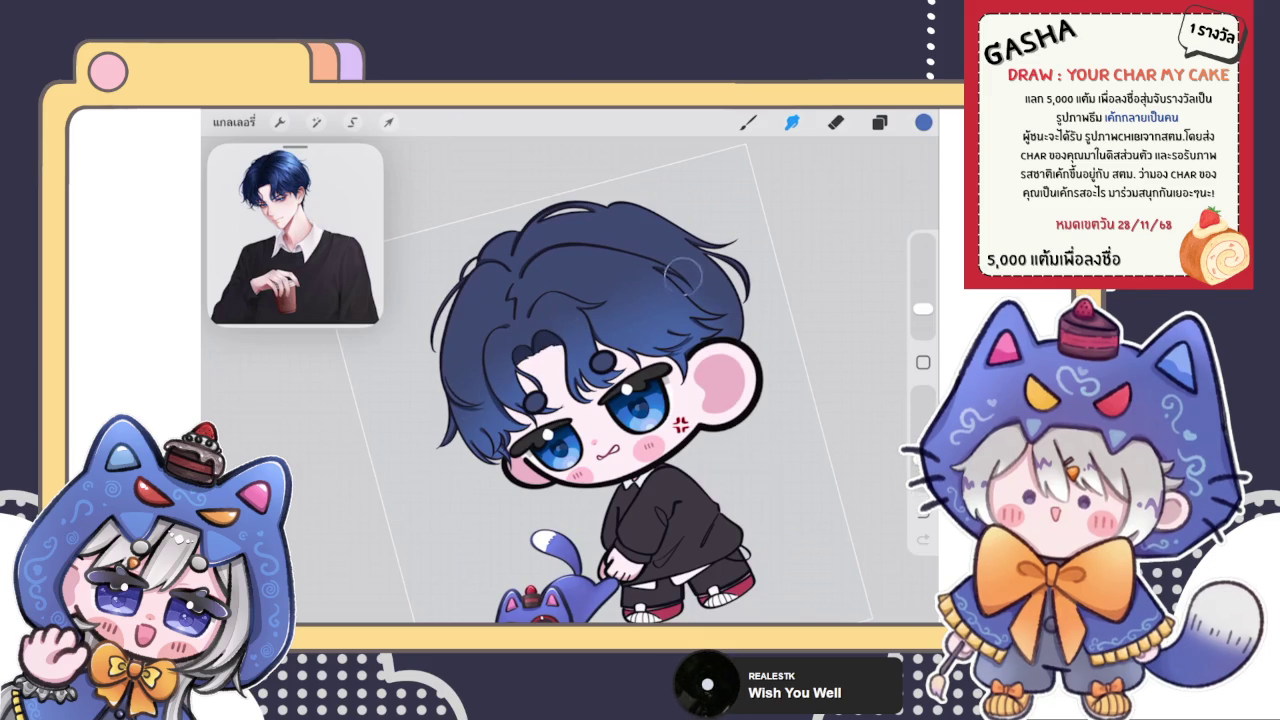
{"action": "scroll", "coordinate": [580, 400], "scroll_direction": "down", "scroll_amount": 5}
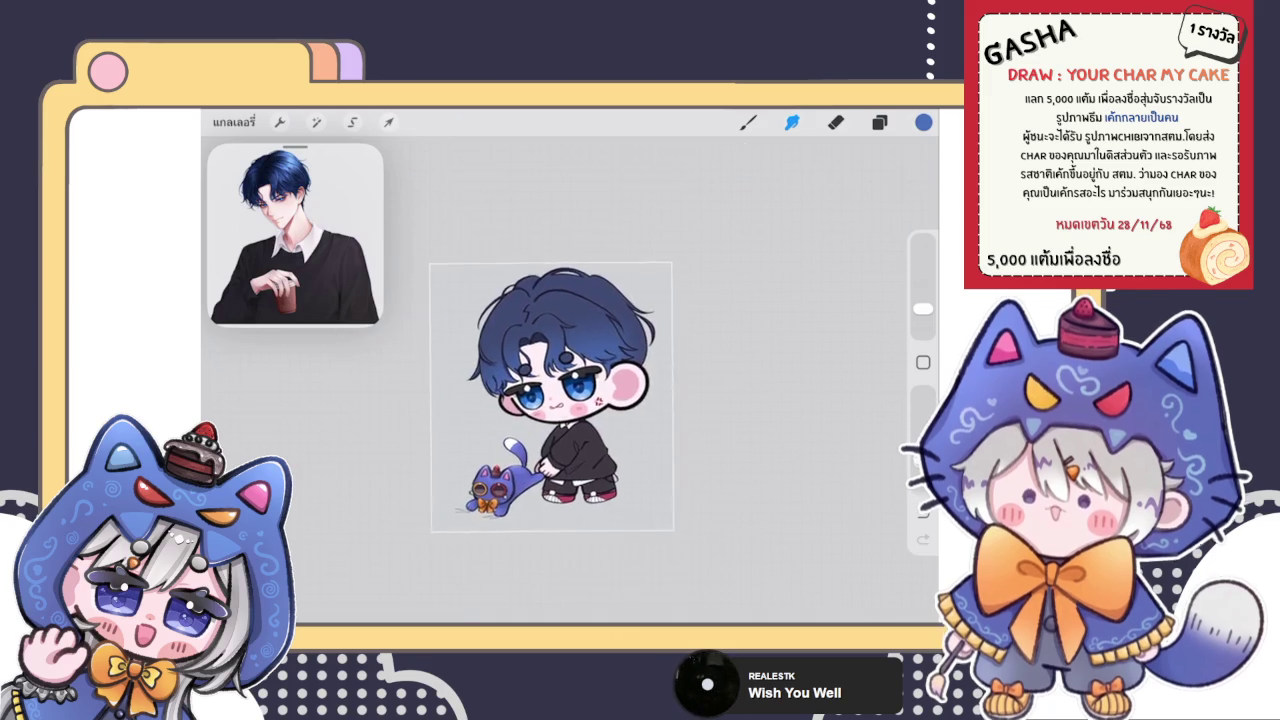
{"action": "scroll", "coordinate": [500, 420], "scroll_direction": "up", "scroll_amount": 8}
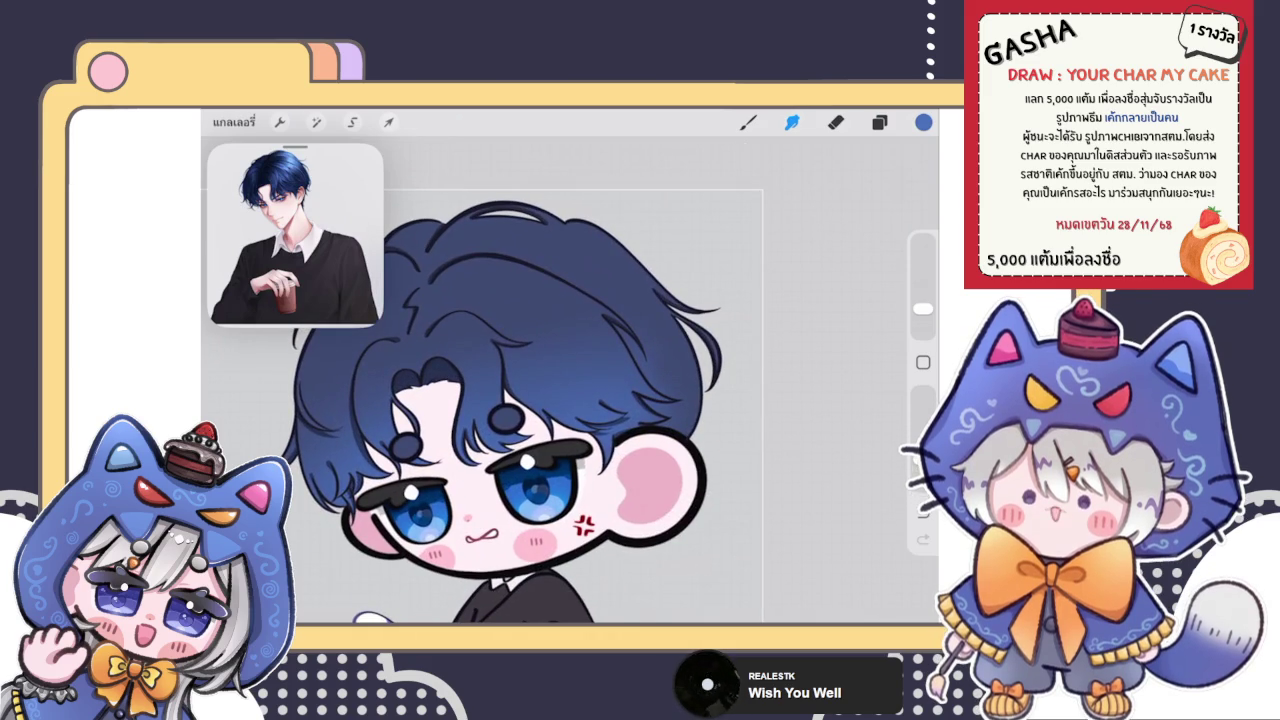